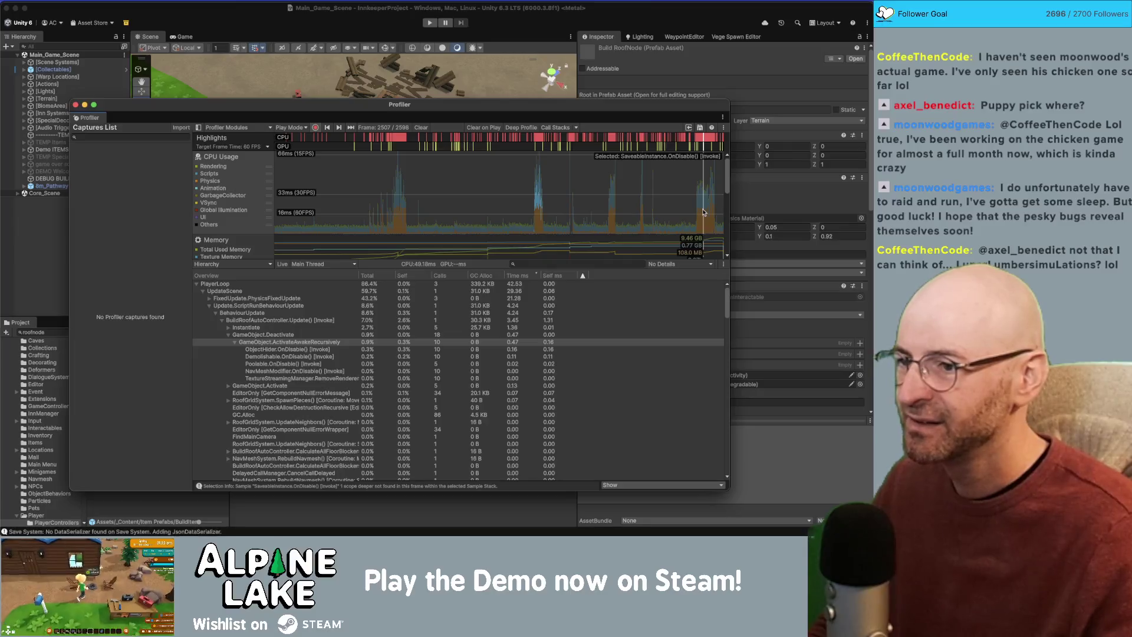
Inspect the PhysicsFixedUpdate and ScriptRunBehaviourUpdate rows at frames 2503 and 2501, then close the Profiler.
click(209, 299)
click(210, 299)
click(210, 306)
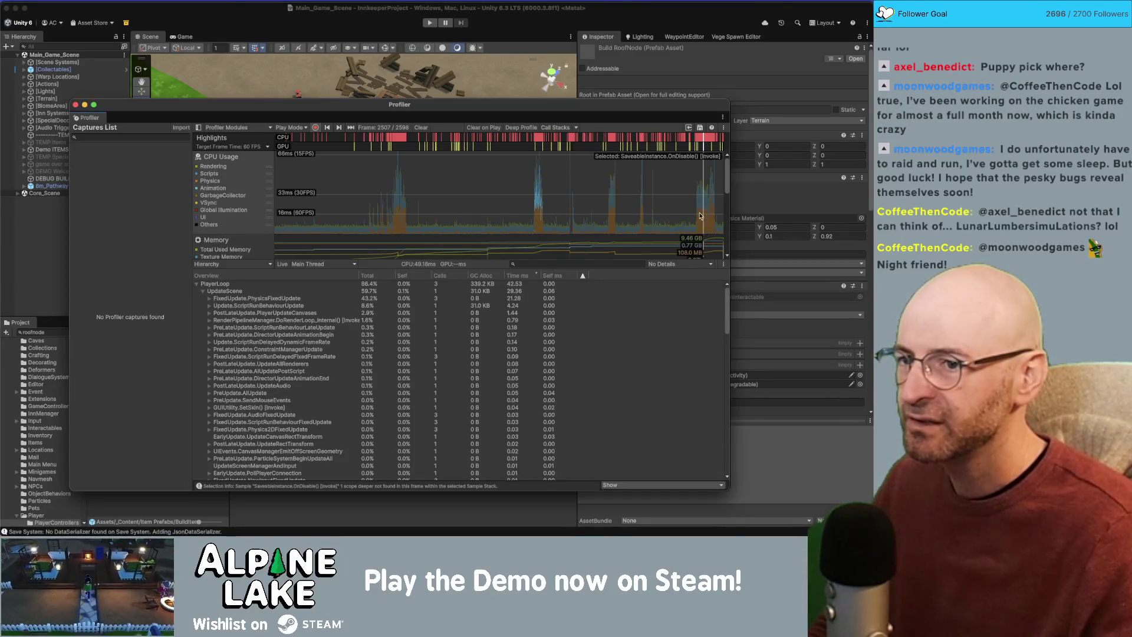
click(702, 212)
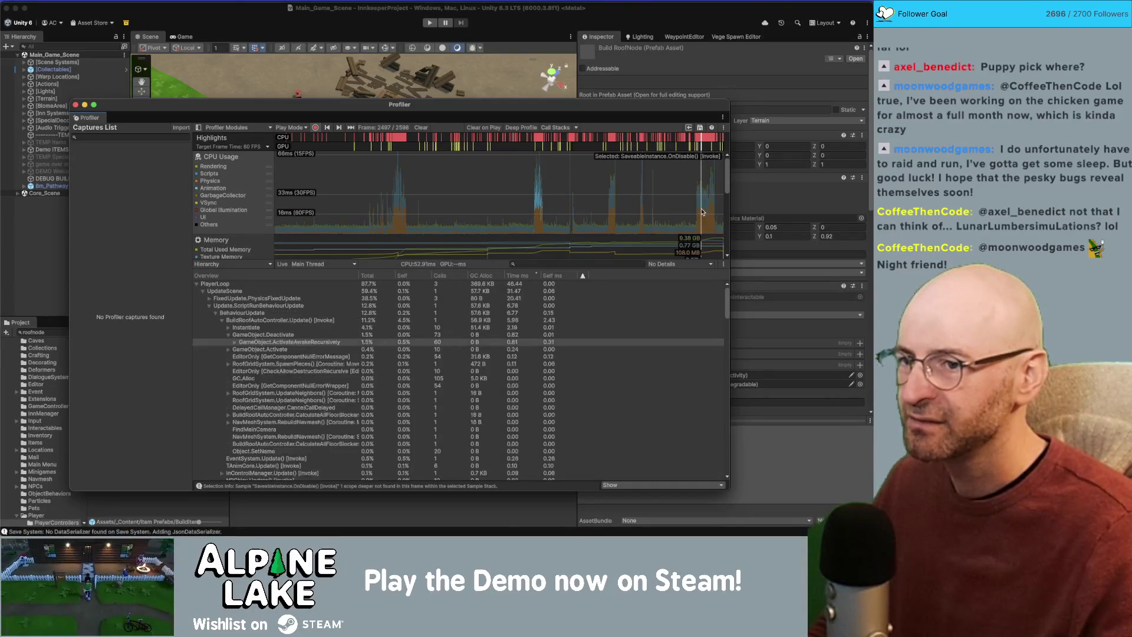
key(Left)
key(Left)
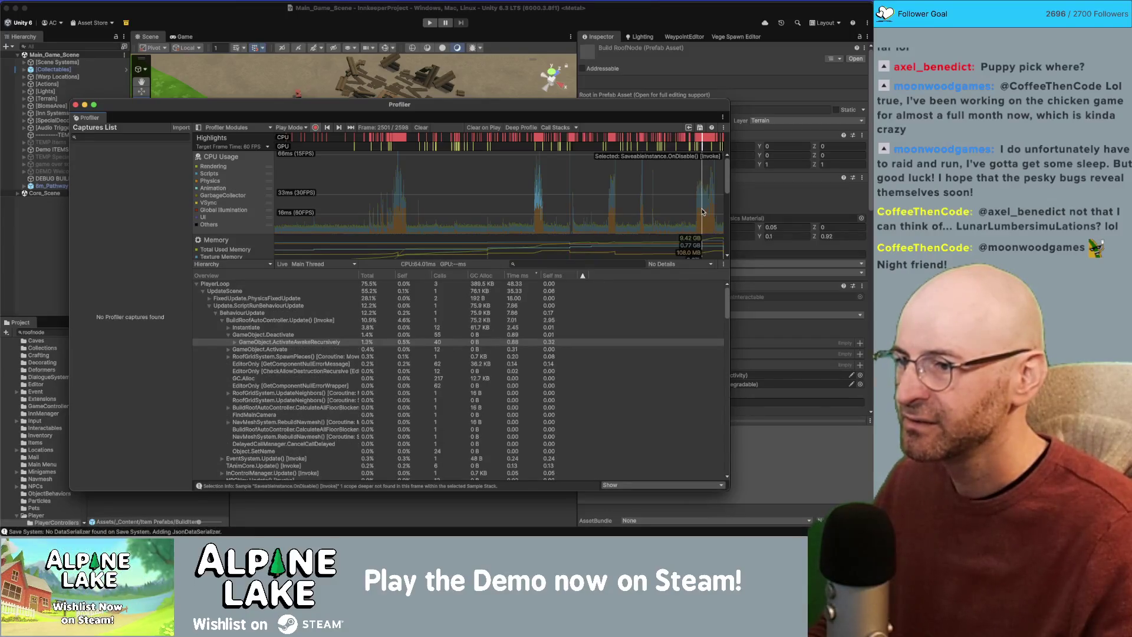
click(266, 224)
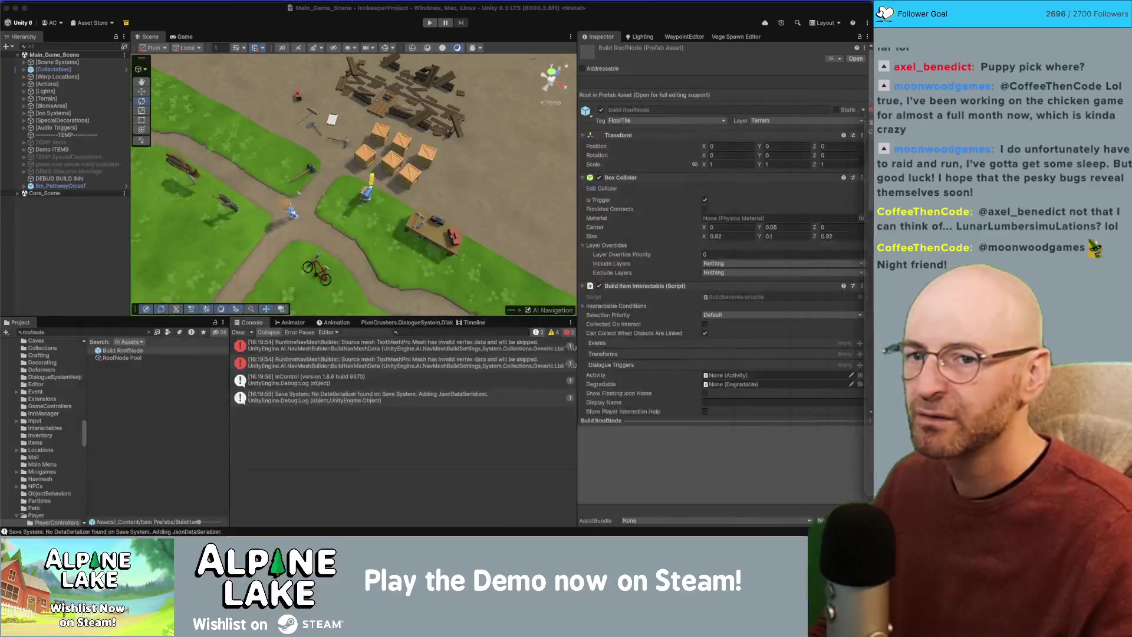
Search the Project for 'roofnode' and open the Build RoofNode prefab.
click(86, 332)
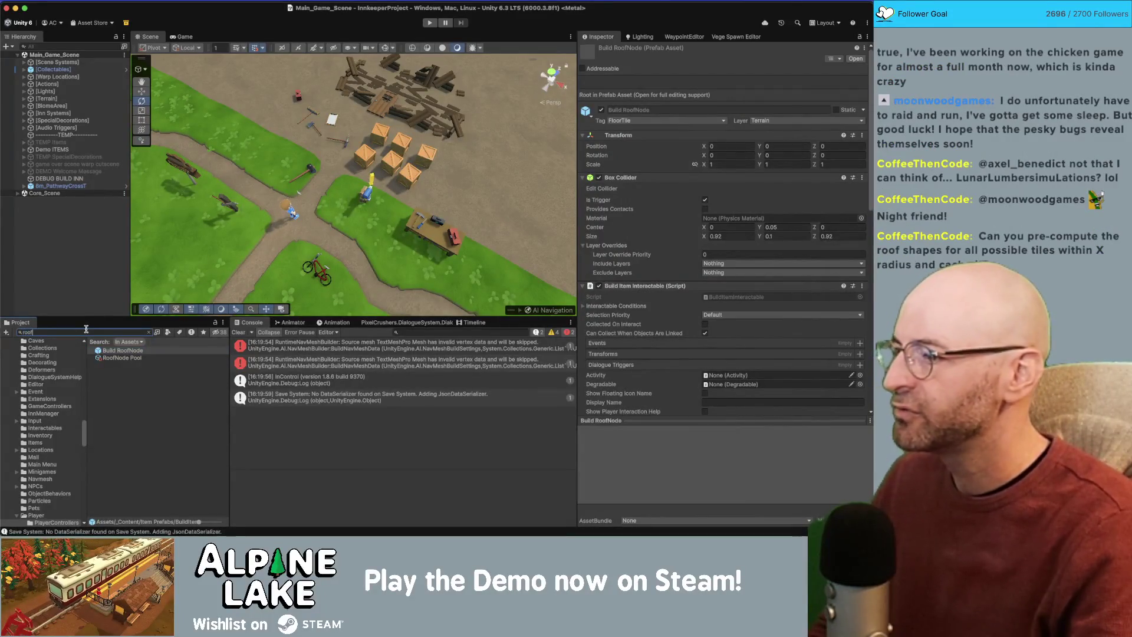
text(roofnode)
double_click(121, 351)
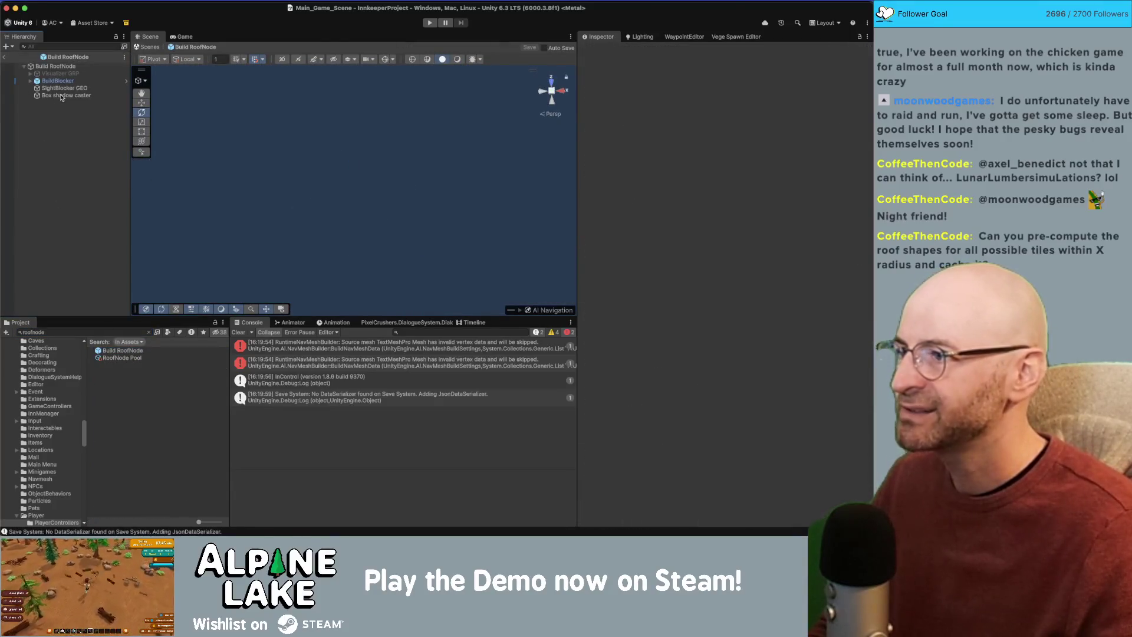
Deactivate SightBlocker GEO and BuildBlocker, and disable the root's Box Collider.
click(60, 96)
click(60, 90)
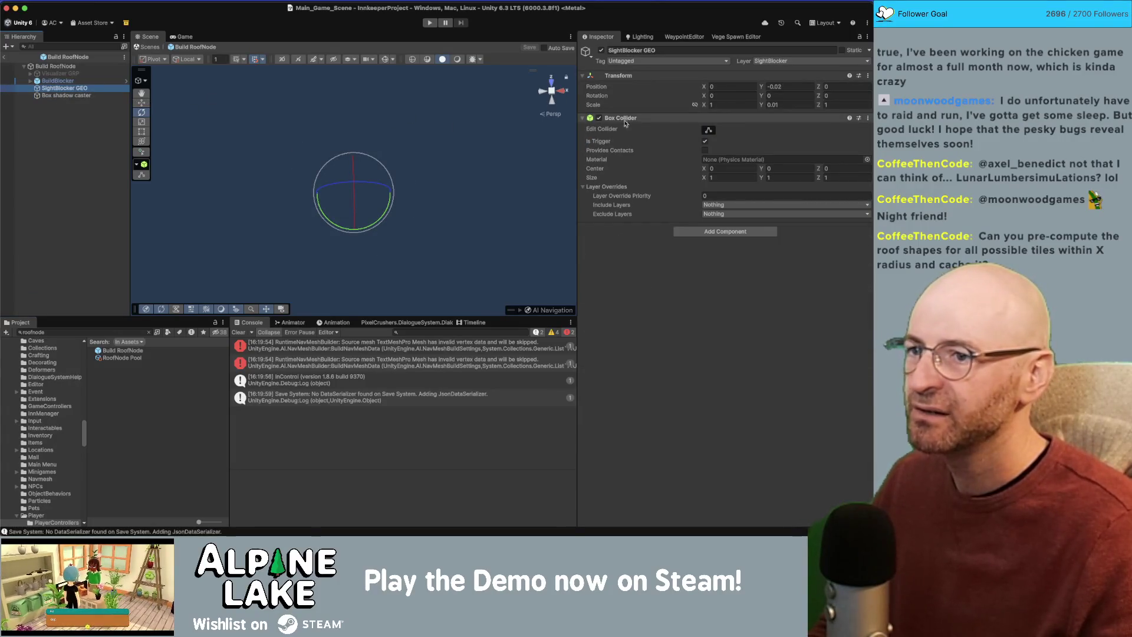
click(601, 50)
click(193, 89)
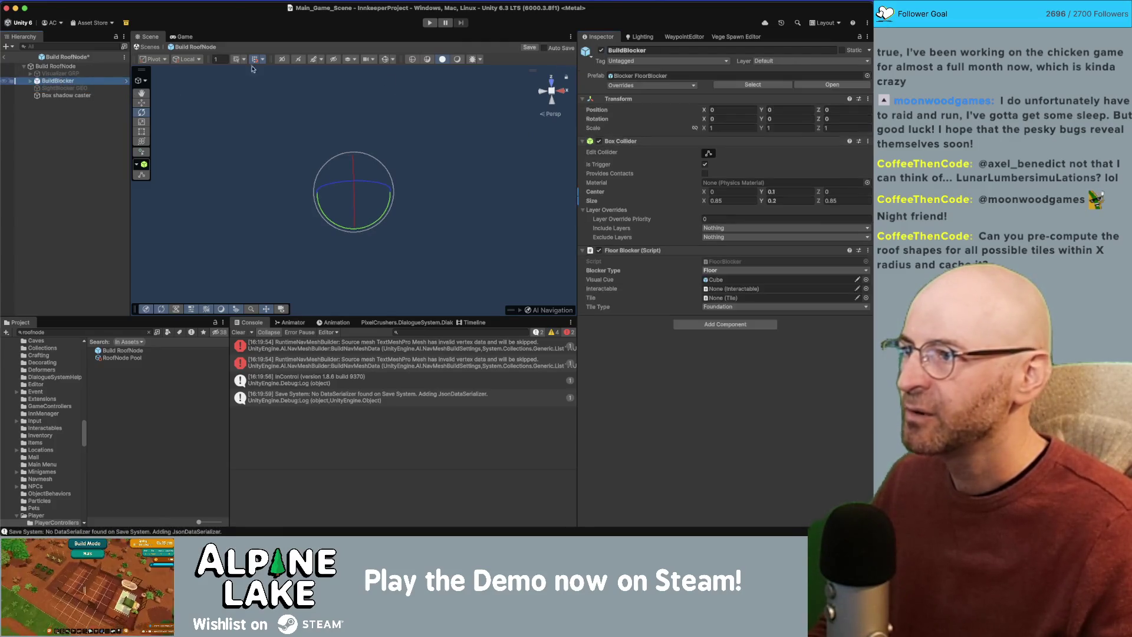
click(600, 50)
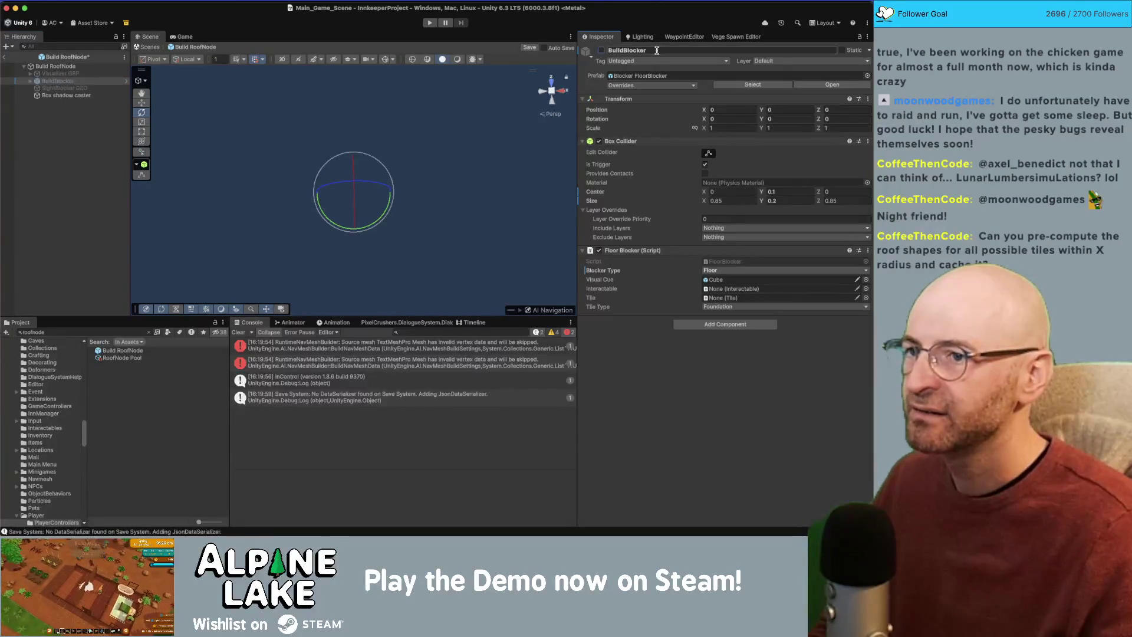
click(56, 66)
click(598, 118)
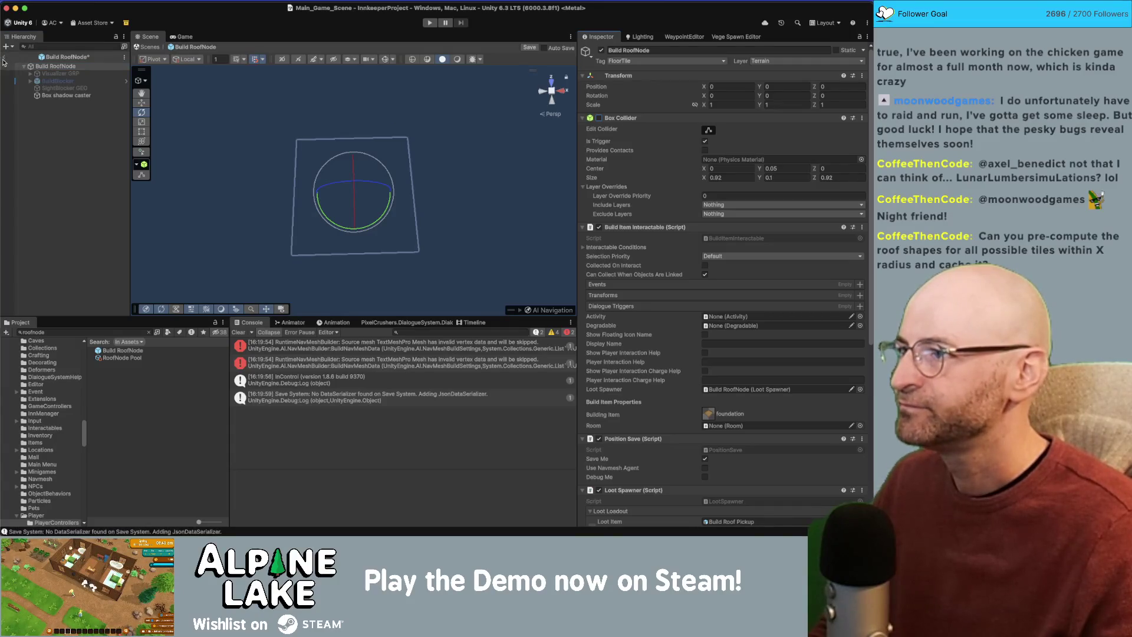
Save the prefab, return to the main scene and start Play mode.
key(super+s)
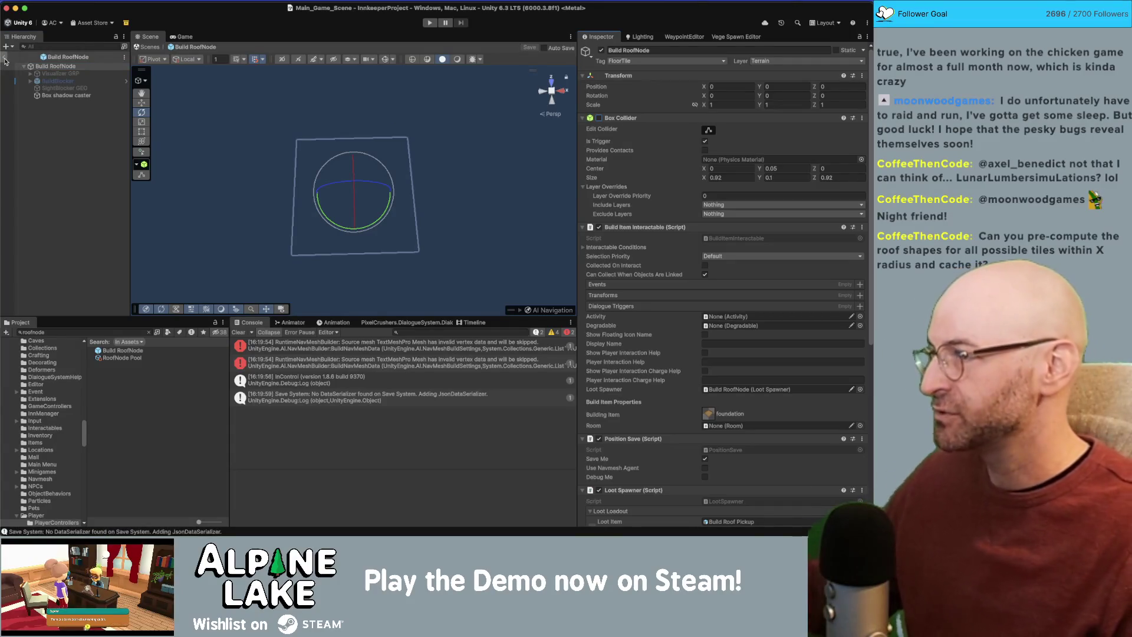
click(4, 58)
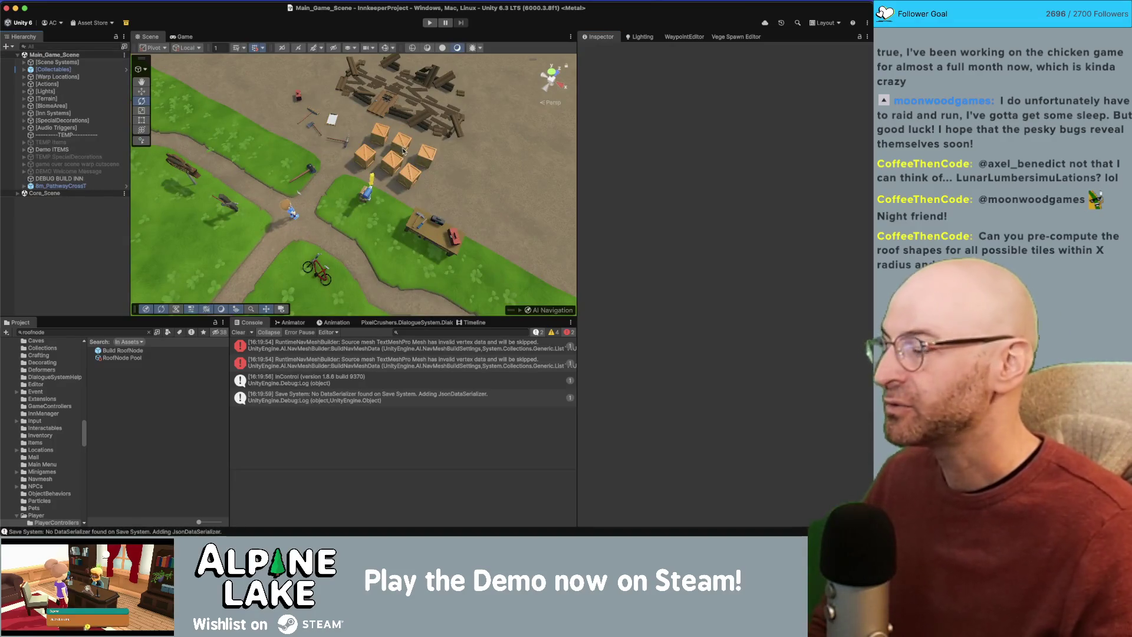
click(431, 24)
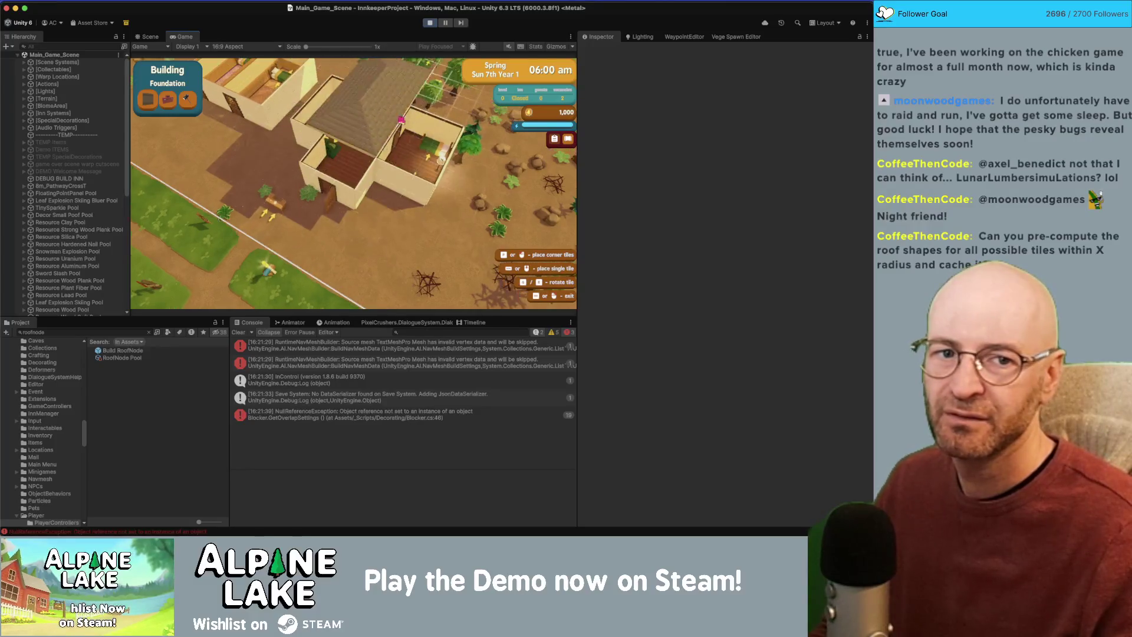
Stop Play mode, dismiss the Profiler, and reopen the Build RoofNode prefab.
click(430, 23)
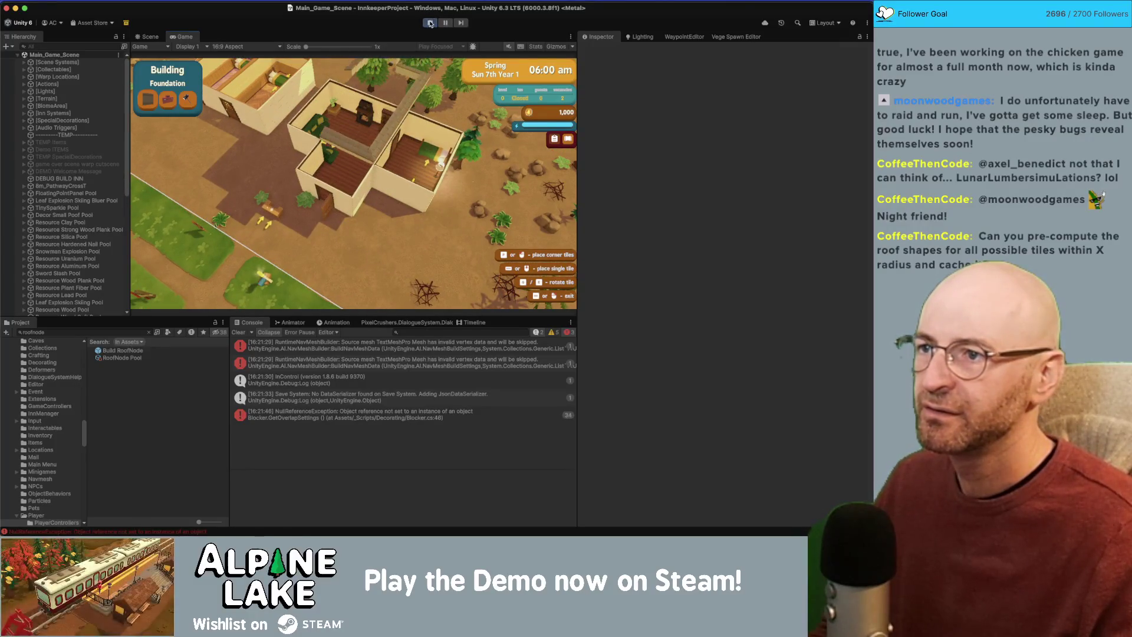
key(super+7)
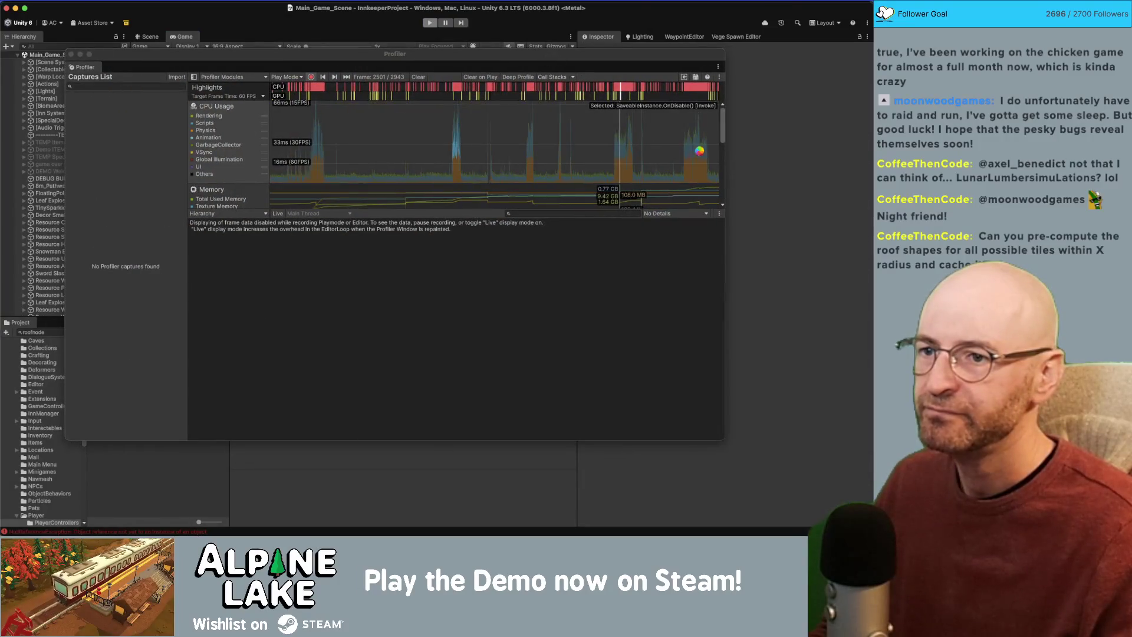
click(150, 36)
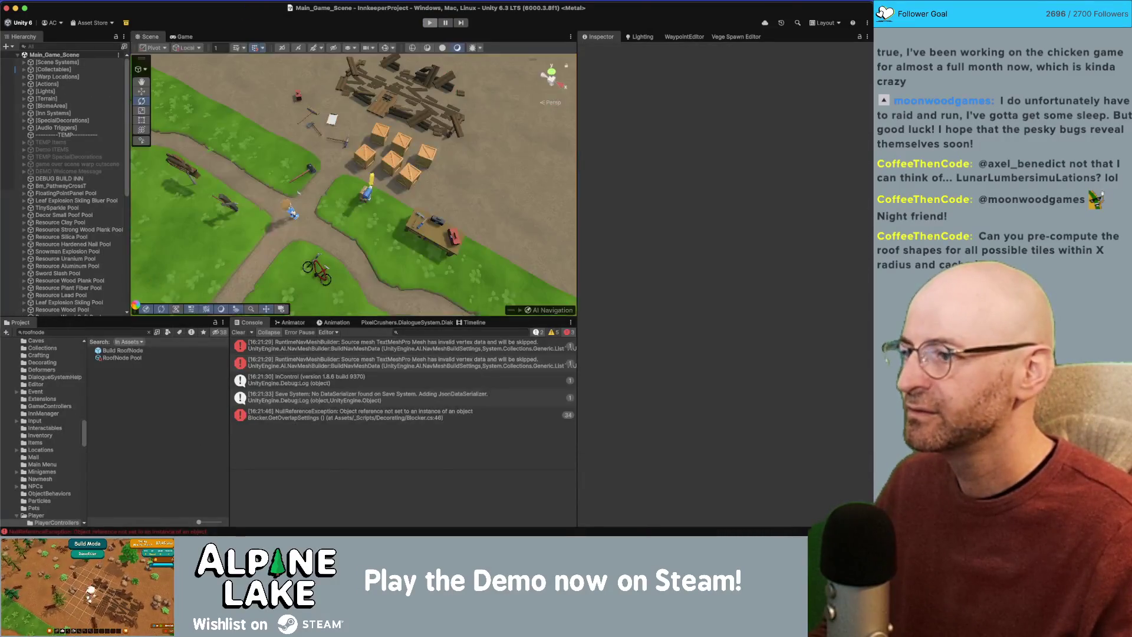
double_click(122, 350)
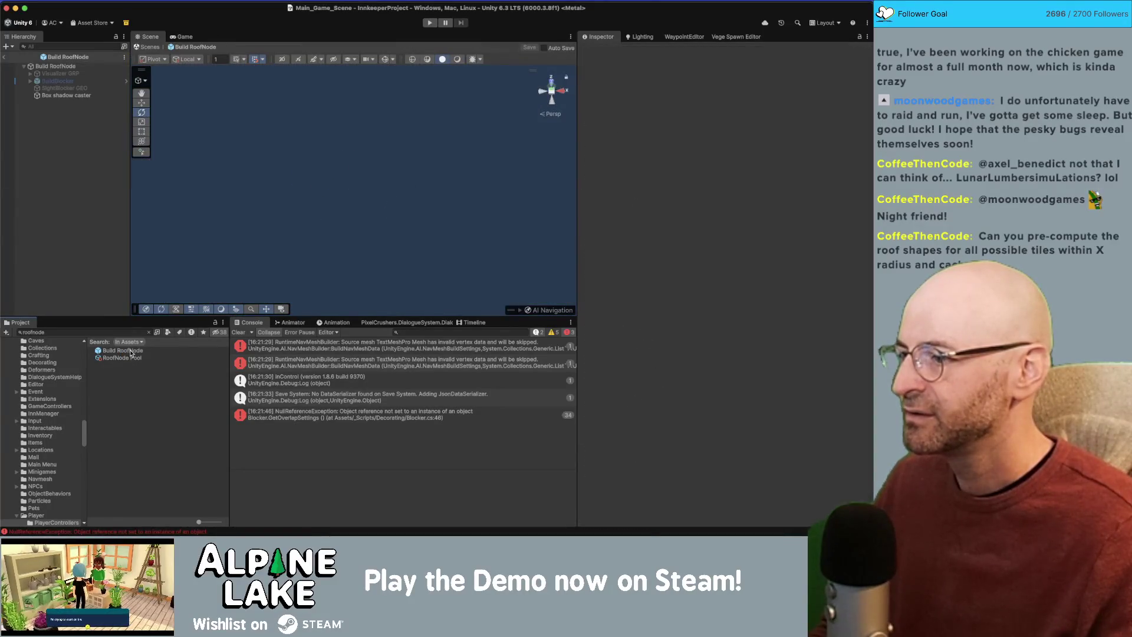
Duplicate the Build RoofNode prefab as a backup named 'Build RoofNode OLD'.
click(5, 57)
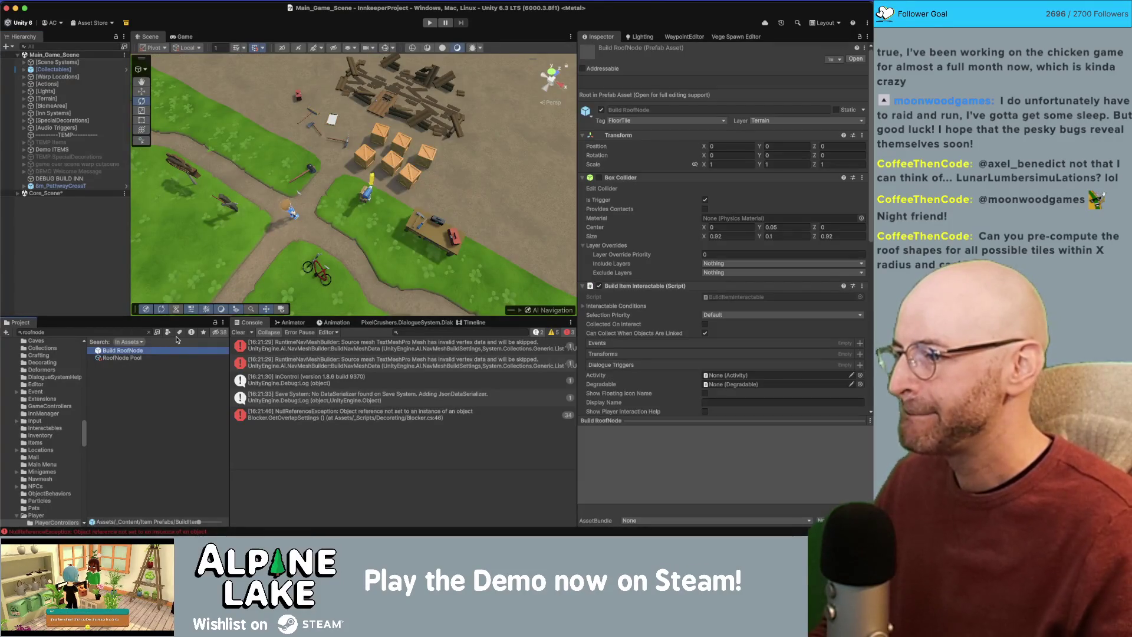
key(super+d)
key(Return)
key(Right)
key(BackSpace)
text(OLD)
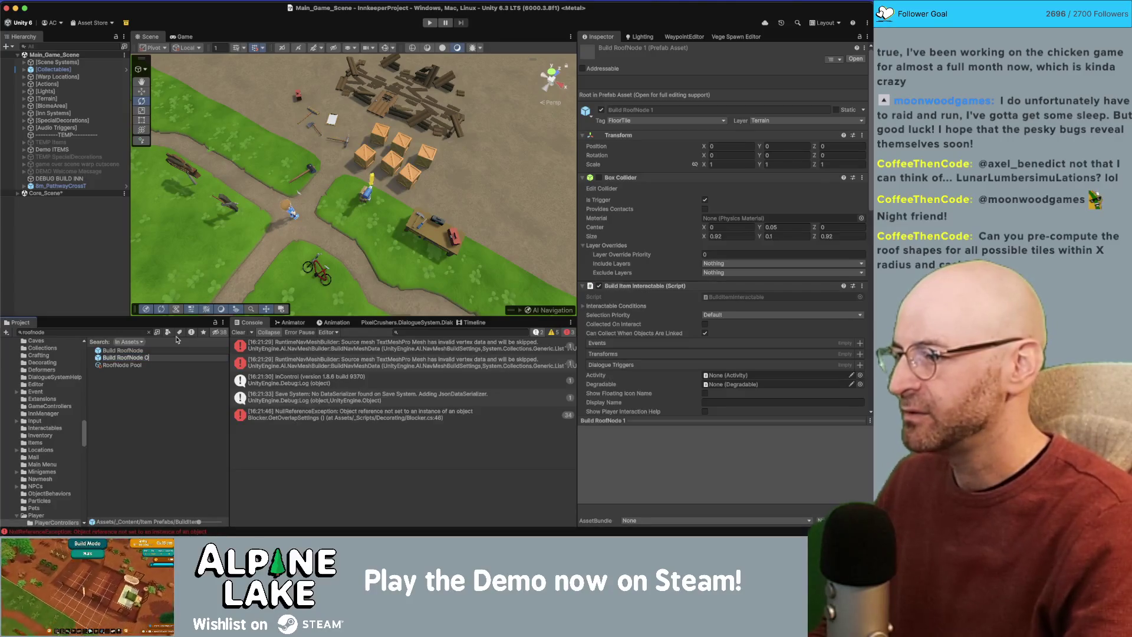
key(Return)
In the original Build RoofNode, delete SightBlocker GEO, Box shadow caster and Visualizer GRP.
click(139, 348)
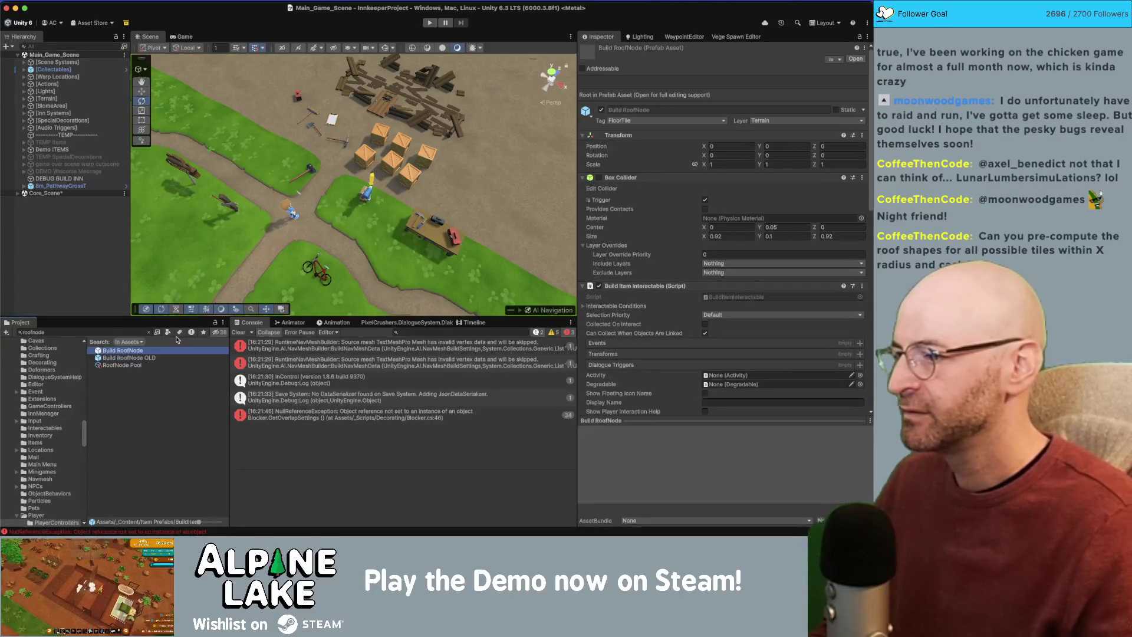
double_click(132, 349)
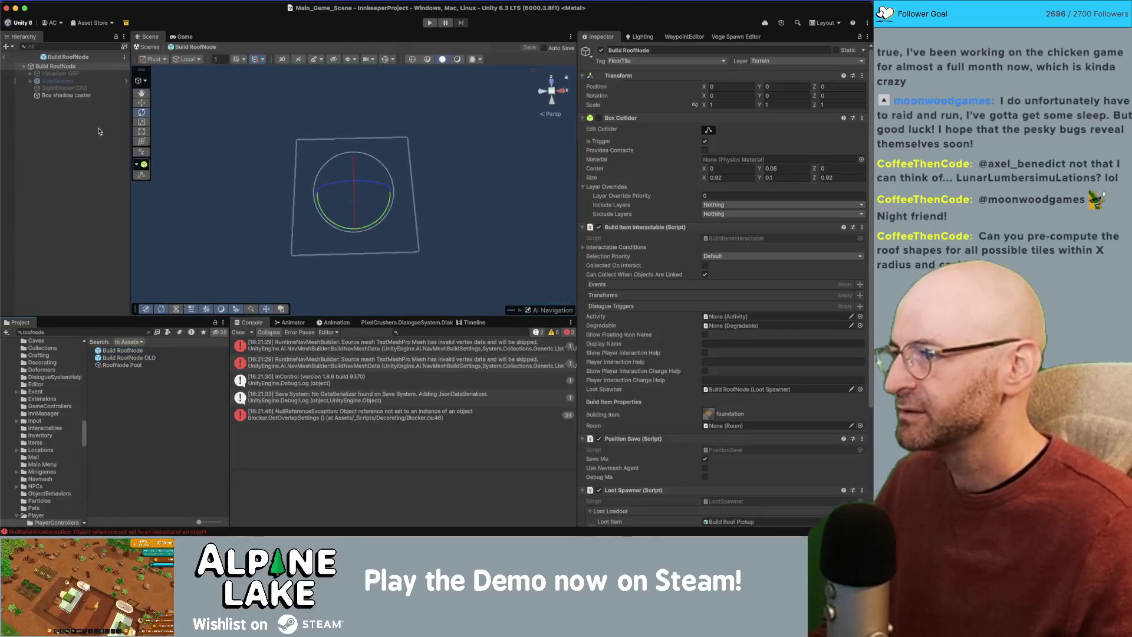
click(66, 95)
shift+click(66, 74)
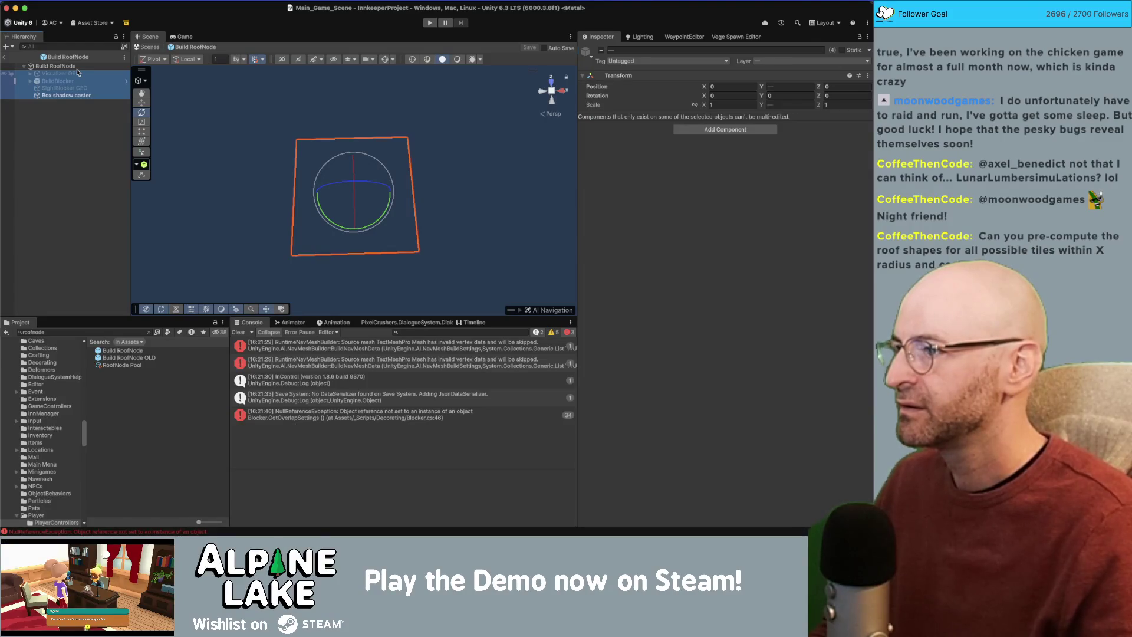
click(65, 88)
key(super+BackSpace)
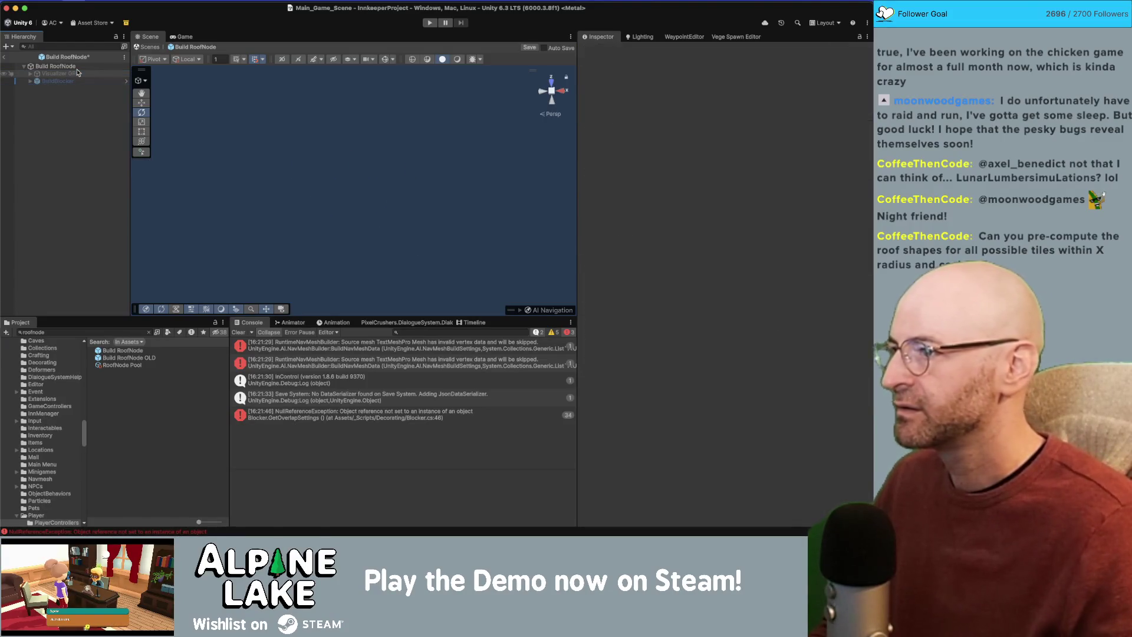
click(78, 72)
key(super+BackSpace)
click(55, 66)
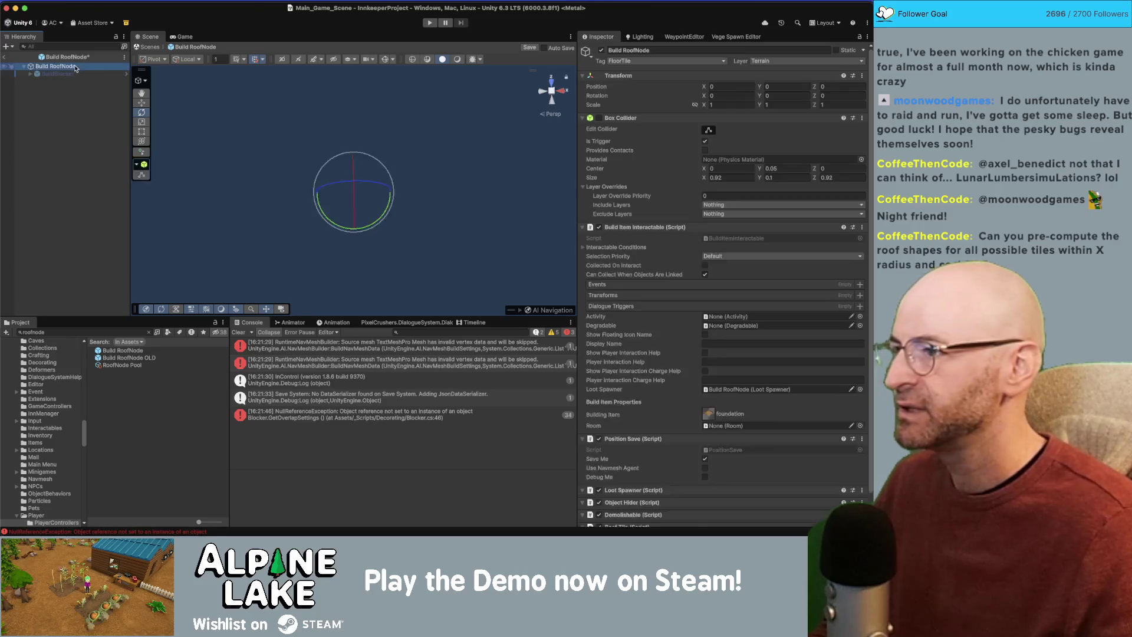
Remove the Box Collider component from the Build RoofNode root.
right_click(636, 113)
click(659, 138)
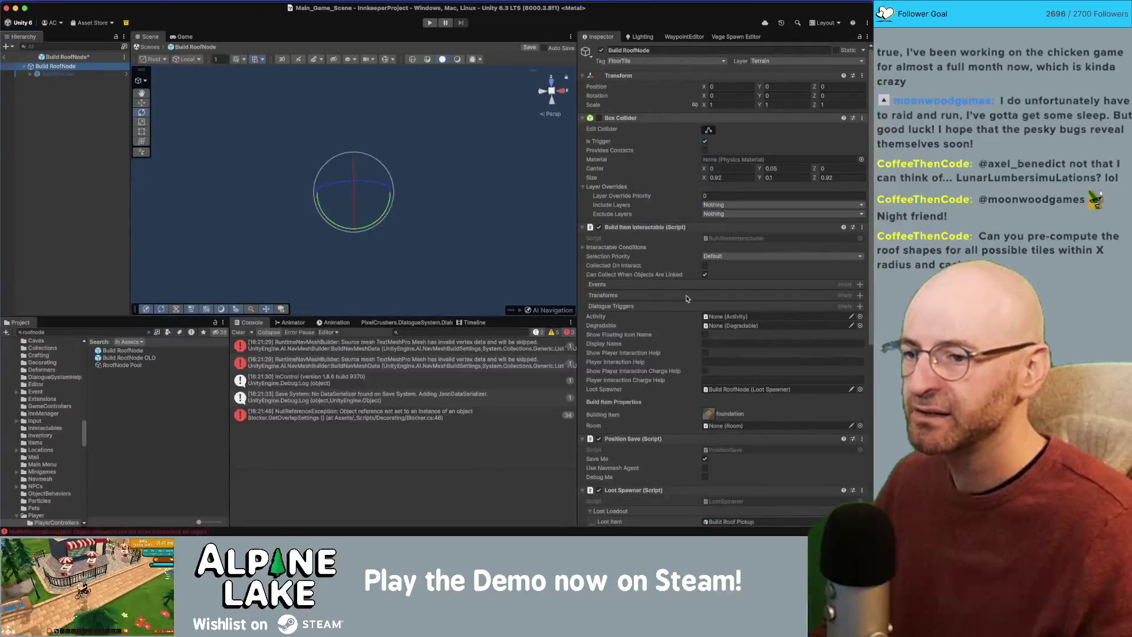
scroll(689, 299, down, 5)
scroll(678, 283, up, 5)
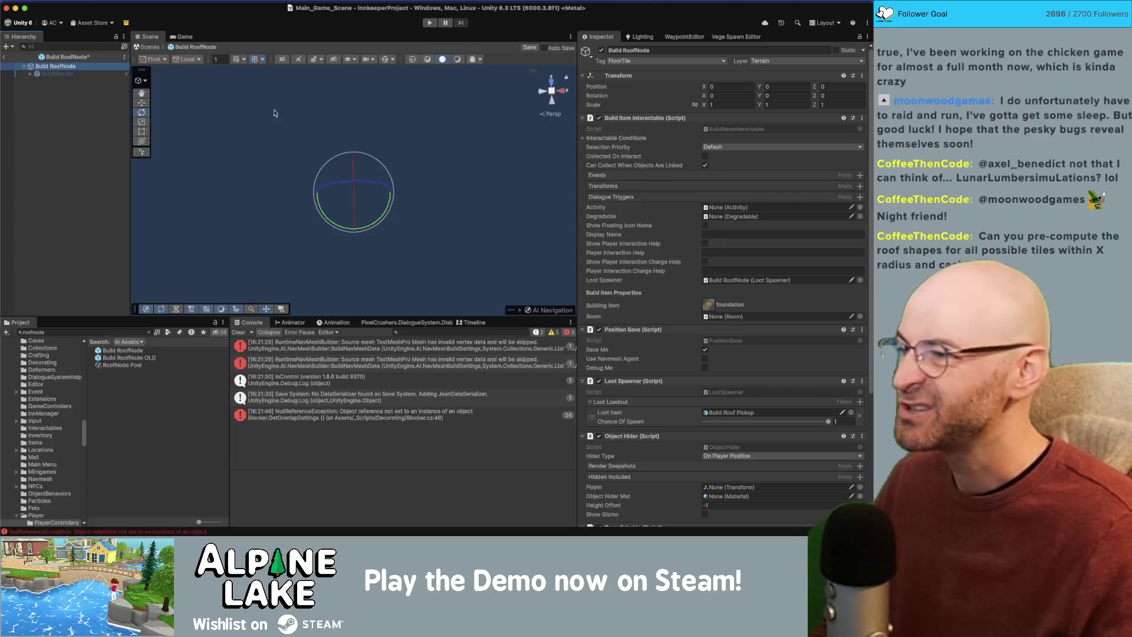
click(73, 109)
Remove BuildBlocker's Box Collider and return to the main scene.
click(63, 75)
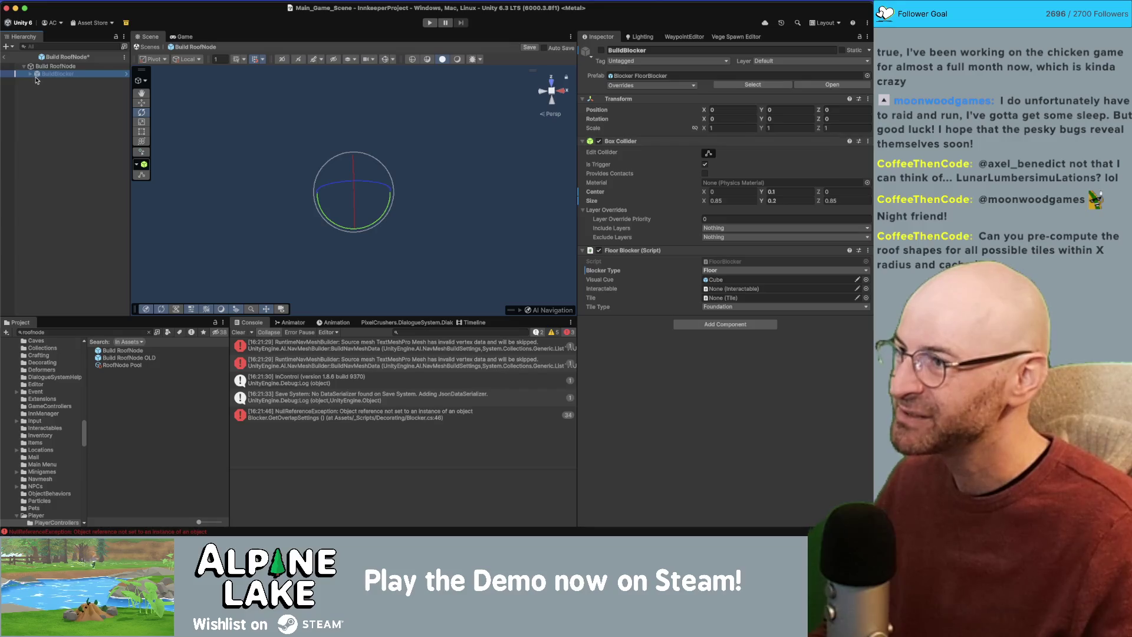
key(Right)
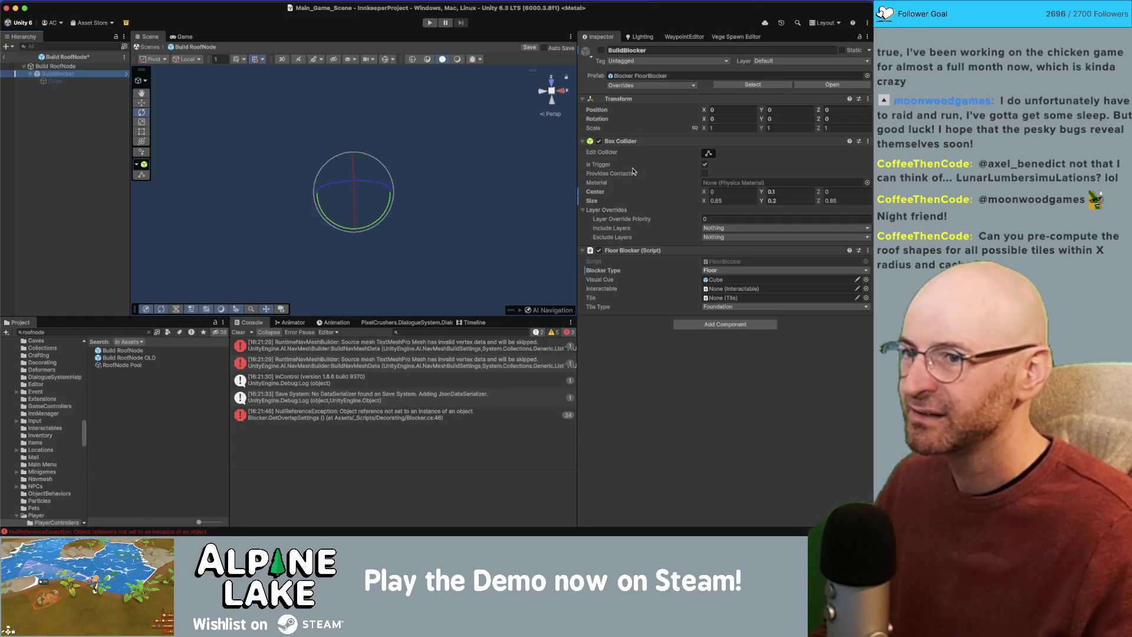
click(599, 141)
right_click(618, 146)
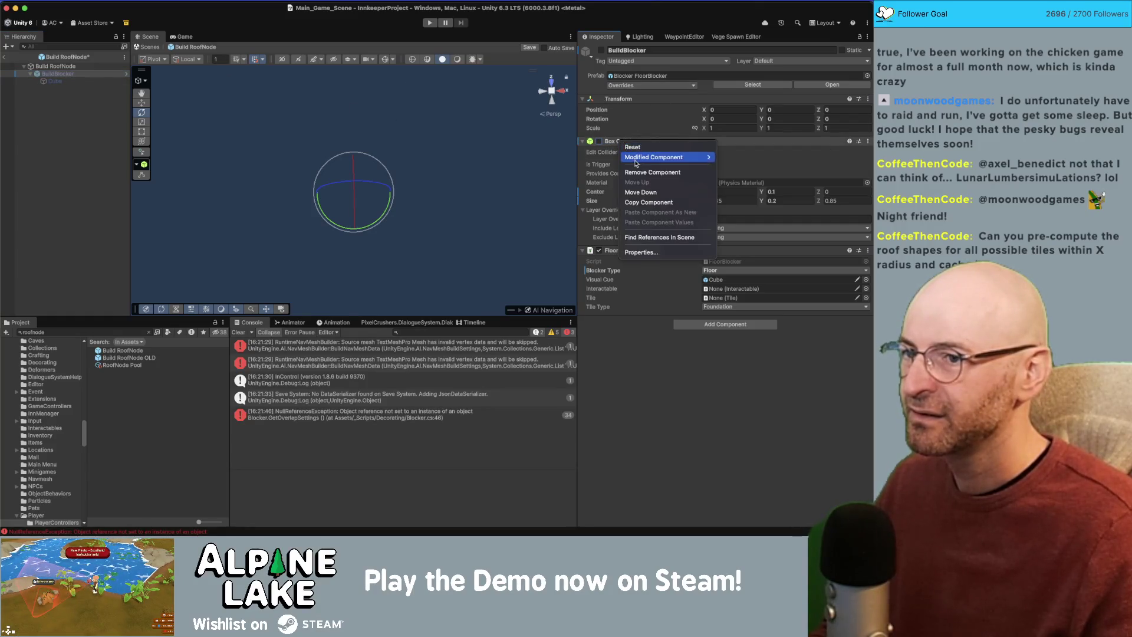
click(641, 173)
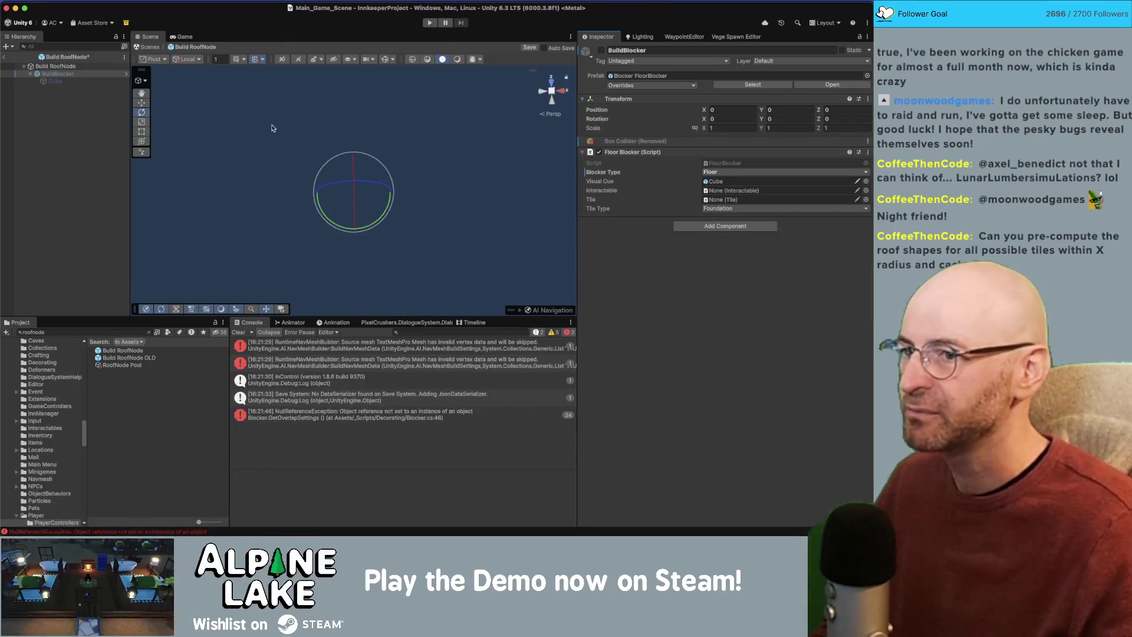
click(5, 57)
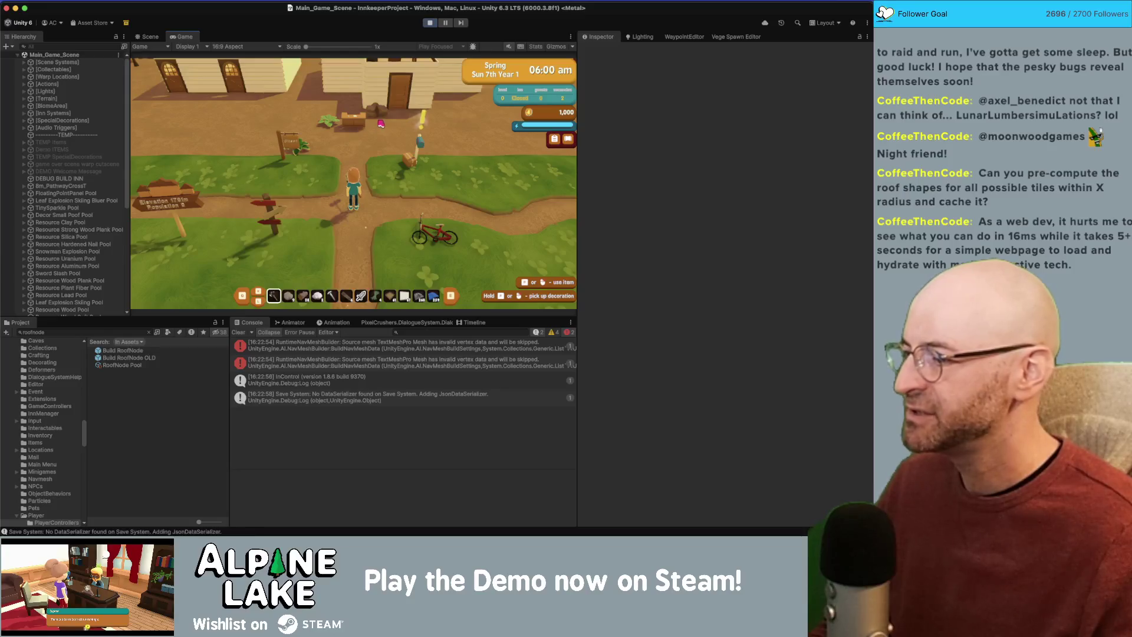
Walk the player to the house, try placing foundations, then select the new Console error.
key(a)
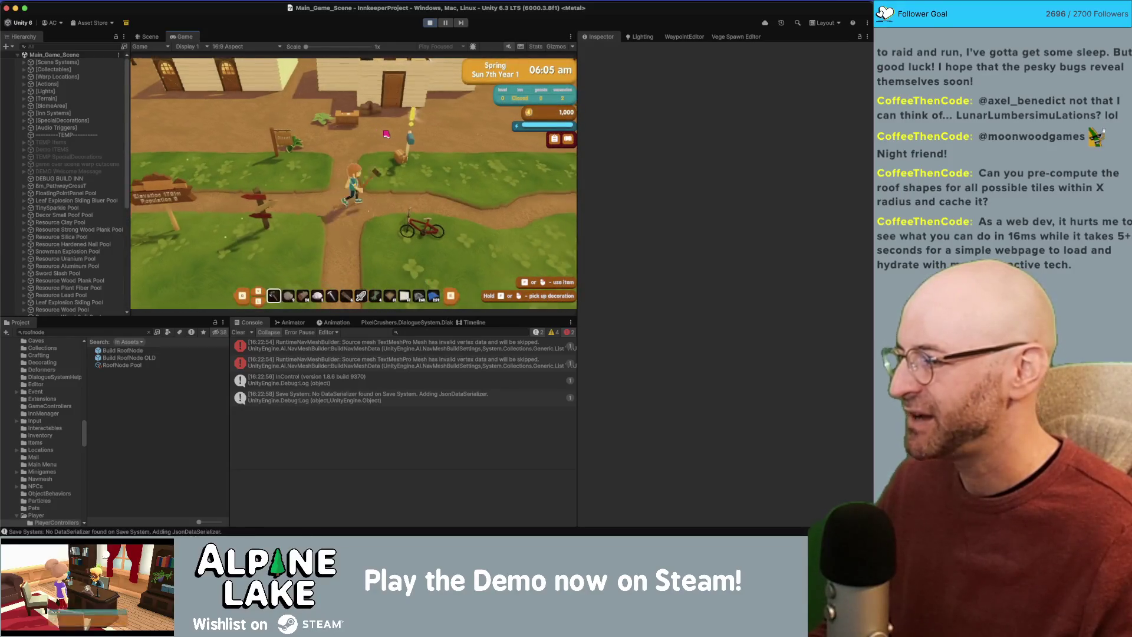
key(w)
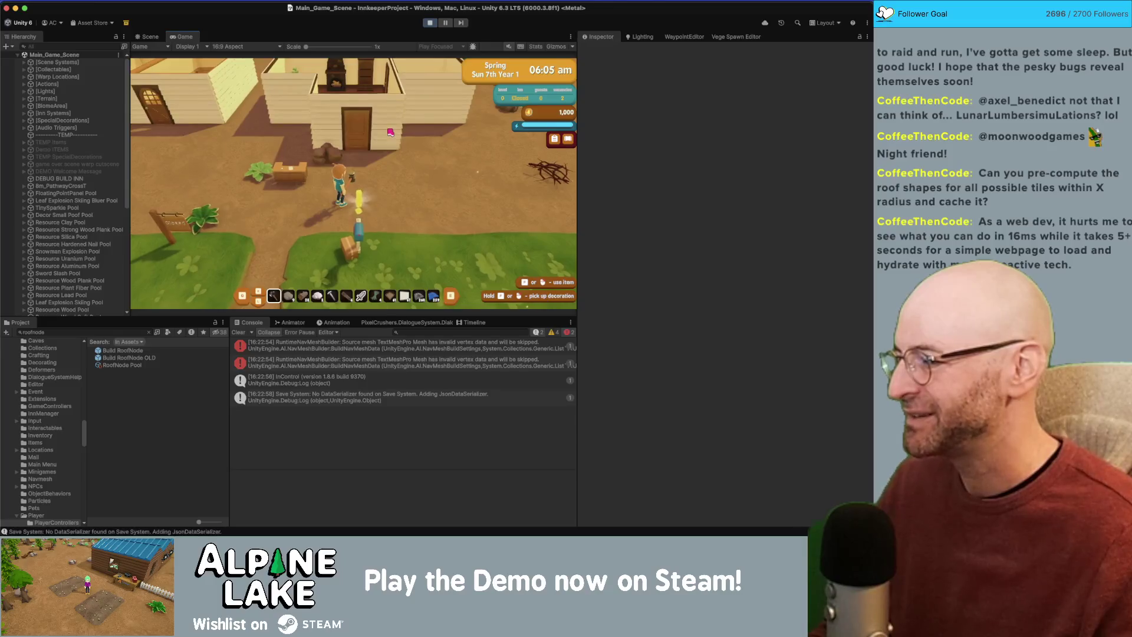
key(w)
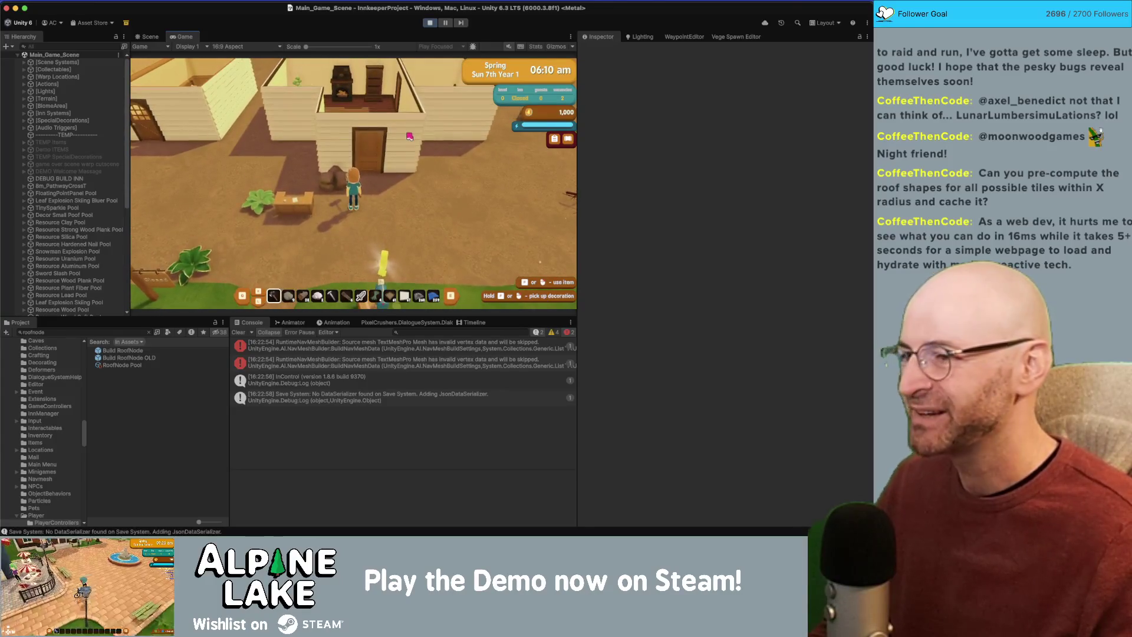
click(409, 136)
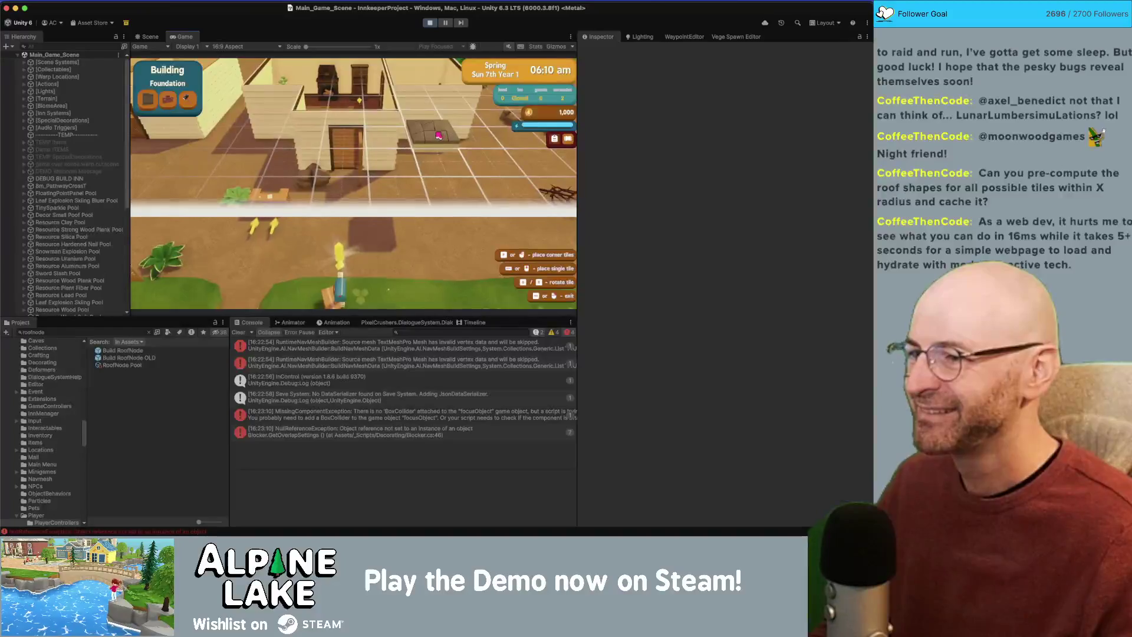
right_click(439, 136)
click(352, 413)
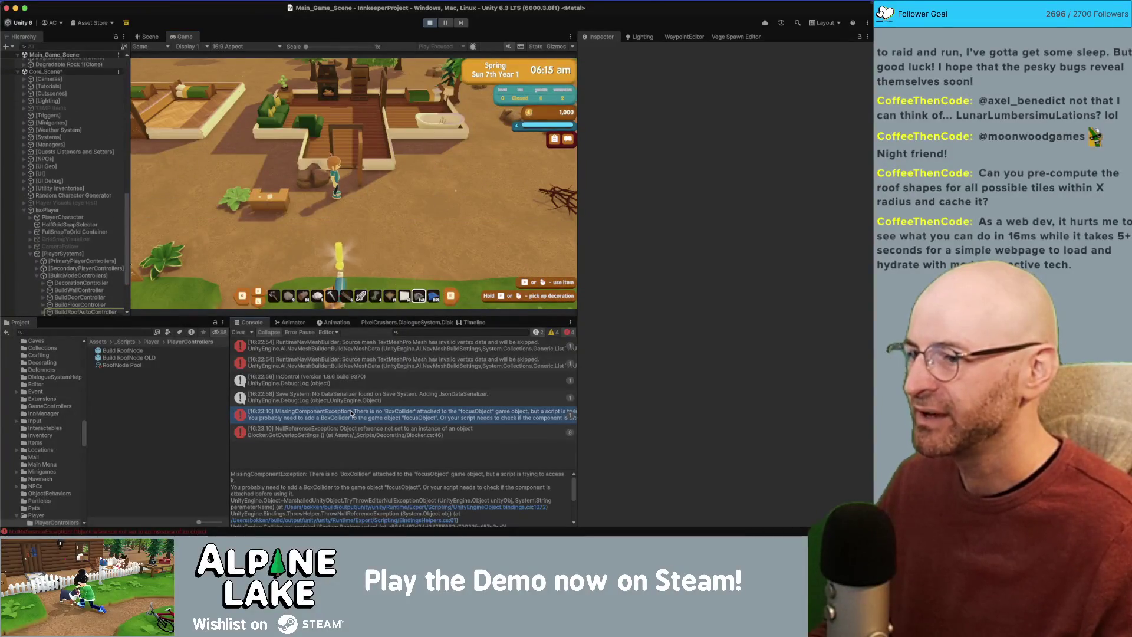
Open the Blocker.cs null-reference line in Rider, then reopen the Build RoofNode prefab in Unity.
double_click(340, 430)
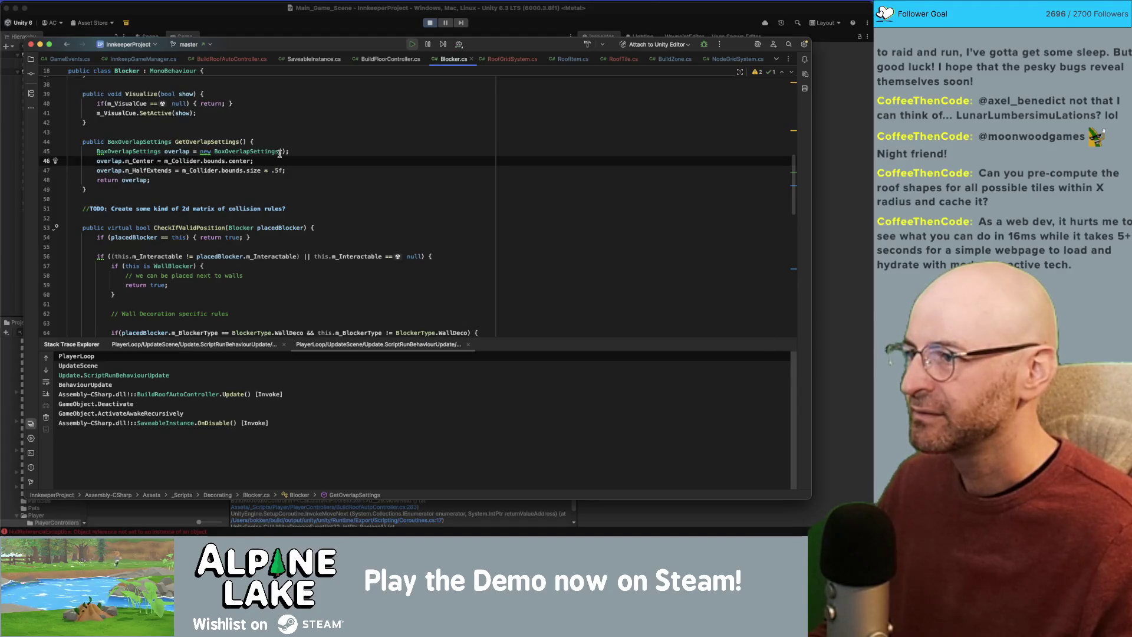
key(super+Tab)
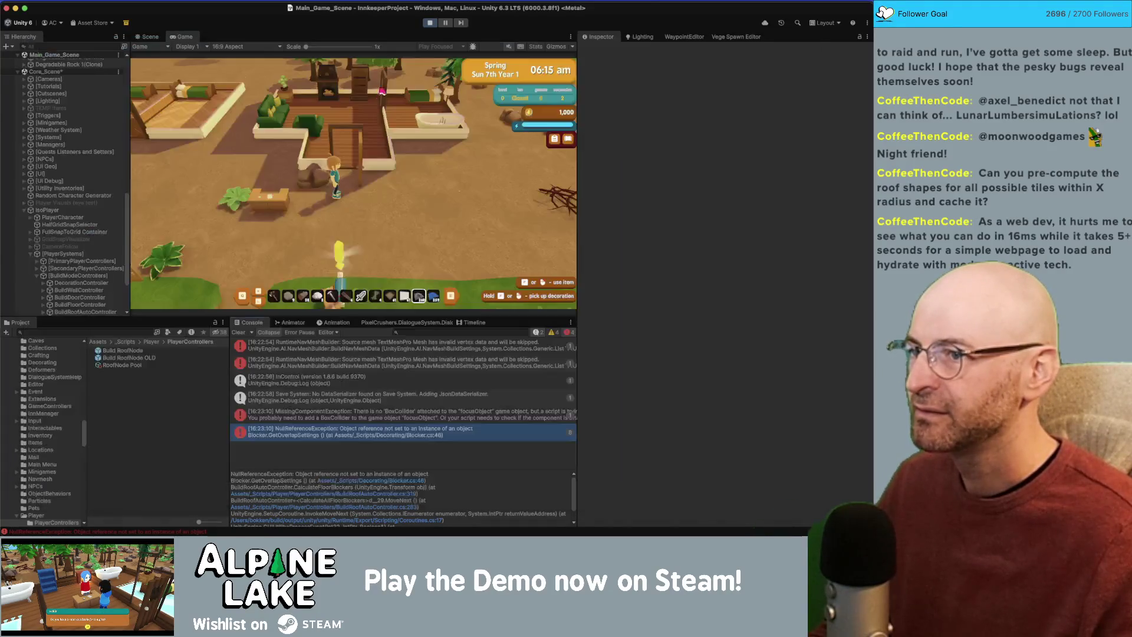
click(134, 351)
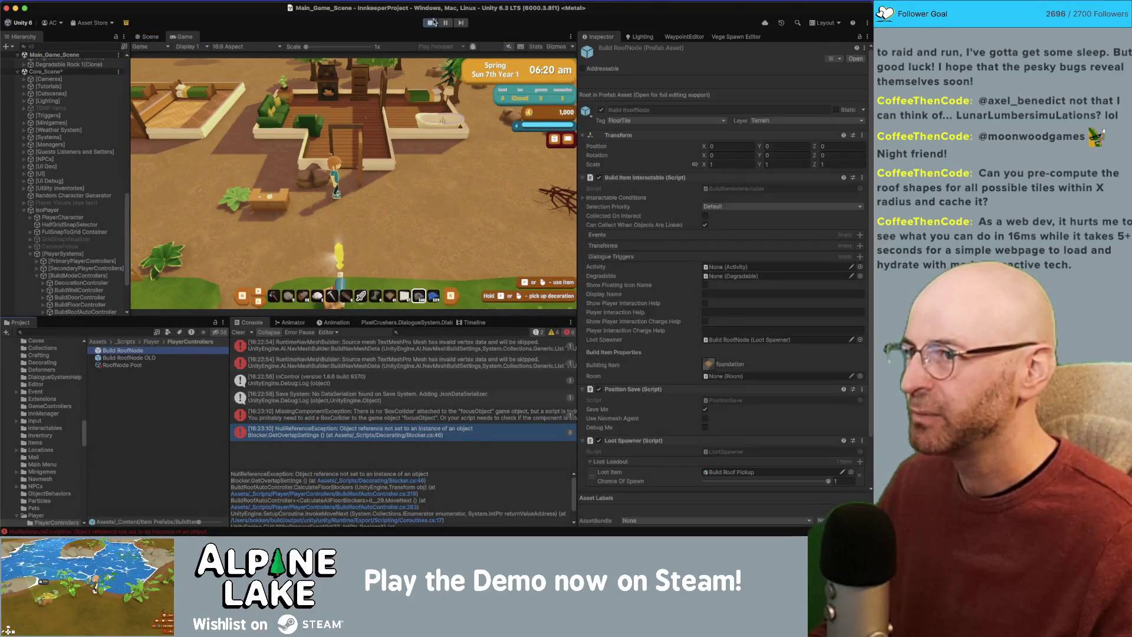
click(431, 23)
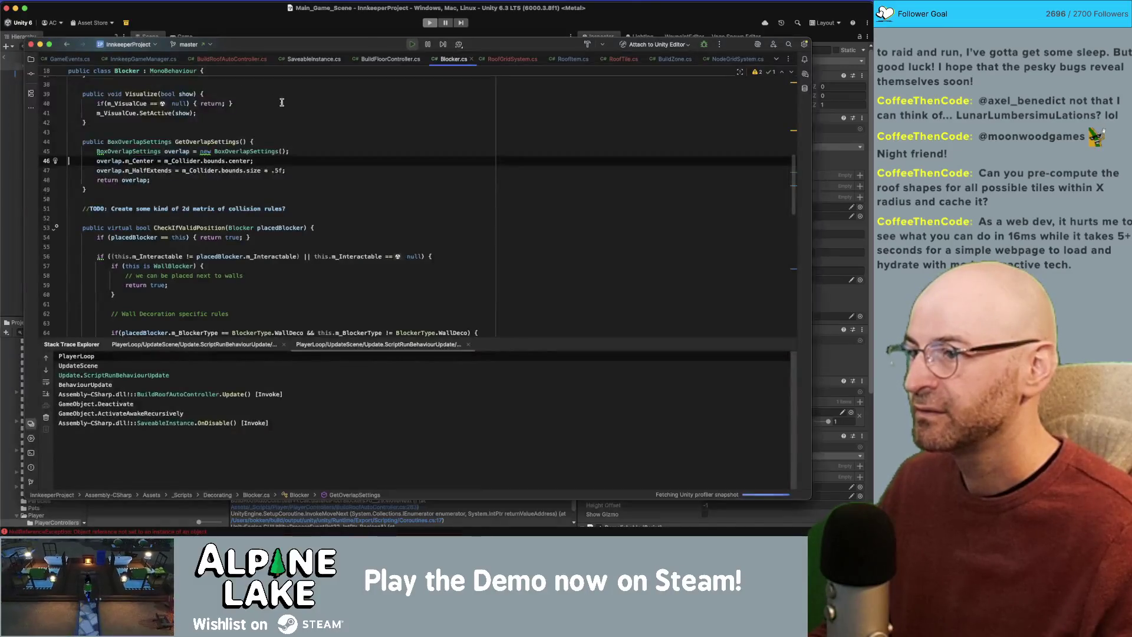
Bring Unity's Profiler forward and scrub to frame 2842 in the slowdown spike.
key(super+Tab)
key(super+Tab)
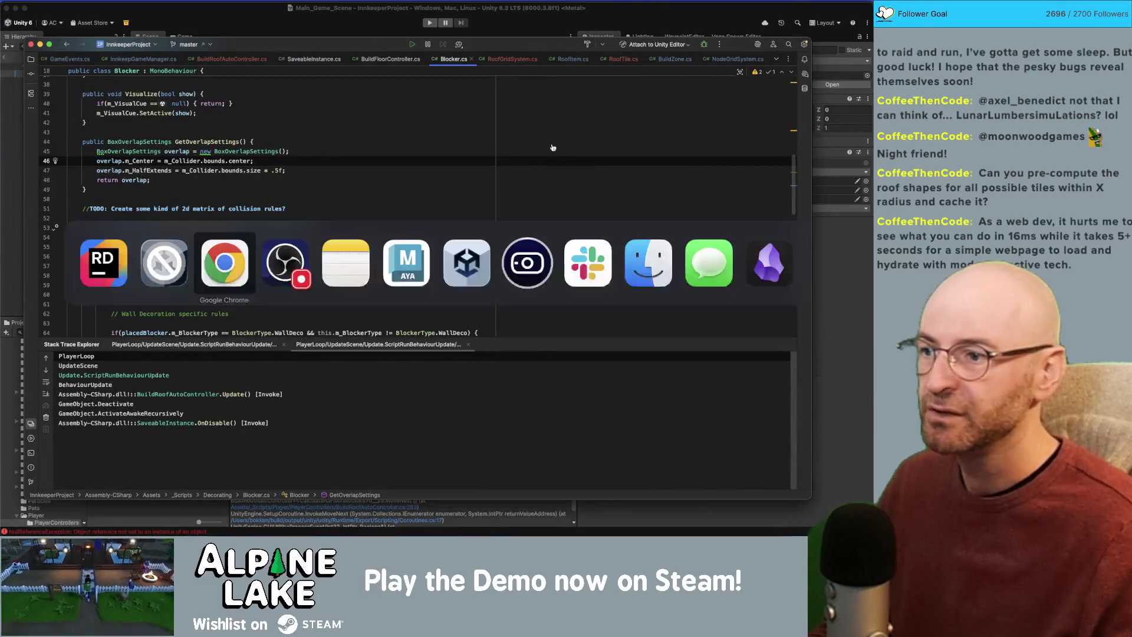
key(ctrl+Up)
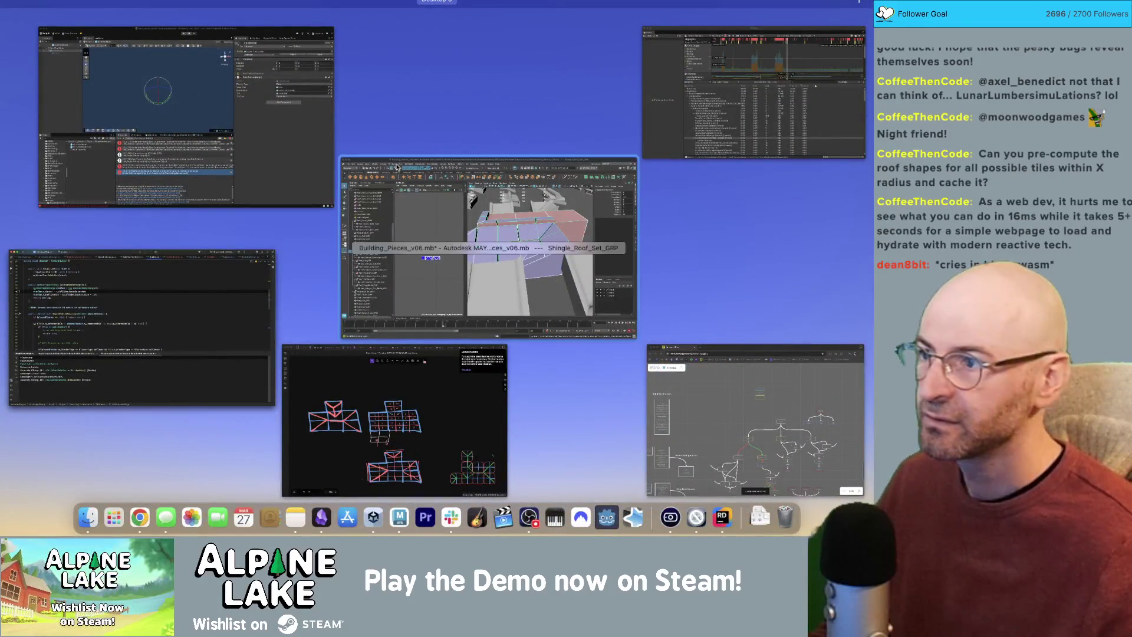
key(Escape)
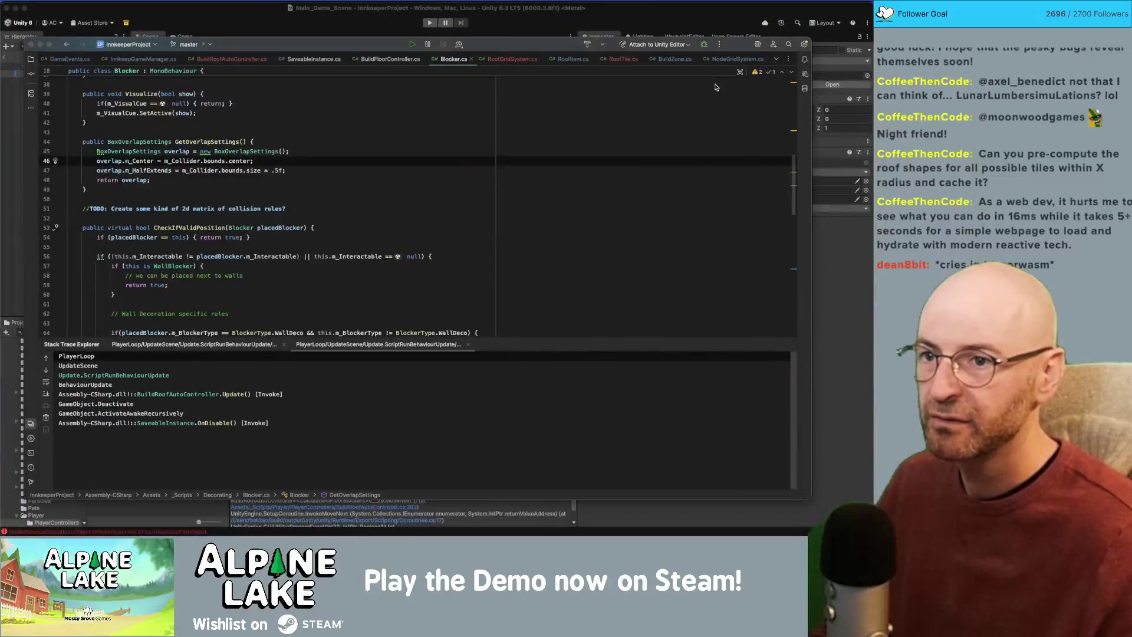
key(ctrl+Up)
click(478, 279)
key(super+Tab)
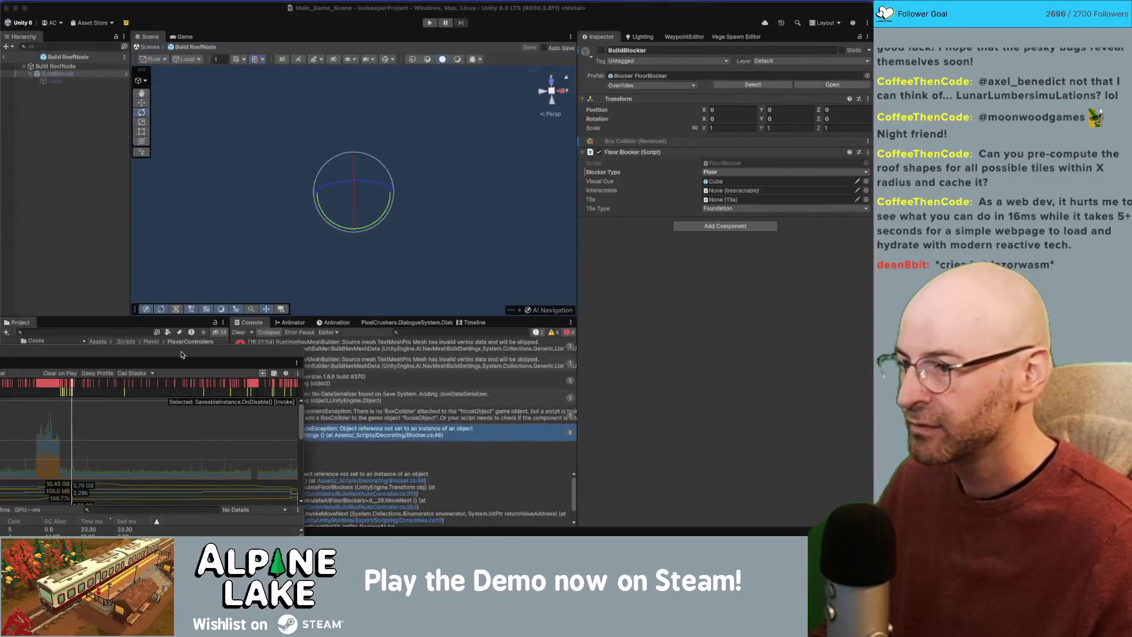
drag(466, 182, 470, 183)
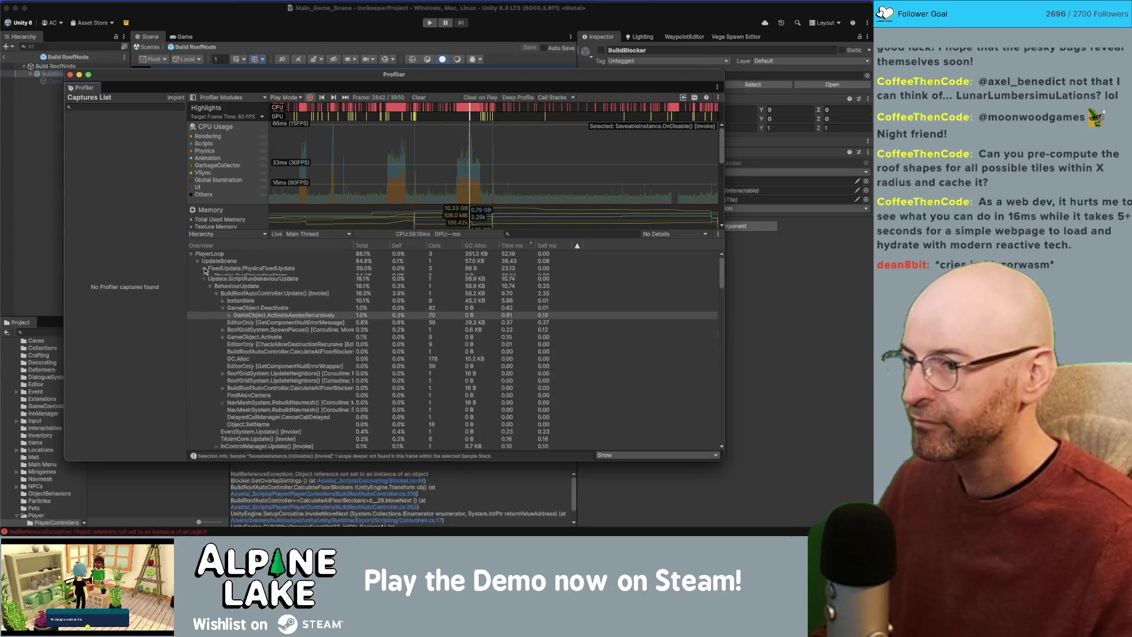
Compare ScriptRunBehaviourUpdate, PhysicsFixedUpdate and RunSimulationStage samples, settling on FixedUpdate.PhysicsFixedUpdate.
click(204, 276)
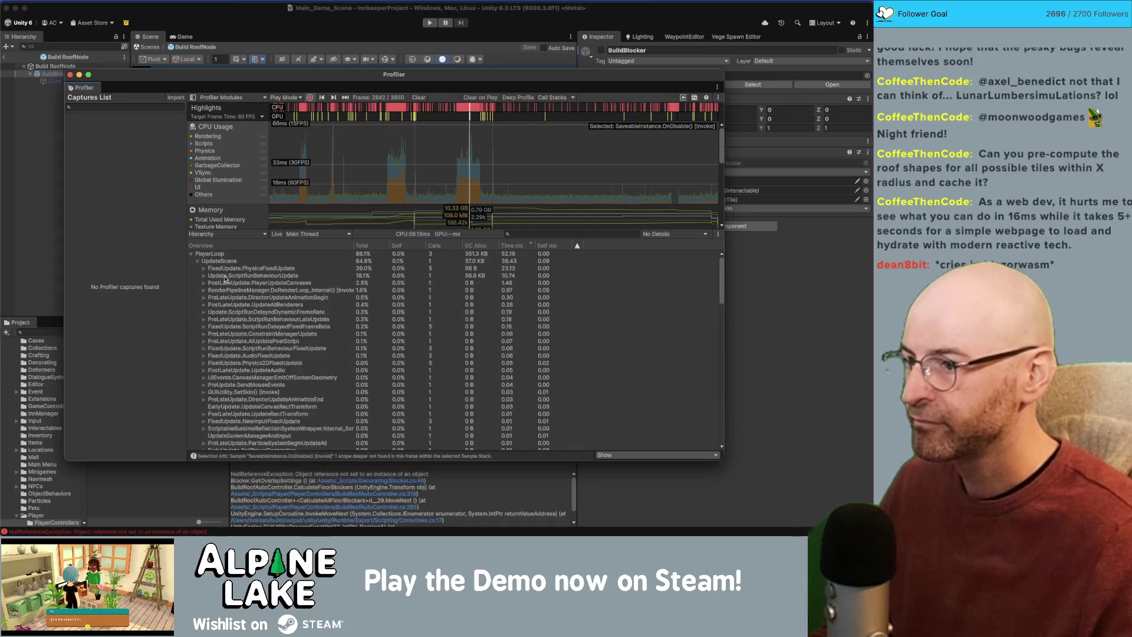
click(225, 277)
click(224, 269)
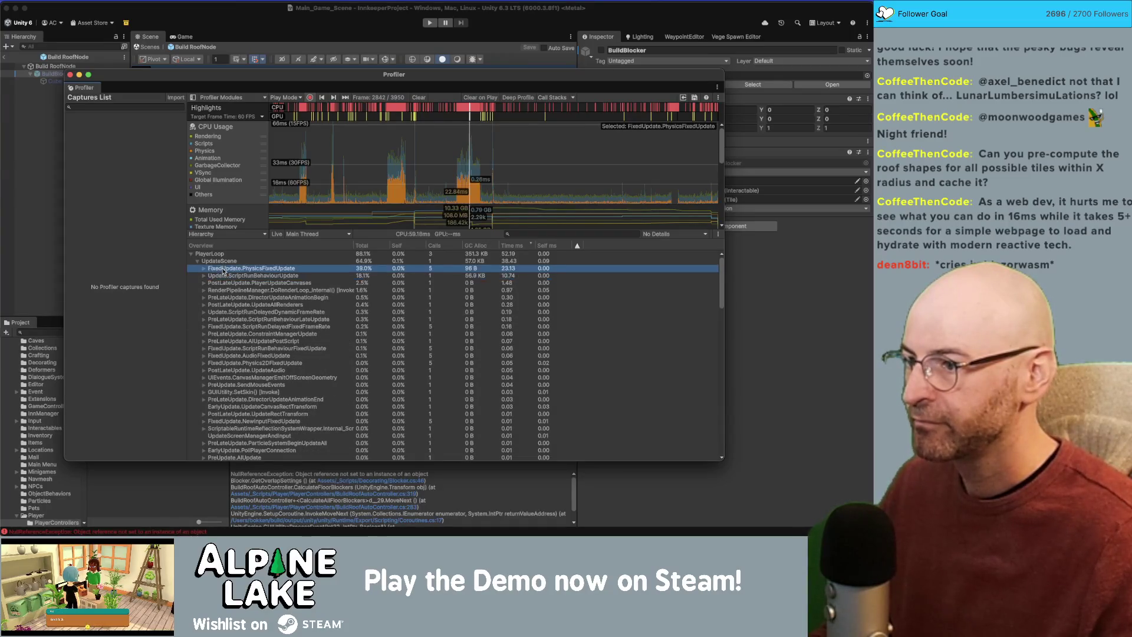
click(230, 276)
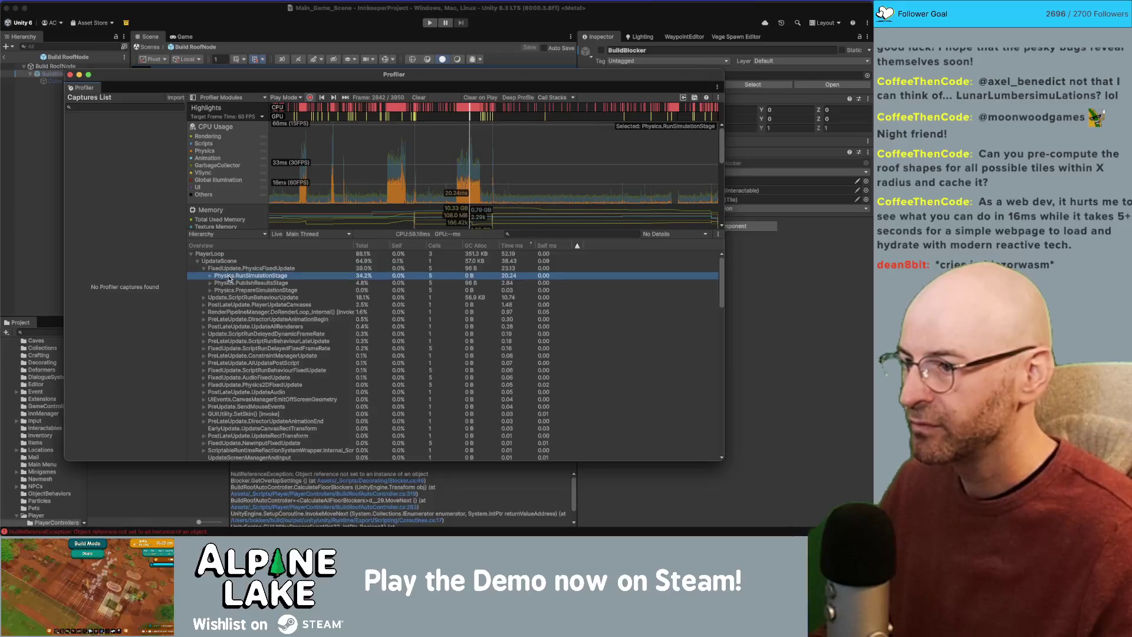
click(240, 270)
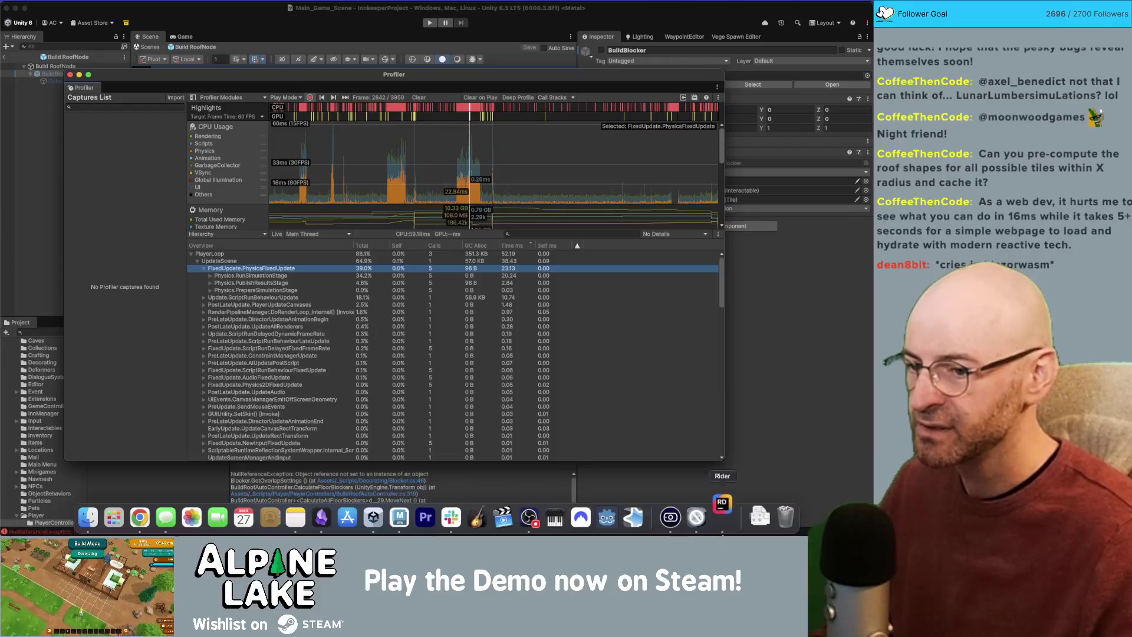
Dismiss Rider's decompiler notice, close Unity's Profiler and re-activate the BuildBlocker object.
click(722, 517)
click(493, 253)
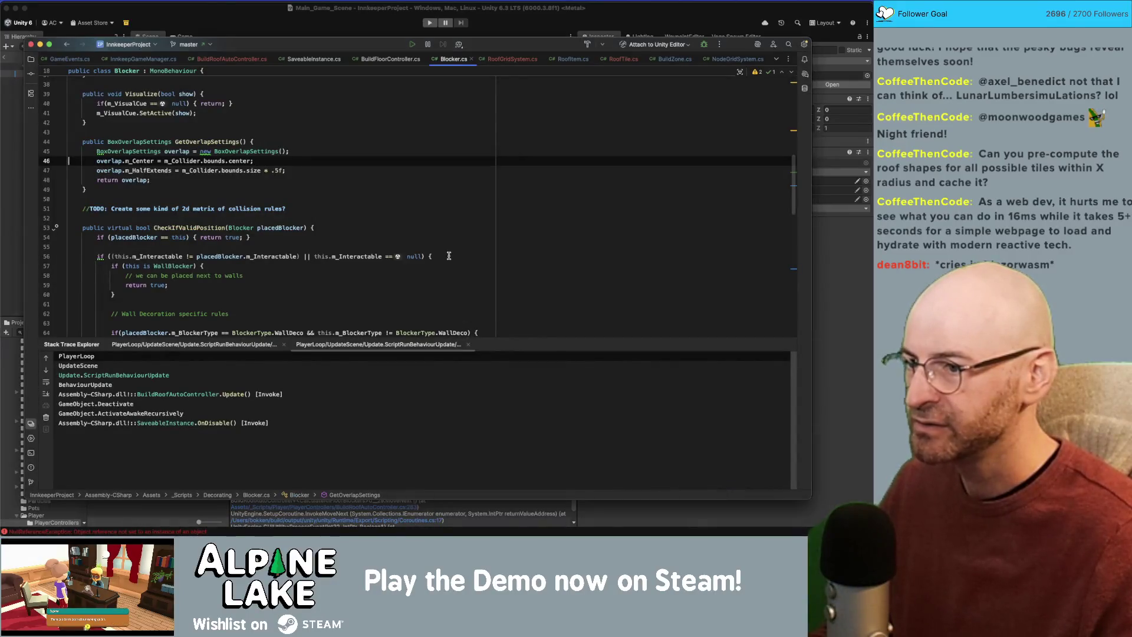
key(super+Tab)
key(super+Tab)
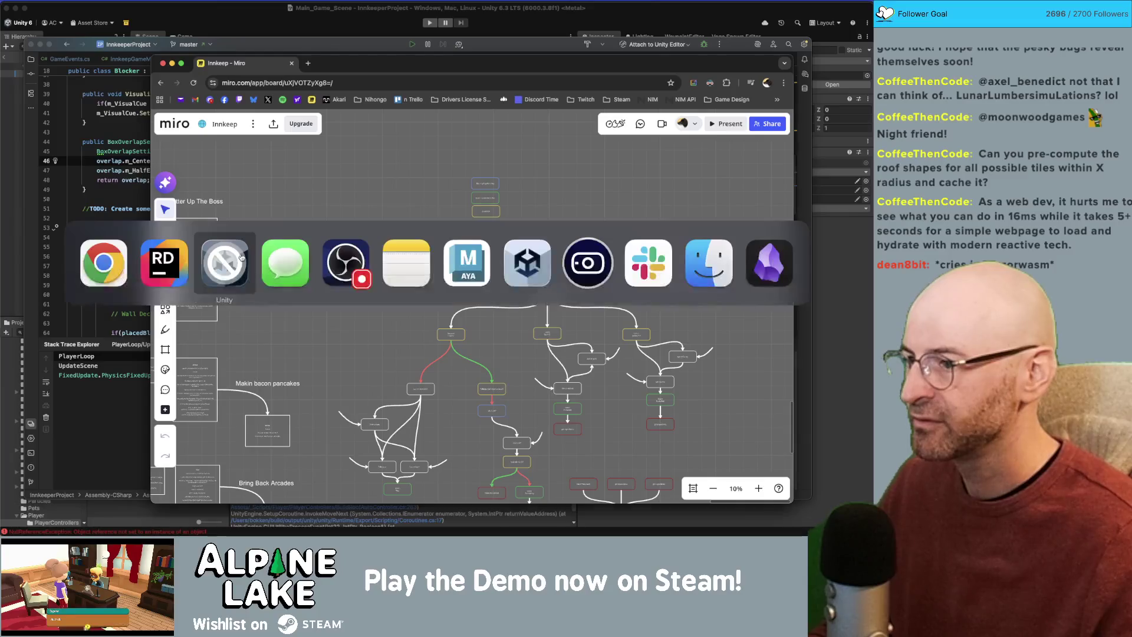
key(super+Tab)
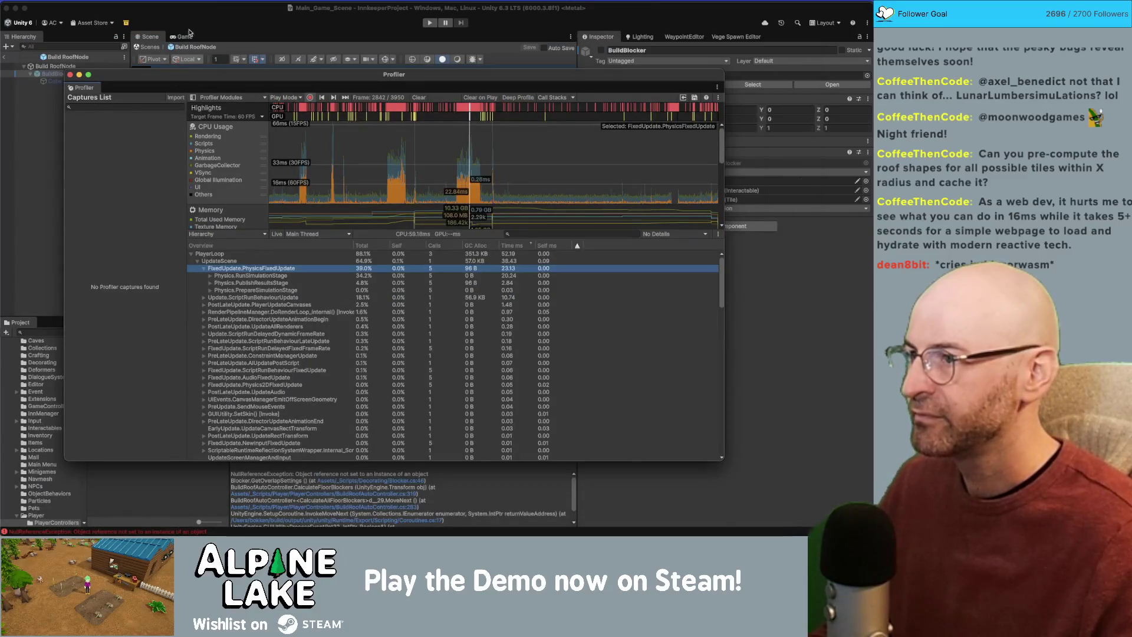
click(70, 74)
click(601, 50)
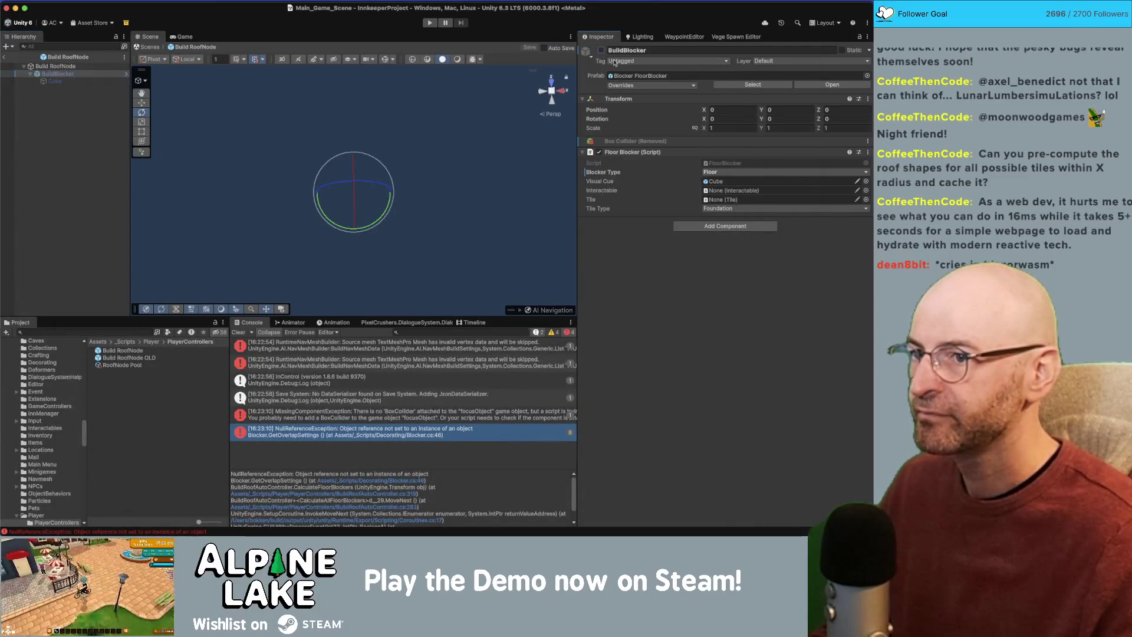
Revert BuildBlocker's removed Box Collider, save the Build RoofNode prefab, and switch to Rider.
right_click(647, 143)
mouse_move(684, 153)
click(750, 164)
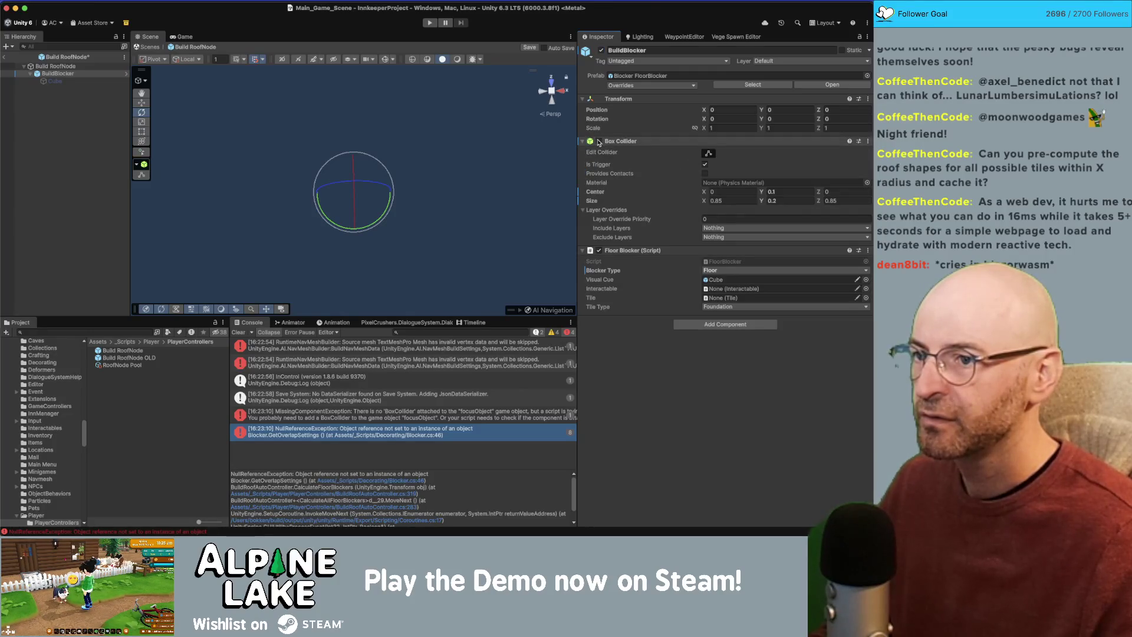
click(67, 112)
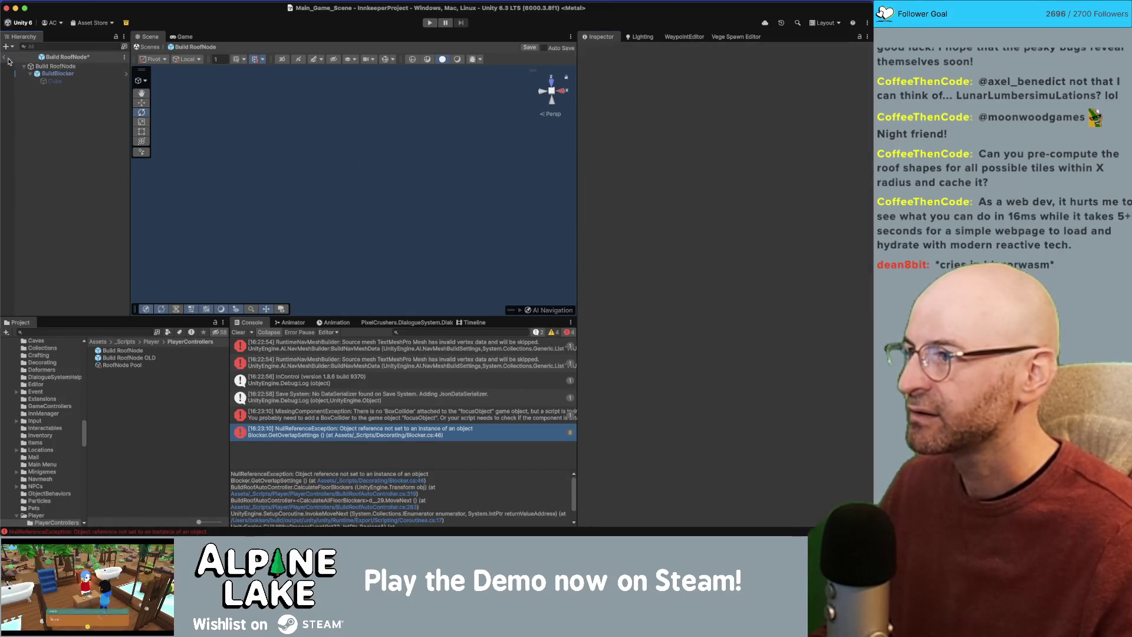
key(super+s)
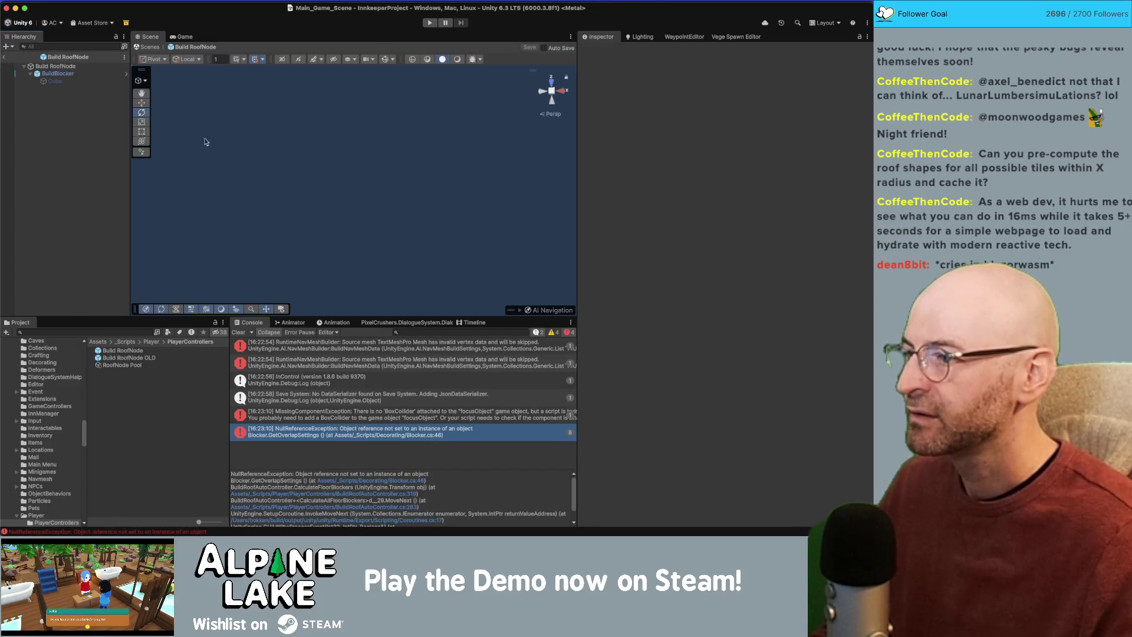
key(super+Tab)
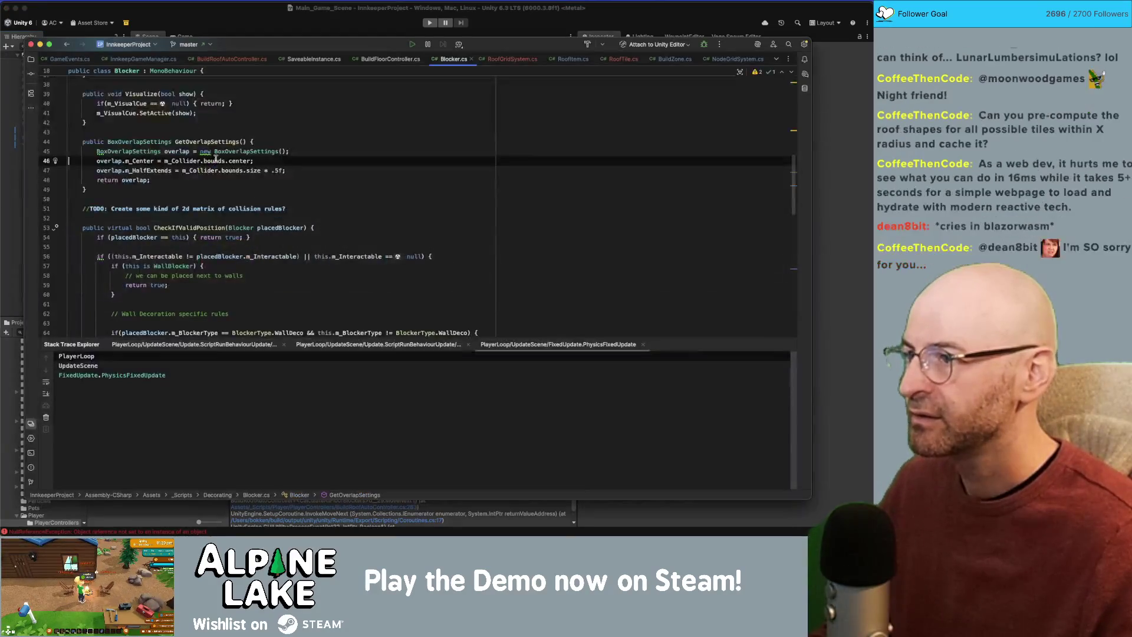
In BuildRoofAutoController.cs, search for 'coll' to locate the BoxCollider references.
click(221, 60)
key(super+f)
text(col)
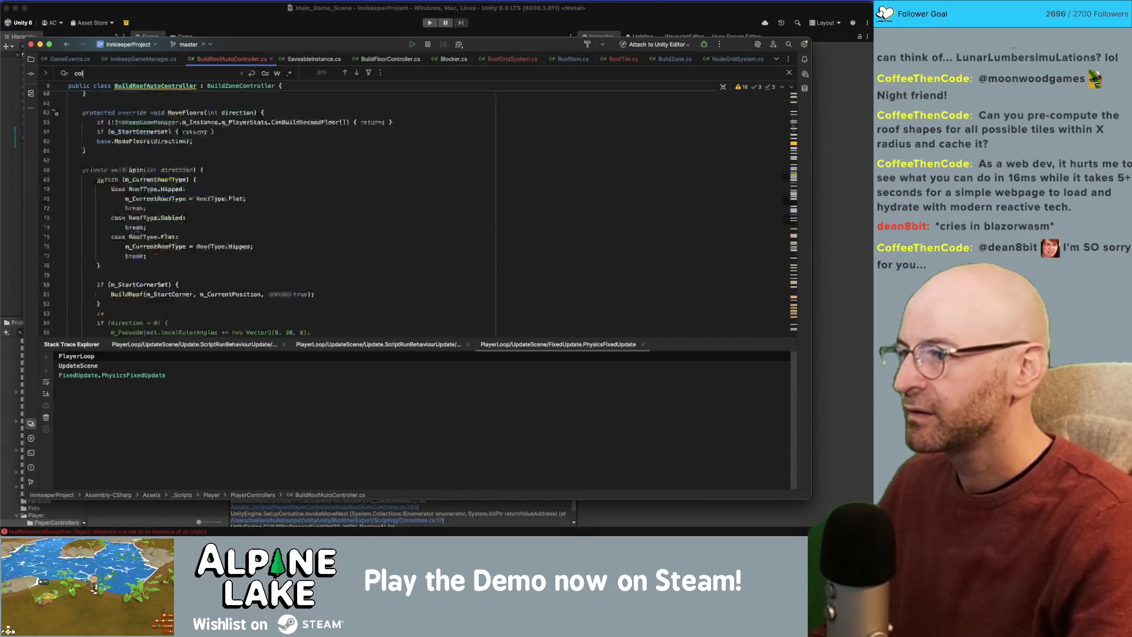
text(l)
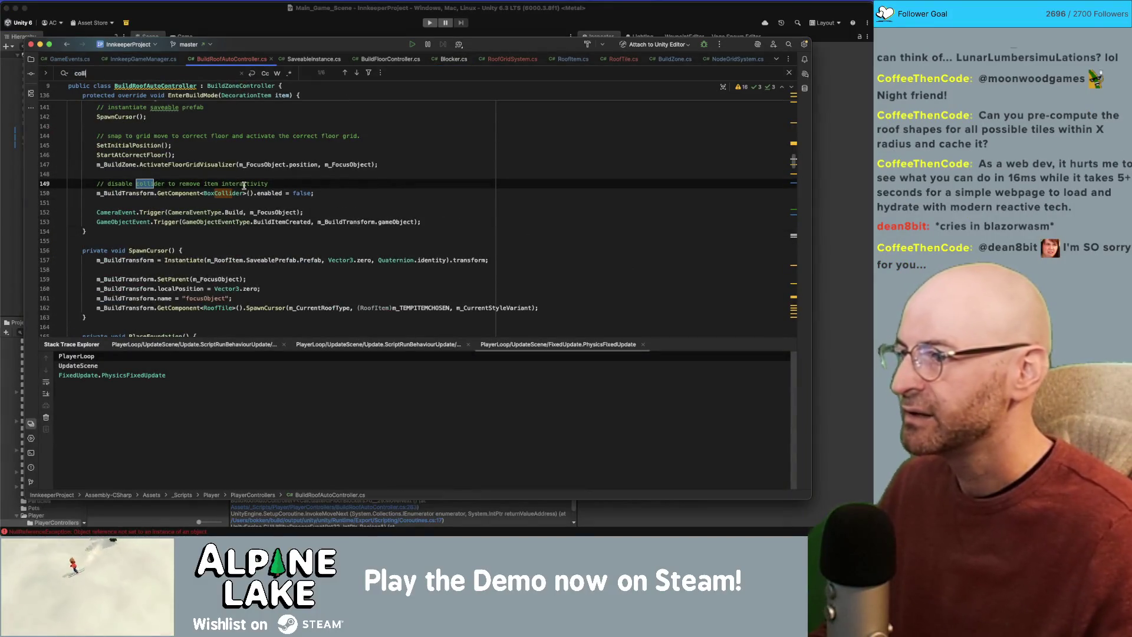
scroll(175, 237, up, 3)
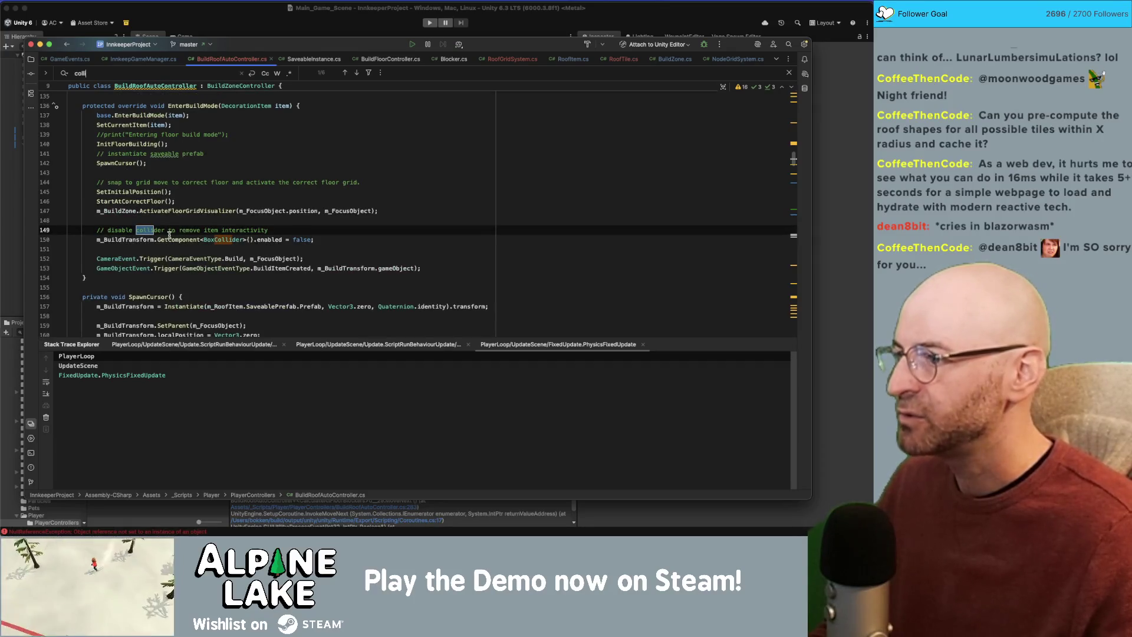
double_click(223, 240)
key(super+f)
scroll(223, 240, down, 3)
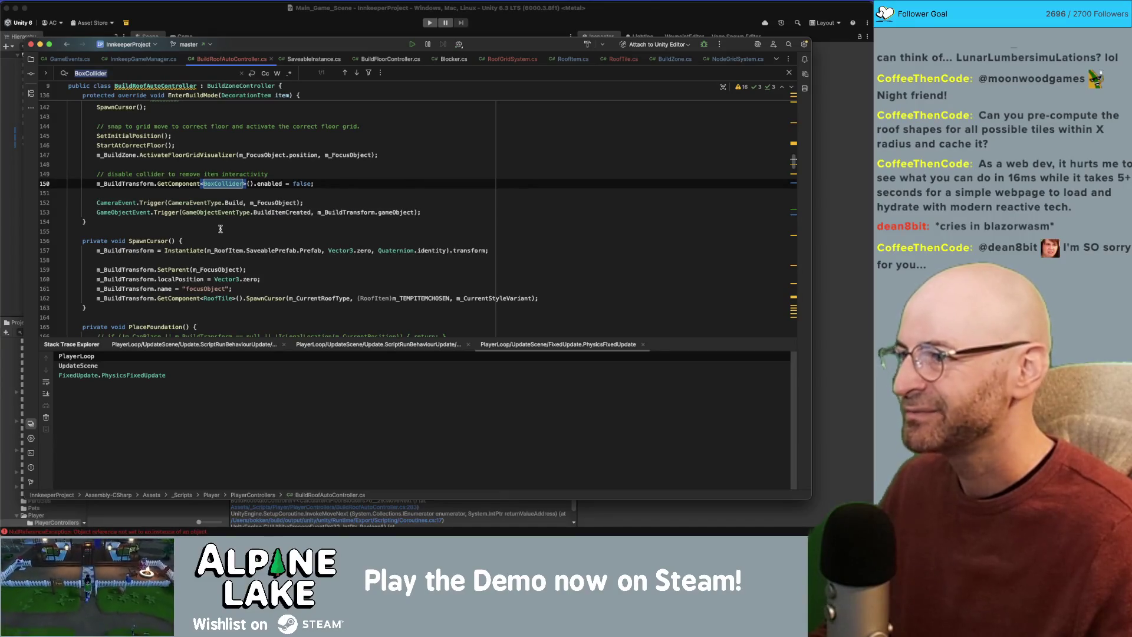
Search for Blocker, 'clear' and 'buildroof', then jump to the ClearPotentialTiles declaration.
text(<B)
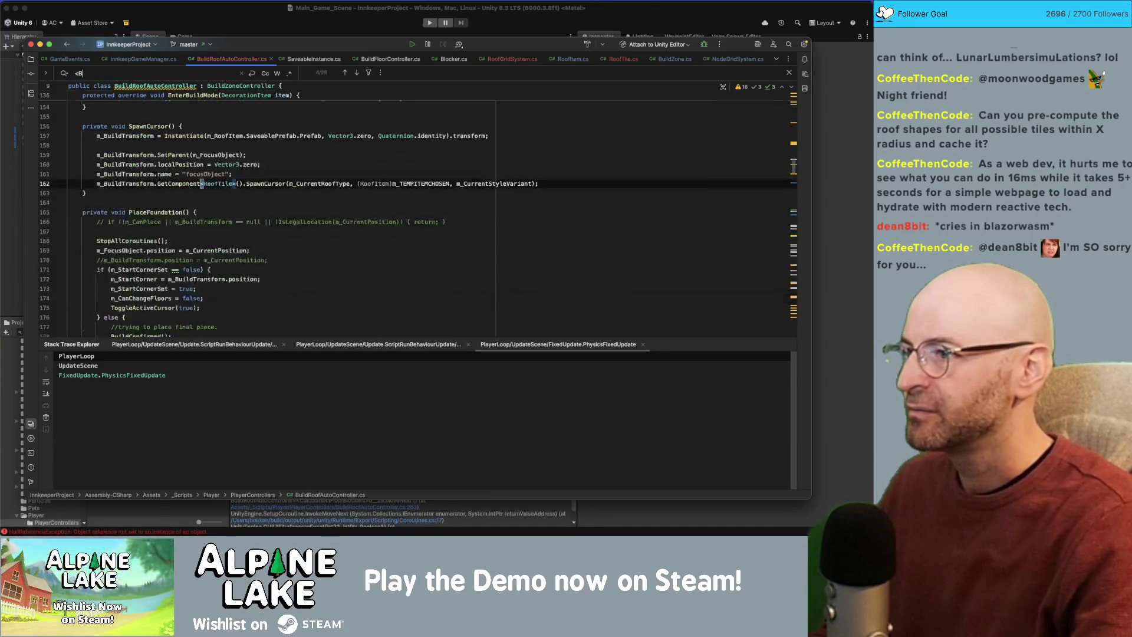
text(locker>)
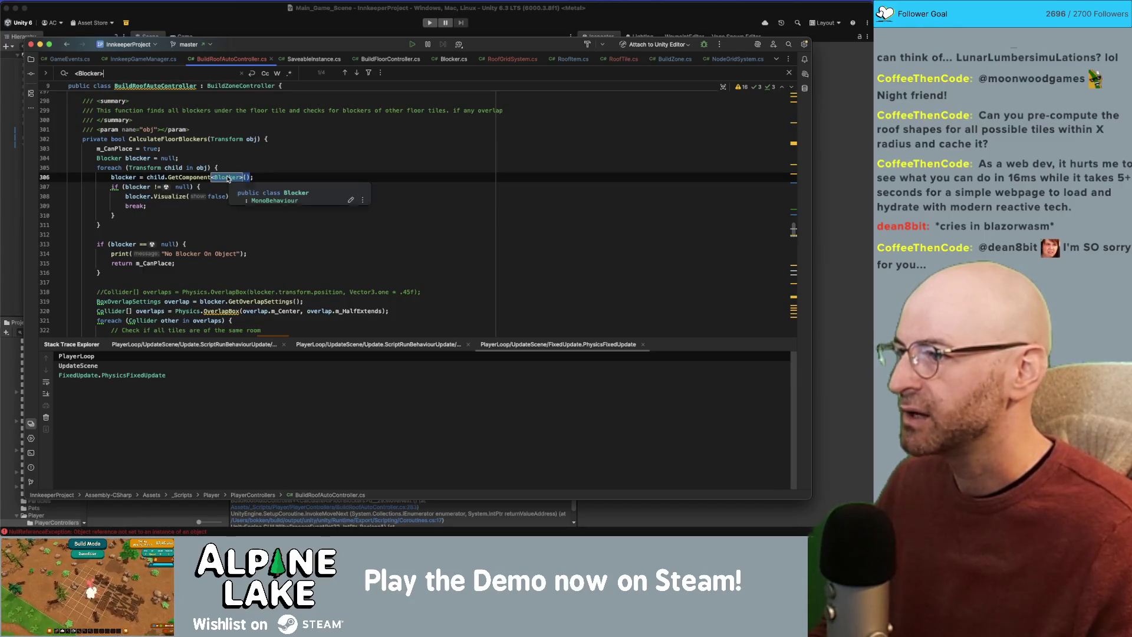
double_click(228, 177)
key(ctrl+f)
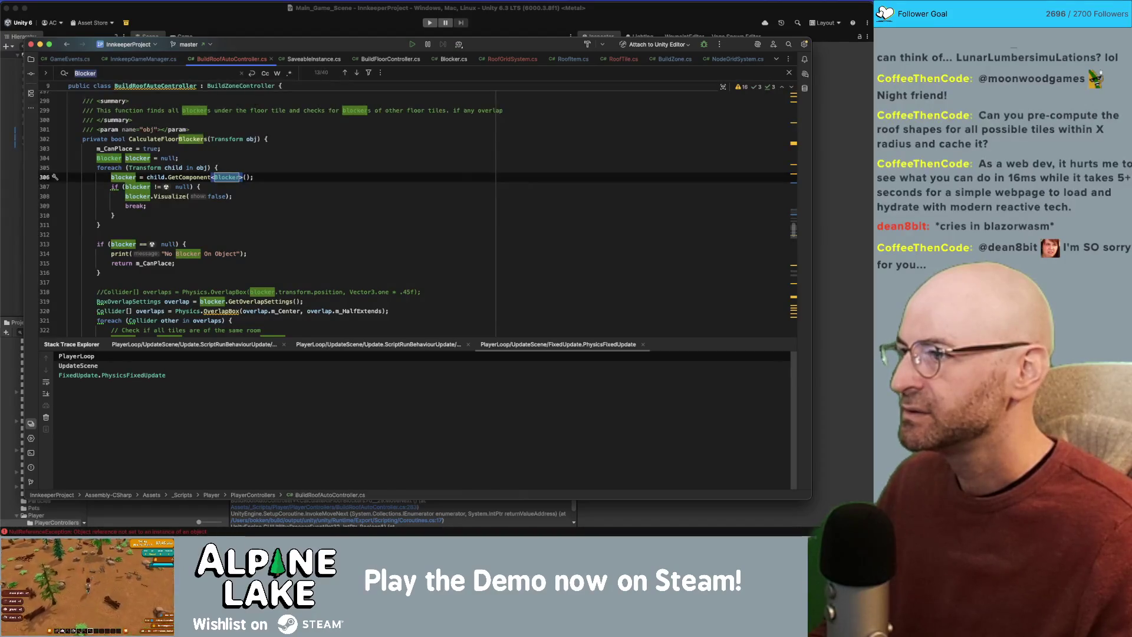
key(Return)
key(Return)
key(Return)
text(clear)
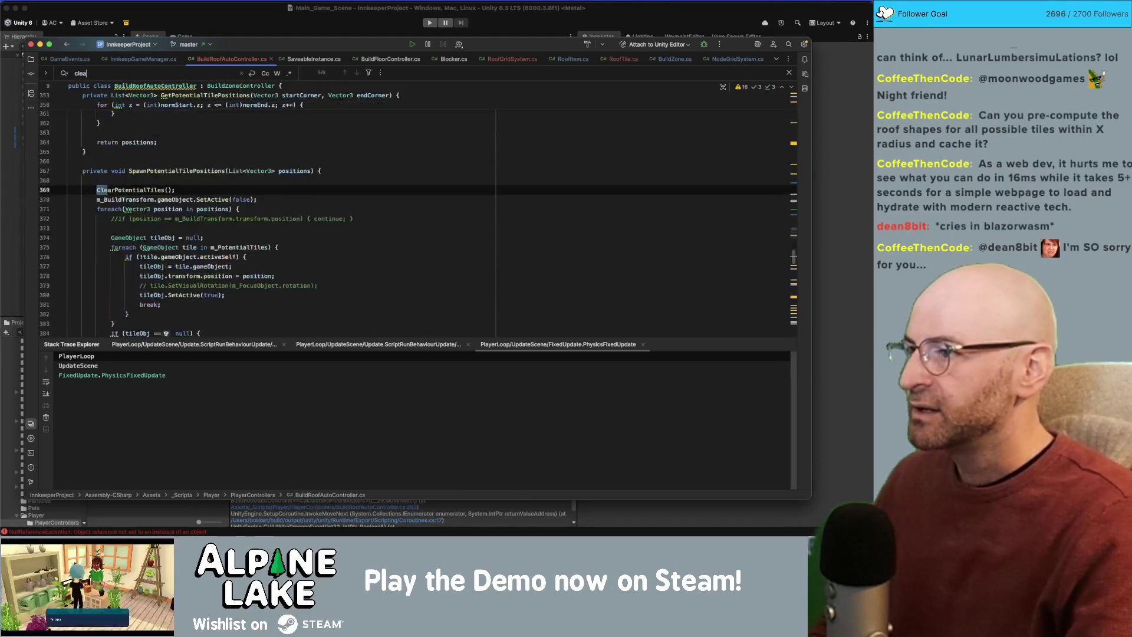
key(BackSpace)
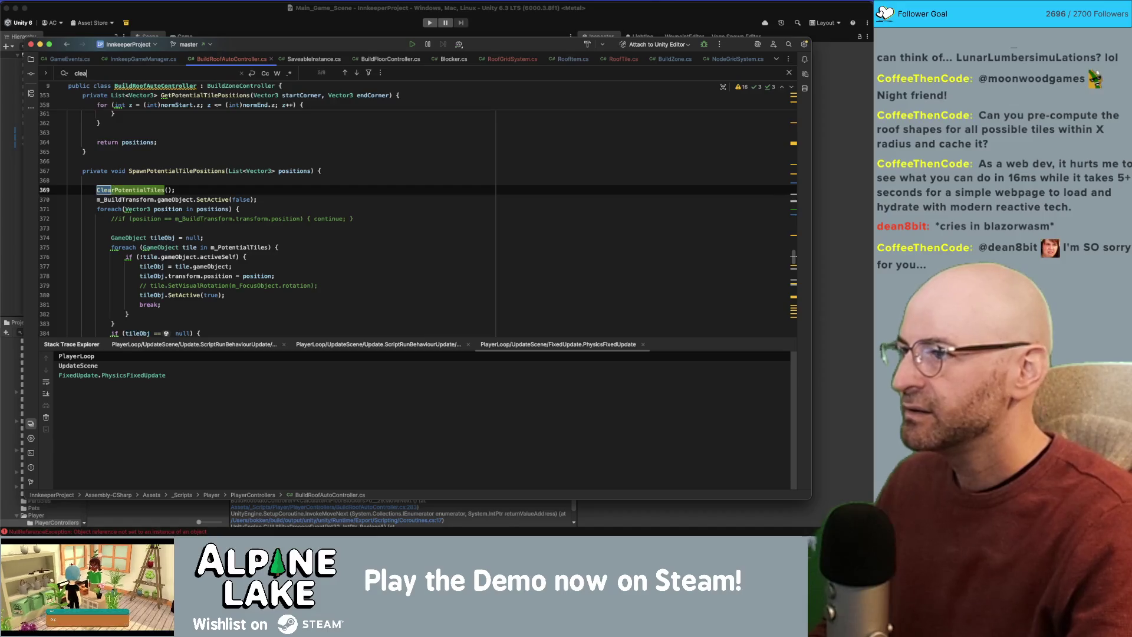
key(BackSpace)
key(BackSpace)
key(BackSpace)
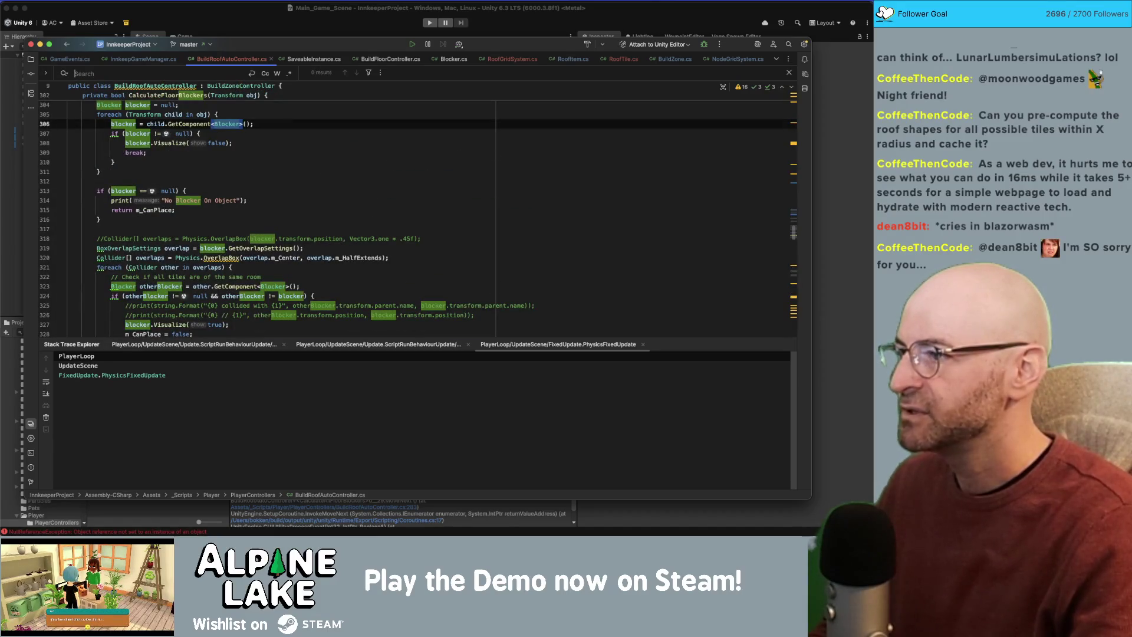
text(buildroof)
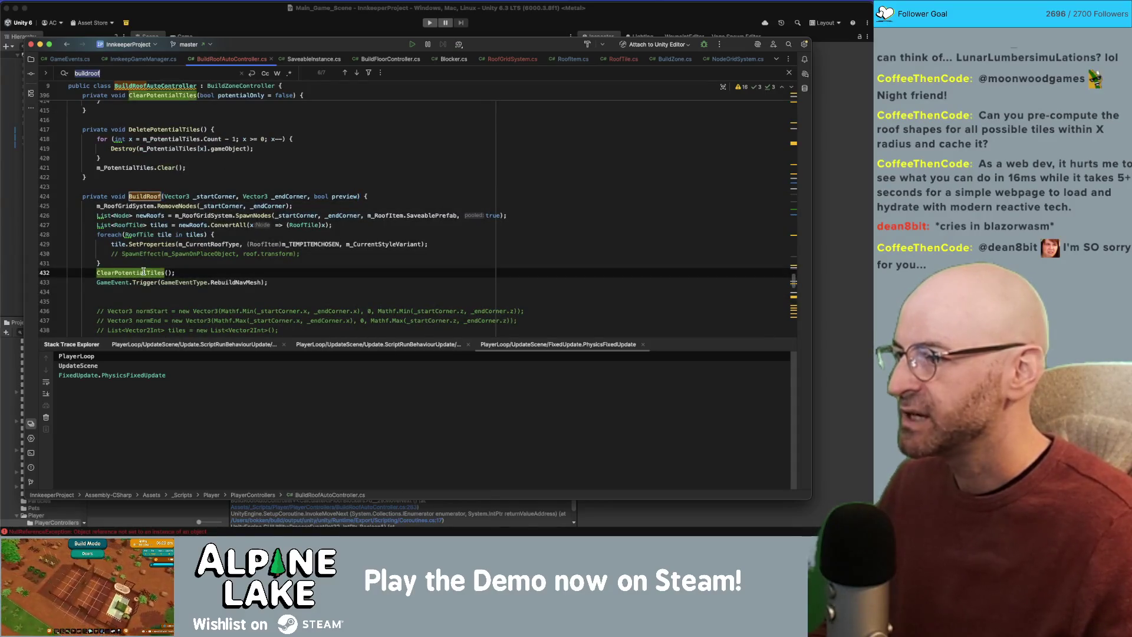
super+click(135, 273)
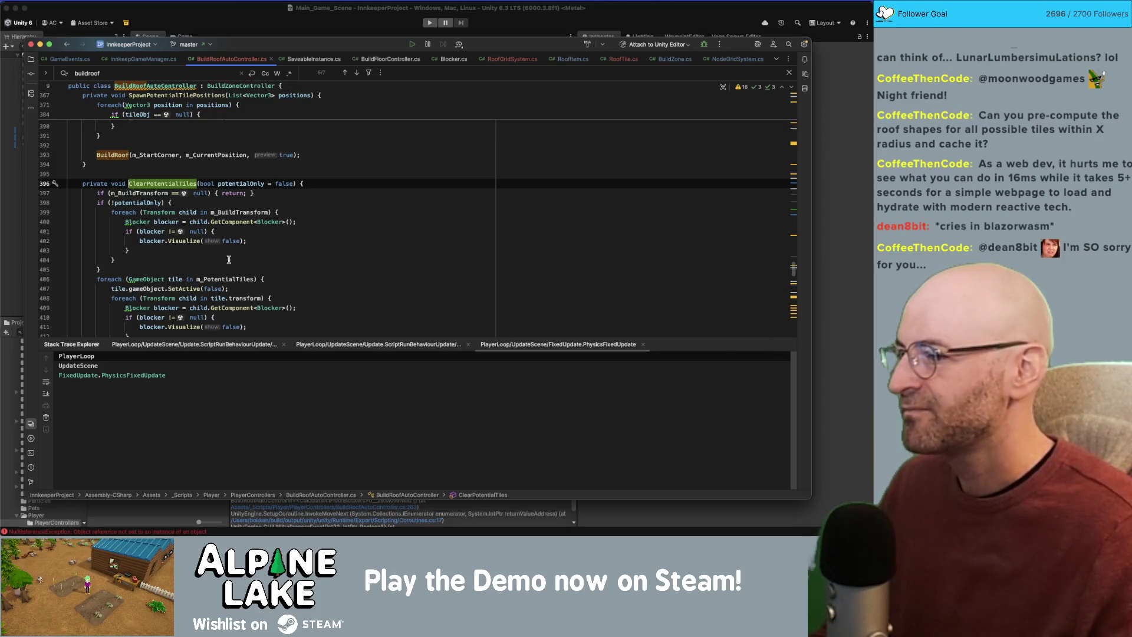
Close the find bar and the extra Stack Trace Explorer tabs and panel.
click(229, 260)
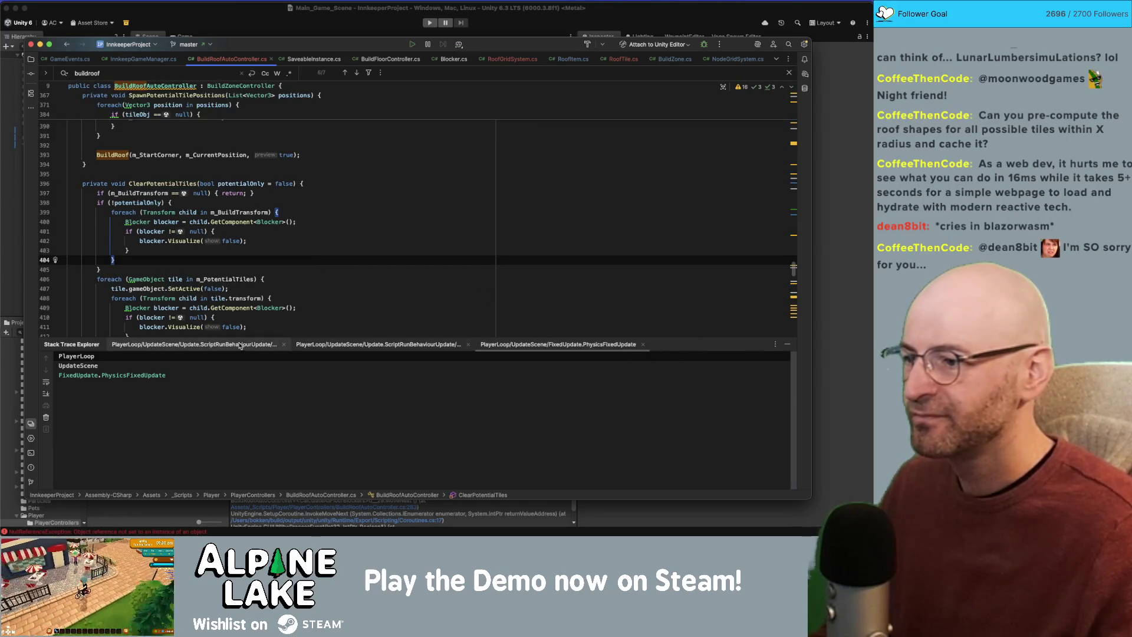
click(298, 194)
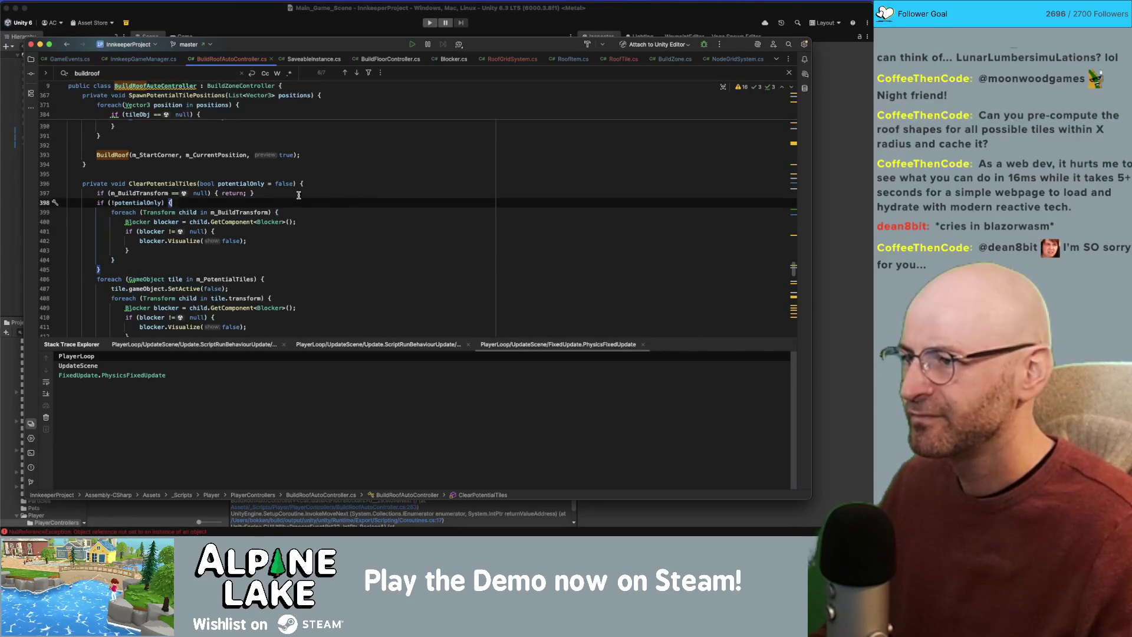
key(Escape)
click(643, 344)
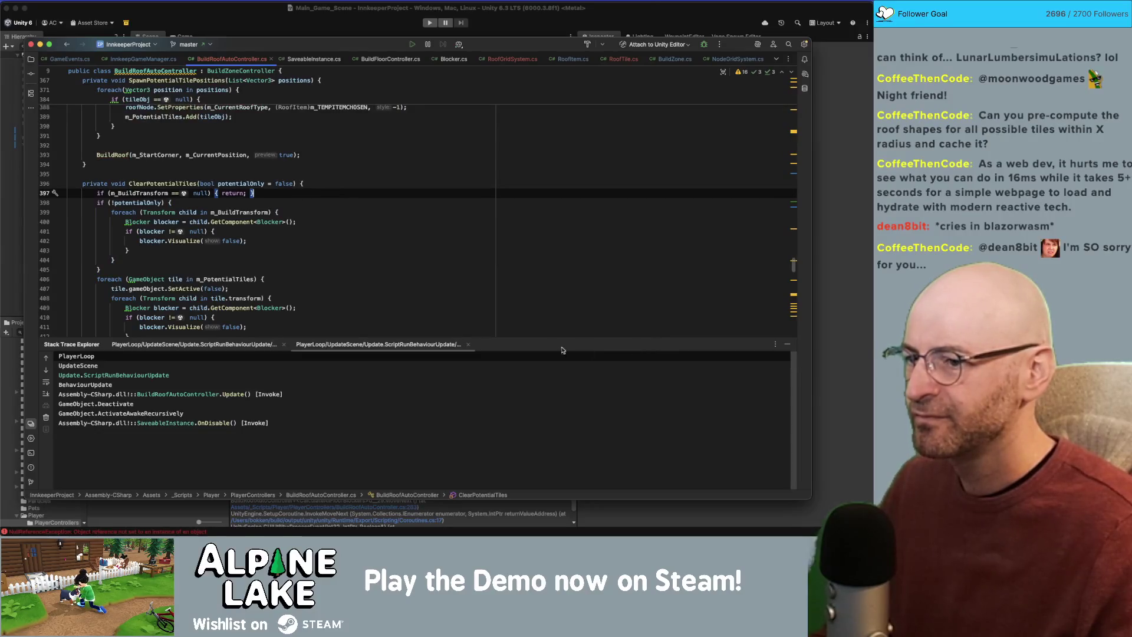
click(468, 344)
click(284, 345)
click(184, 185)
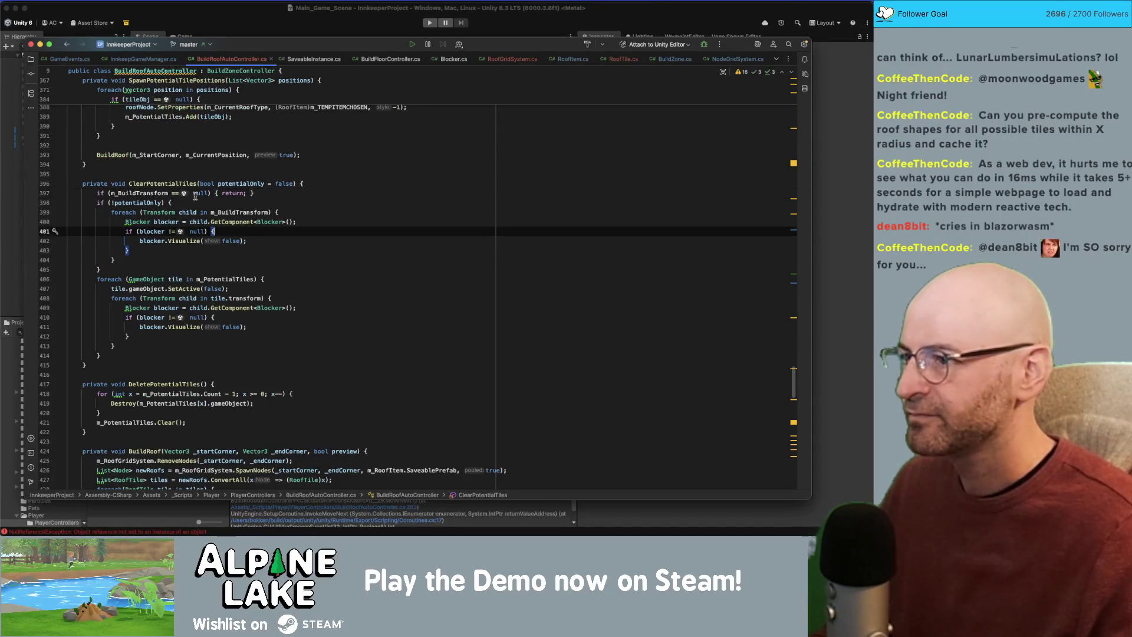
Inspect the blocker GetComponent lookup on line 400 and remove a stray comment opener.
click(155, 222)
click(148, 240)
click(155, 222)
click(233, 223)
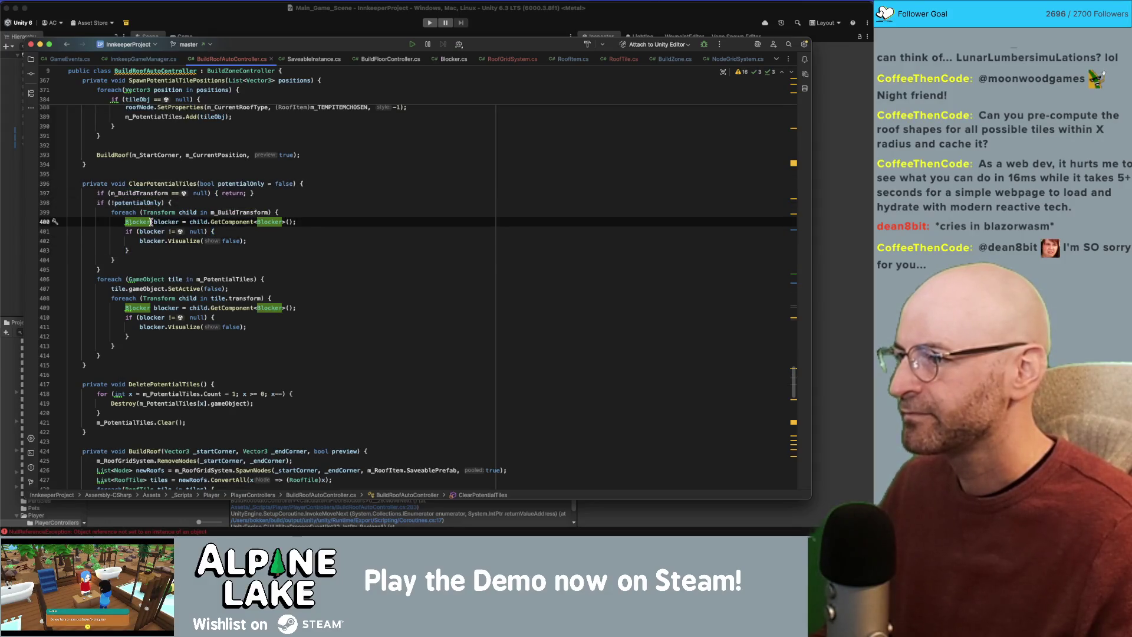
click(212, 203)
key(Return)
text(/)
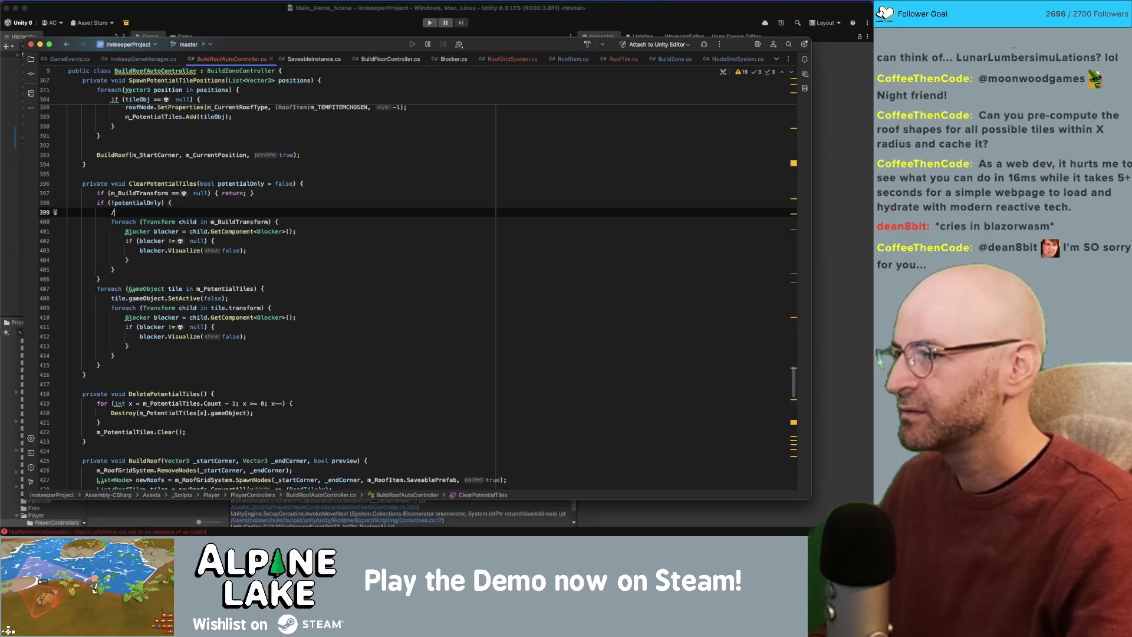
text(*)
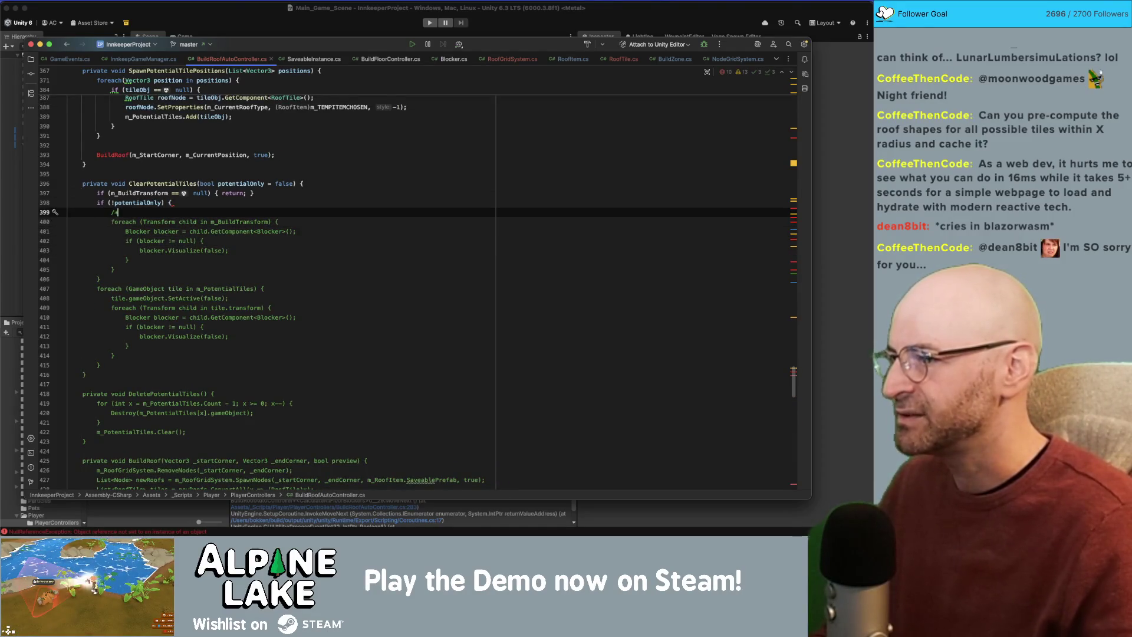
key(BackSpace)
key(BackSpace)
key(BackSpace)
Wrap the first Blocker foreach loop after SetActive(false) in /* */ block comments.
click(230, 290)
click(254, 291)
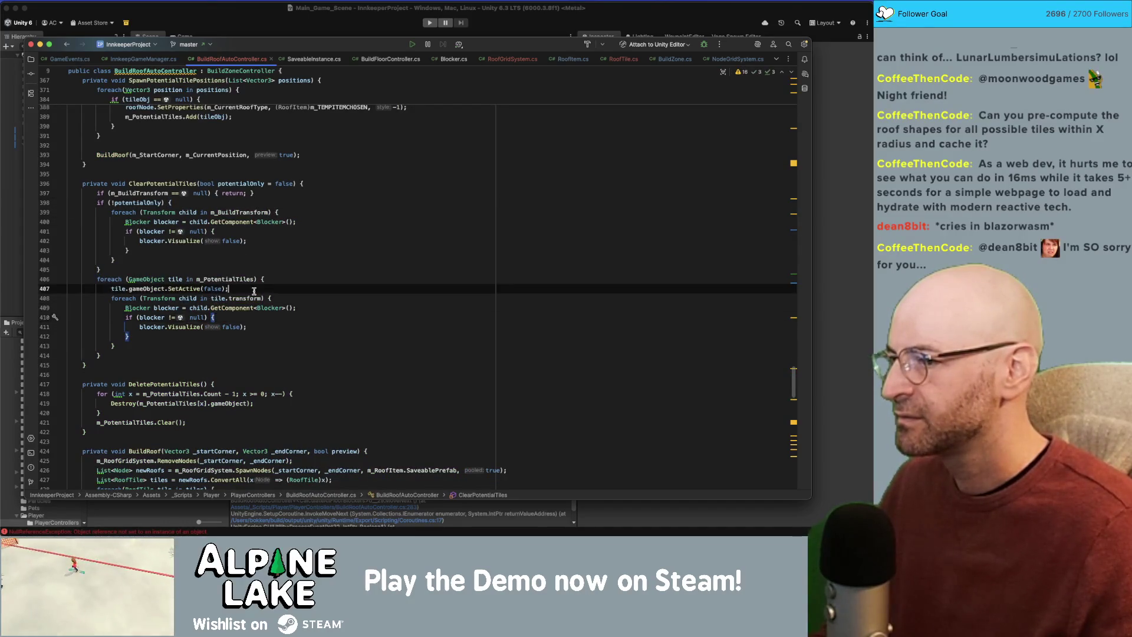
key(Return)
text(/*)
key(Down)
key(Down)
key(Down)
Wrap the second Blocker loop after the potentialOnly check in /* */ block comments.
key(Down)
key(Down)
key(End)
key(Return)
text(*/)
click(265, 202)
key(Return)
text(/*)
key(Down)
key(Down)
key(Down)
key(Down)
key(End)
key(Return)
text(*/)
Move the potentialOnly check and its closing brace inside the block comment.
click(313, 189)
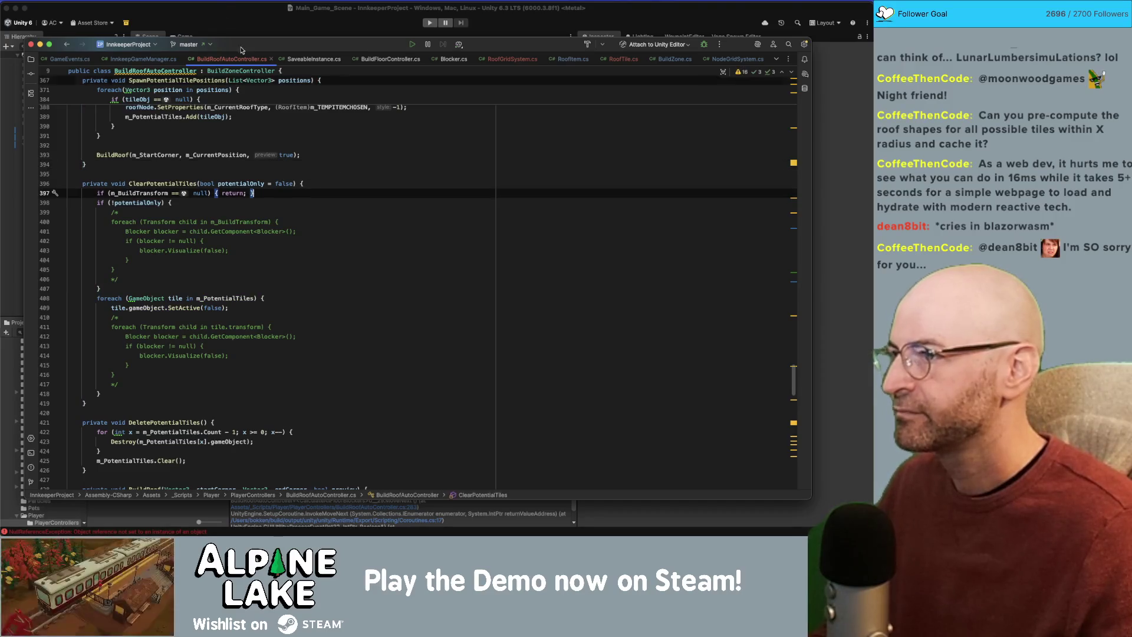
click(177, 304)
click(116, 203)
key(alt+shift+Down)
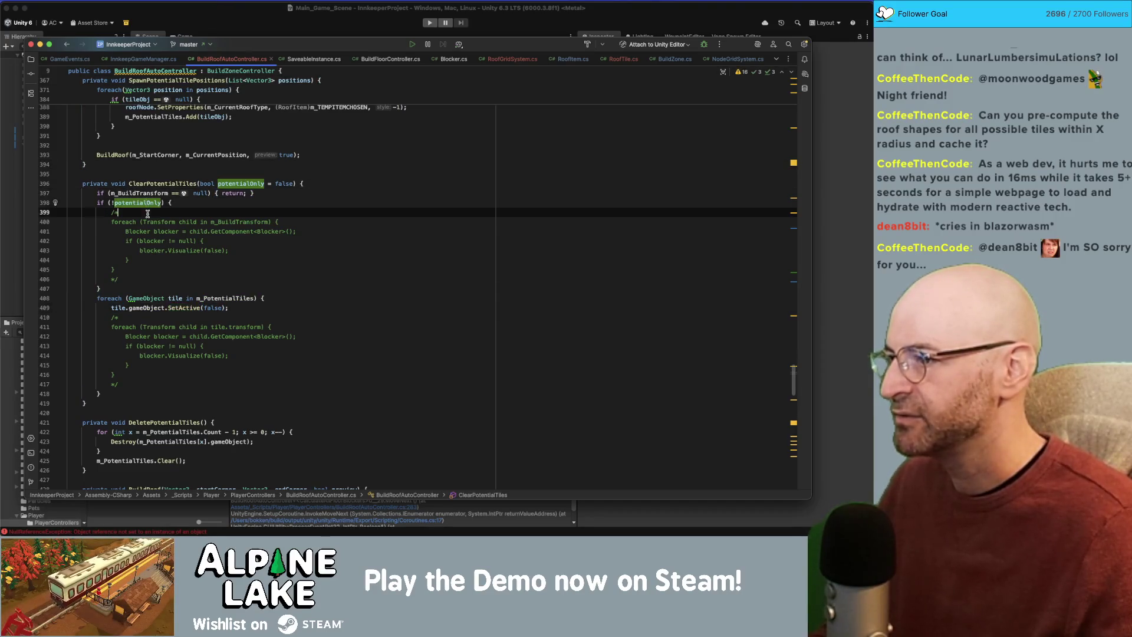
key(Down)
key(Down)
key(Down)
key(alt+shift+Up)
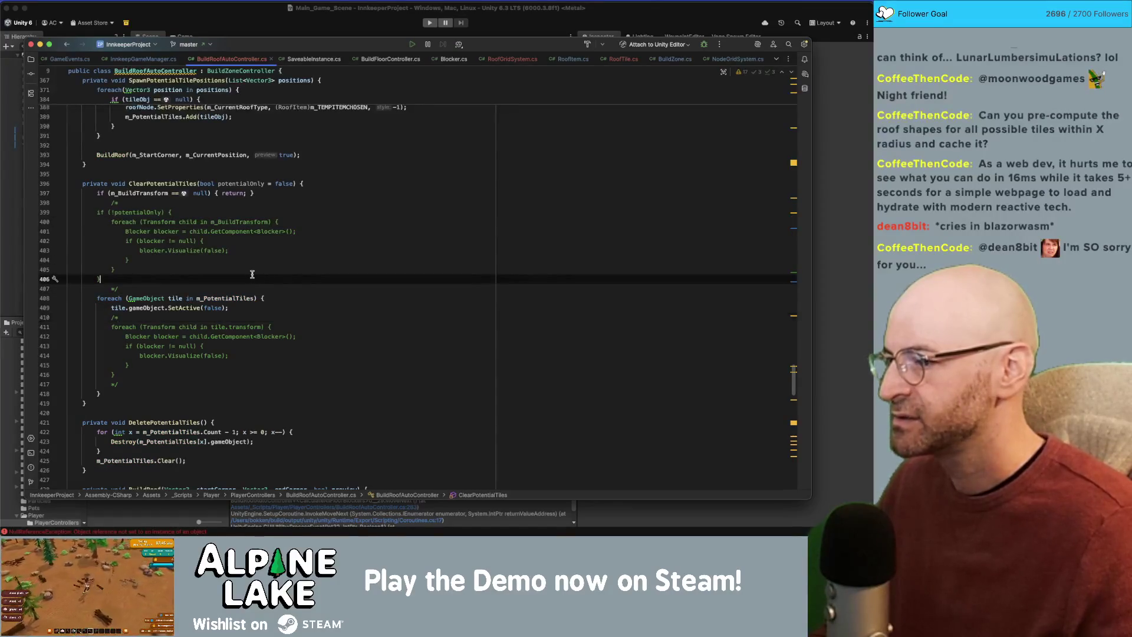
click(260, 11)
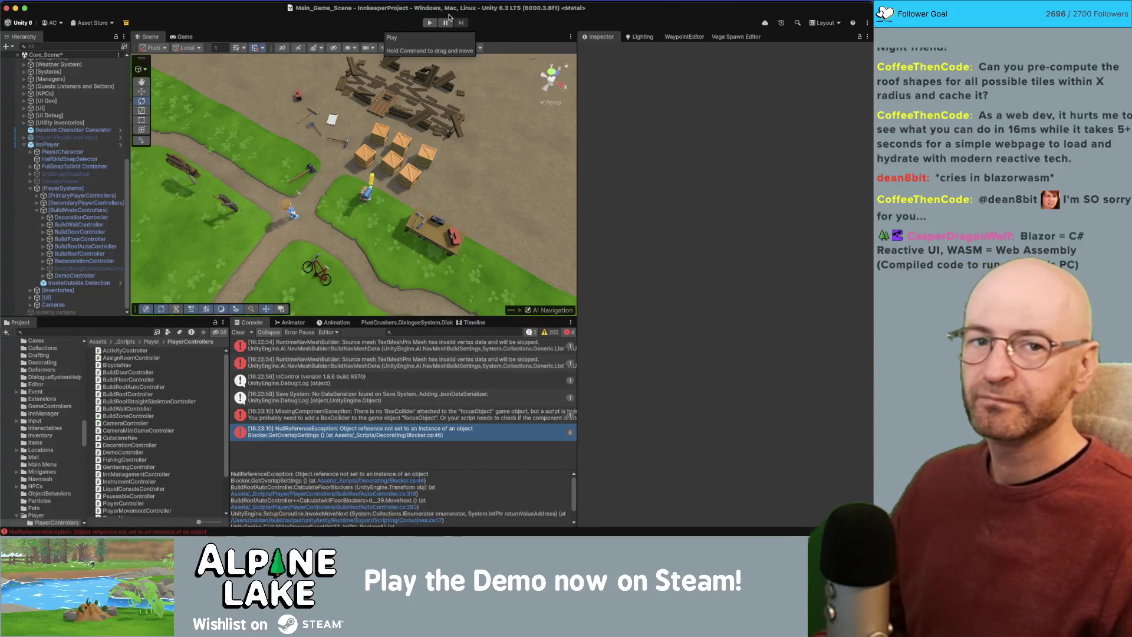
Run the game in Play mode and view the Console error's stack trace.
click(432, 23)
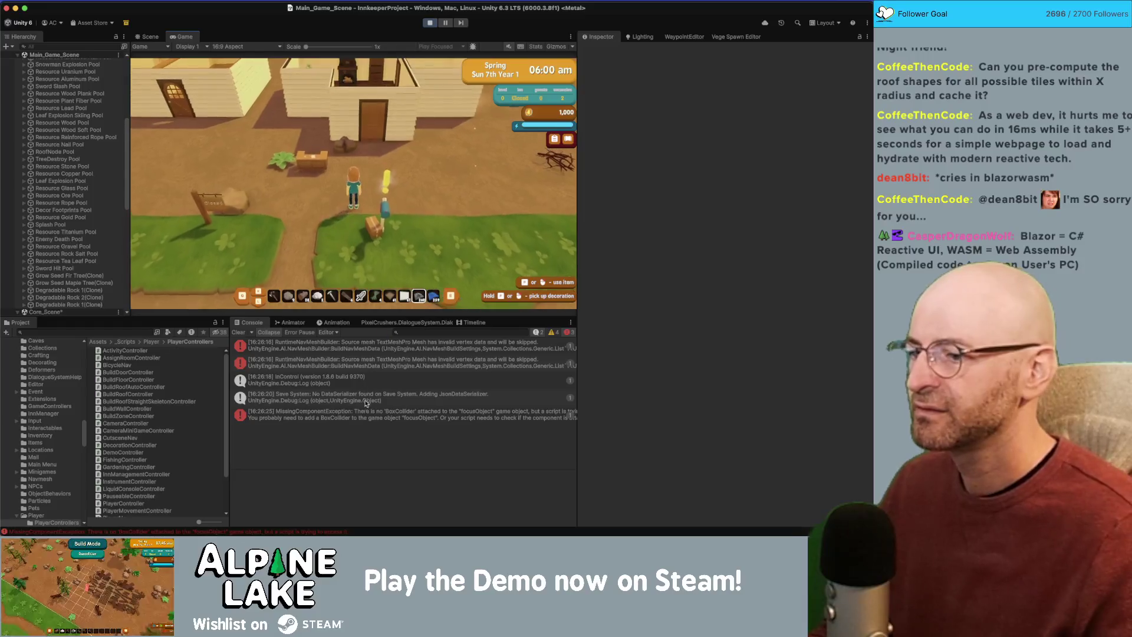
click(363, 420)
key(super+p)
key(super+Tab)
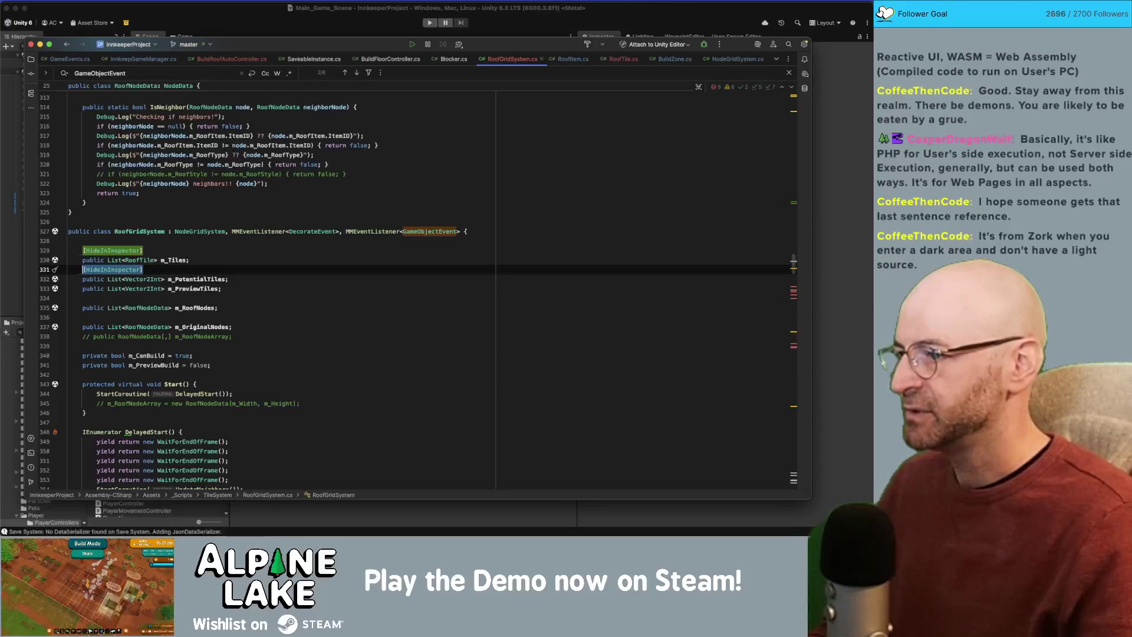
key(super+BackSpace)
key(Up)
key(super+BackSpace)
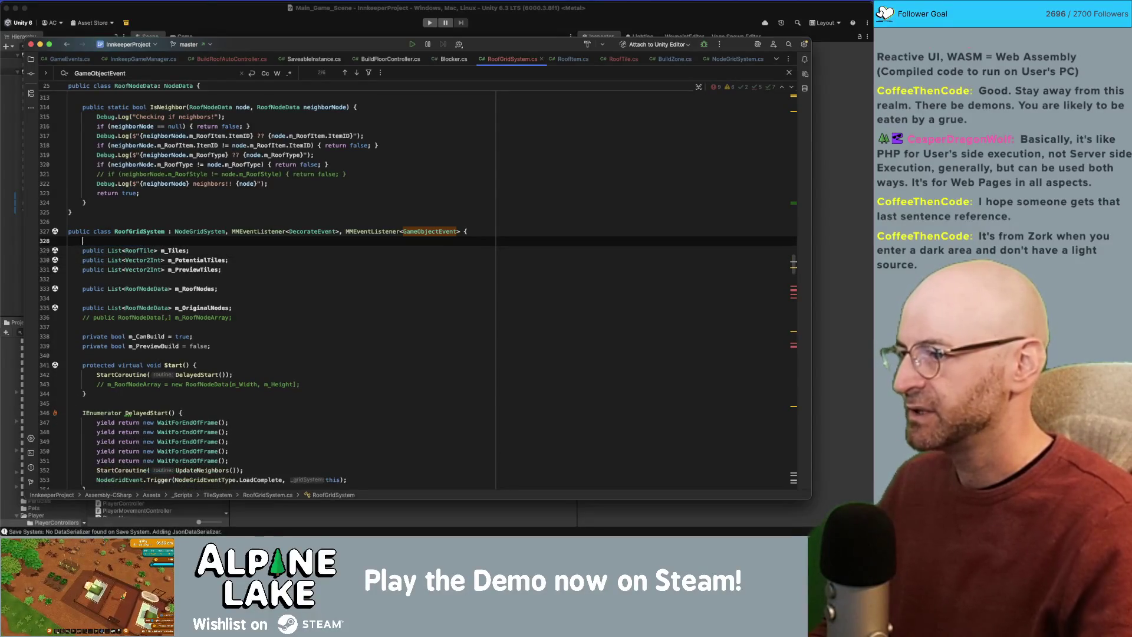
click(178, 251)
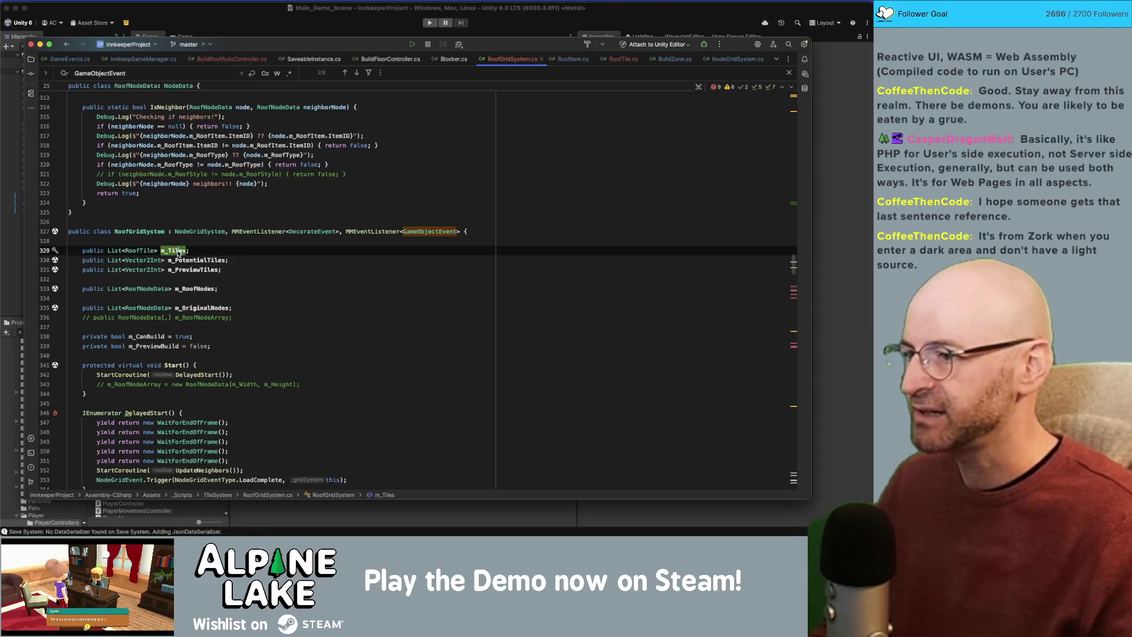
scroll(203, 360, down, 10)
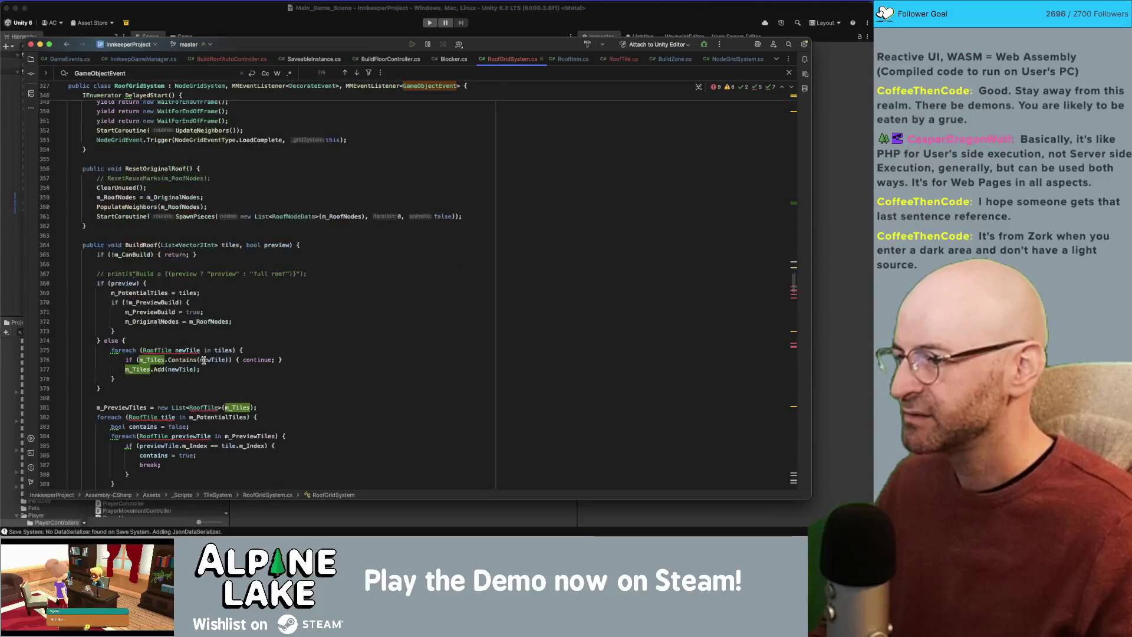
scroll(211, 353, up, 7)
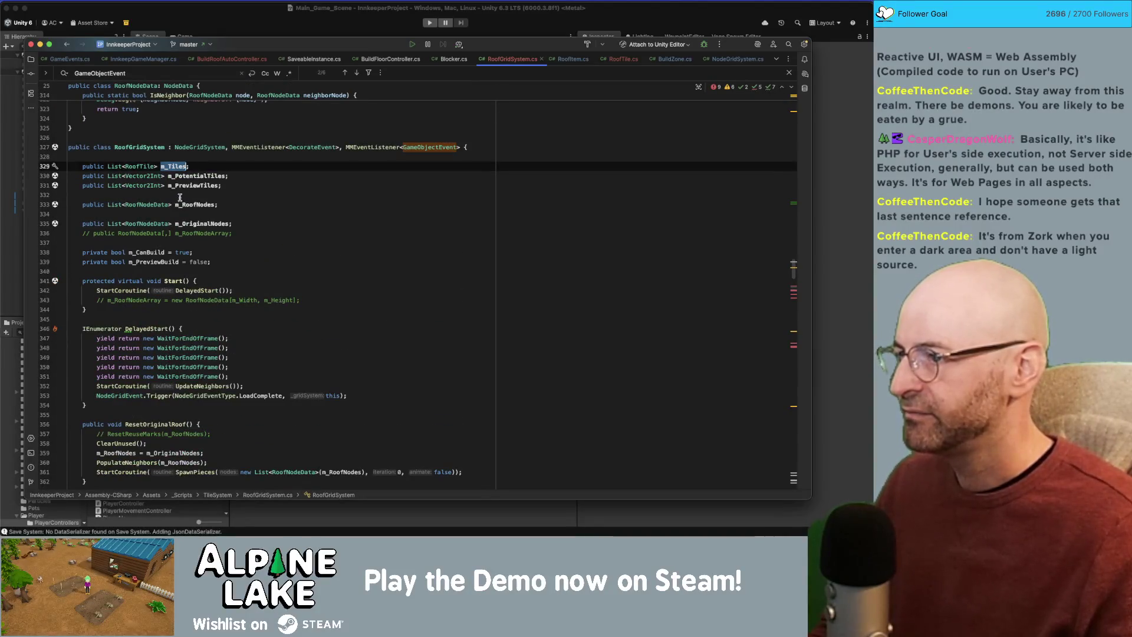
click(189, 185)
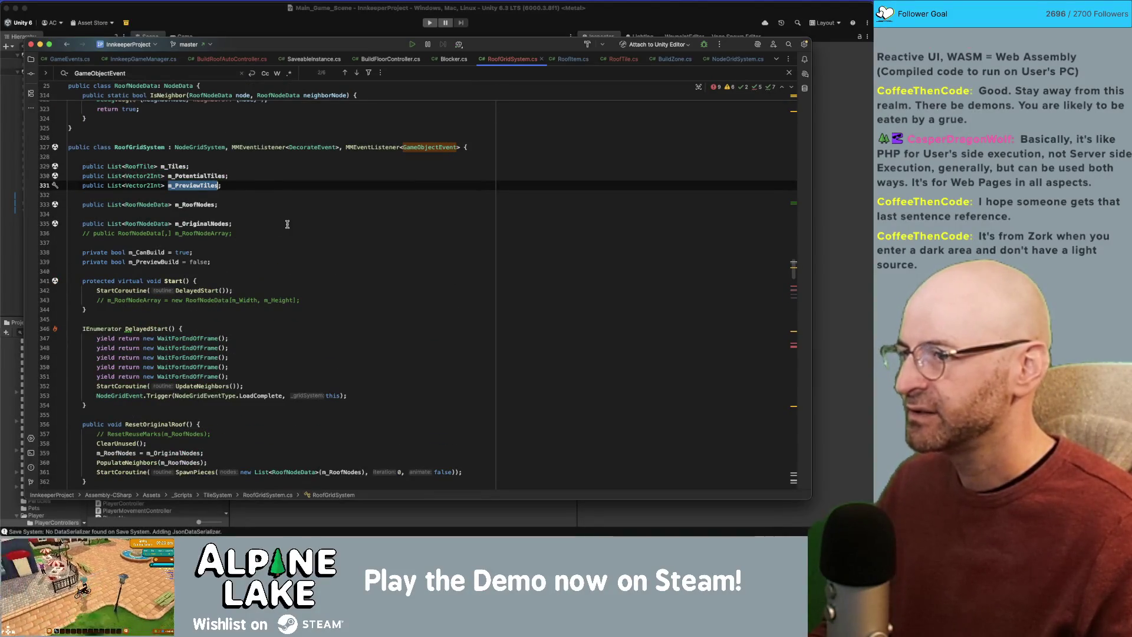
scroll(287, 224, down, 8)
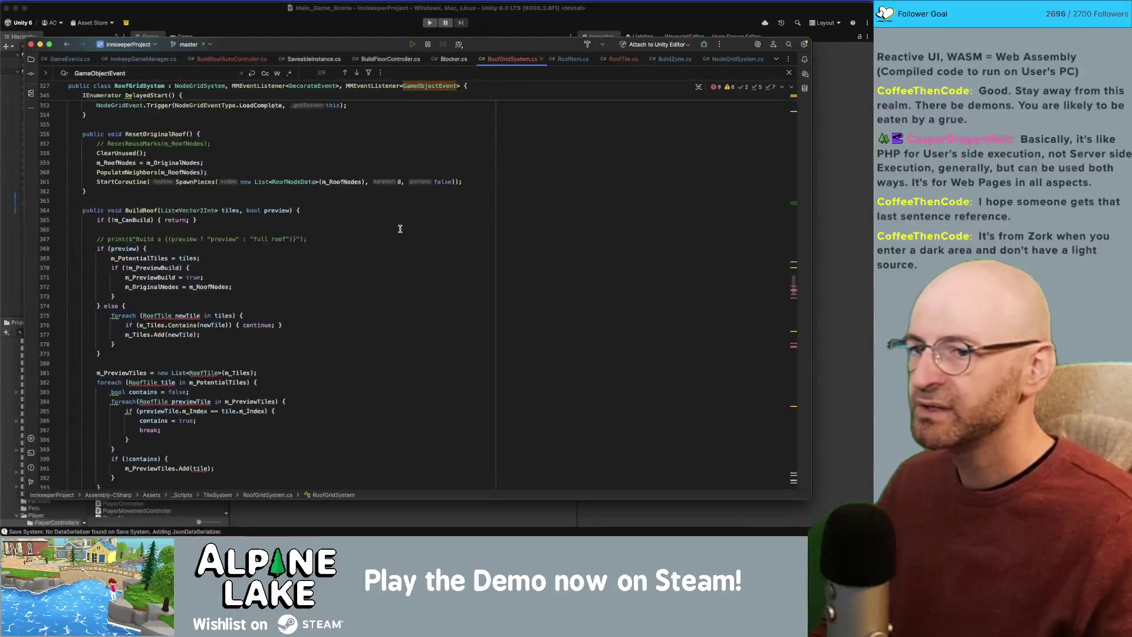
scroll(177, 301, up, 2)
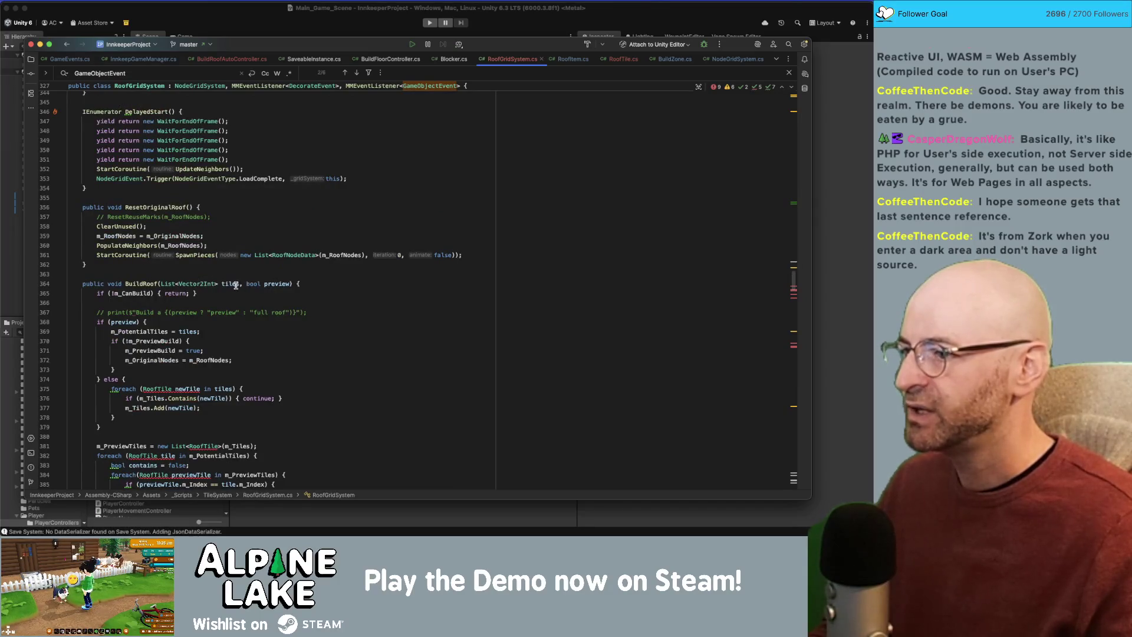
click(235, 285)
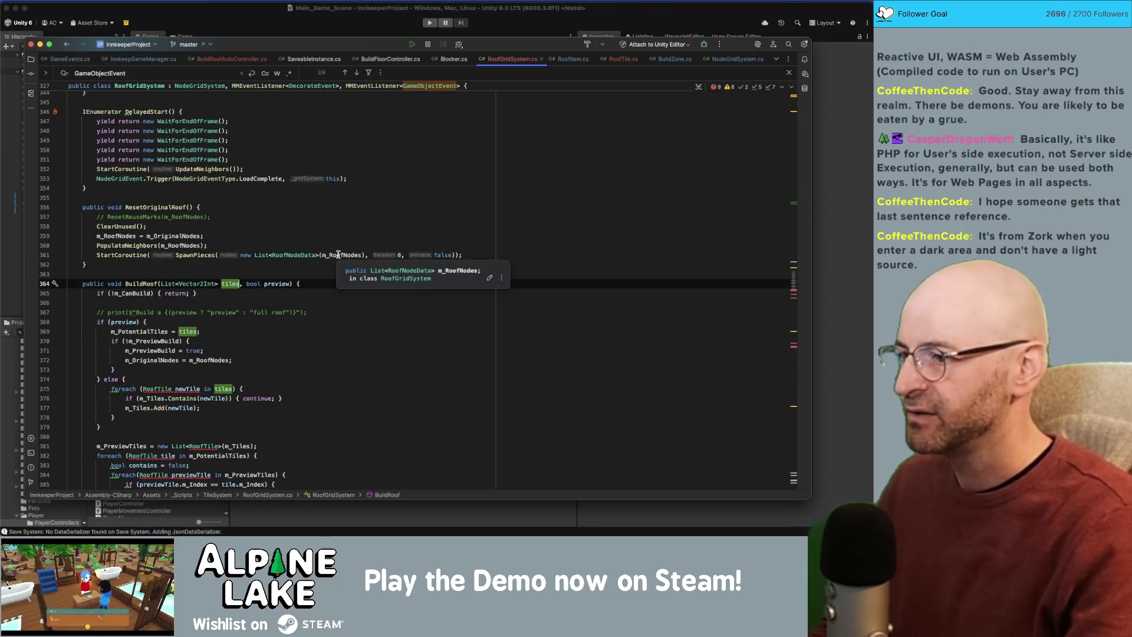
Add RoofType roofType, RoofItem roofItem and int roofStyle parameters to BuildRoof before bool preview.
text(, Roof)
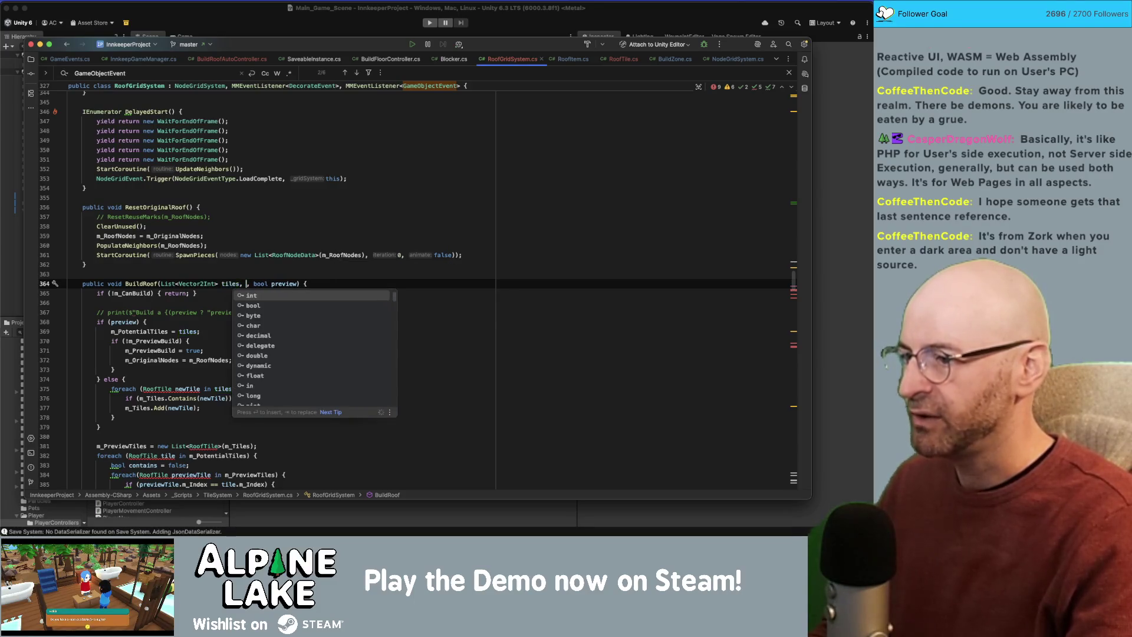
key(Down)
key(Return)
text(roo)
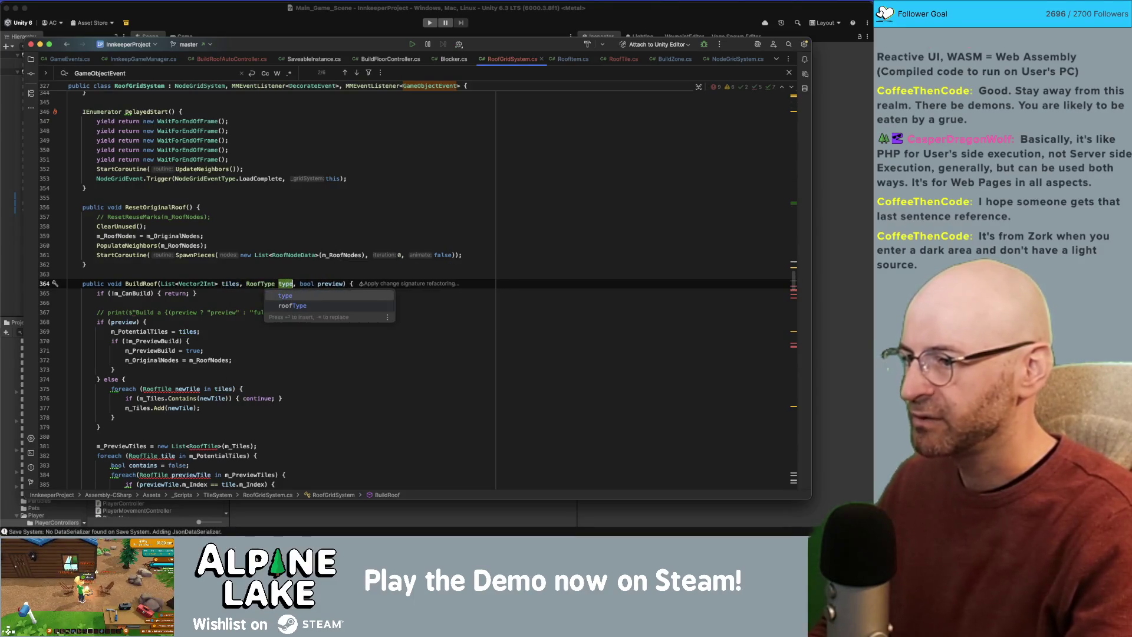
text(fType, )
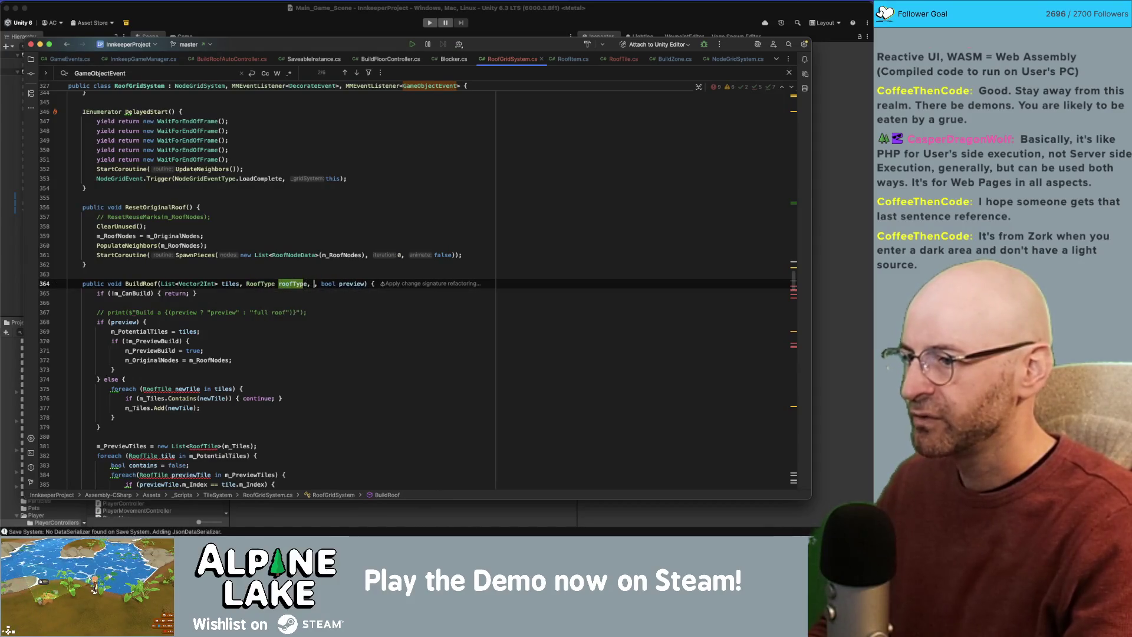
text(RoofI)
key(Return)
text(roofI)
key(Return)
text(, R)
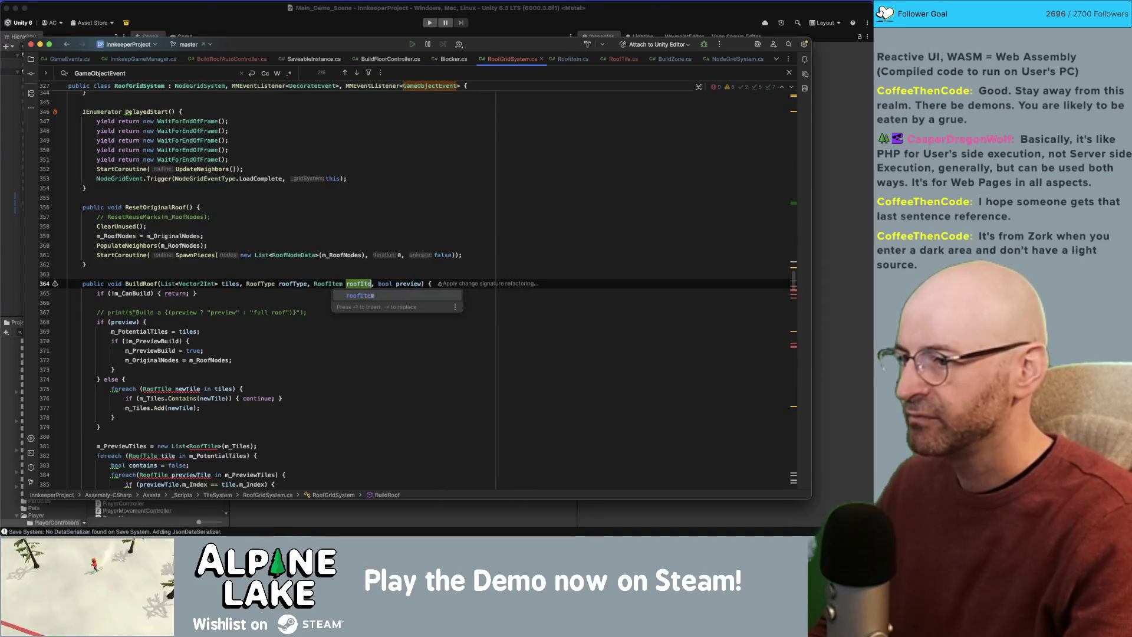
key(BackSpace)
text(int roo)
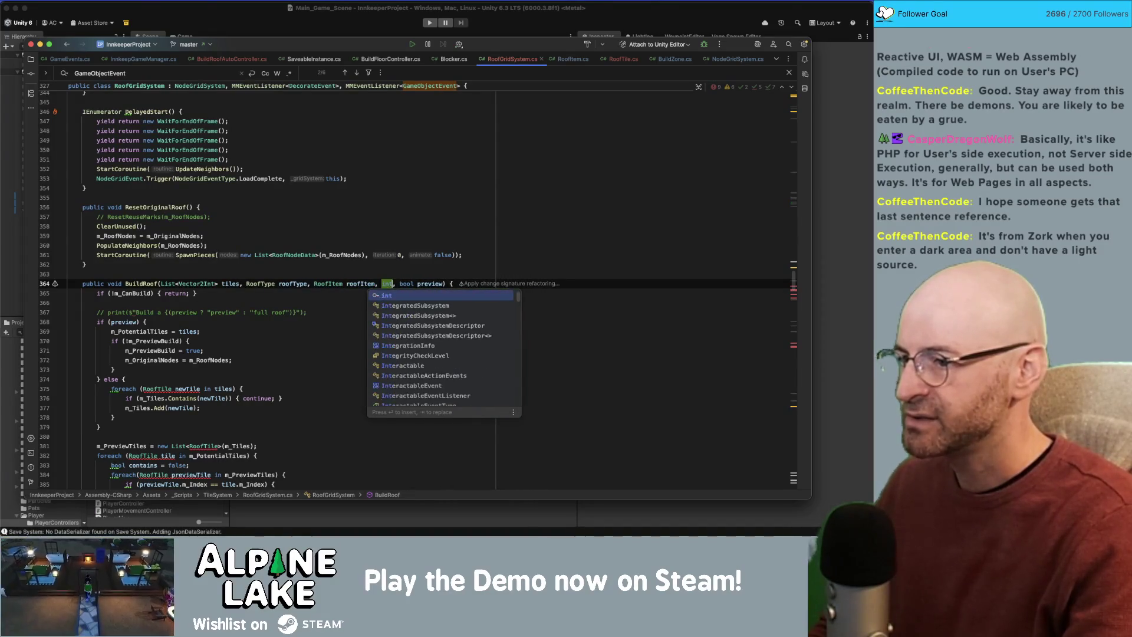
text(fStyle)
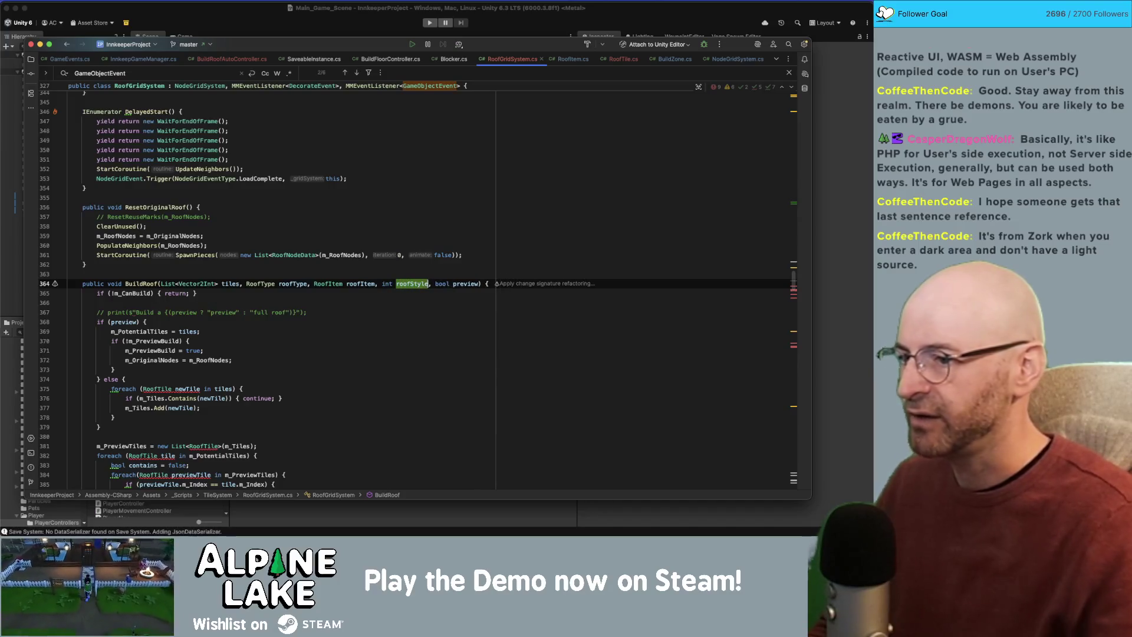
Navigate to the BuildRoof call in BuildRoofAutoController.cs.
click(277, 283)
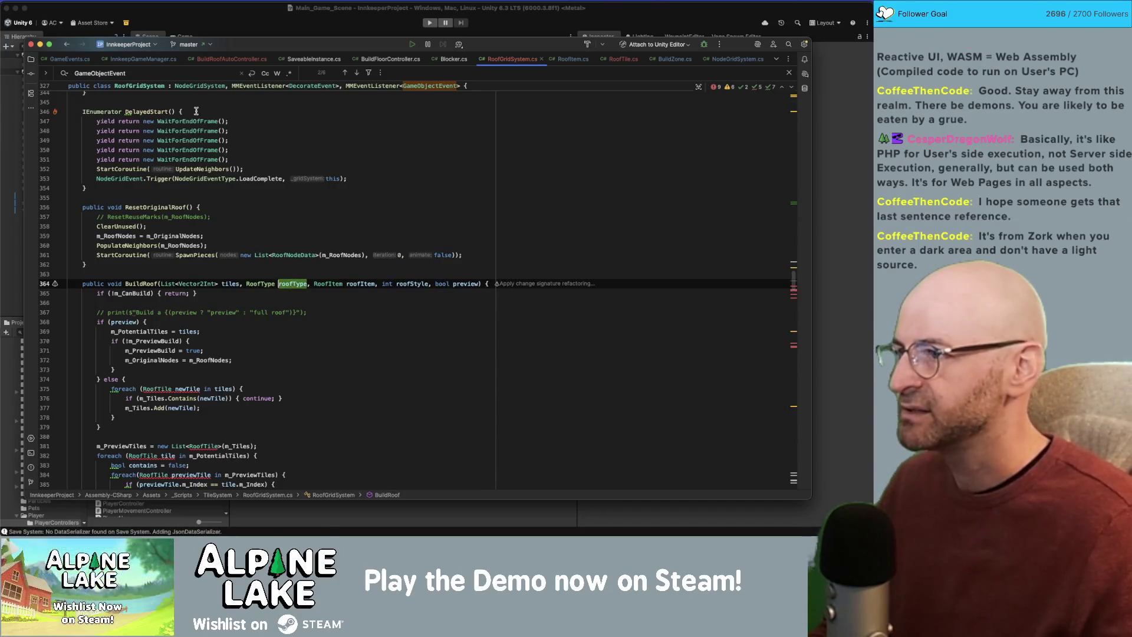
key(alt+Left)
key(alt+Left)
key(alt+Left)
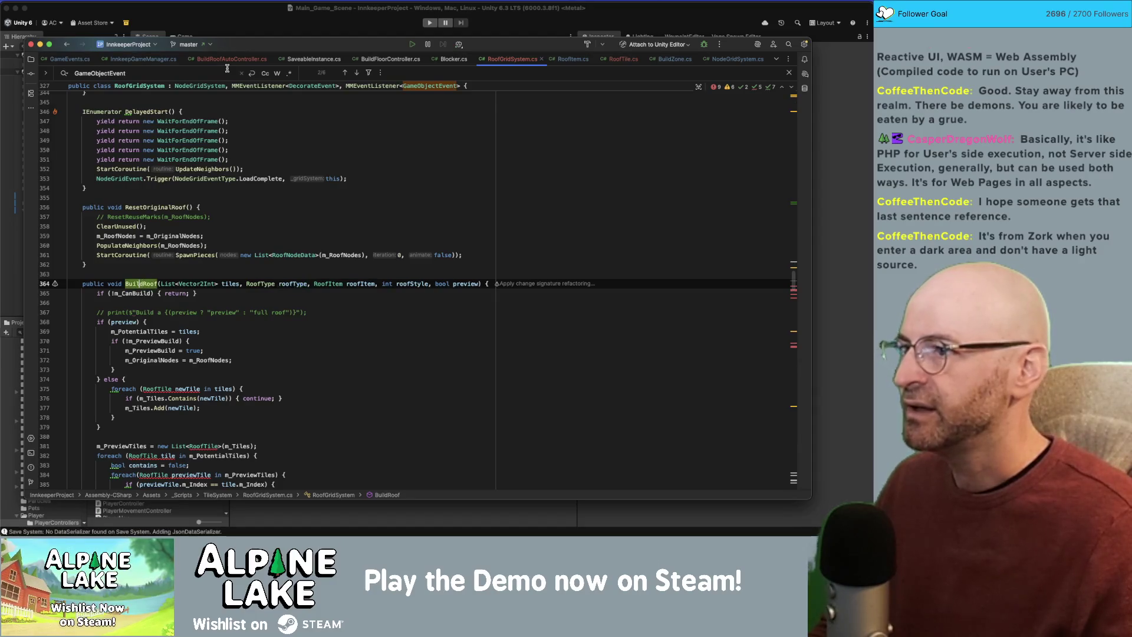
click(234, 59)
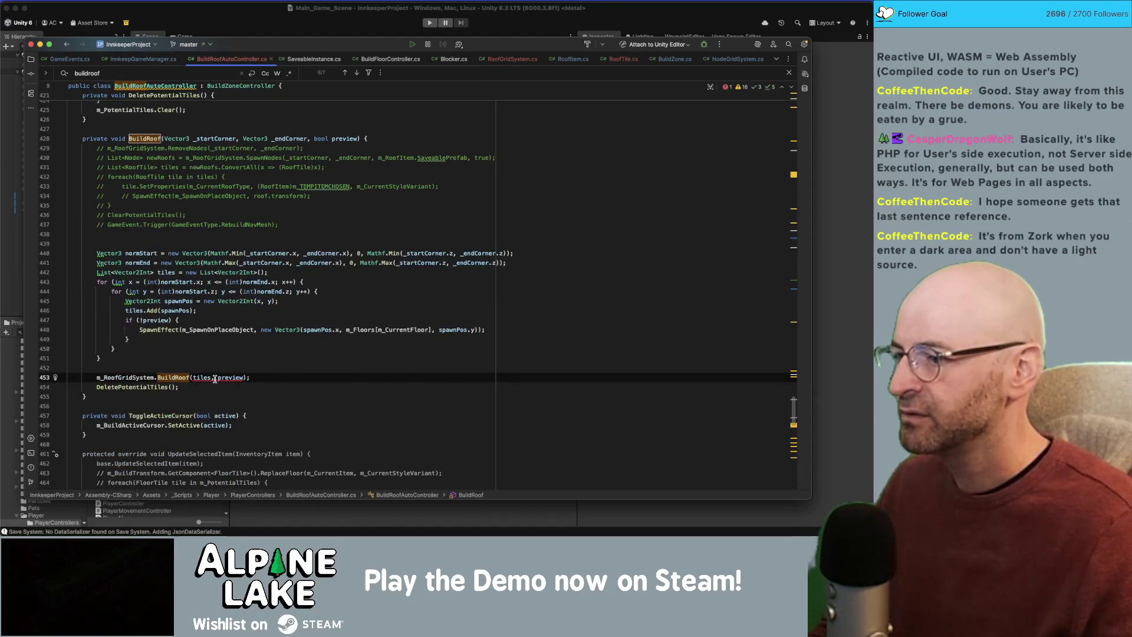
Pass m_CurrentRoofType as the roof type argument in the BuildRoof call.
text(currentr)
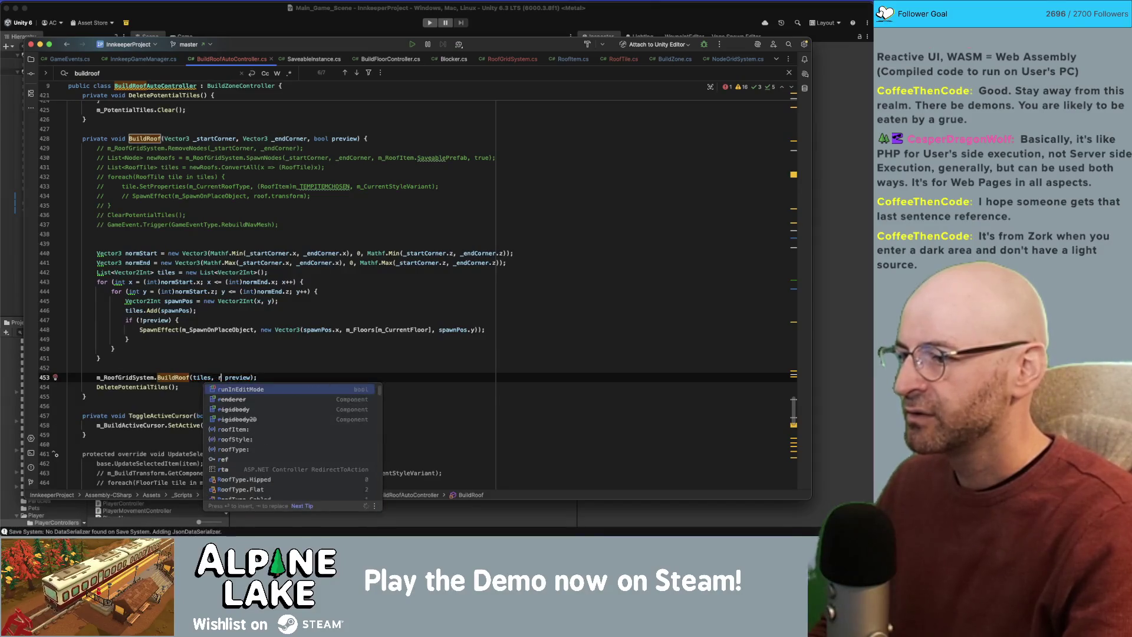
key(Return)
text(, c)
key(BackSpace)
text(T)
key(BackSpace)
text(tempr)
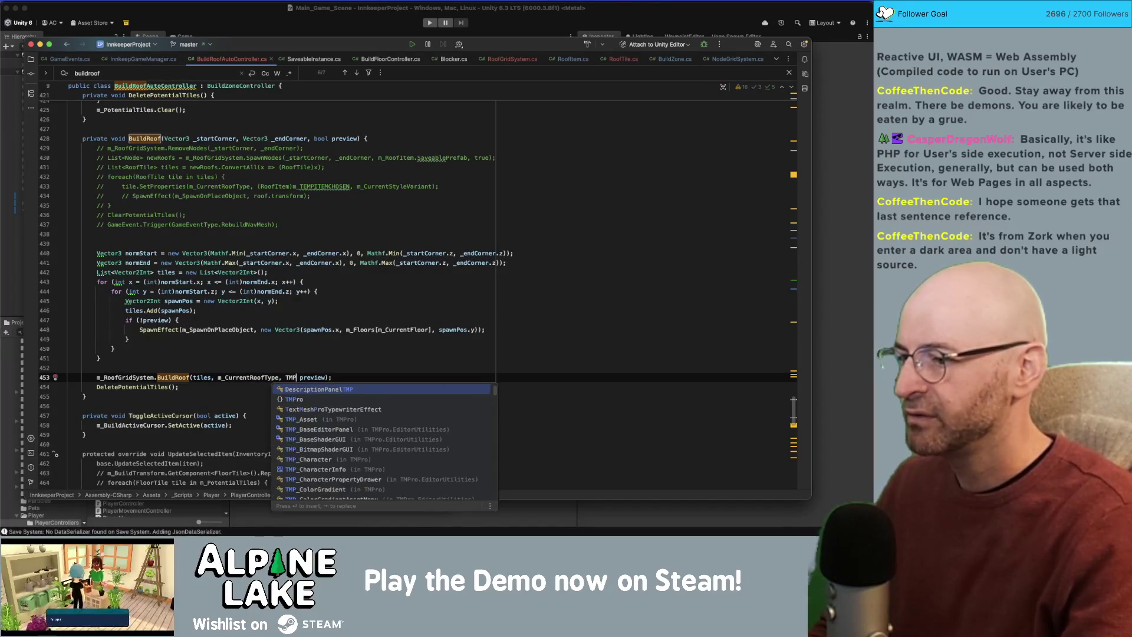
text(oof)
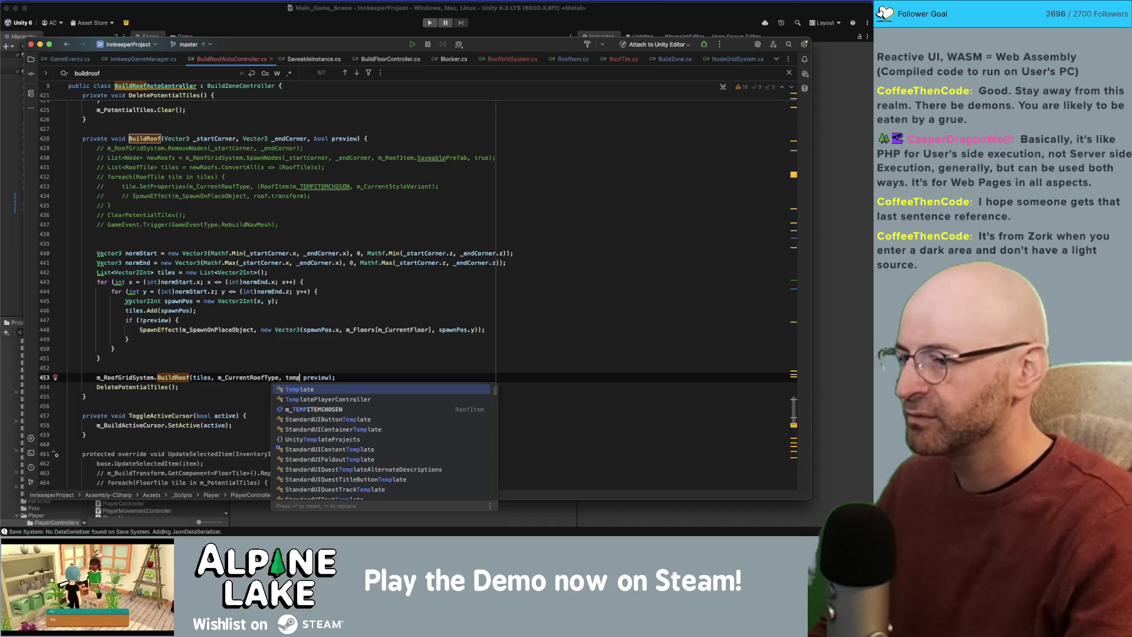
Pass (RoofItem)m_TEMPITEMCHOSEN and m_CurrentStyleVariant, then return to the BuildRoof declaration.
key(BackSpace)
key(BackSpace)
text(()
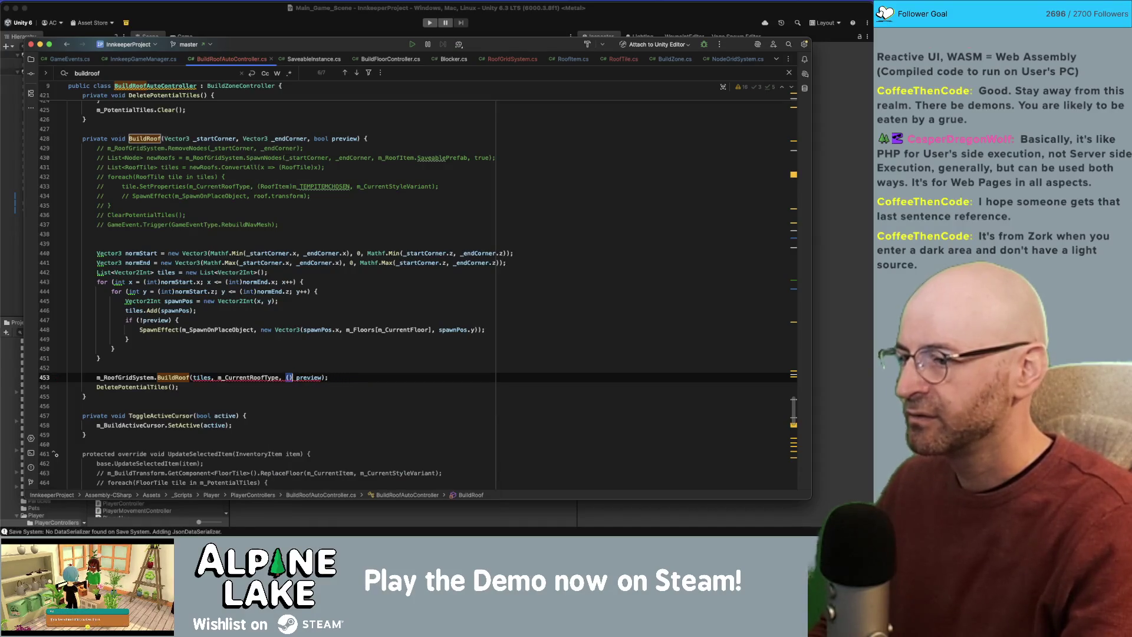
text((RoofItem)m_TEMPITEMCHOSEN)
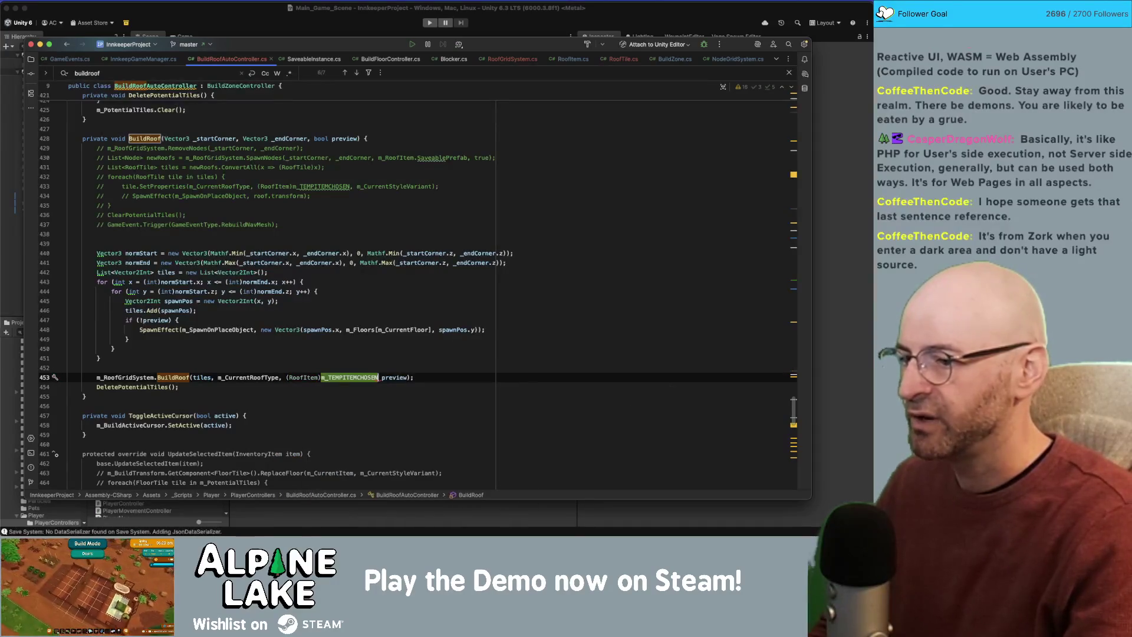
text(, )
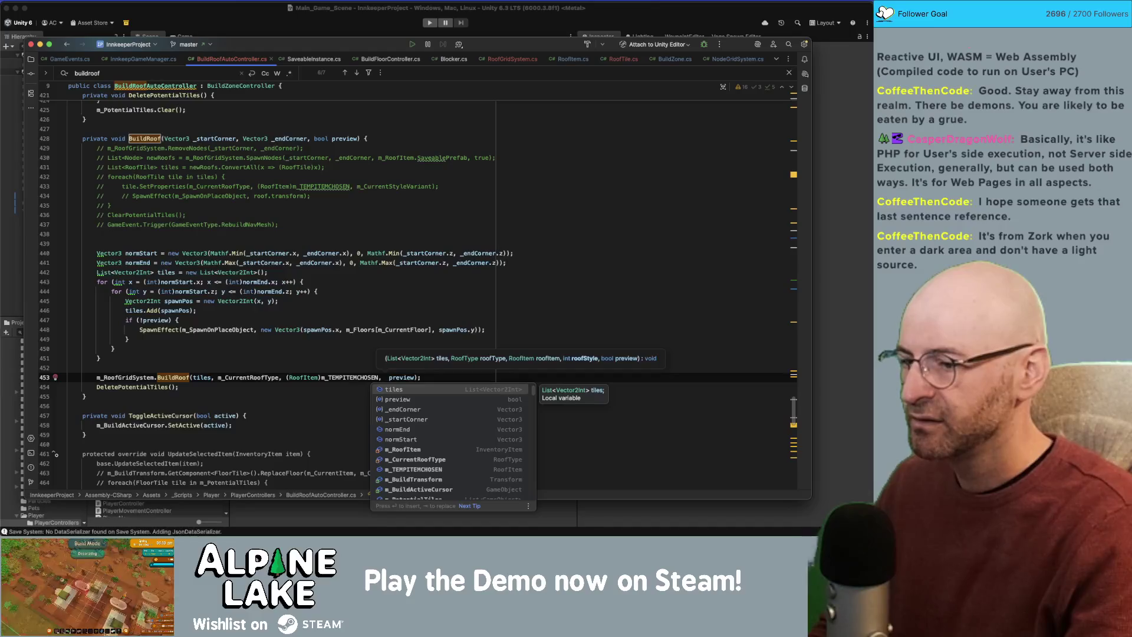
text(UpdateCurrentStyle()
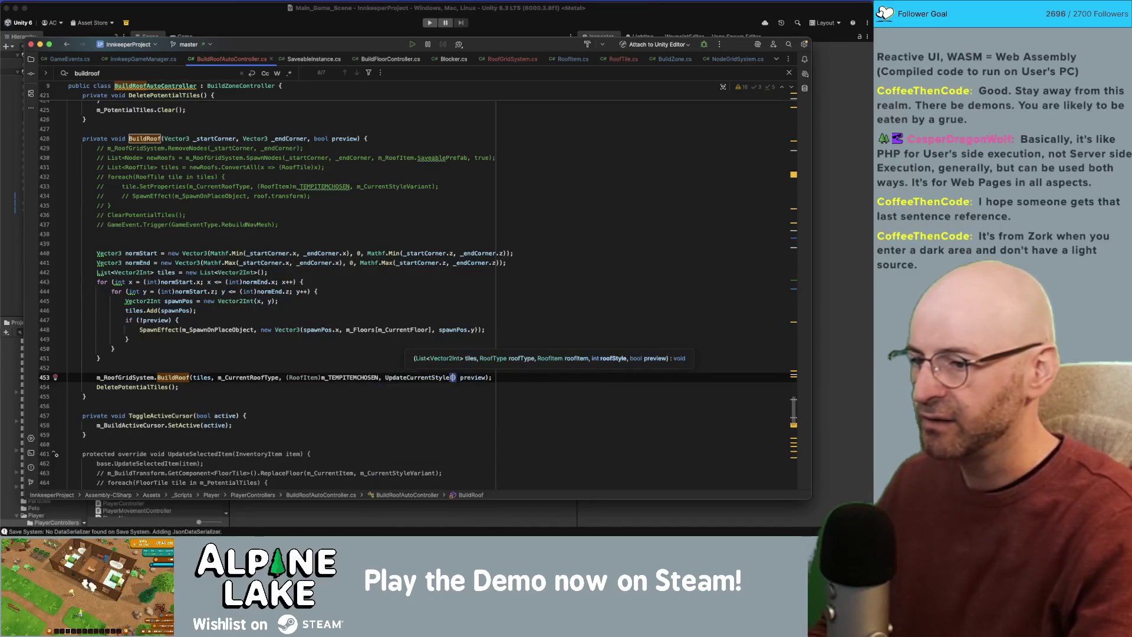
key(Right)
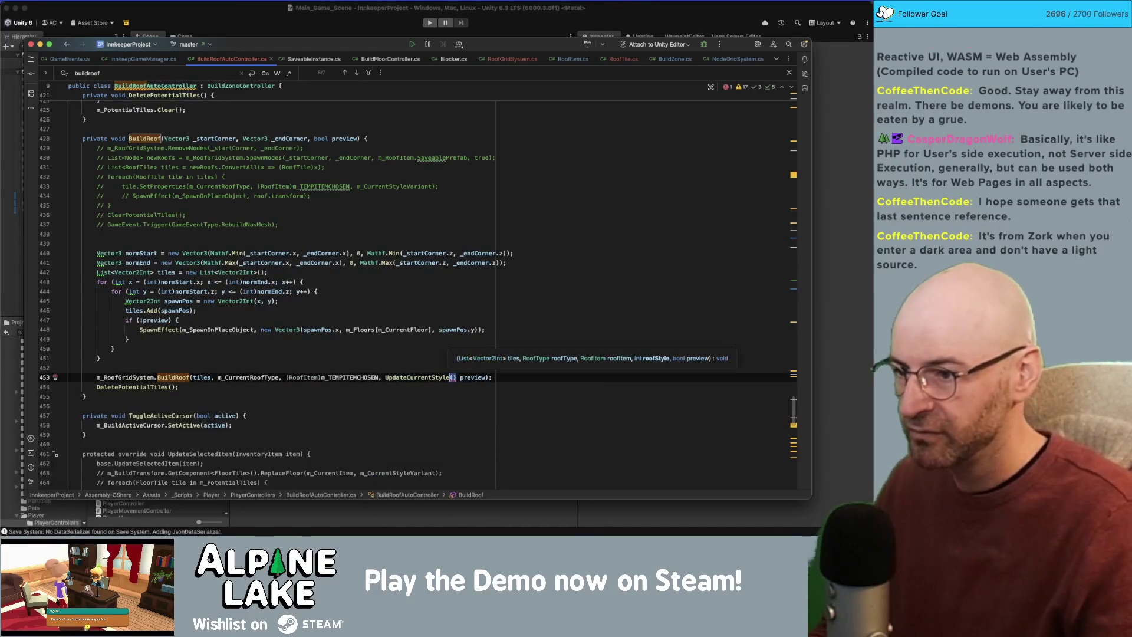
text(m_Cur)
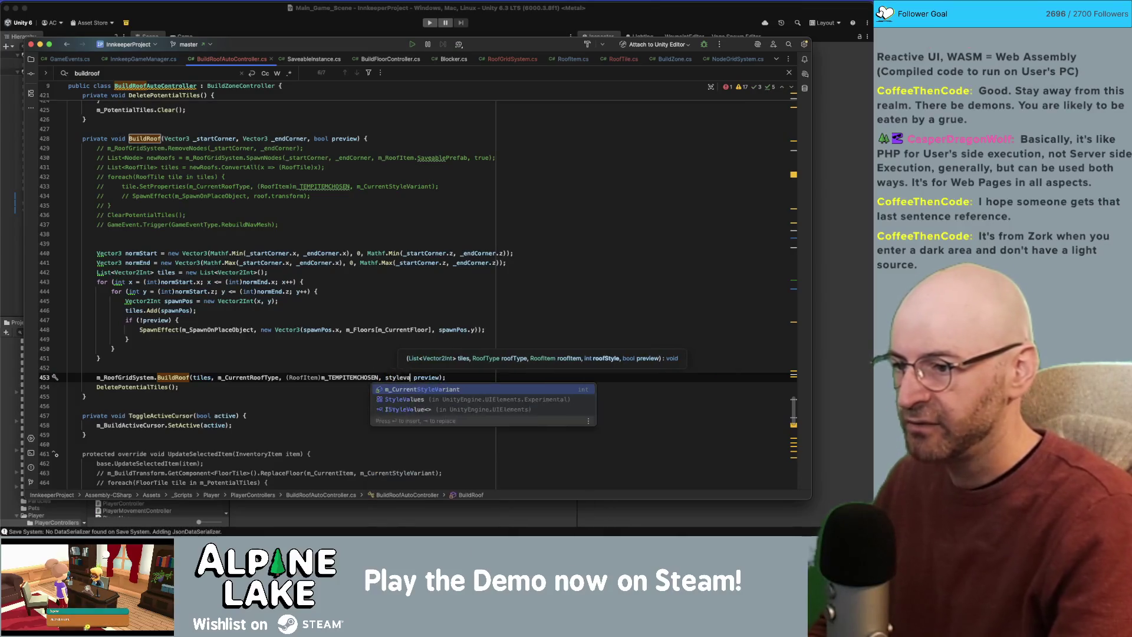
key(Return)
text(,)
click(163, 377)
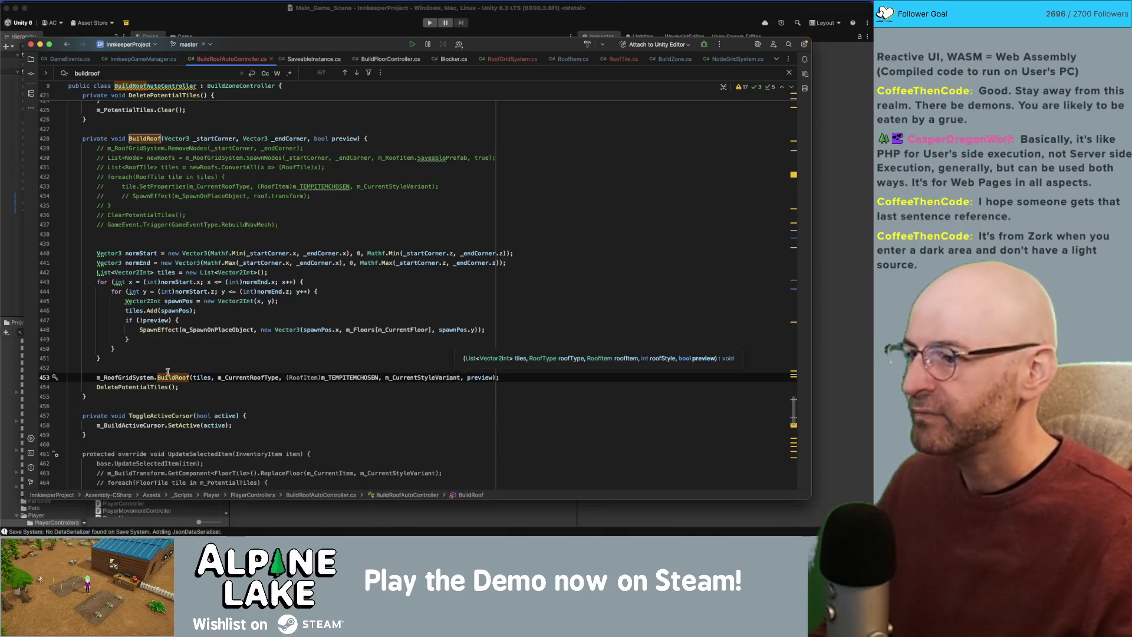
key(super+b)
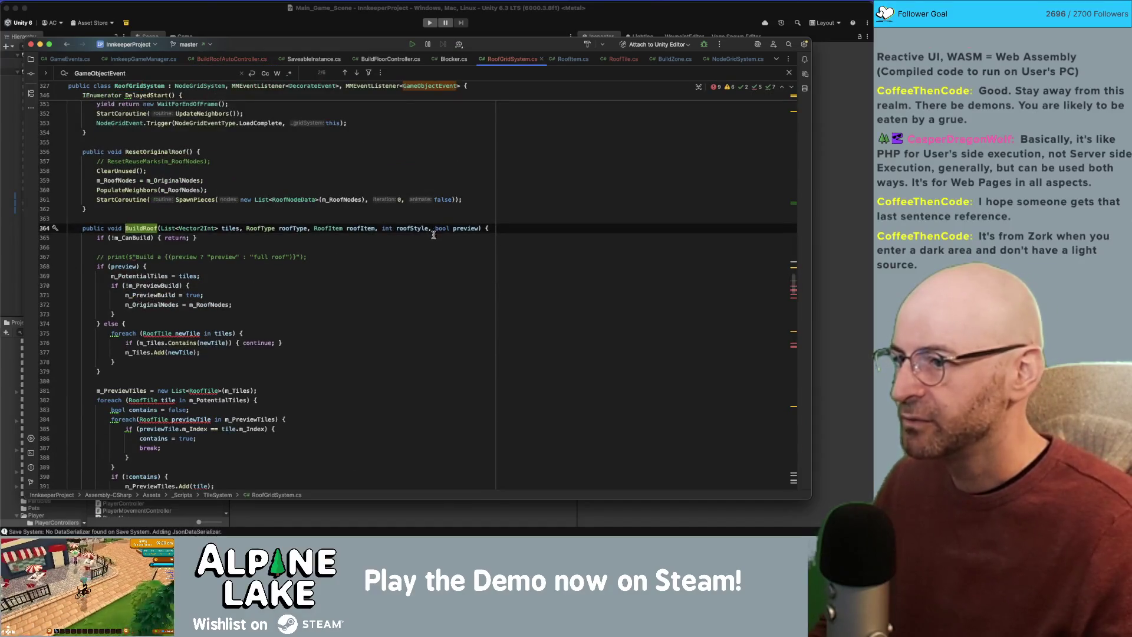
click(139, 237)
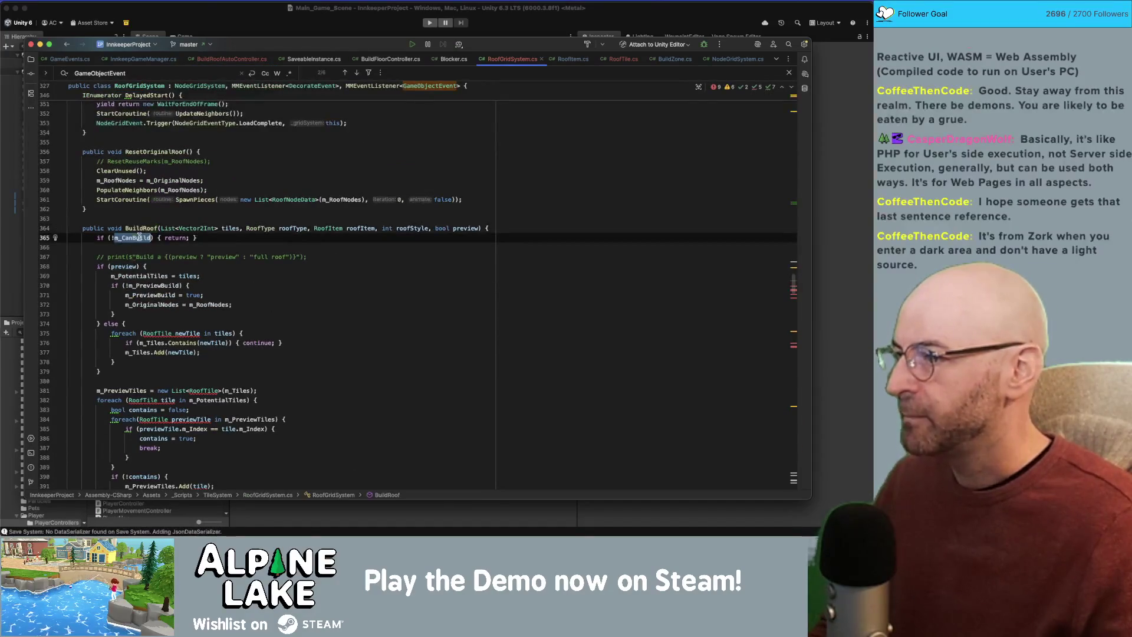
click(178, 237)
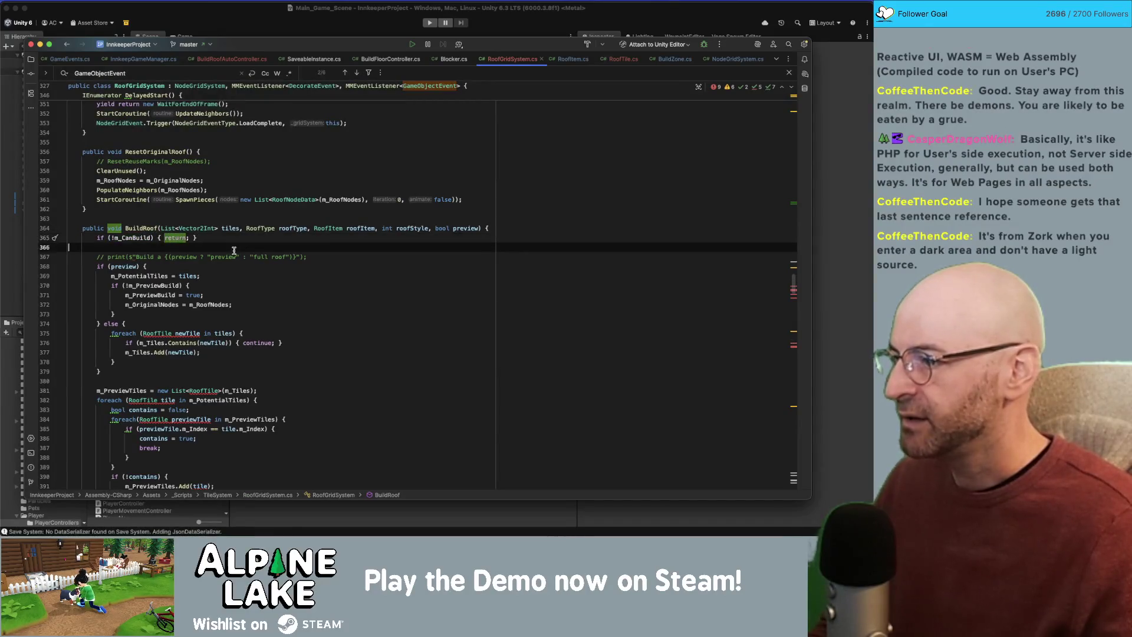
scroll(177, 241, down, 1)
click(132, 234)
double_click(132, 234)
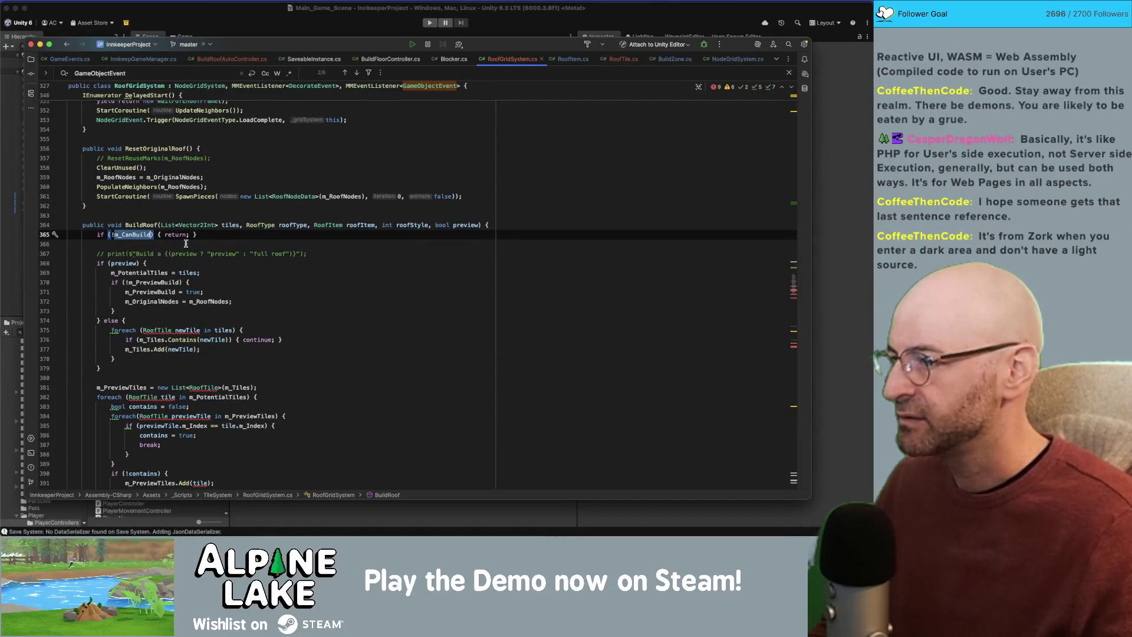
double_click(157, 292)
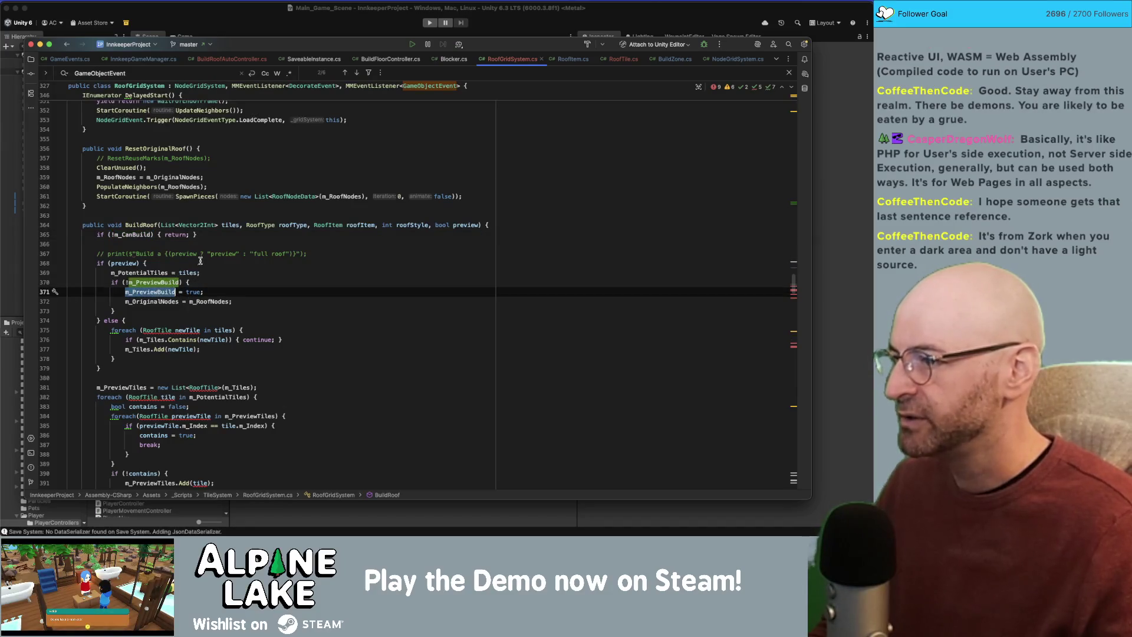
double_click(141, 235)
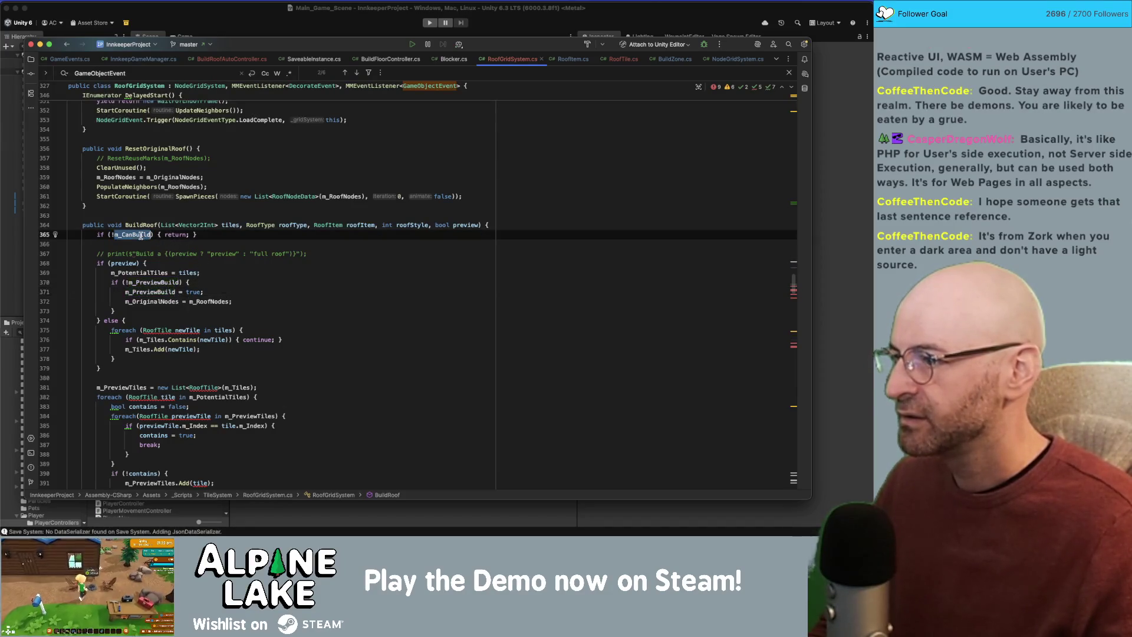
double_click(151, 292)
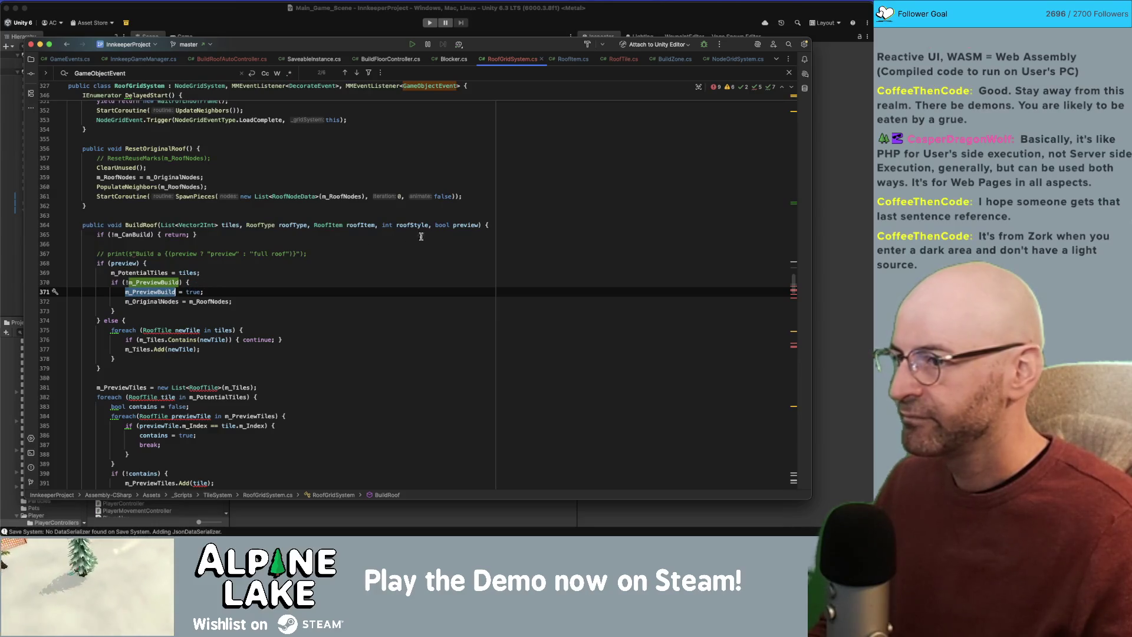
click(148, 282)
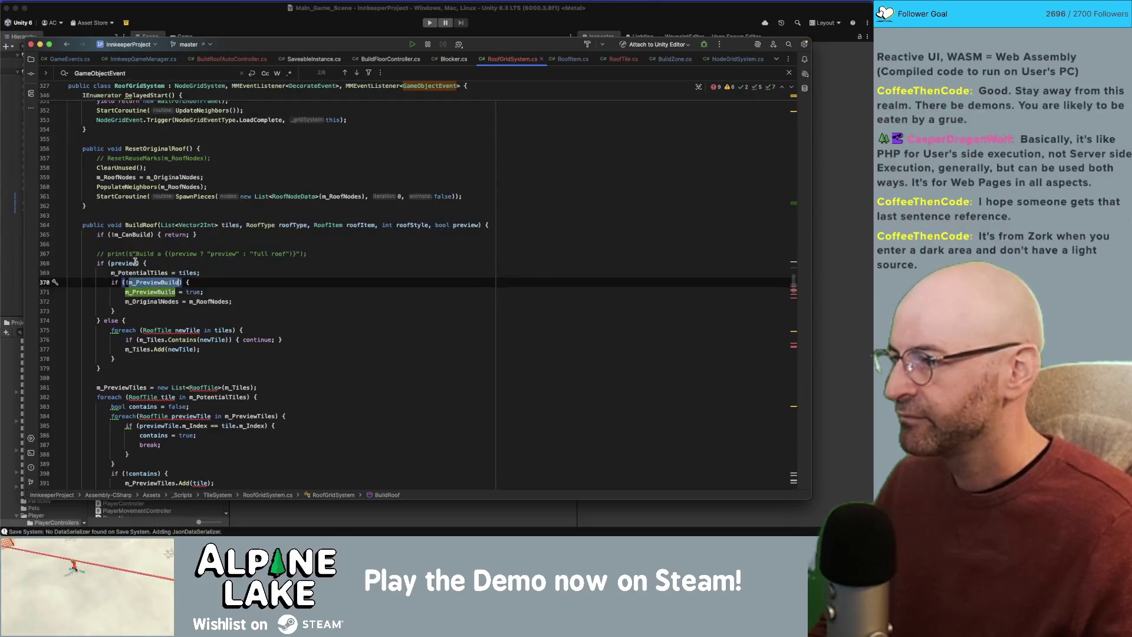
double_click(126, 262)
double_click(155, 272)
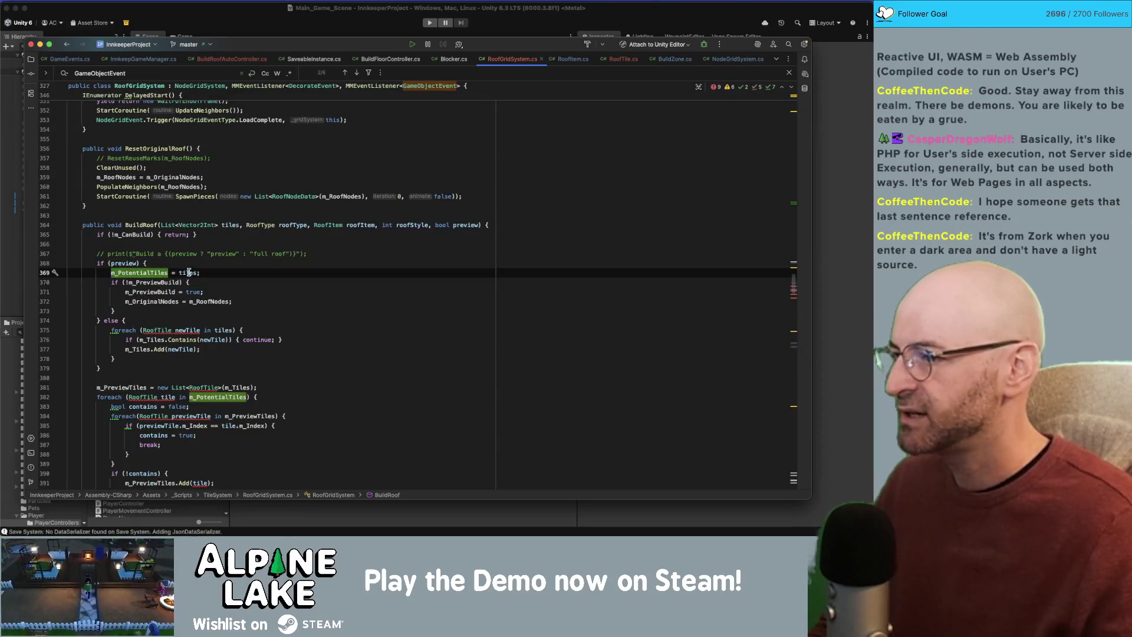
double_click(188, 272)
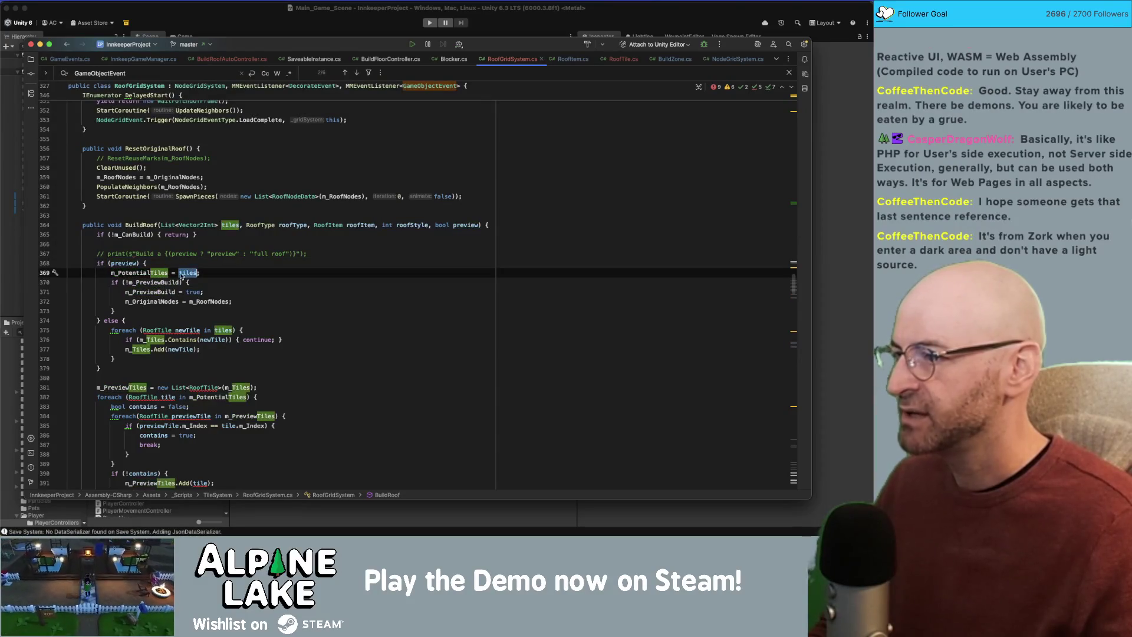
double_click(144, 290)
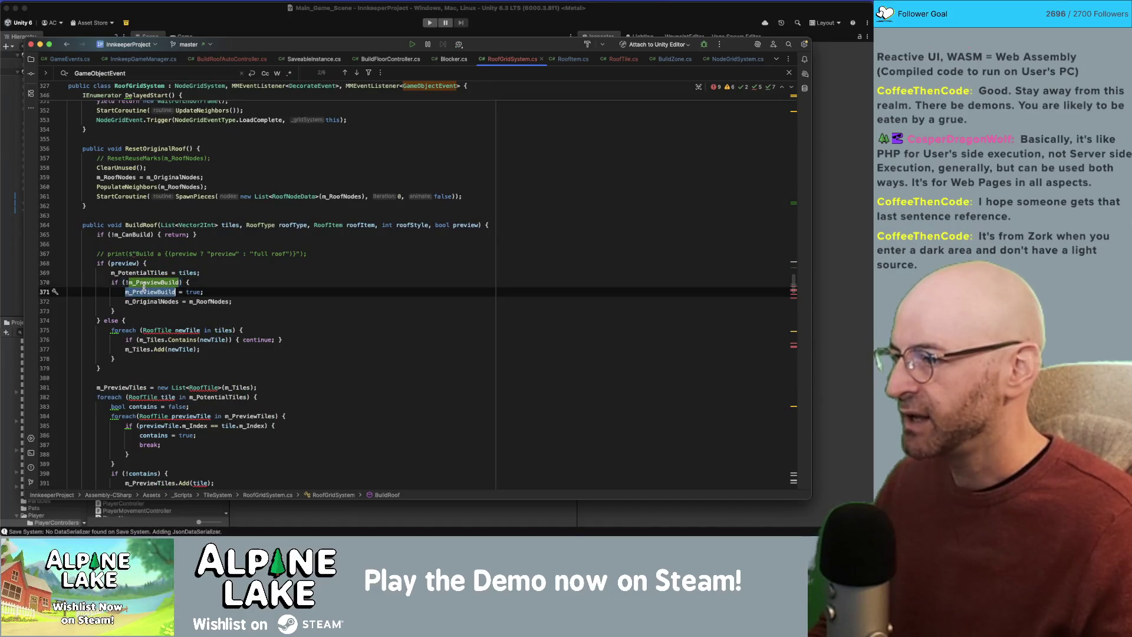
click(175, 274)
double_click(150, 292)
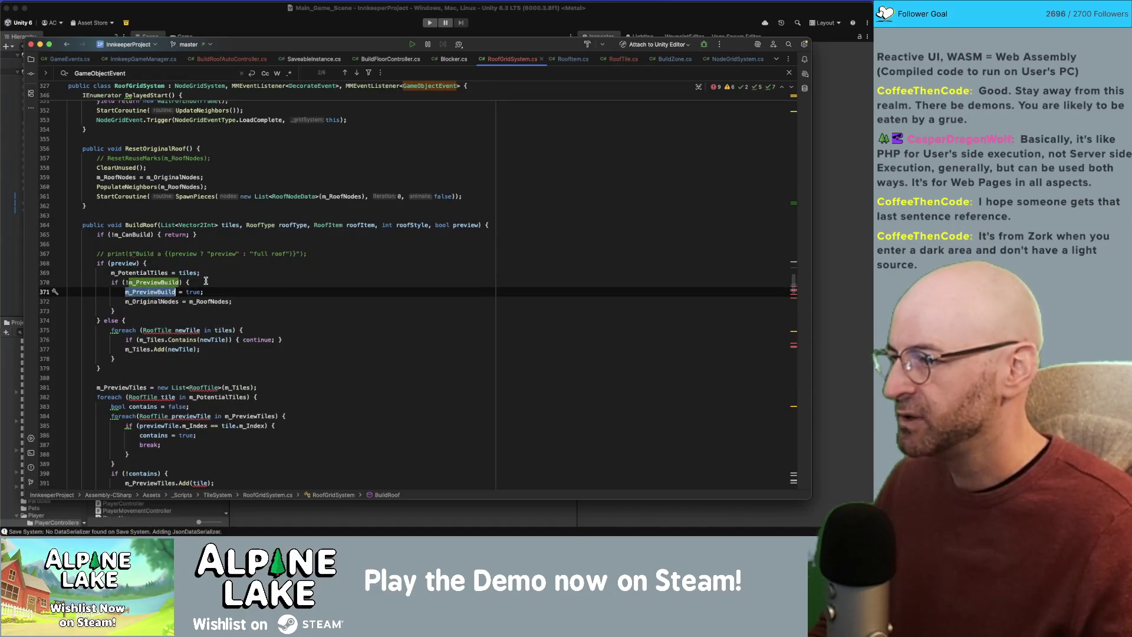
scroll(206, 280, down, 1)
double_click(160, 284)
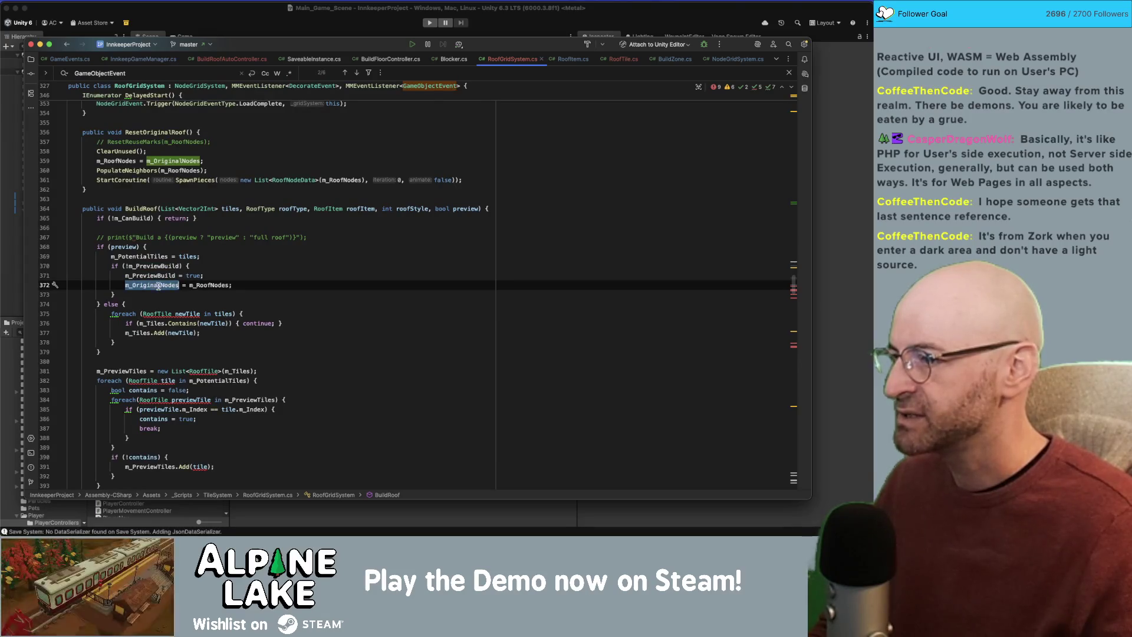
scroll(181, 284, down, 1)
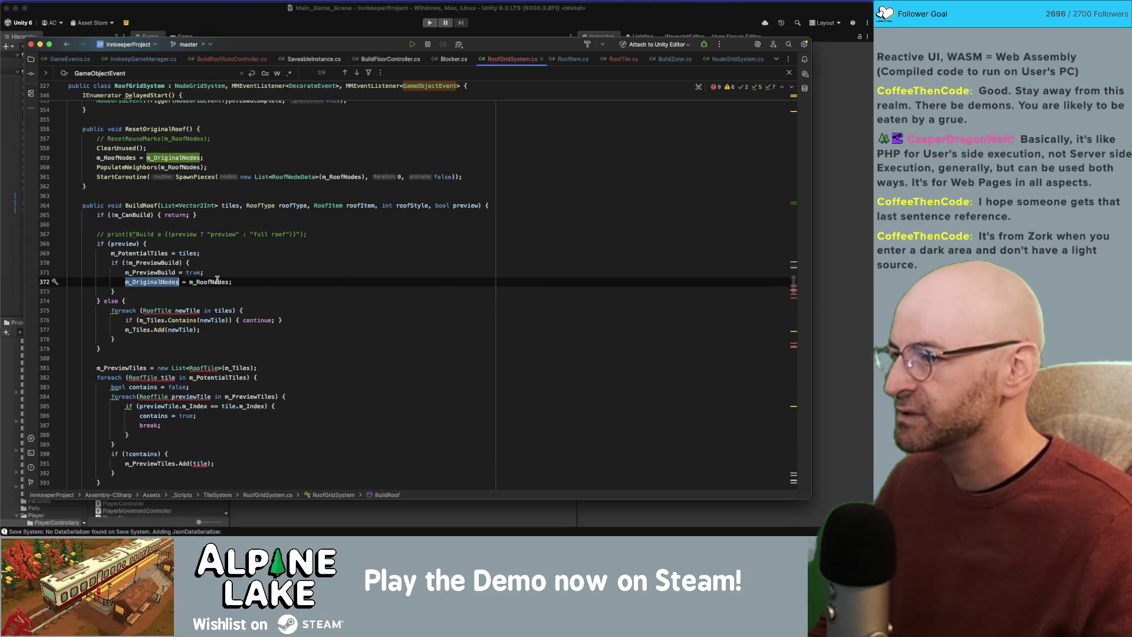
scroll(182, 284, down, 1)
double_click(187, 299)
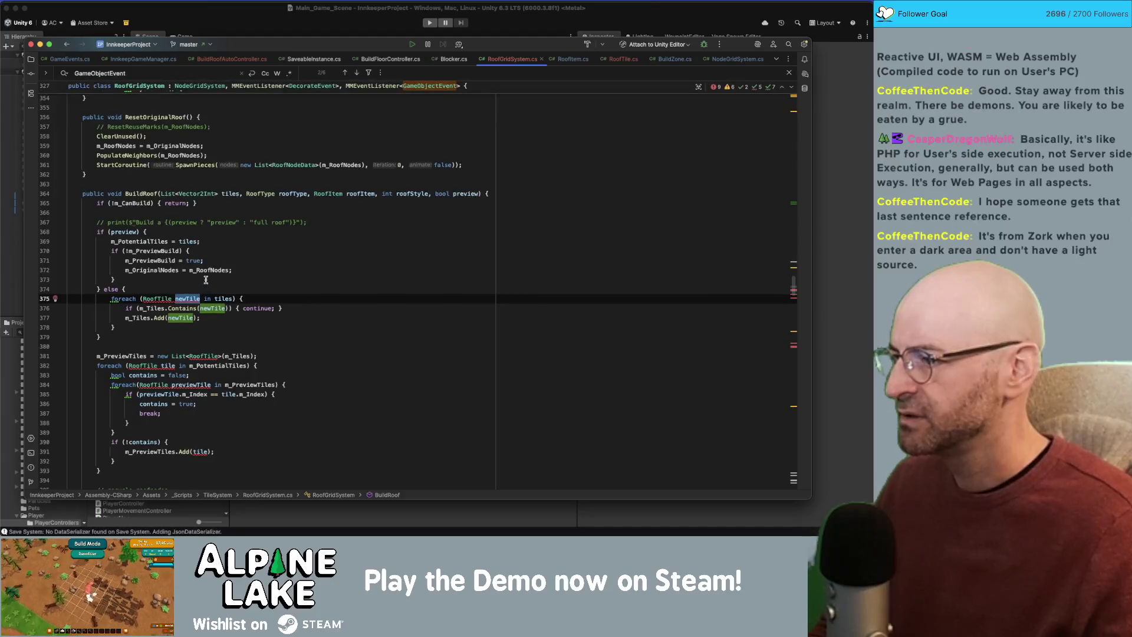
text(t)
key(super+z)
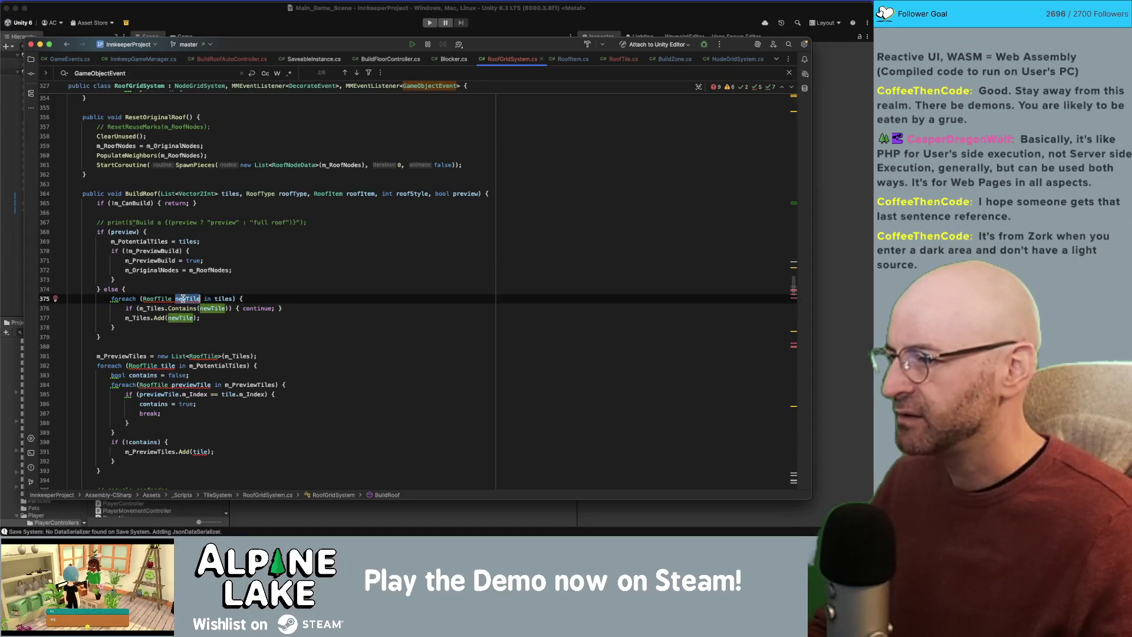
Change the line 375 foreach to declare newTile as Vector2Int and open a body line.
double_click(156, 298)
text(Vector2Int)
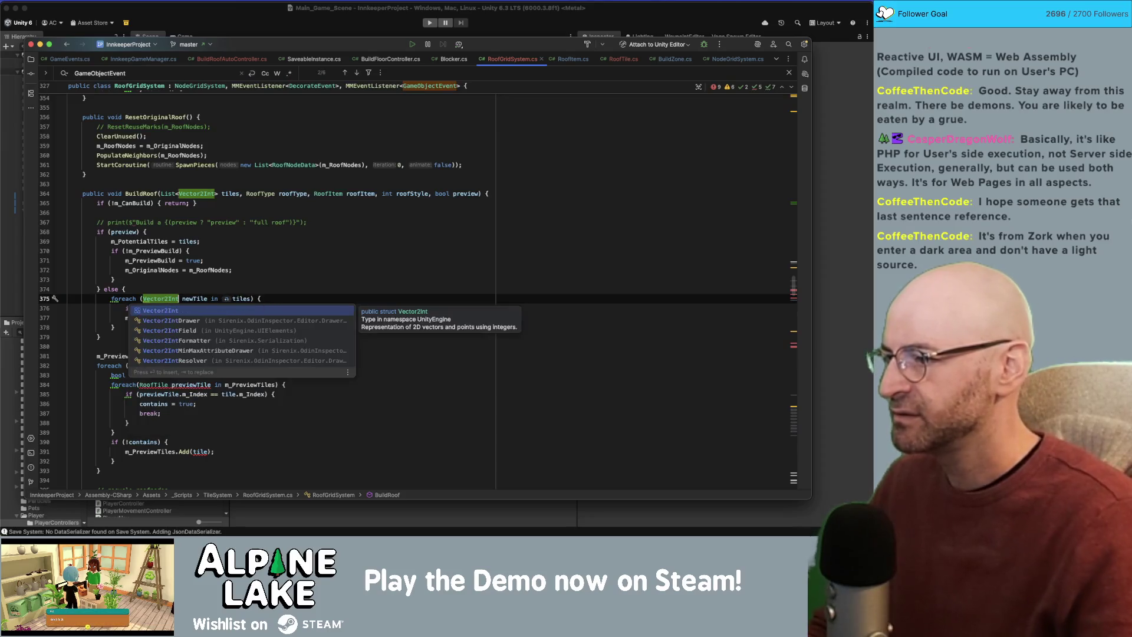
key(Return)
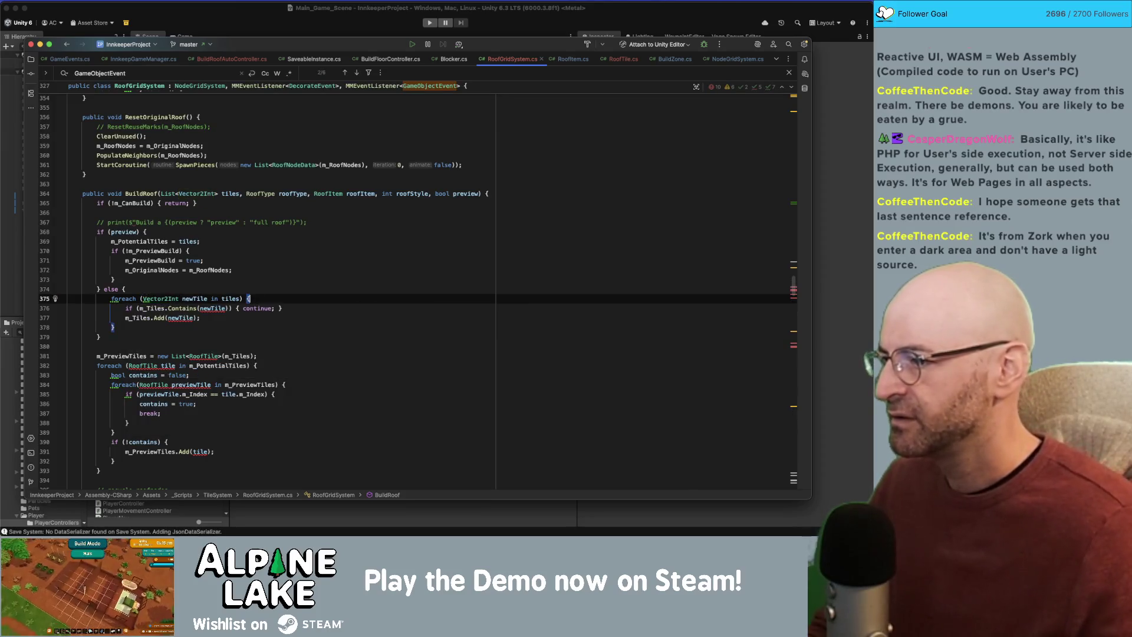
click(151, 309)
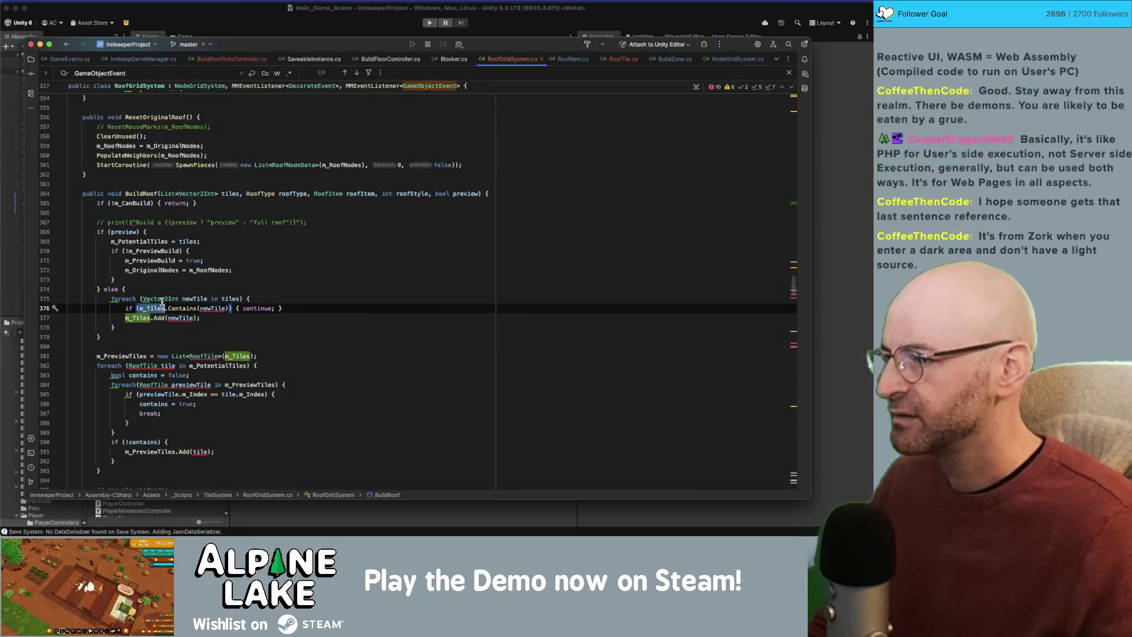
click(135, 309)
click(261, 300)
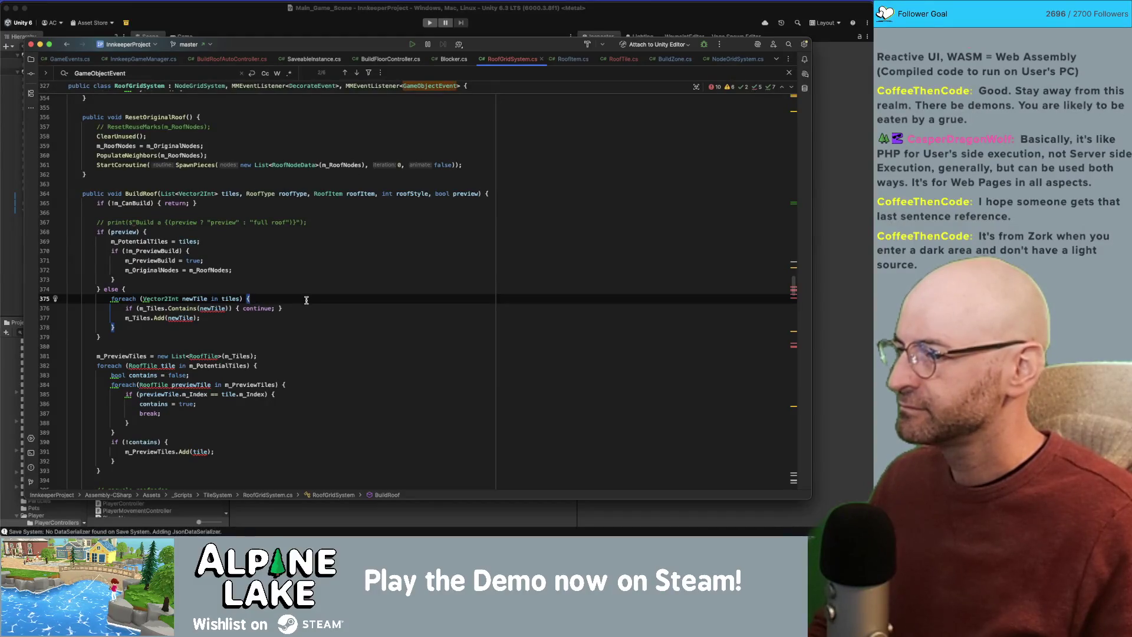
key(Return)
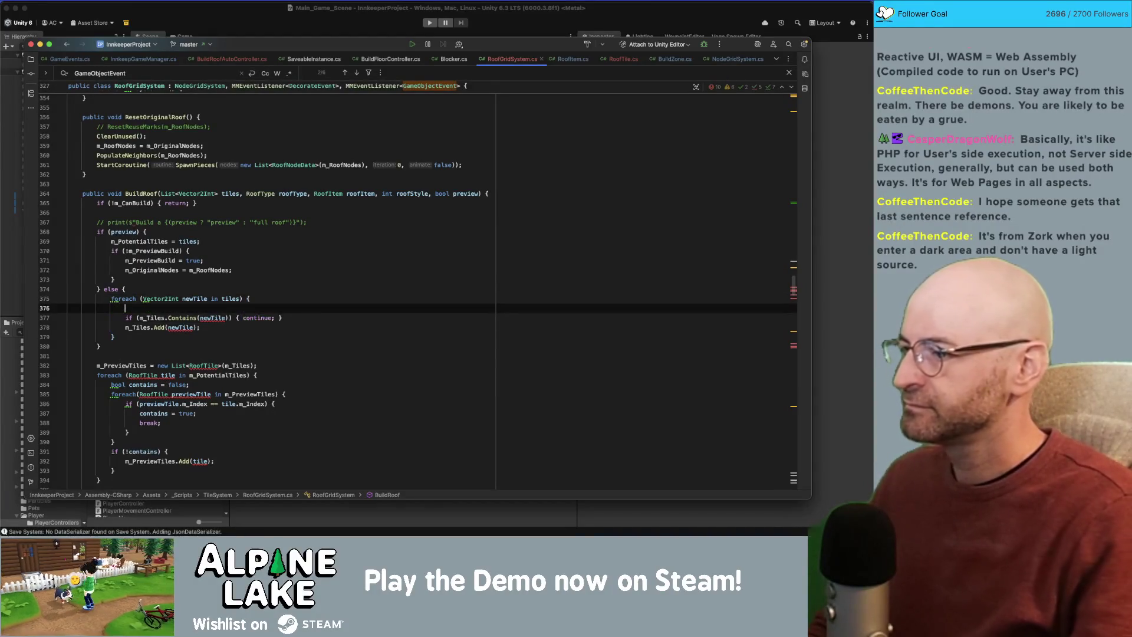
Add an inner foreach (RoofTile tile in m_Tiles) loop and move the Contains check into it.
text(foreach()
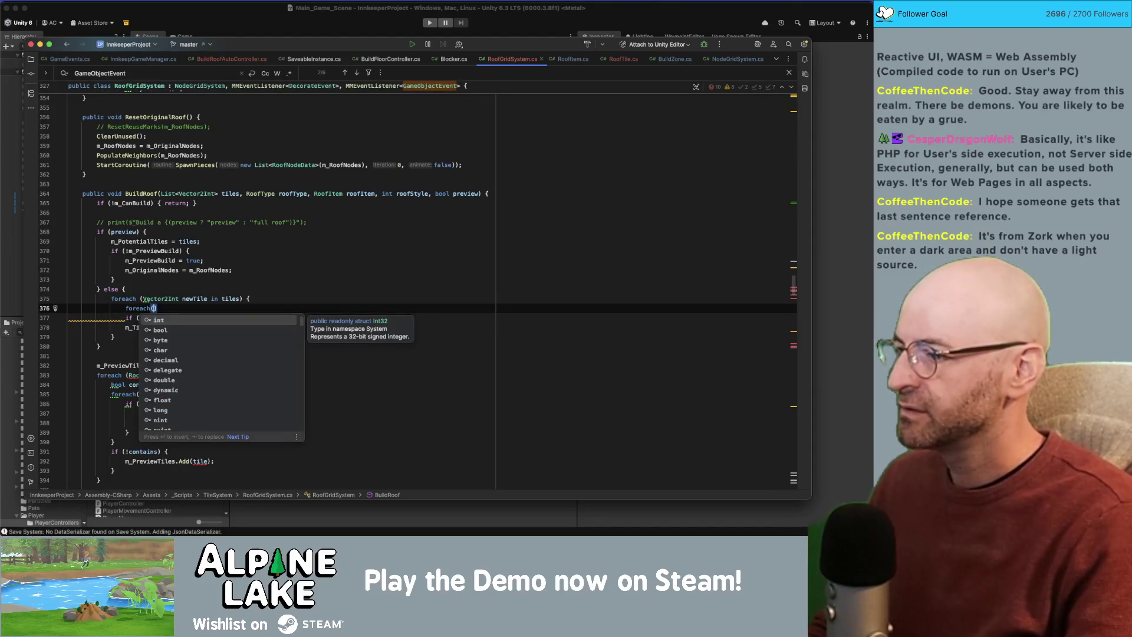
text(RoofNode)
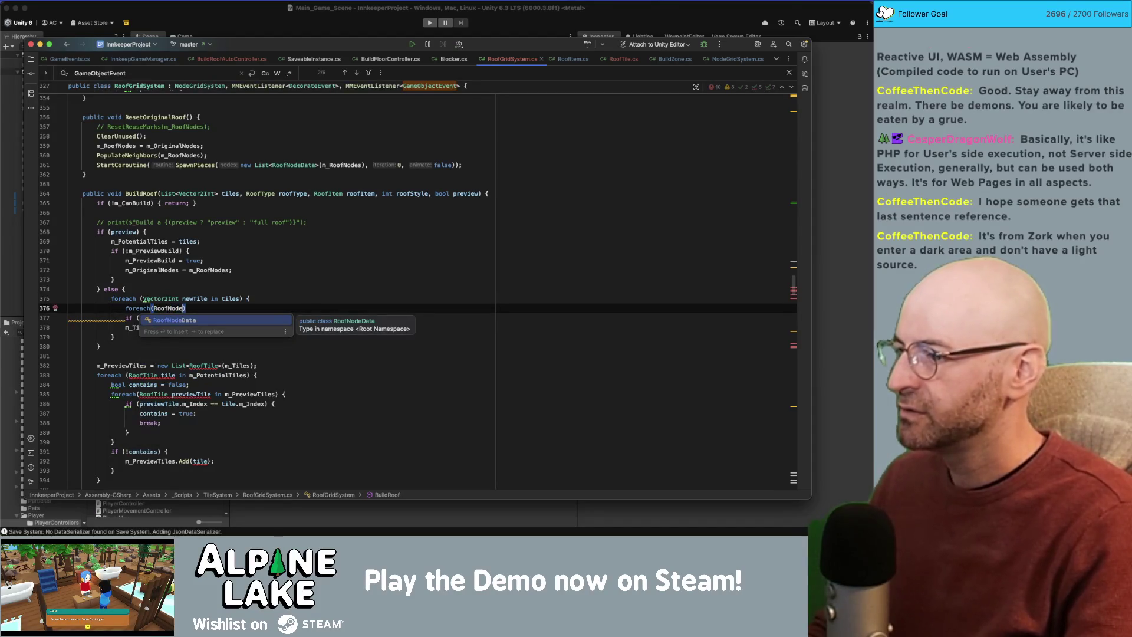
key(BackSpace)
key(BackSpace)
key(BackSpace)
text(Tile tile in m)
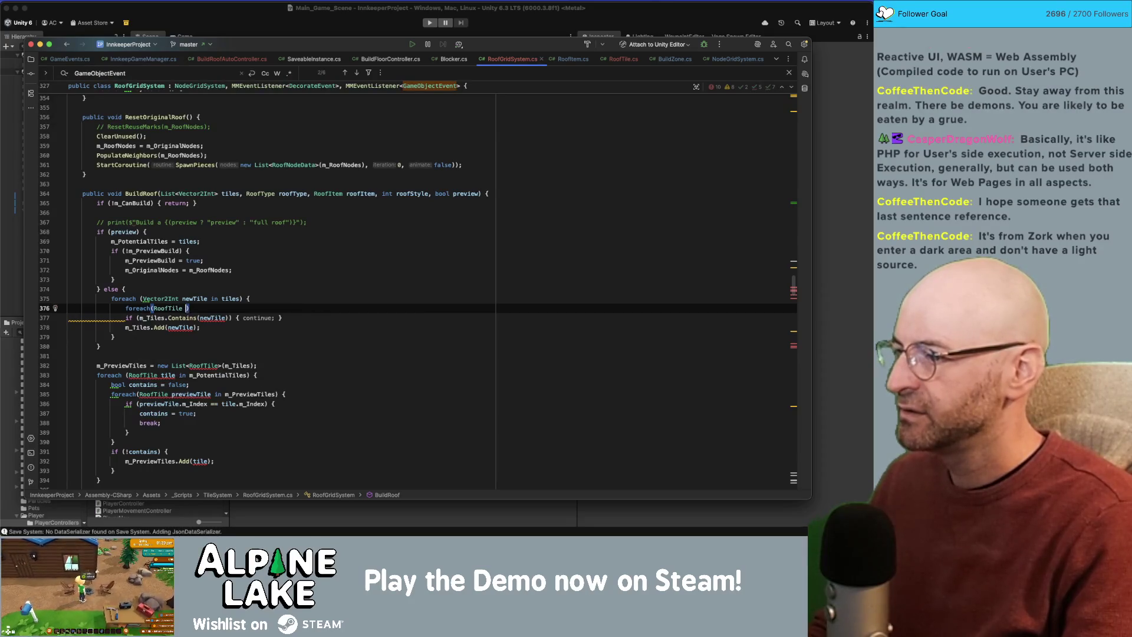
text(_T)
key(Tab)
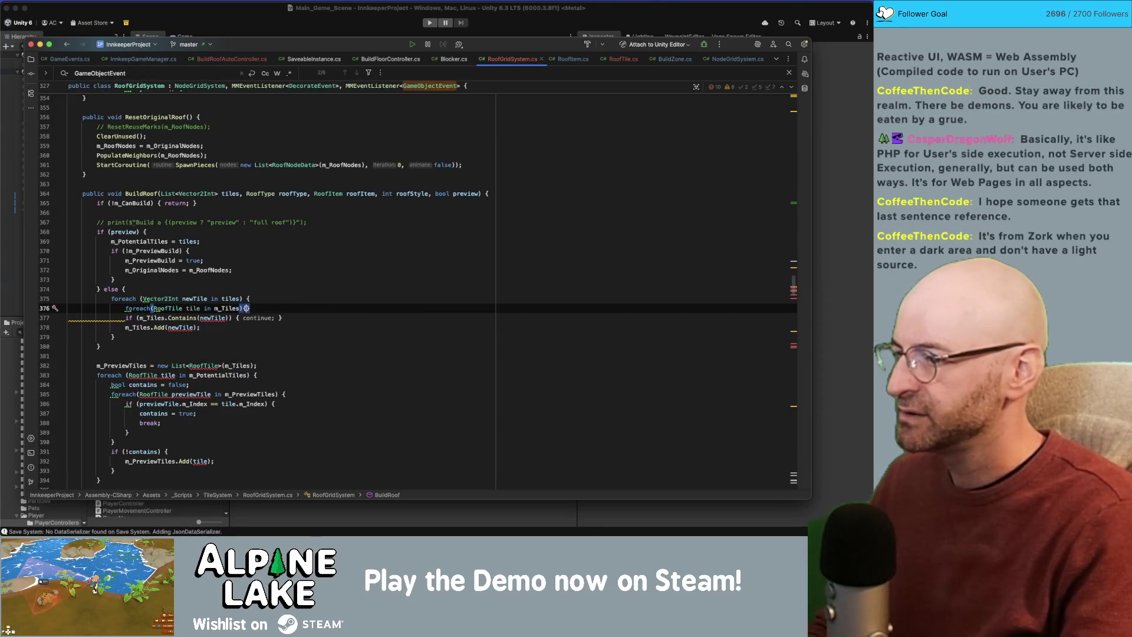
text({)
key(Return)
key(Down)
key(Down)
key(alt+shift+Up)
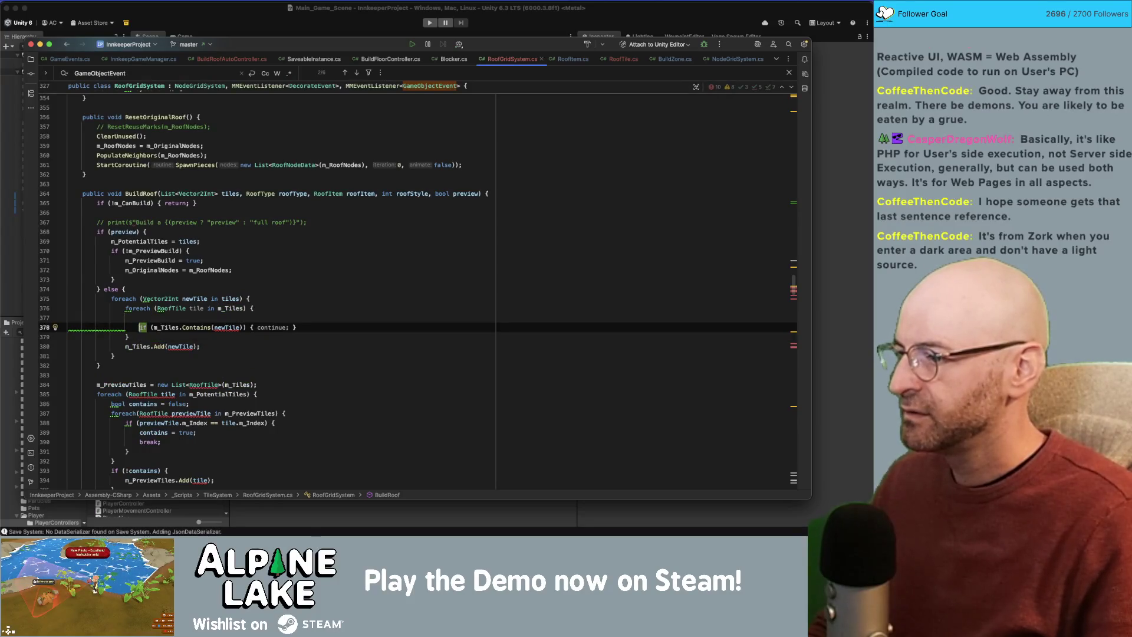
key(alt+shift+Up)
key(Up)
key(Up)
Declare a found = false flag; set it true and break when tile.m_Index equals newTile.
key(Return)
text(boioi)
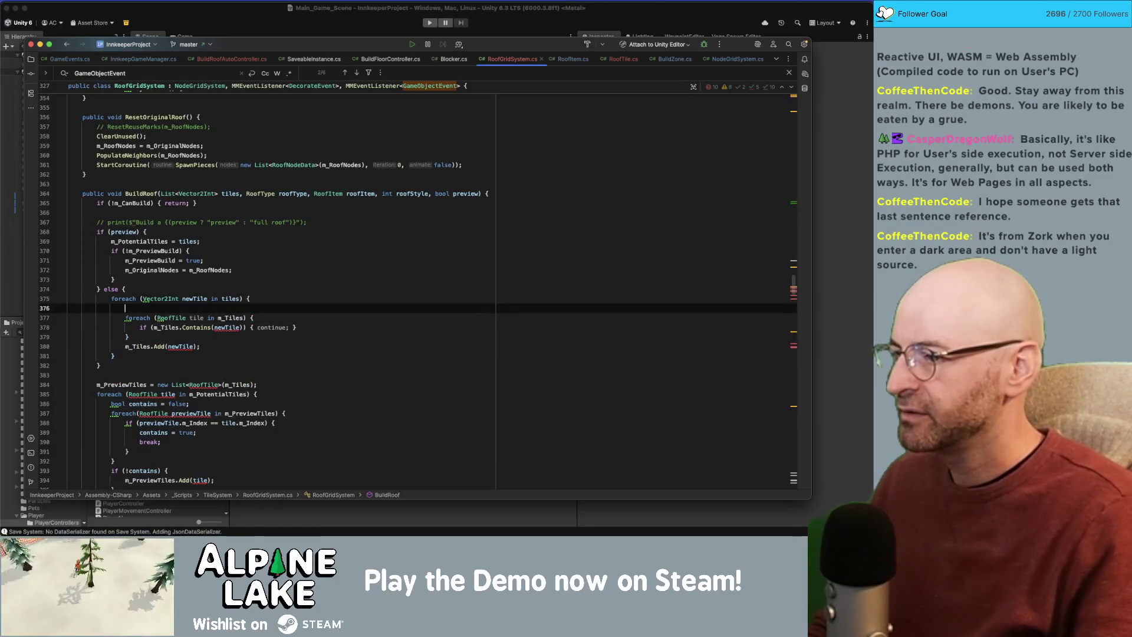
text(ol fou)
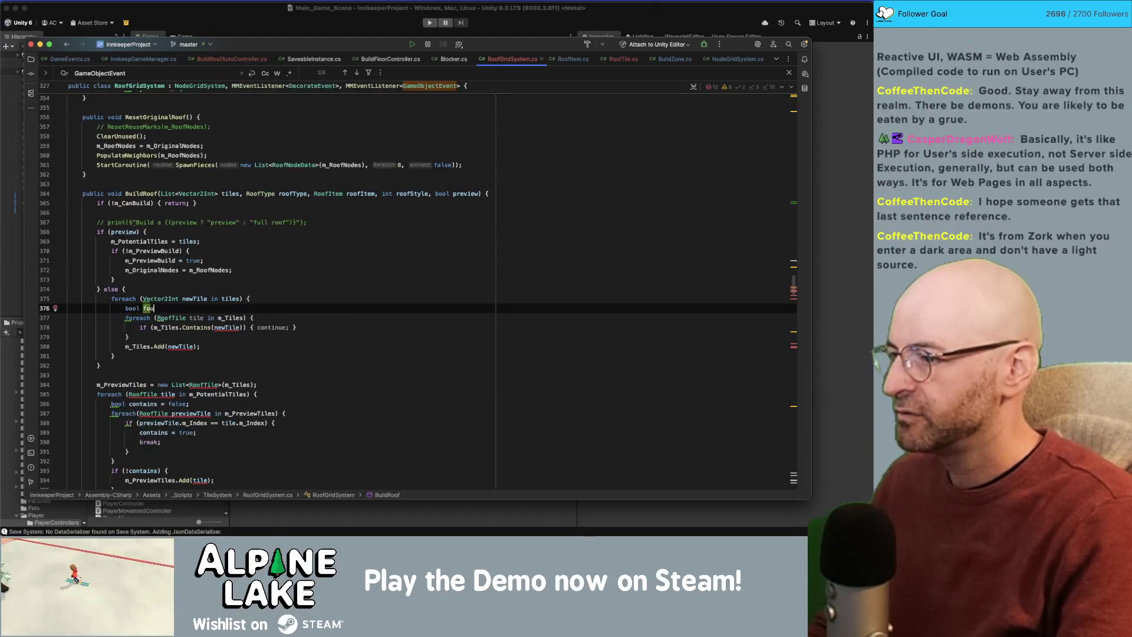
text( = false)
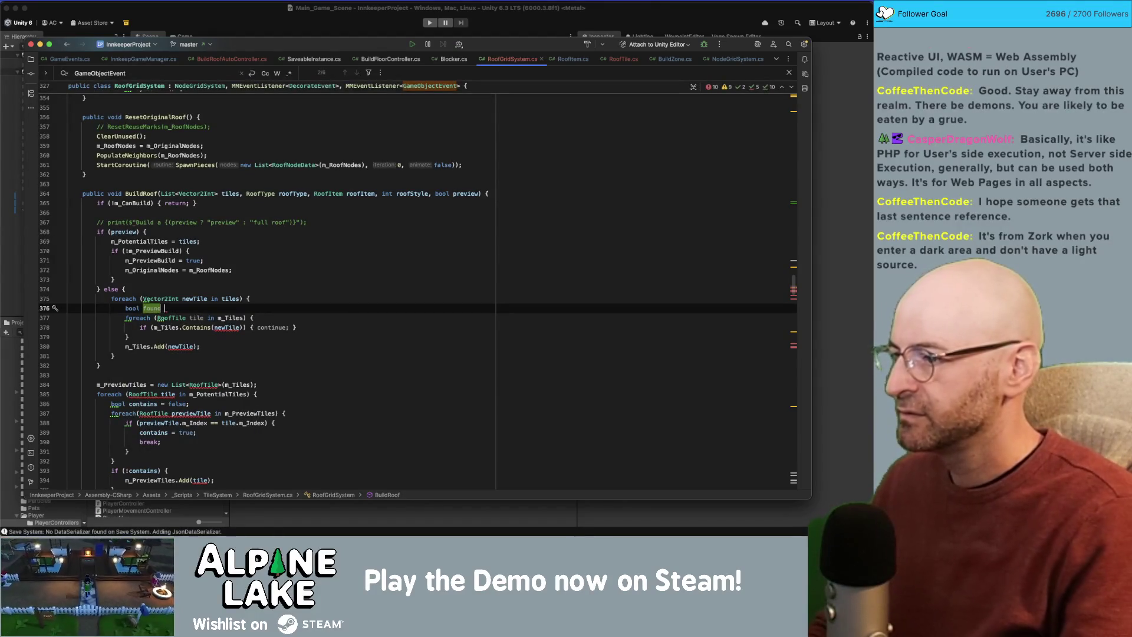
key(Down)
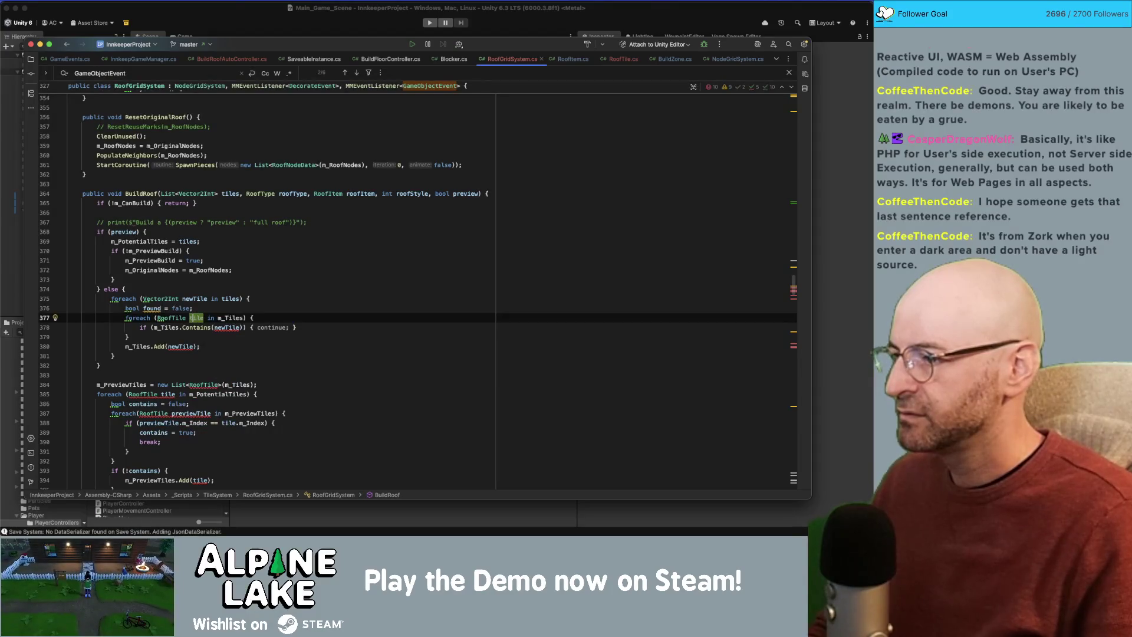
key(Down)
click(167, 327)
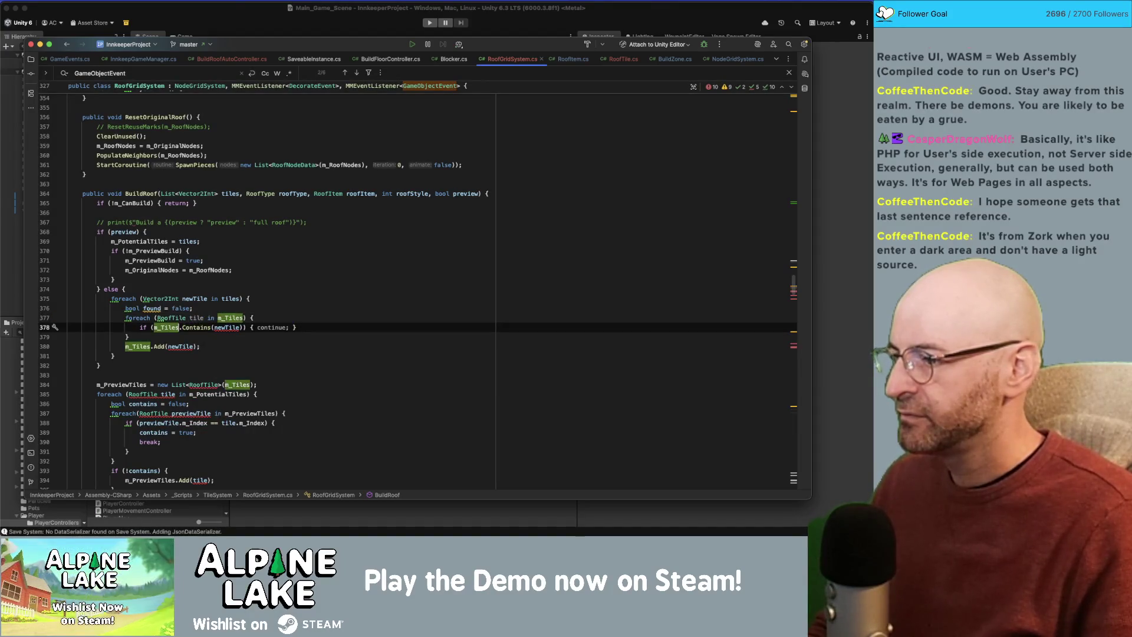
key(alt+Up)
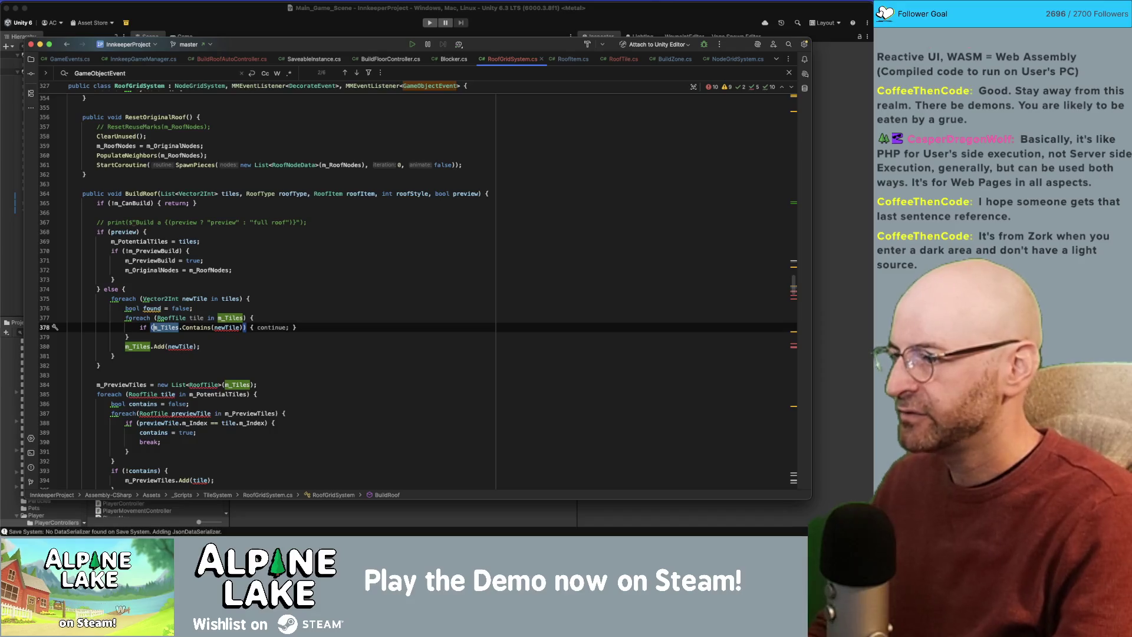
text(tile.)
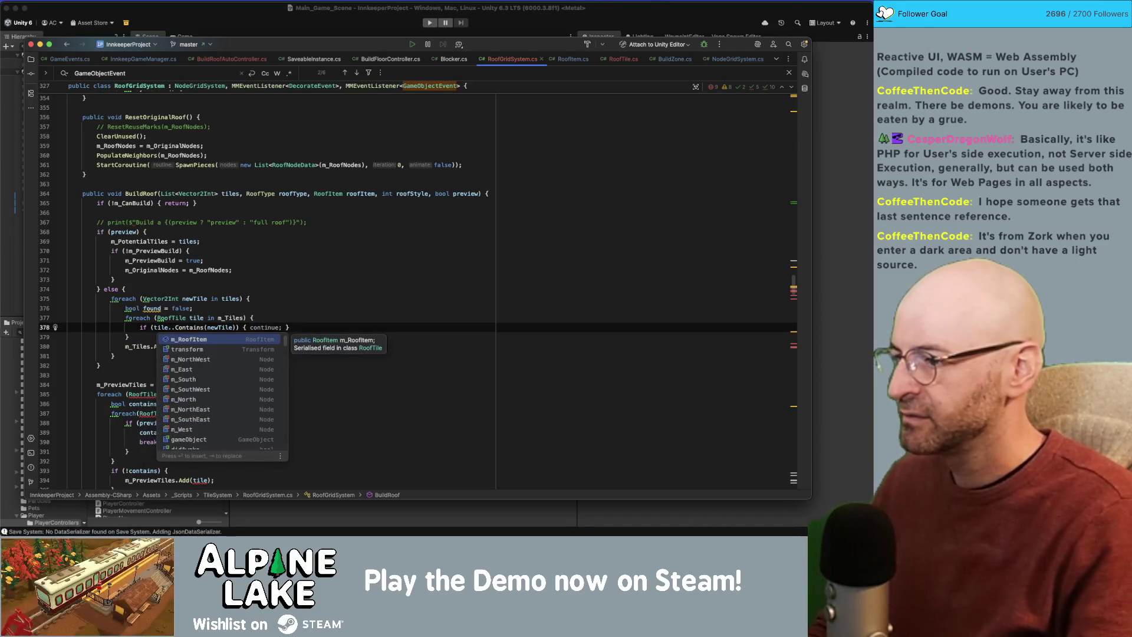
text(m_Index == )
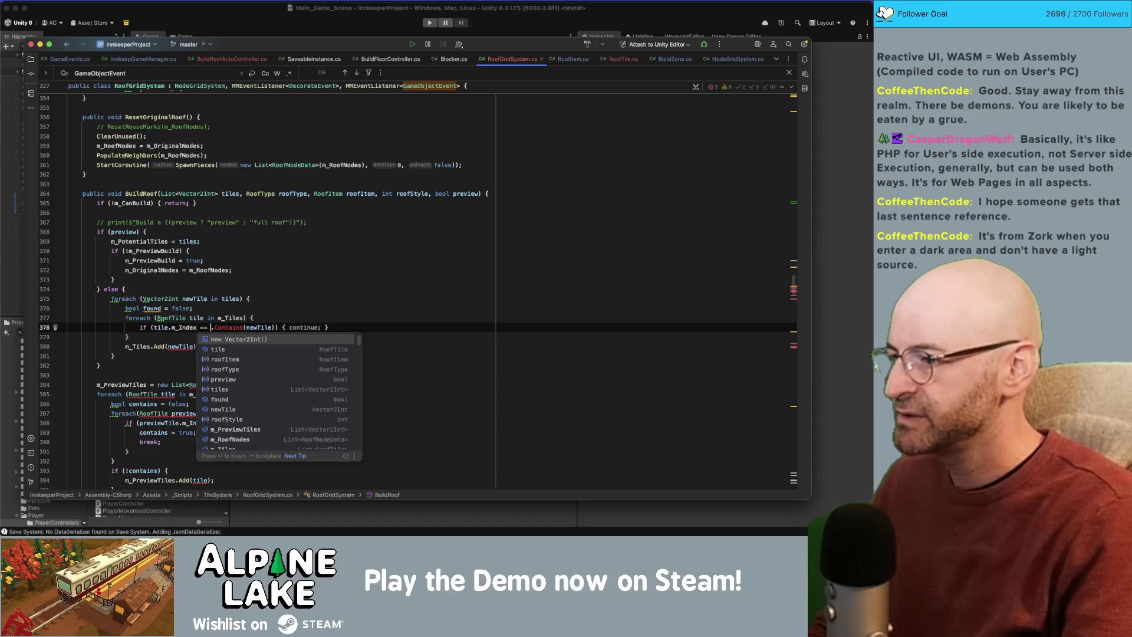
text(newTile)
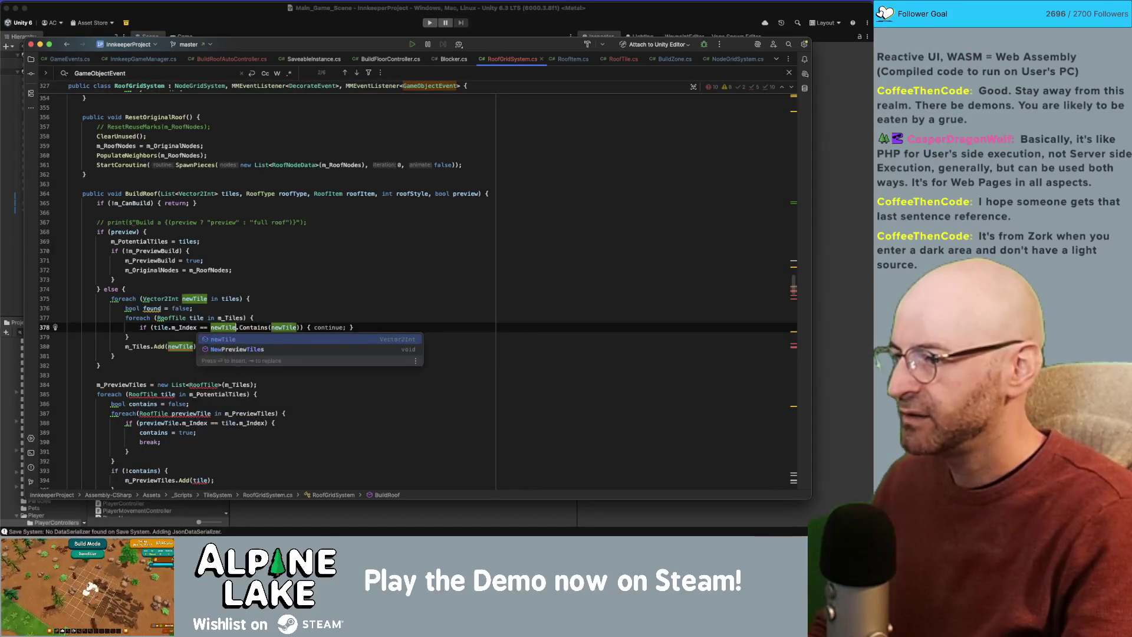
key(BackSpace)
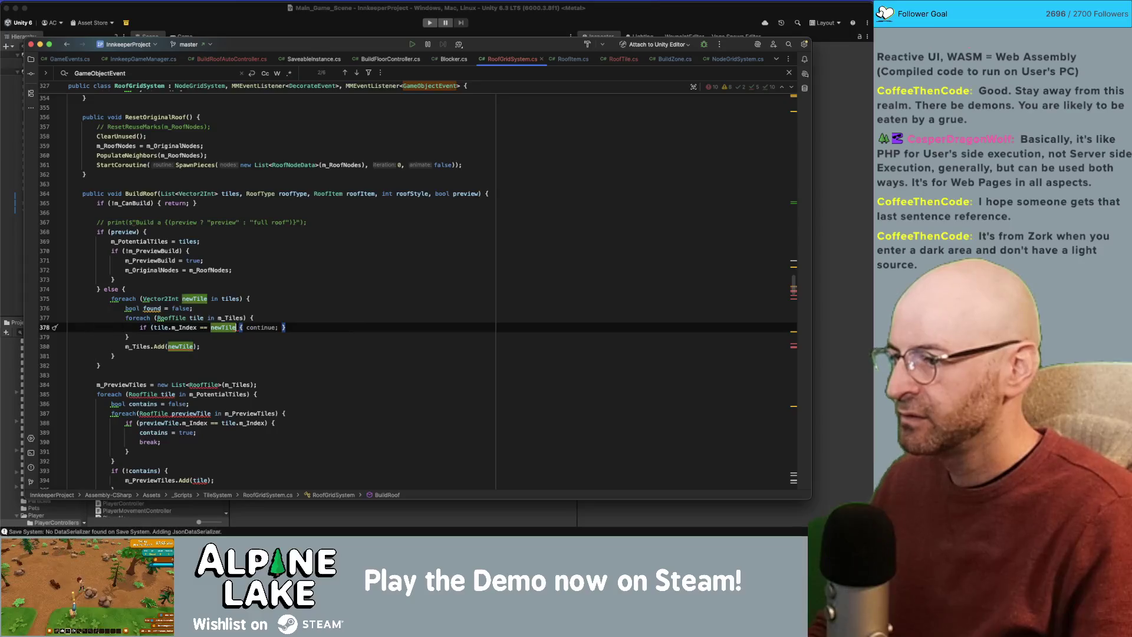
text())
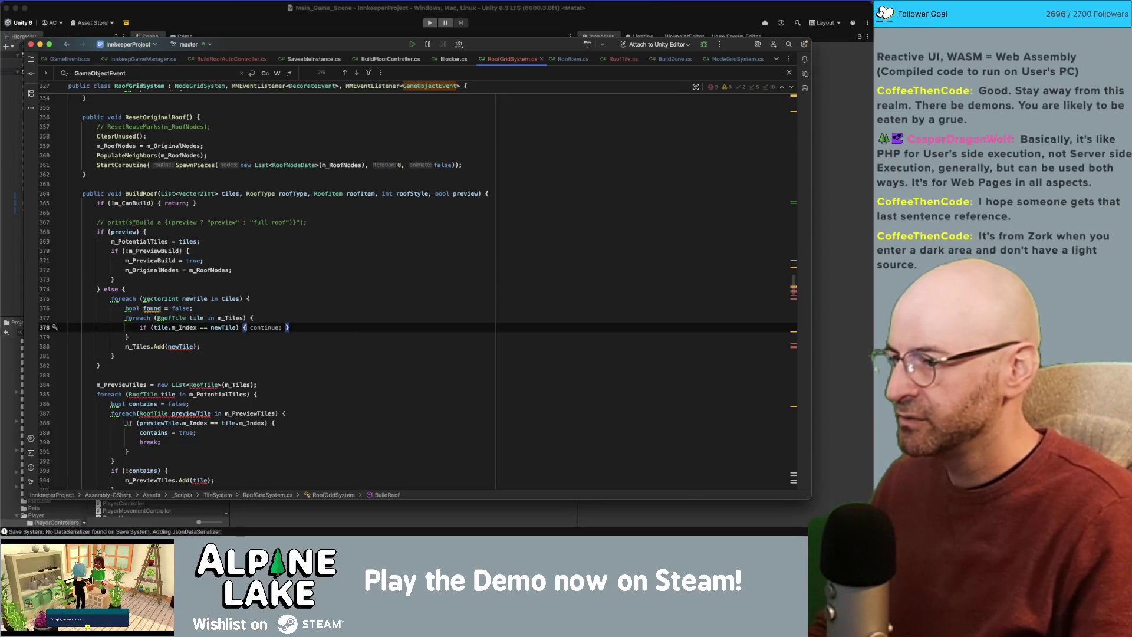
key(Return)
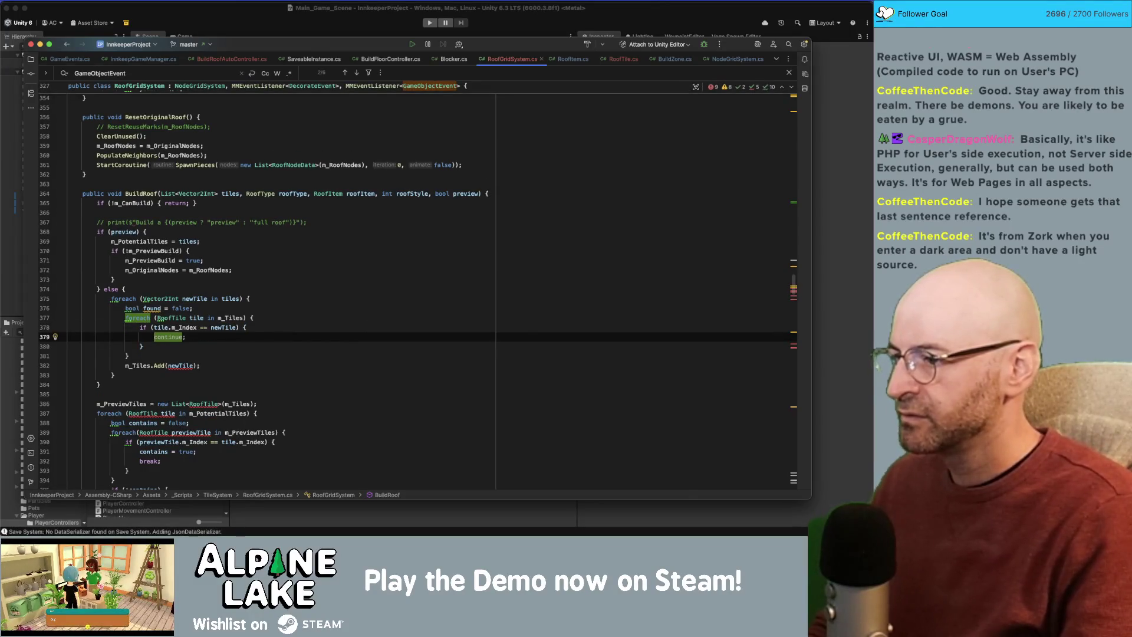
text(found = true;)
key(Return)
text(break)
click(128, 365)
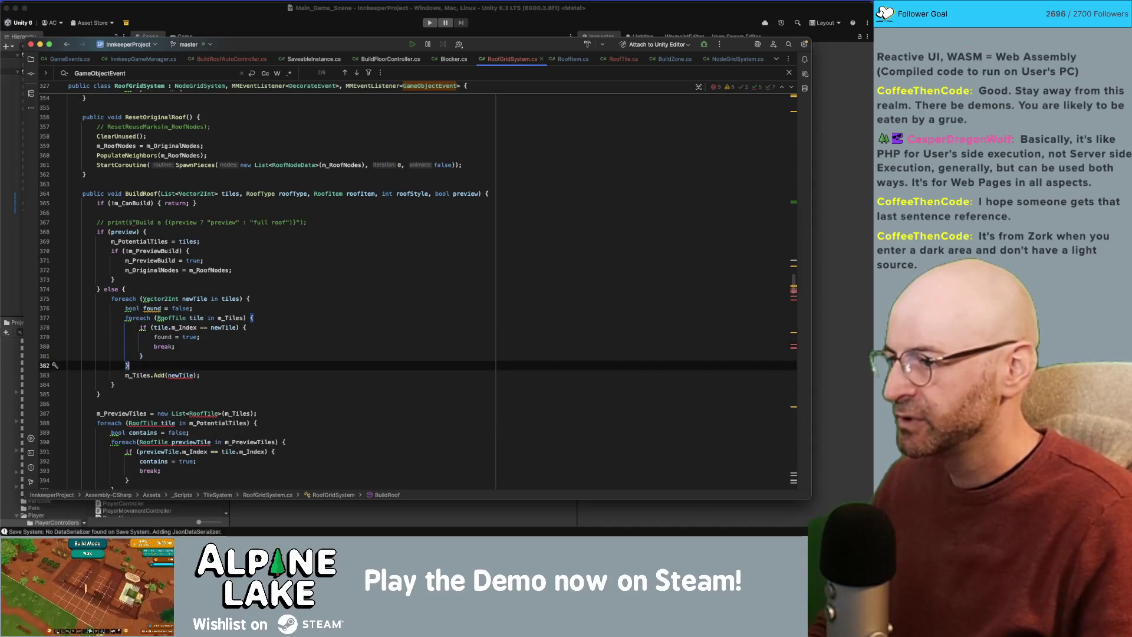
Add an if (!found) block after the inner loop and move m_Tiles.Add(newTile) into it.
key(Return)
text(!found)
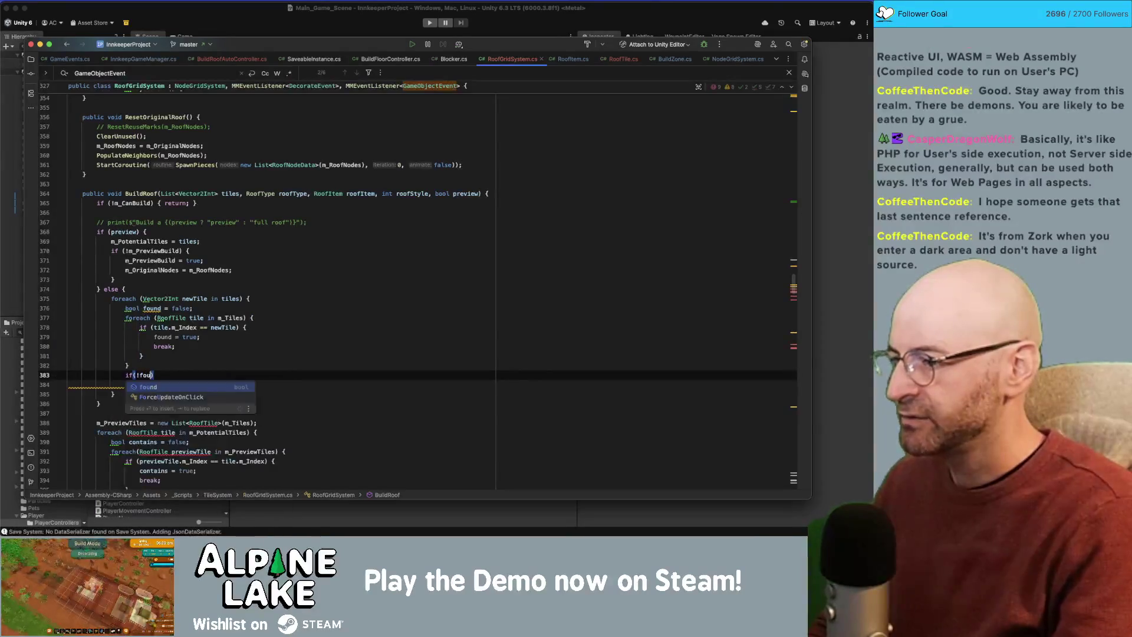
text() {)
key(Return)
key(Down)
key(Down)
key(super+shift+Up)
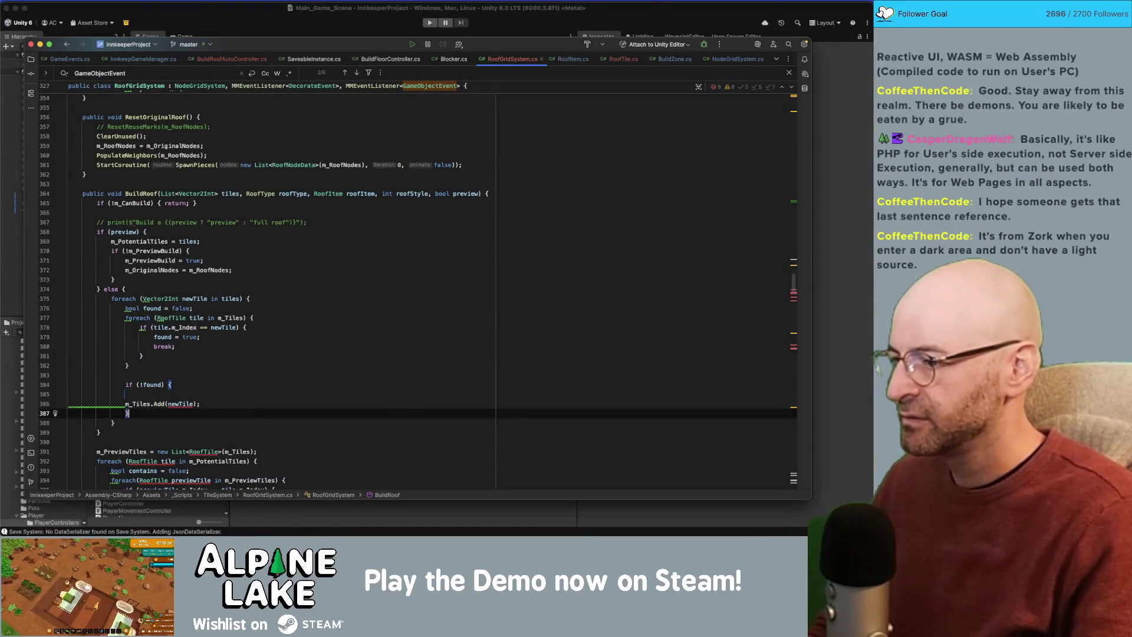
key(Up)
key(BackSpace)
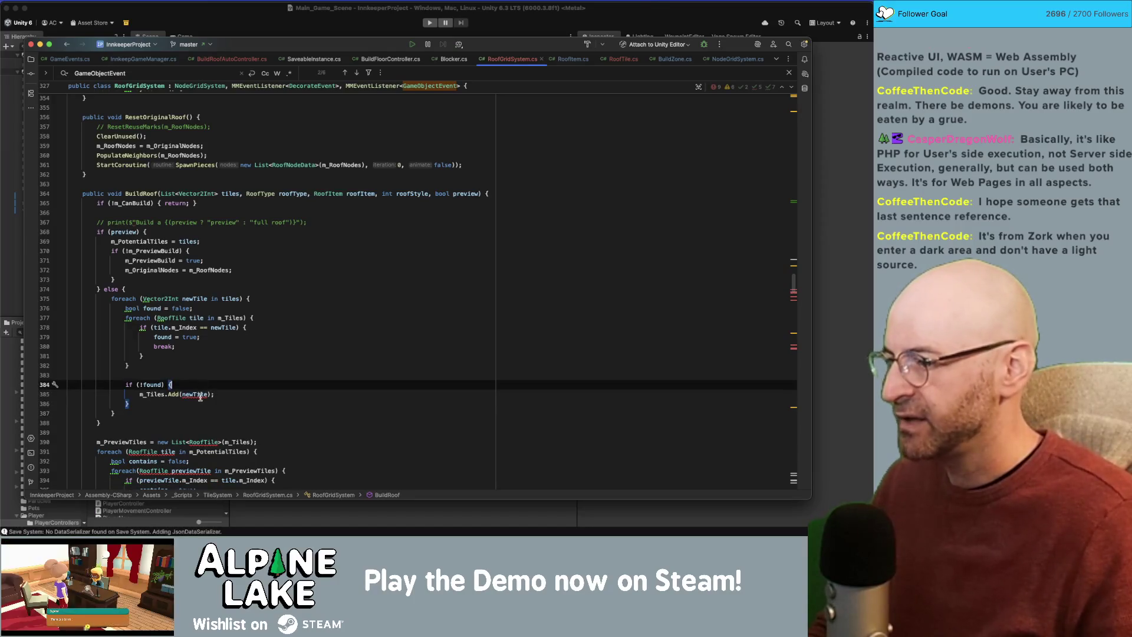
click(200, 394)
click(268, 362)
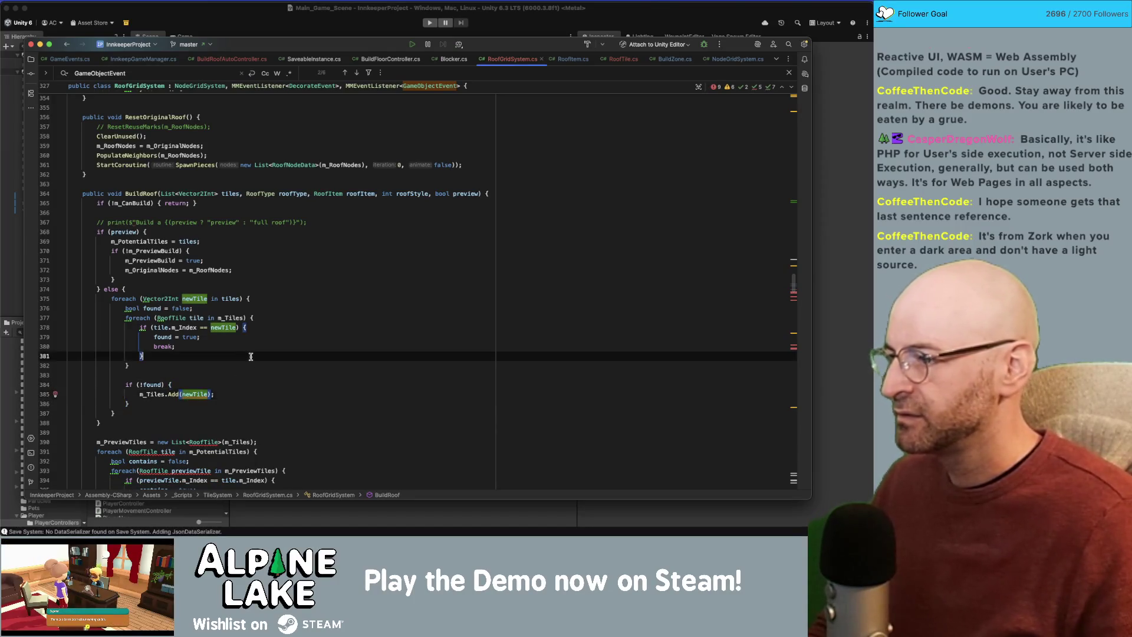
click(194, 393)
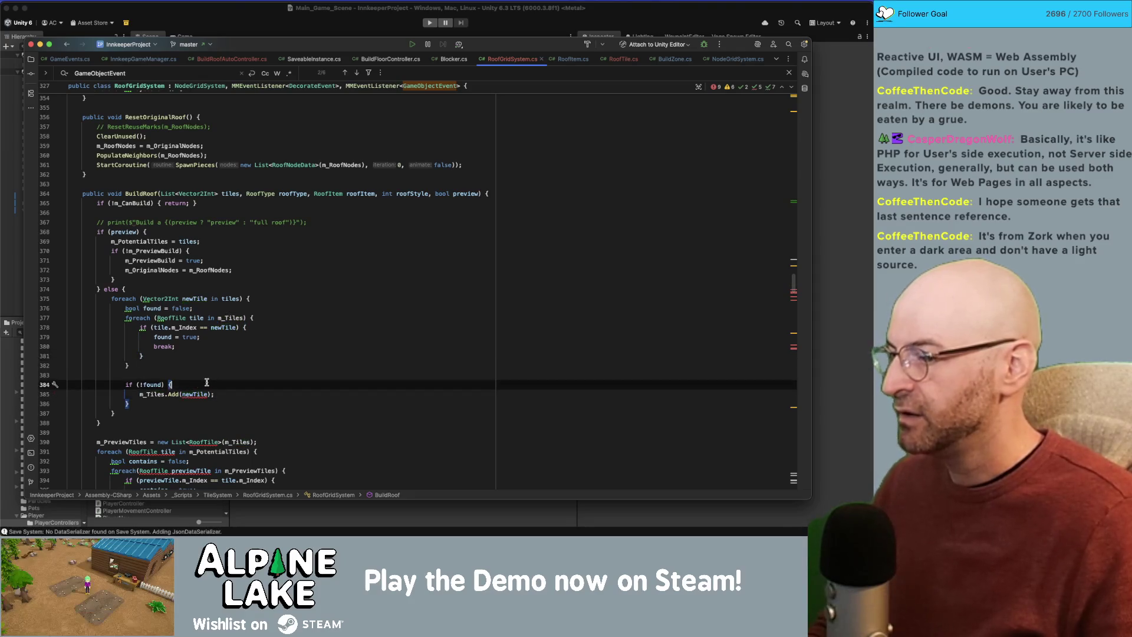
scroll(203, 377, down, 1)
Add a //spawn new tiles comment and comment out m_Tiles.Add(newTile) inside the block.
click(210, 371)
key(Return)
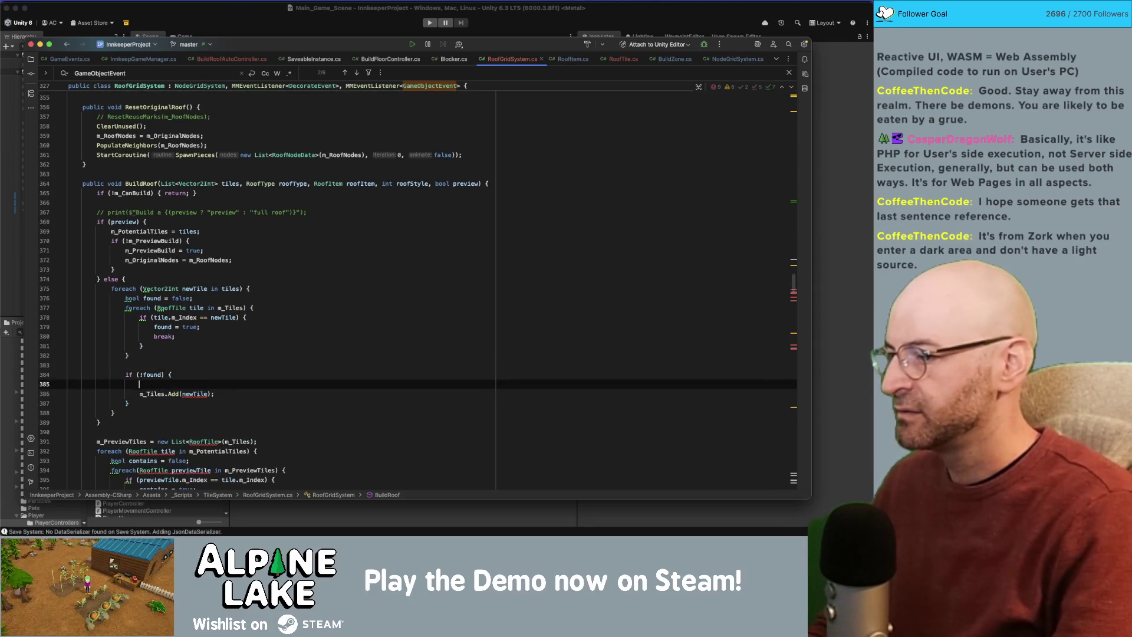
text(//spawn new tiles)
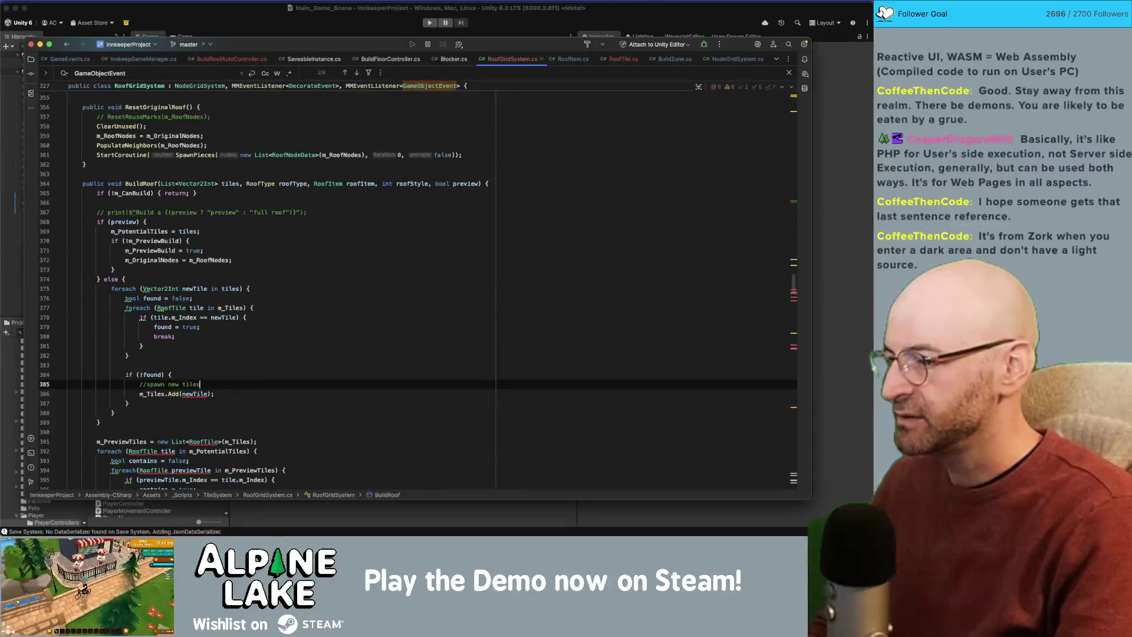
key(Down)
key(super+slash)
key(Up)
key(Up)
key(End)
key(Return)
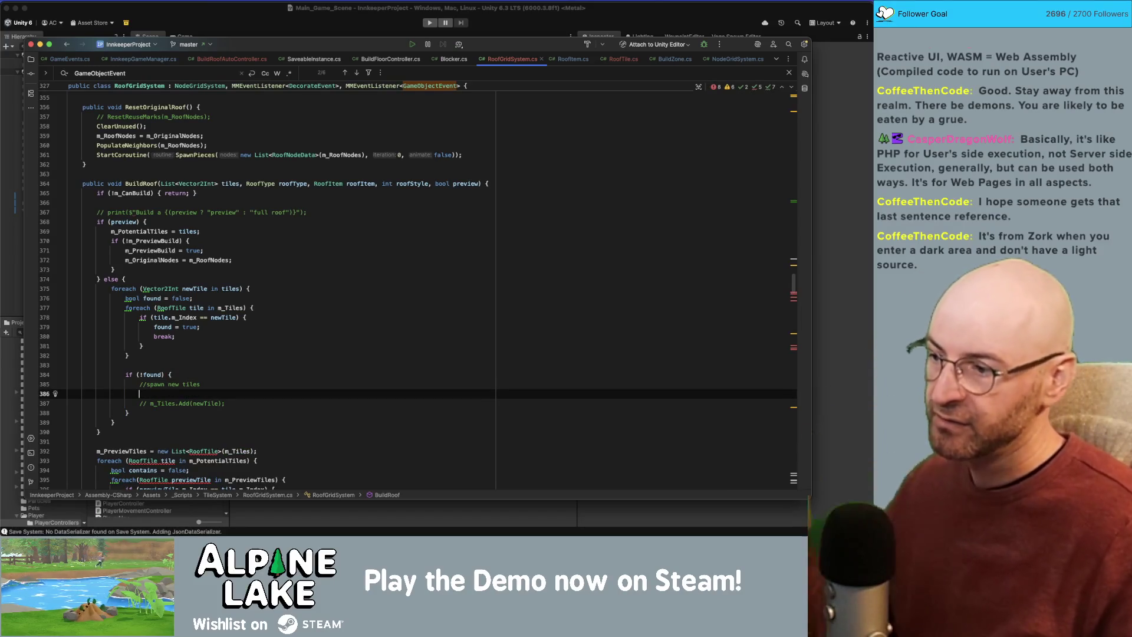
mouse_move(167, 321)
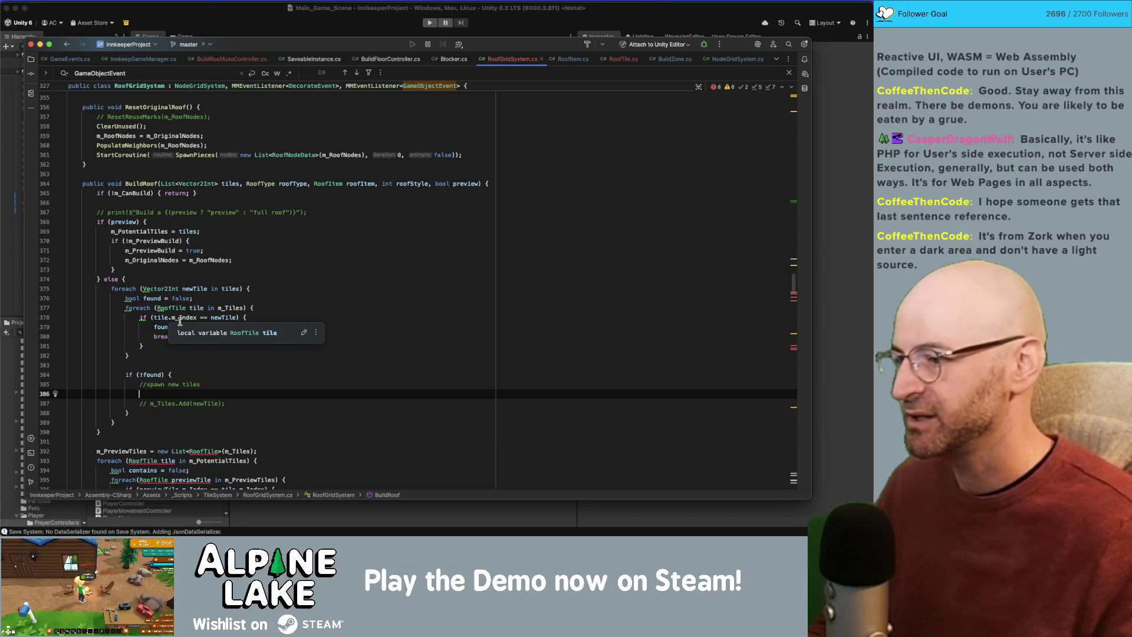
scroll(234, 377, down, 1)
scroll(234, 374, down, 2)
click(243, 337)
click(240, 341)
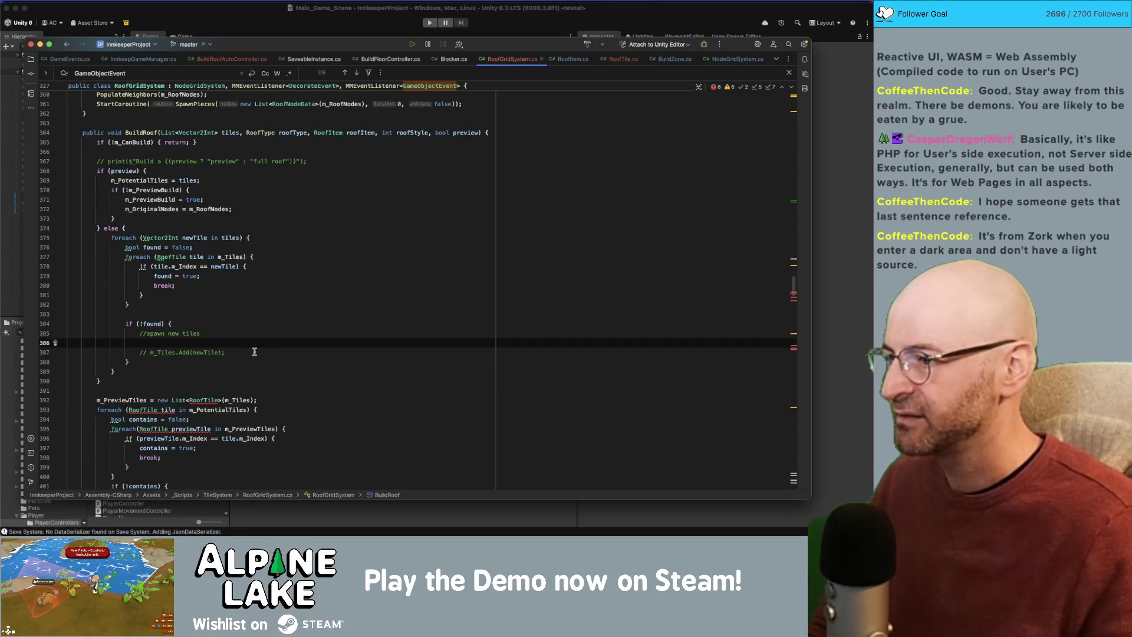
Review the usages of m_PreviewTiles and its RoofTile element type.
scroll(220, 386, down, 1)
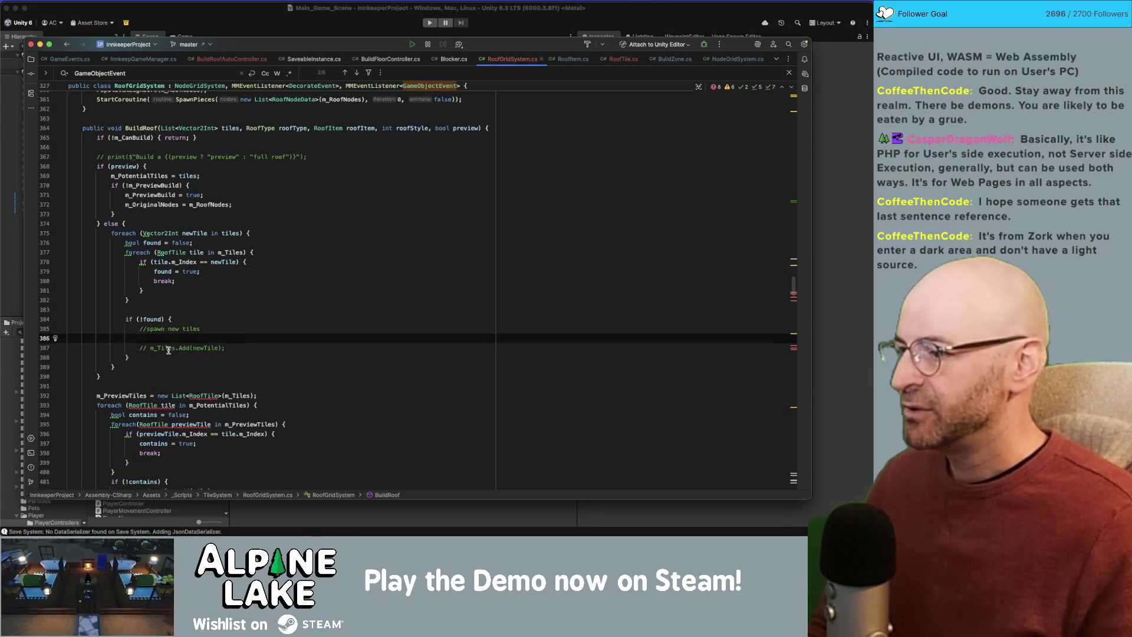
scroll(168, 350, down, 2)
double_click(125, 355)
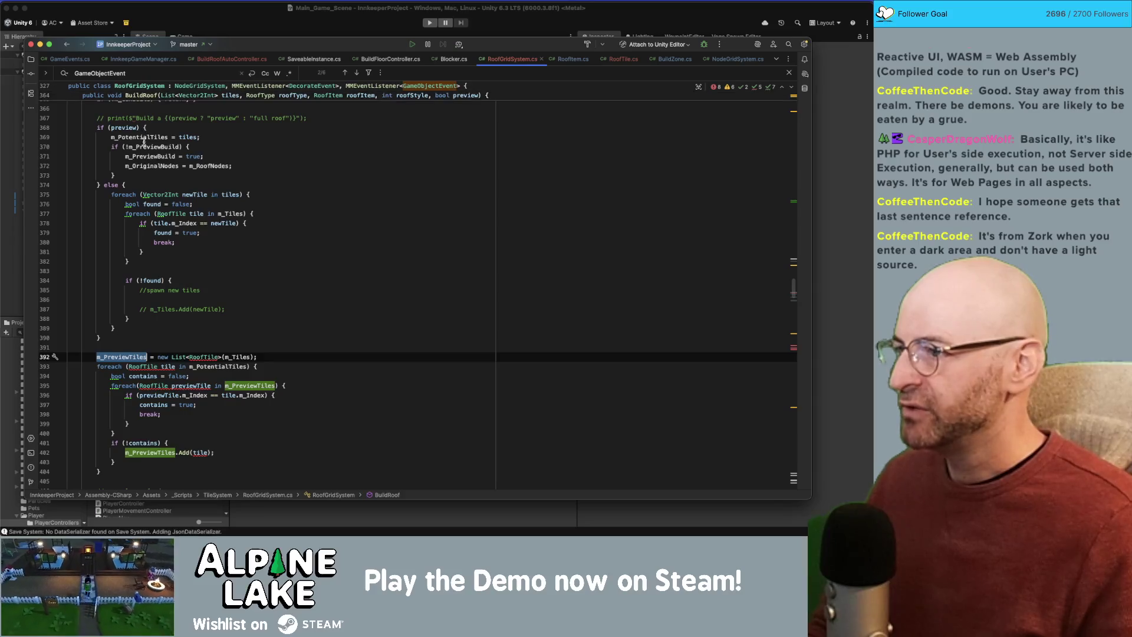
scroll(153, 349, up, 3)
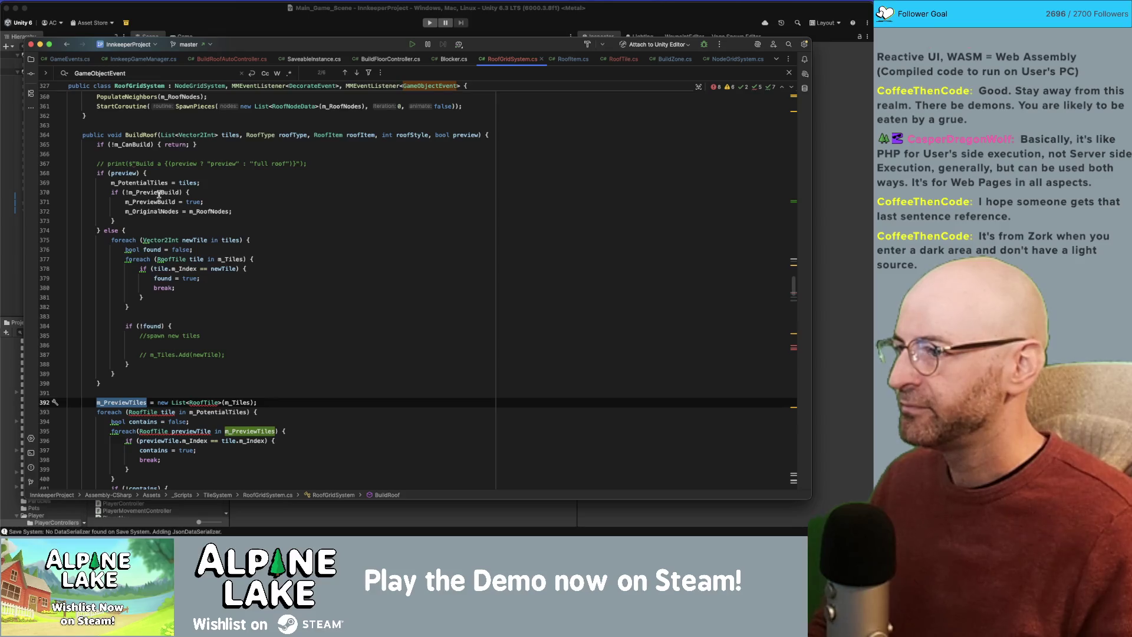
mouse_move(159, 194)
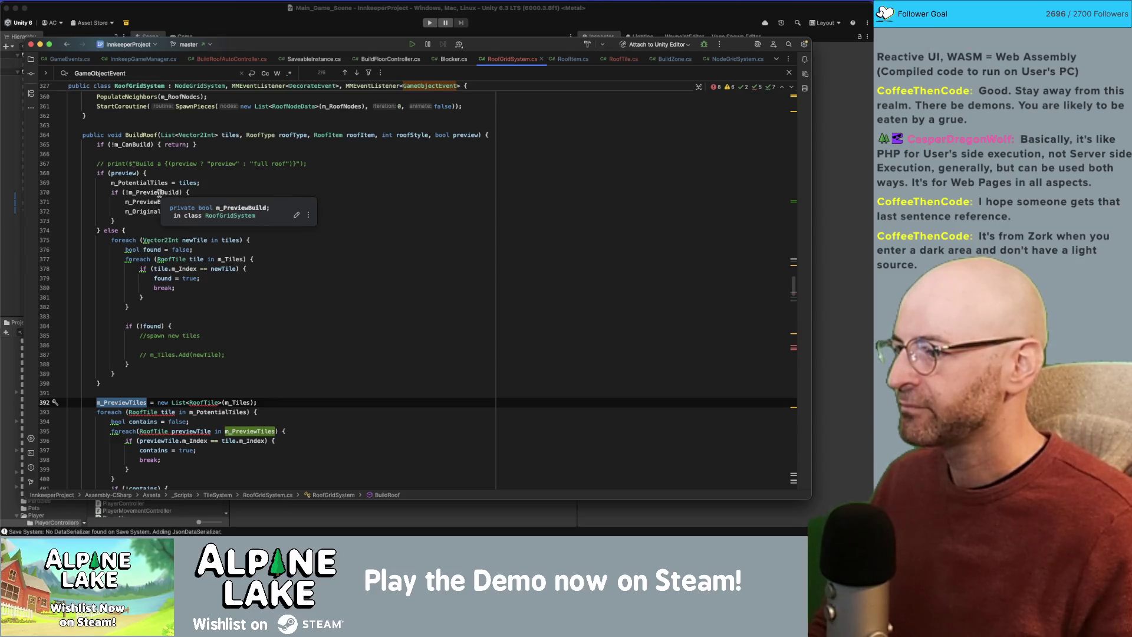
click(205, 402)
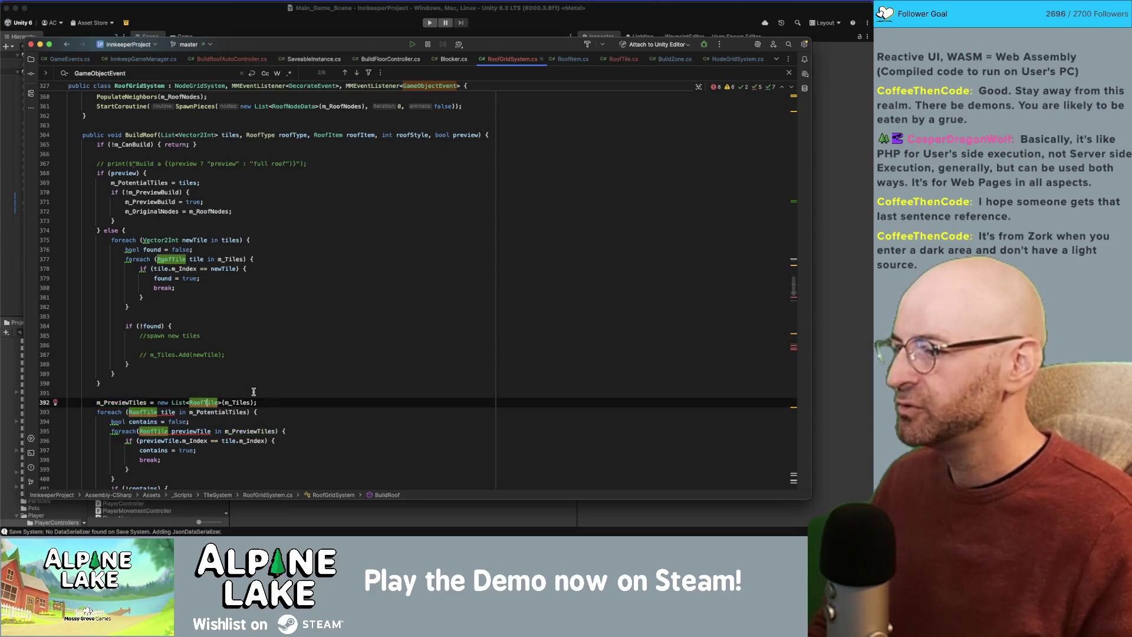
double_click(118, 402)
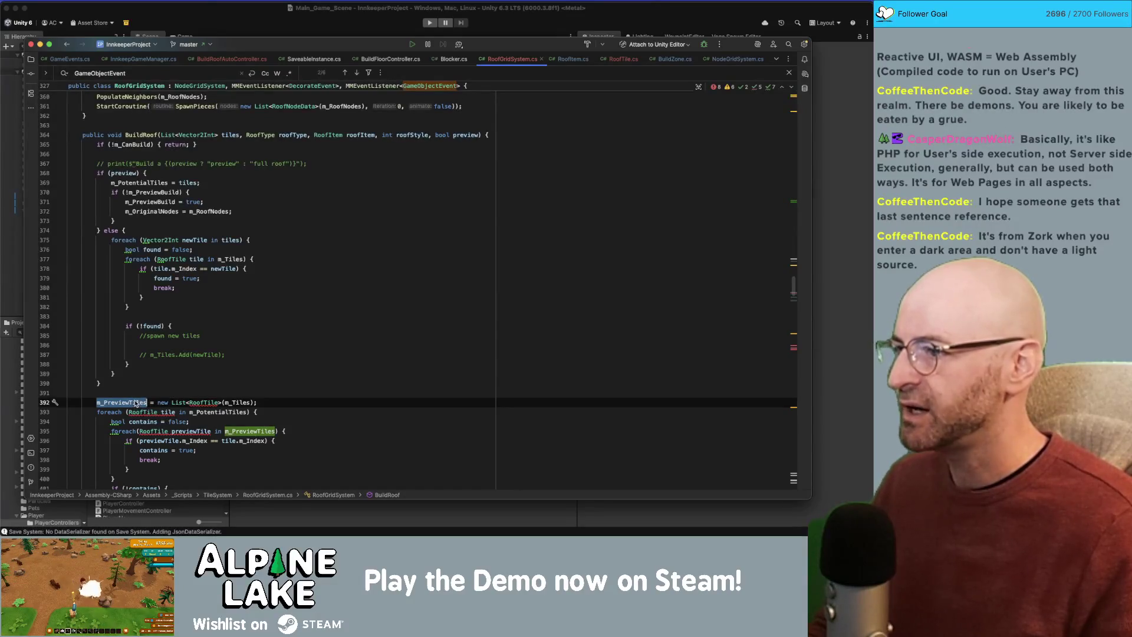
Change the m_PreviewTiles list from List<RoofTile> to List<Vector2Int>.
double_click(204, 402)
text(Vector2)
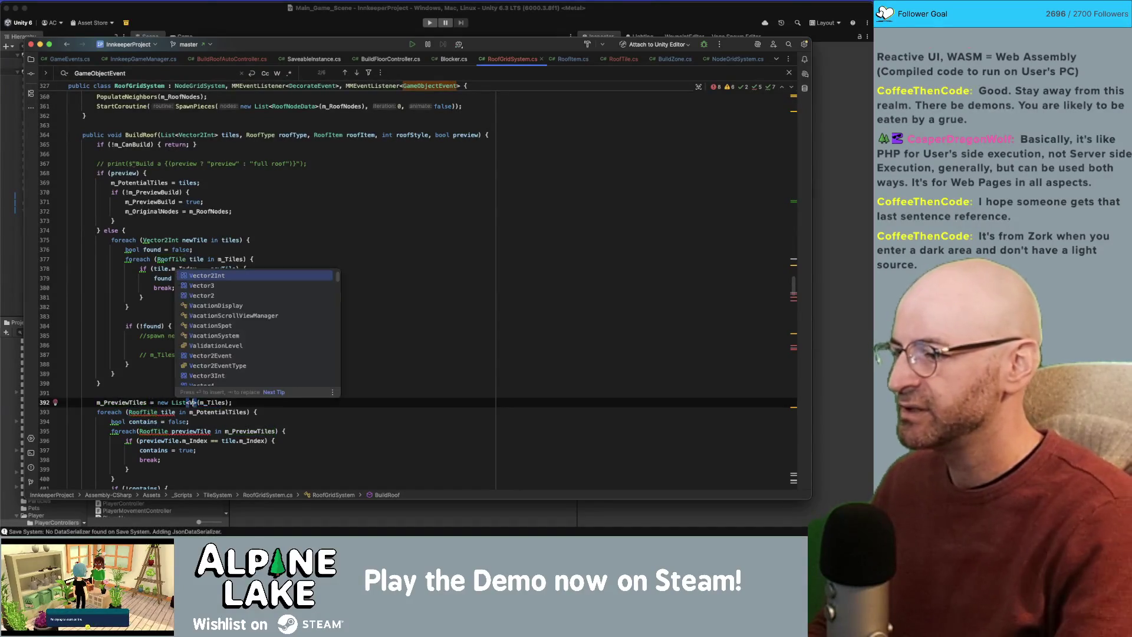
text(Int)
key(Return)
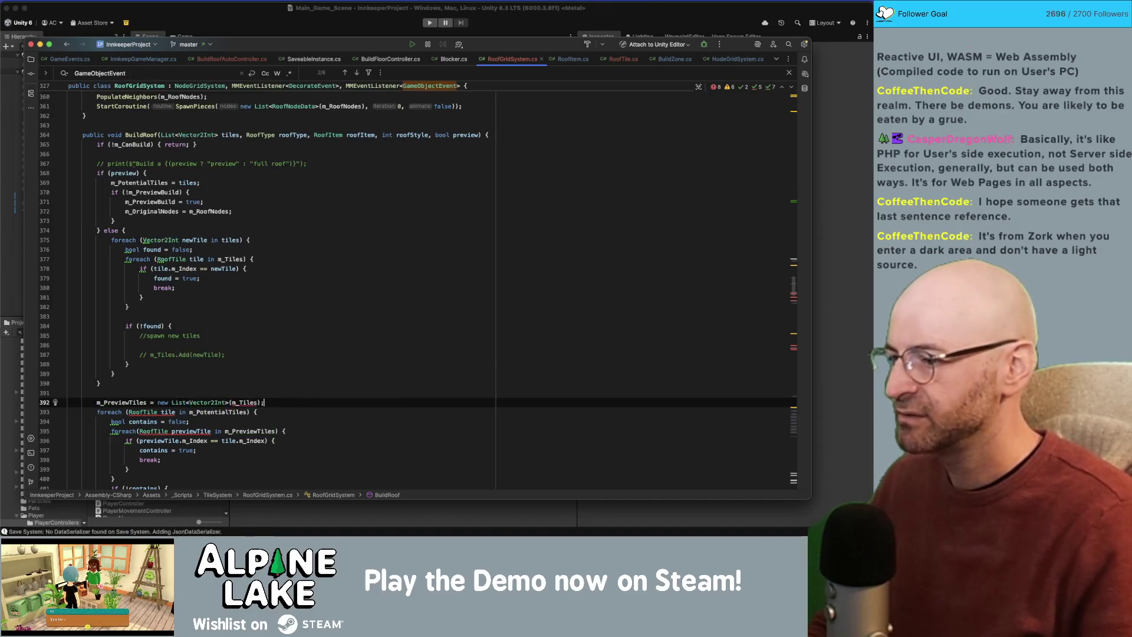
key(End)
scroll(245, 394, down, 1)
double_click(245, 394)
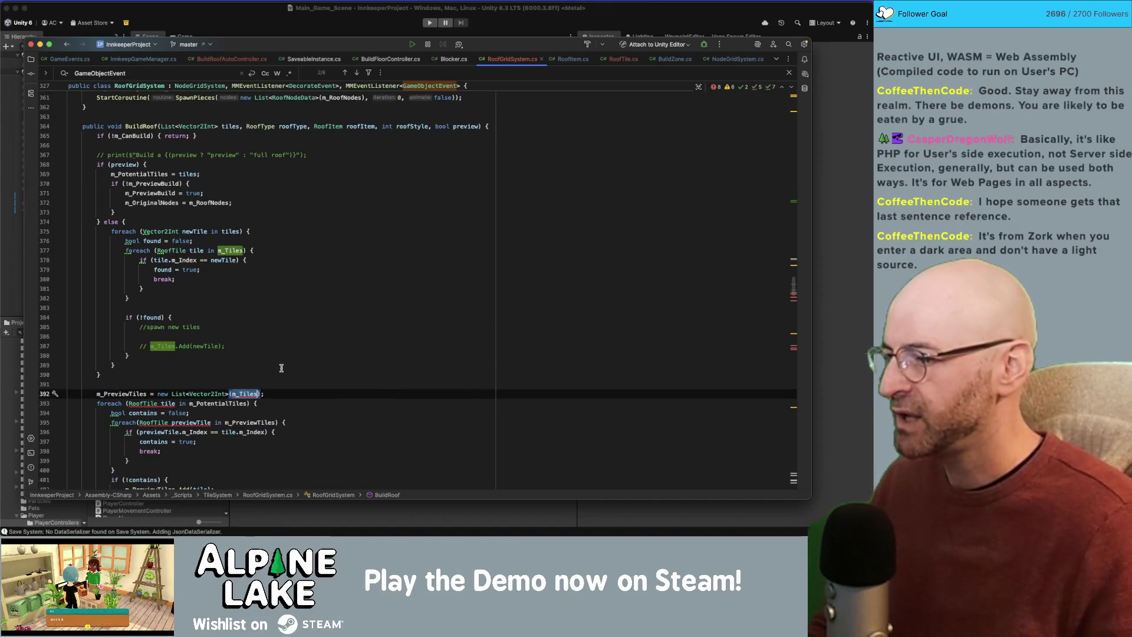
Add a foreach (RoofTile tile in m_Tiles) loop below the preview list declaration.
key(Up)
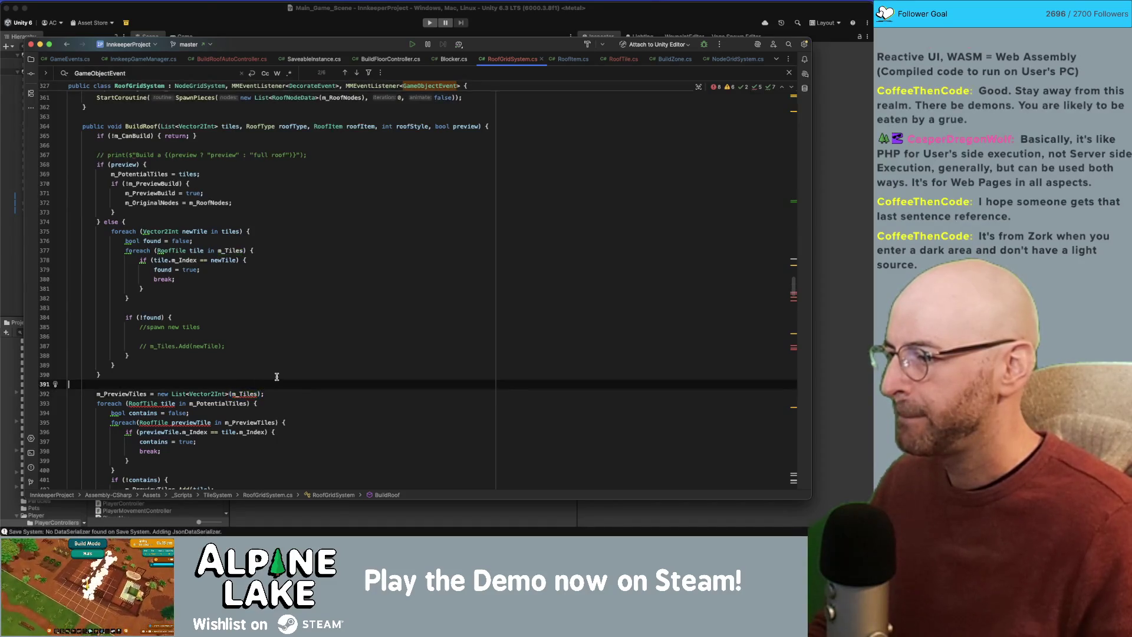
key(Down)
key(End)
key(Return)
text(foreach()
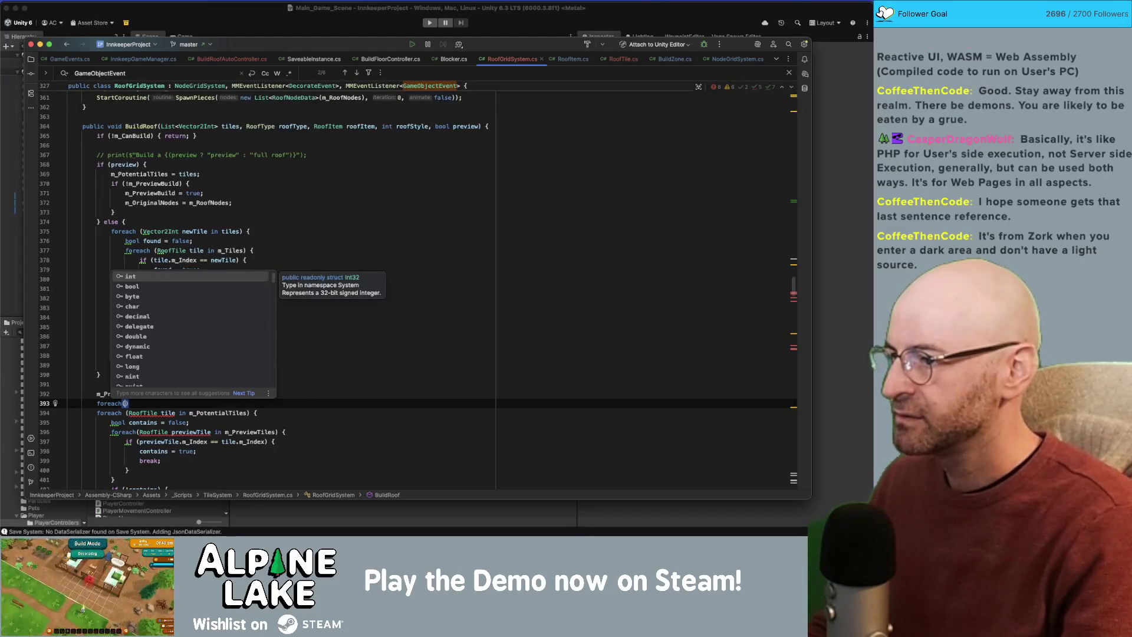
key(Escape)
key(shift+Home)
key(BackSpace)
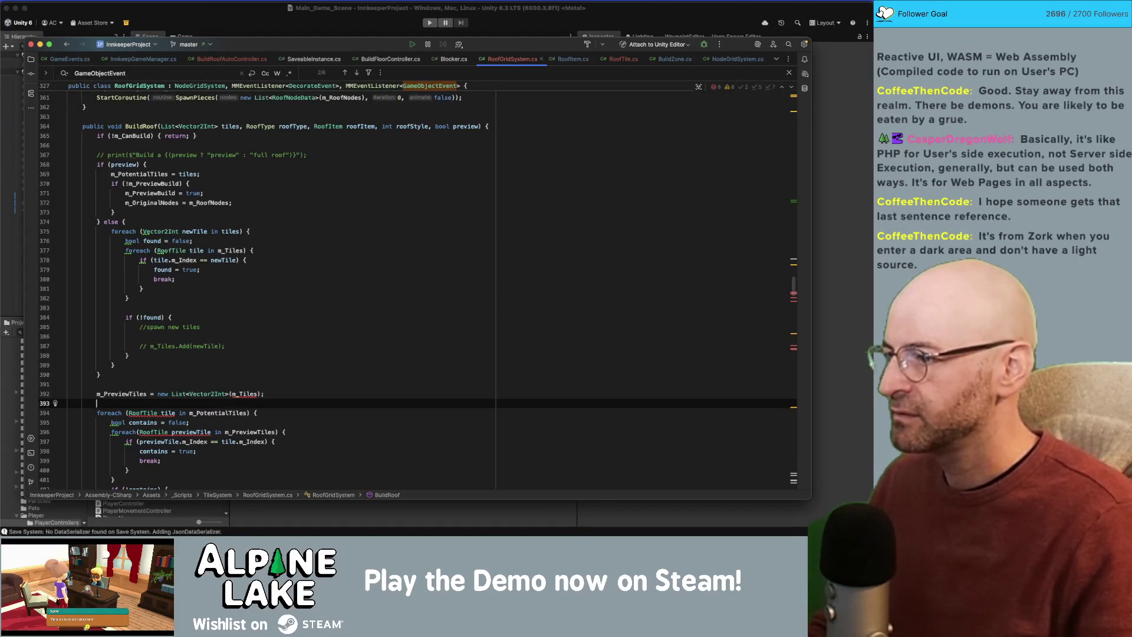
text(foreachT)
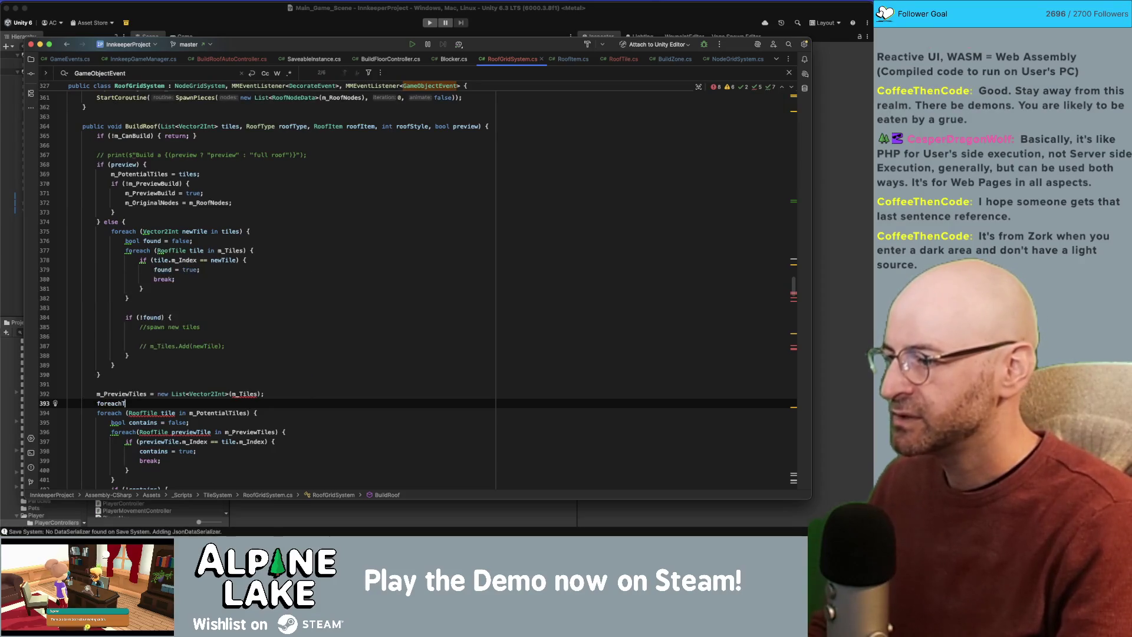
key(BackSpace)
key(BackSpace)
key(BackSpace)
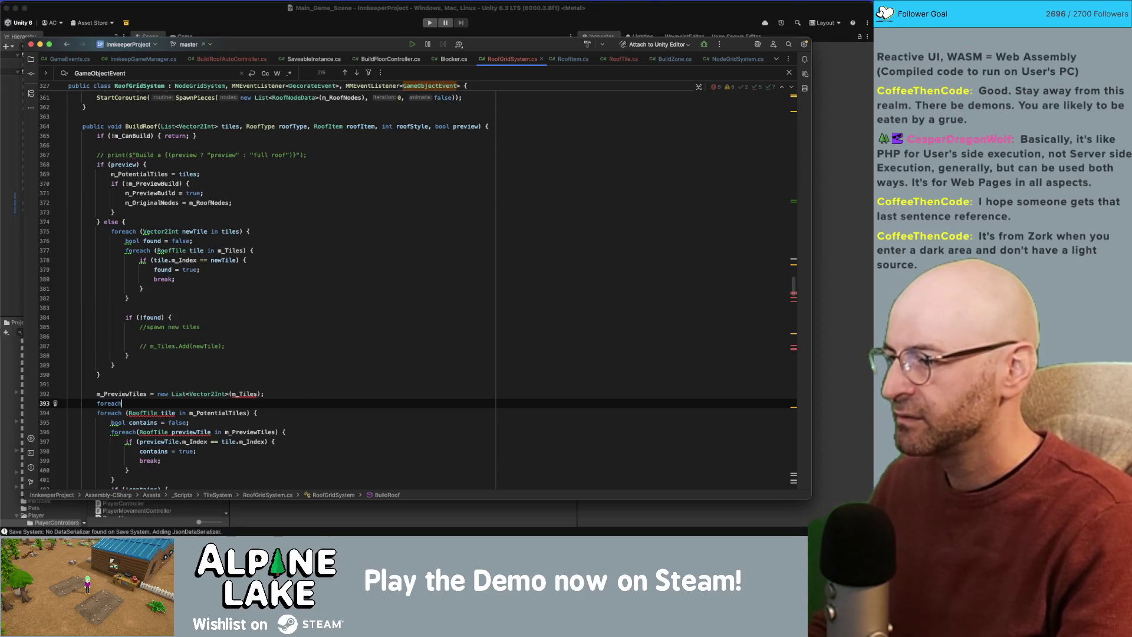
text((RoofTile tile in m_Tiles) )
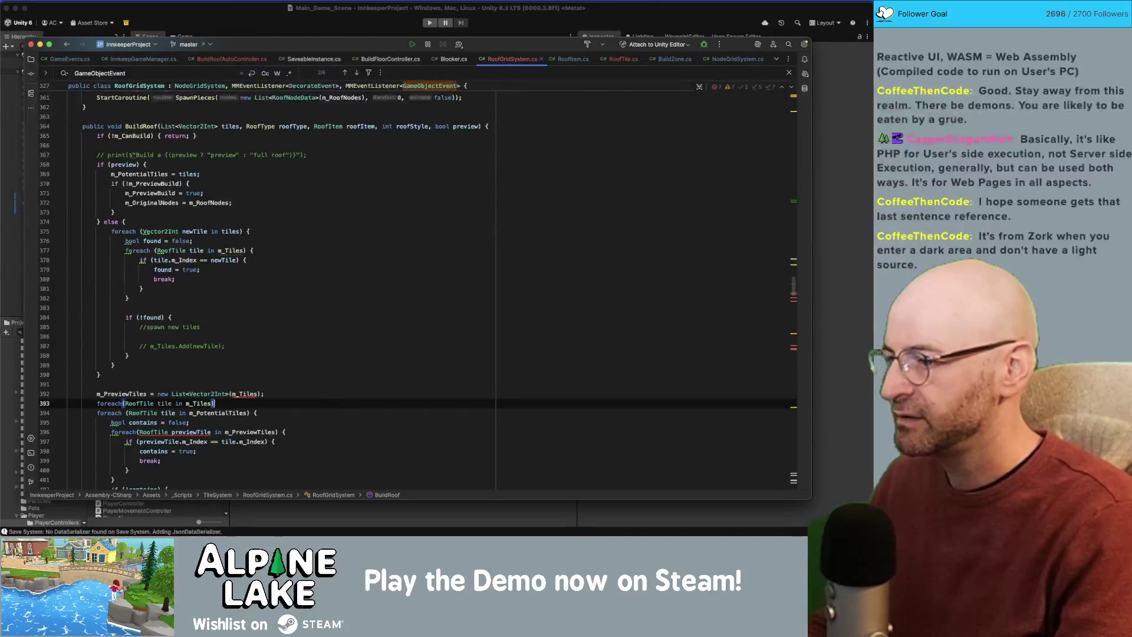
text({)
key(Return)
Remove m_Tiles from the constructor so m_PreviewTiles starts as new List<Vector2Int>().
key(Up)
key(Up)
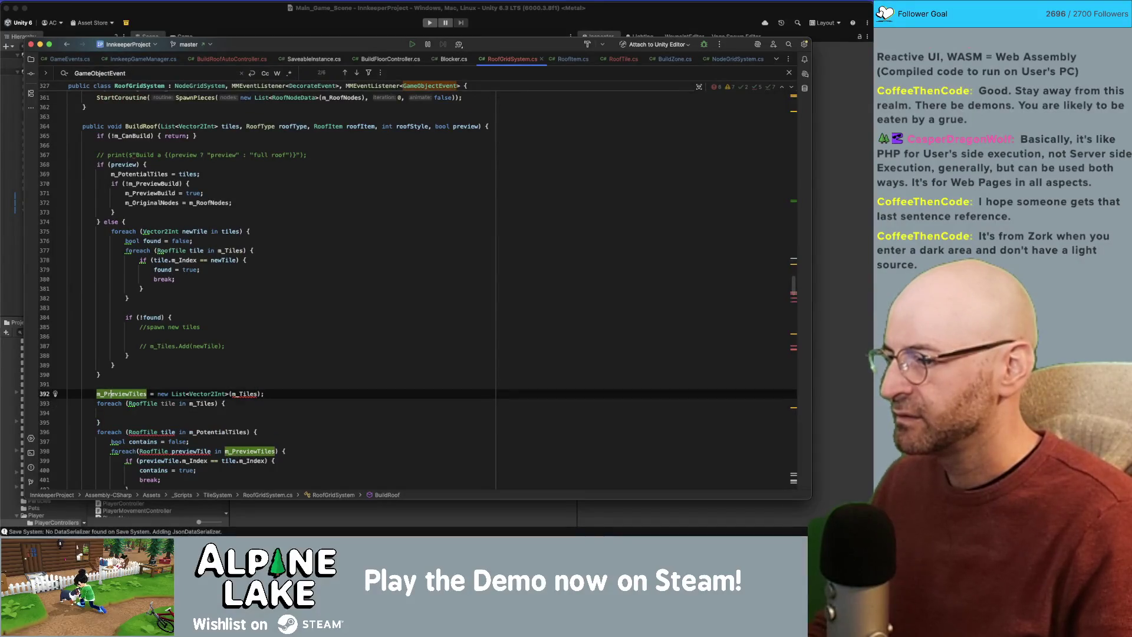
key(End)
key(Left)
key(Left)
key(BackSpace)
key(BackSpace)
key(BackSpace)
Fill the loop body with m_PreviewTiles.Add(tile.m_Index) and add a blank line after the loop.
key(Down)
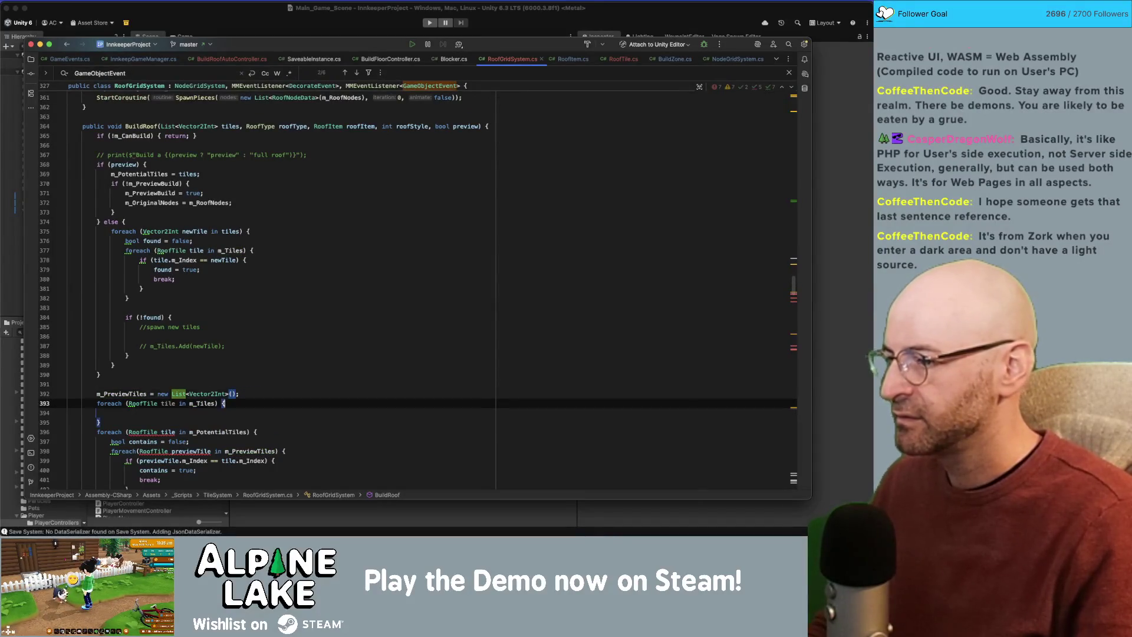
key(Down)
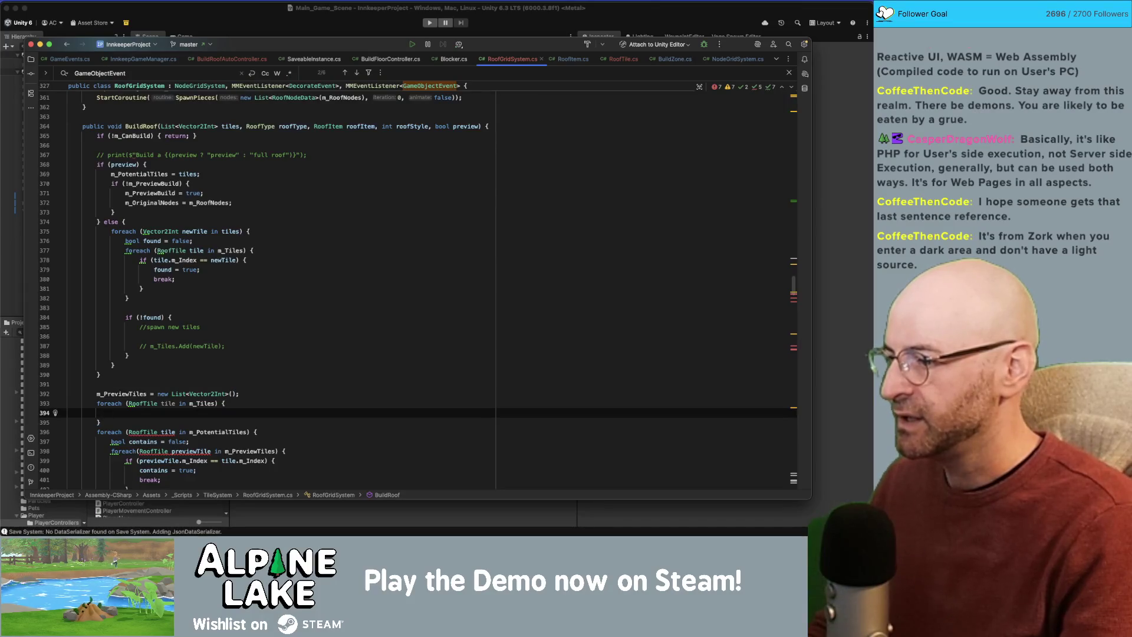
text(m_Prev)
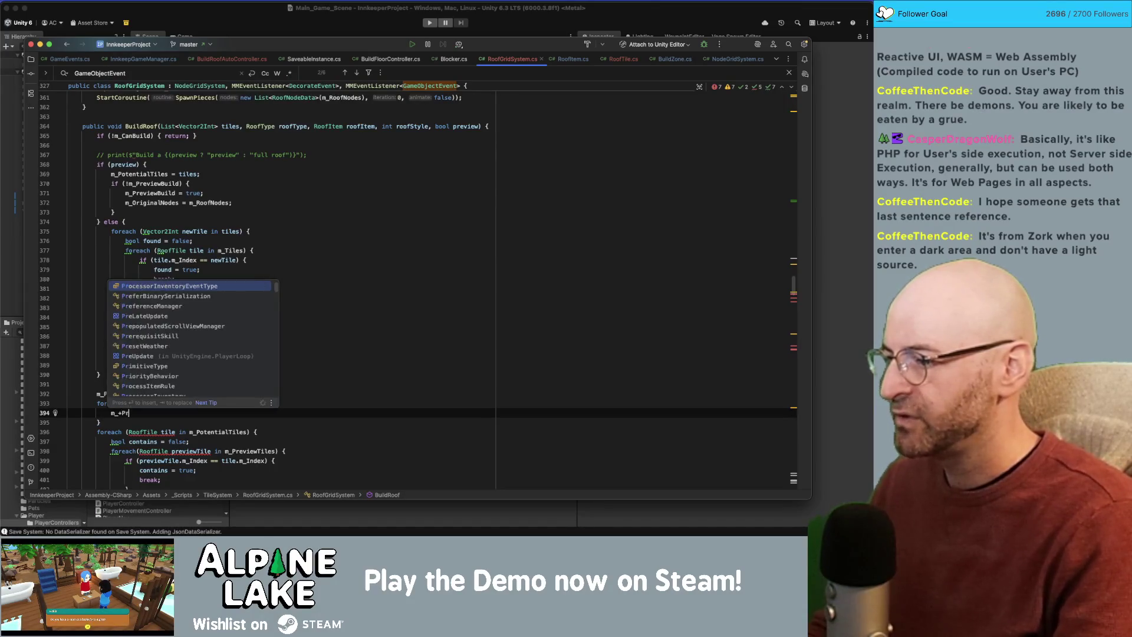
text(iewTiles)
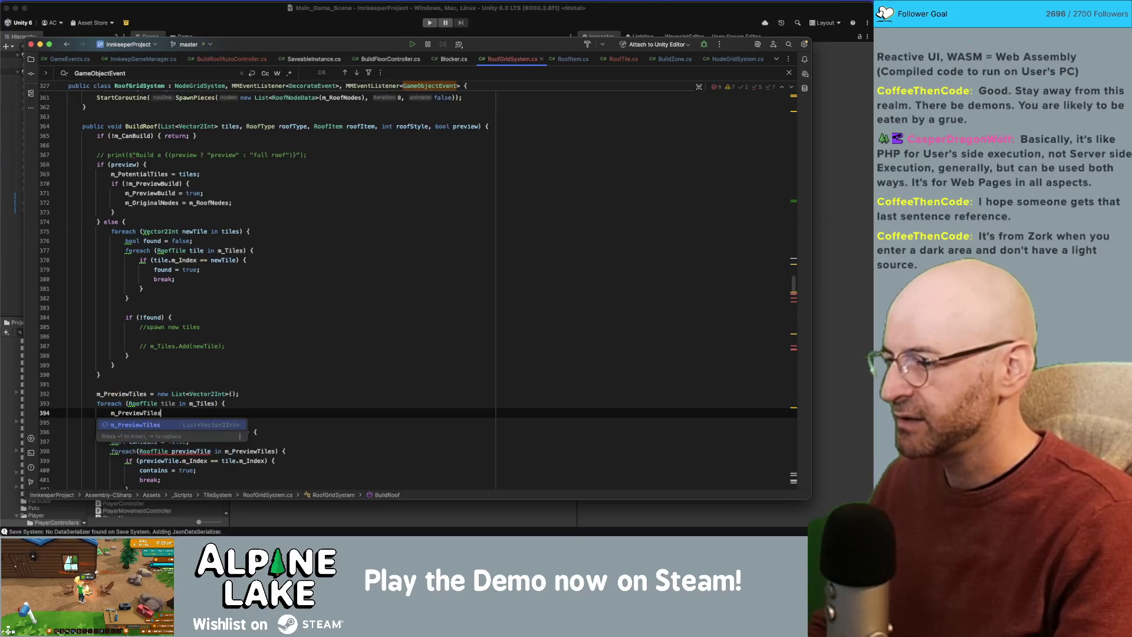
text(.Add(newVecto)
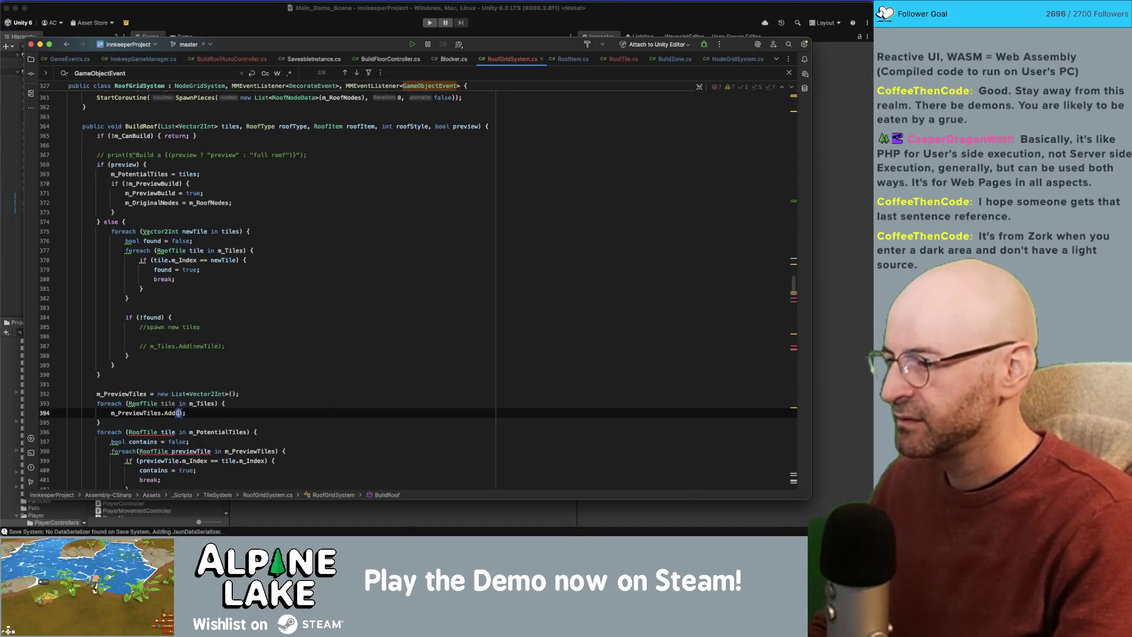
key(Return)
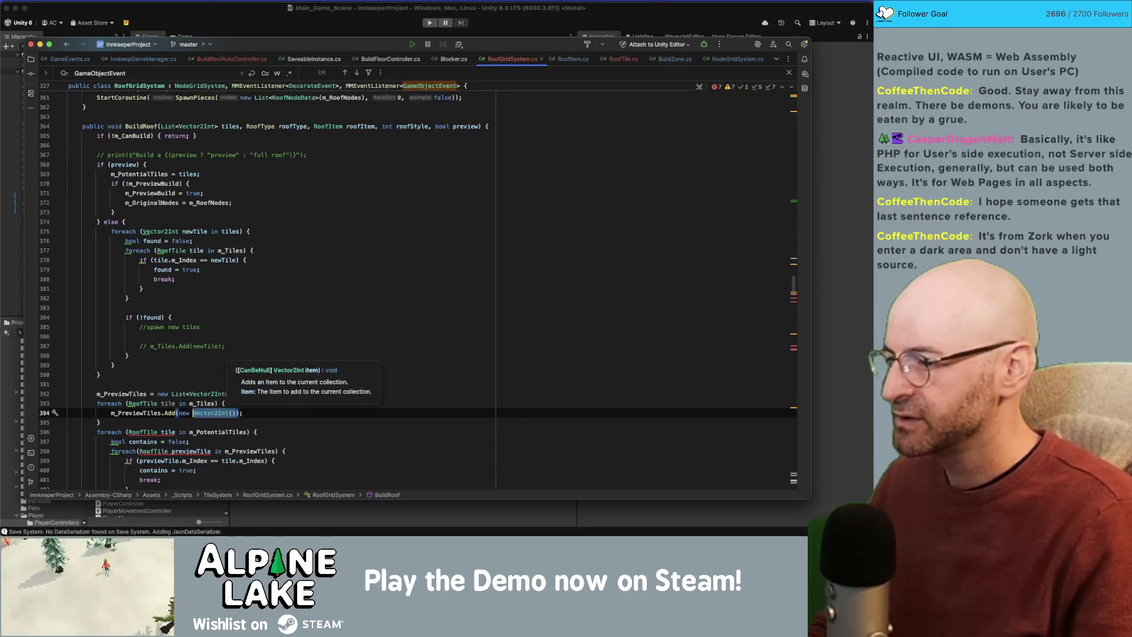
key(Right)
text(tile.m)
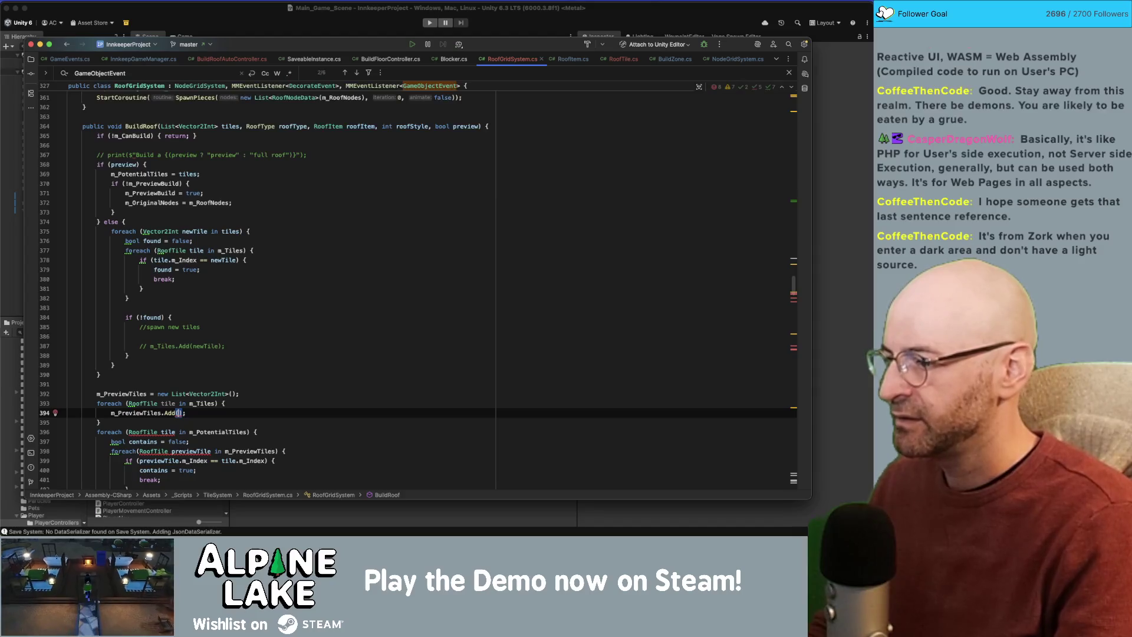
key(Return)
key(End)
scroll(241, 387, down, 2)
scroll(240, 386, down, 1)
key(Down)
key(Return)
scroll(231, 375, down, 1)
double_click(145, 391)
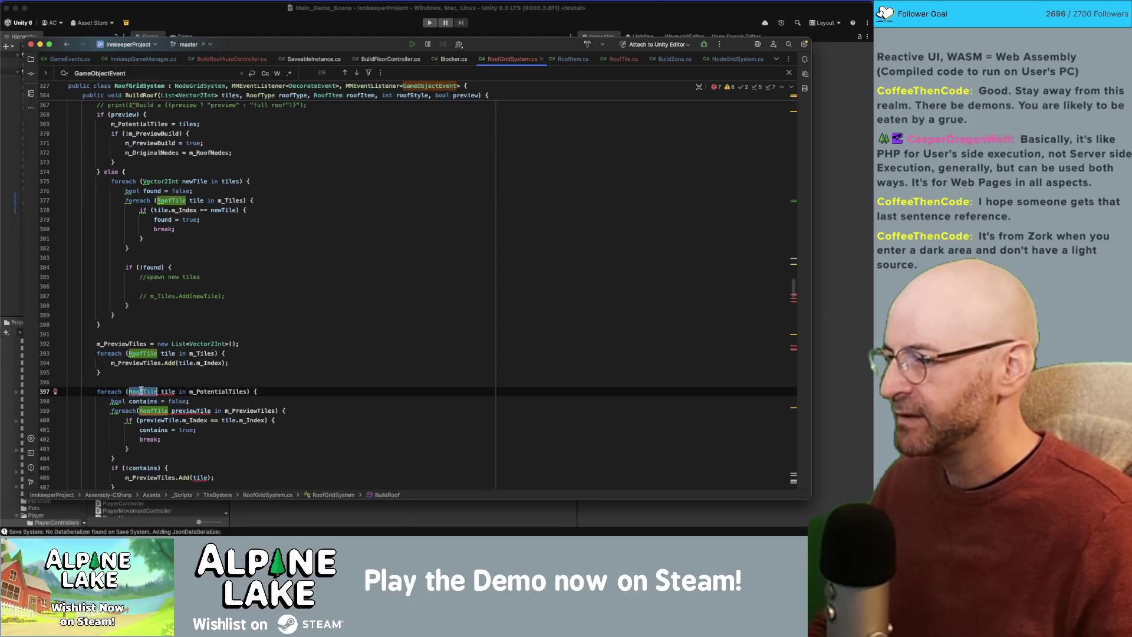
Change the m_PotentialTiles loop's variable type from RoofTile to Vector2Int.
text(Vector2Int)
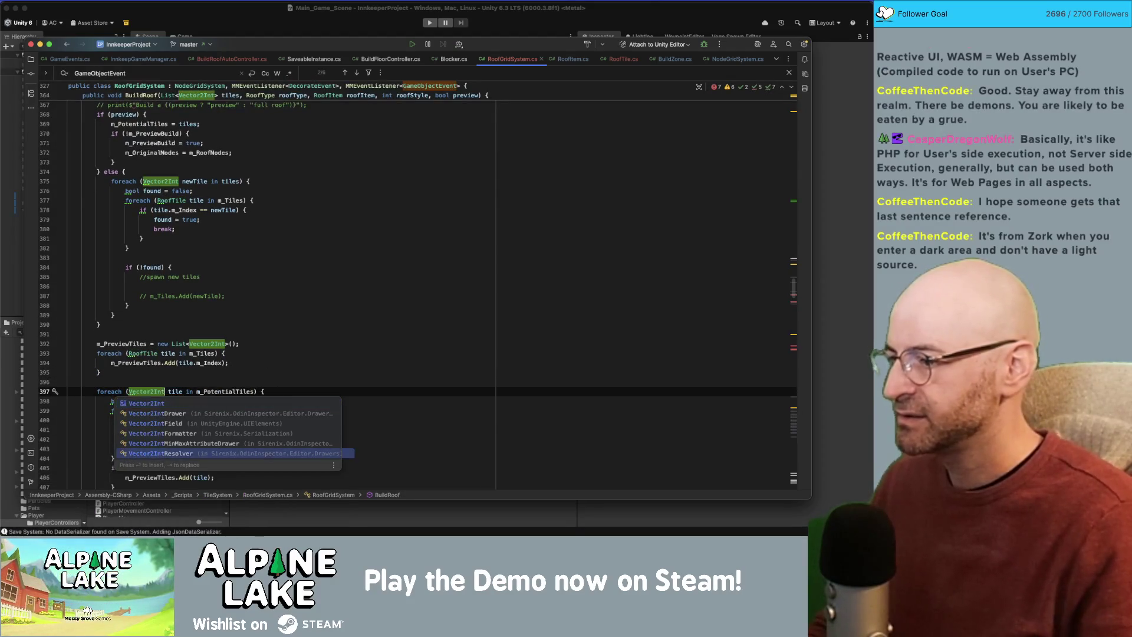
key(Return)
double_click(230, 391)
scroll(227, 372, down, 5)
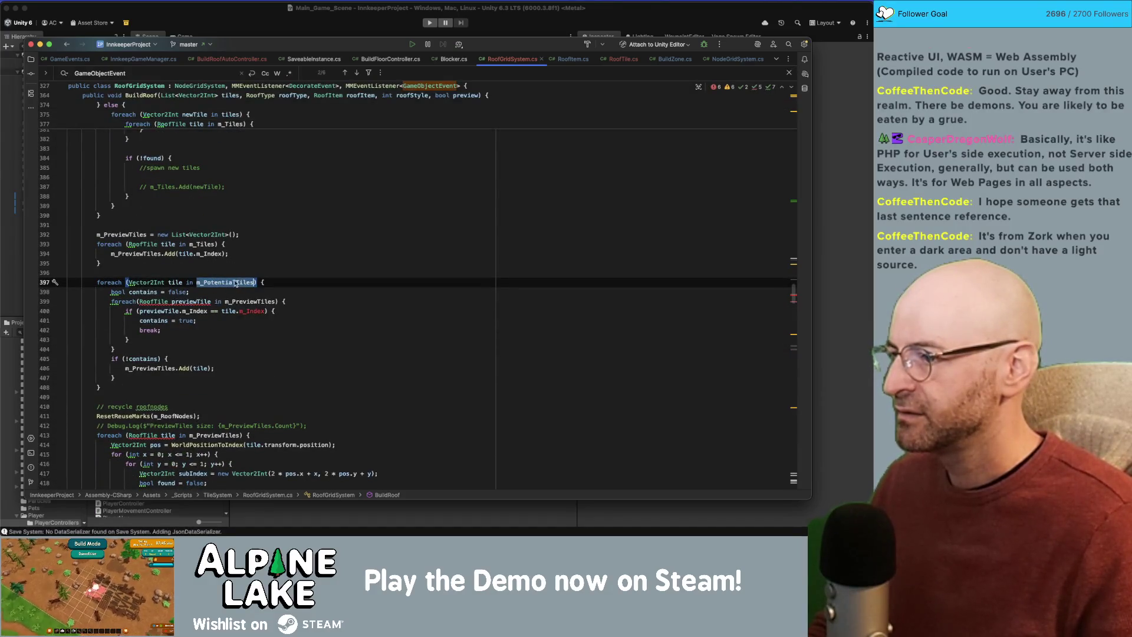
Rename that loop's variable from tile to potential.
click(174, 283)
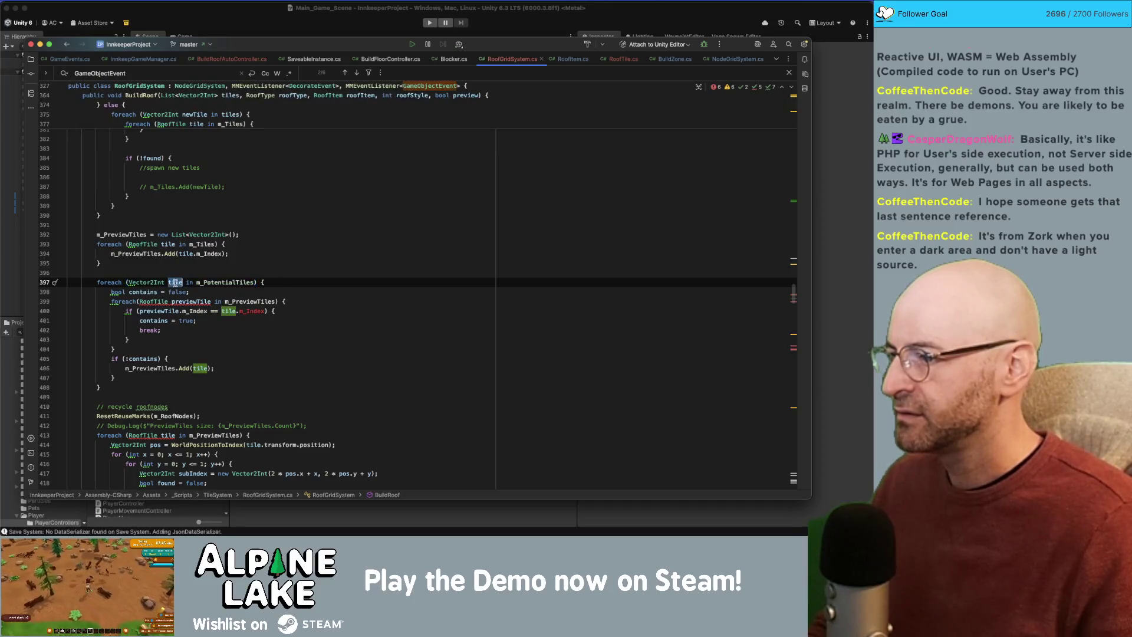
double_click(215, 283)
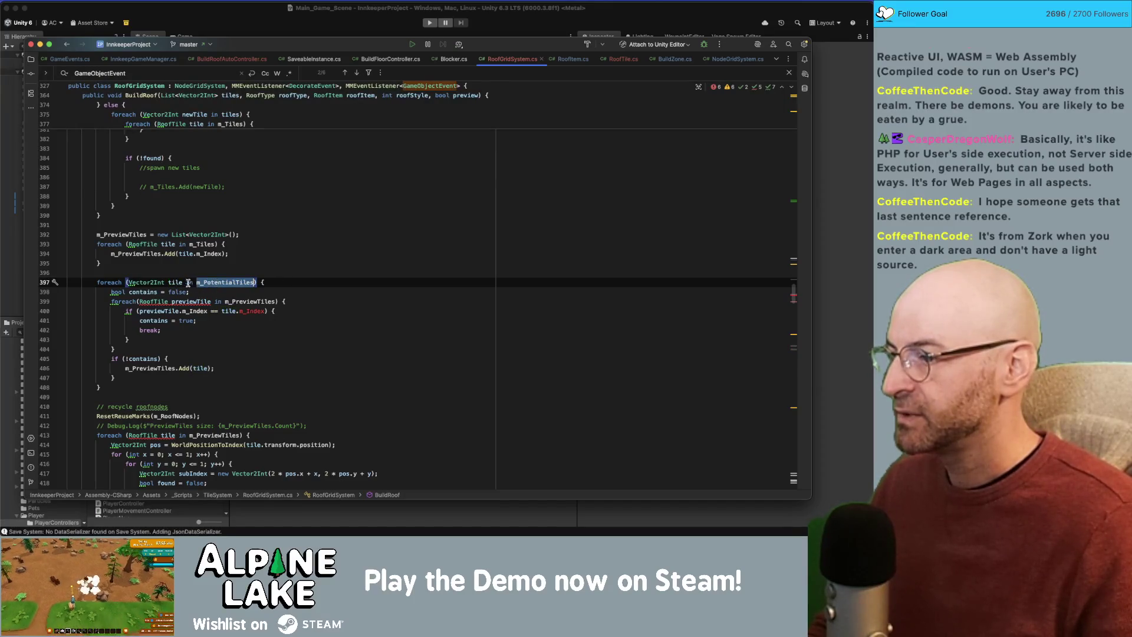
double_click(177, 283)
text(potential)
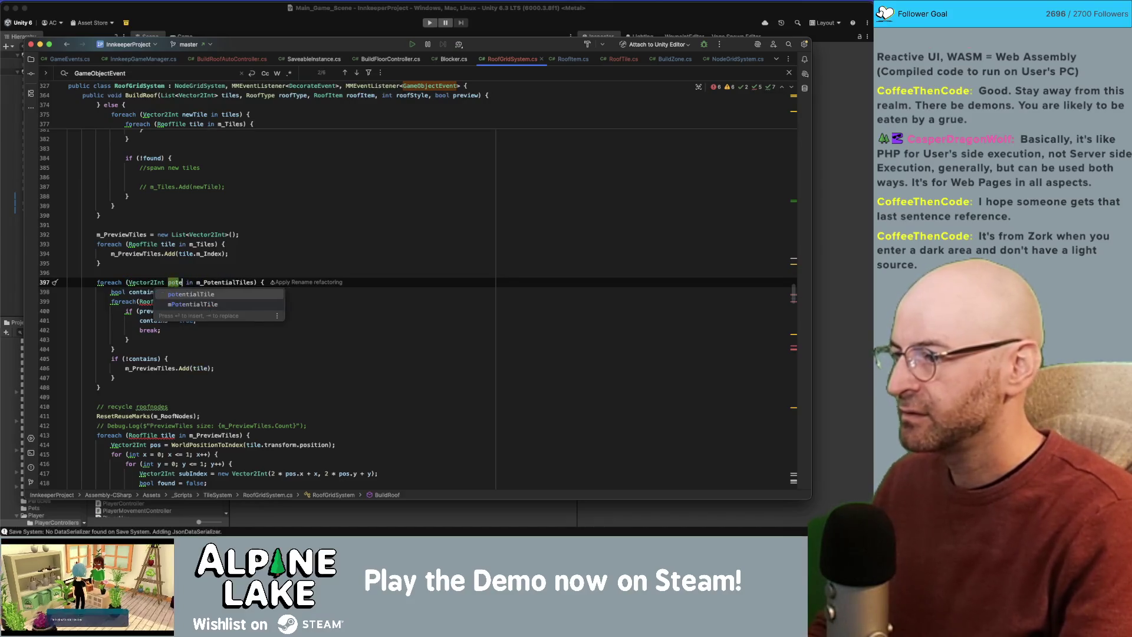
click(210, 253)
Delete the inner loop over m_PreviewTiles along with its closing brace.
click(213, 341)
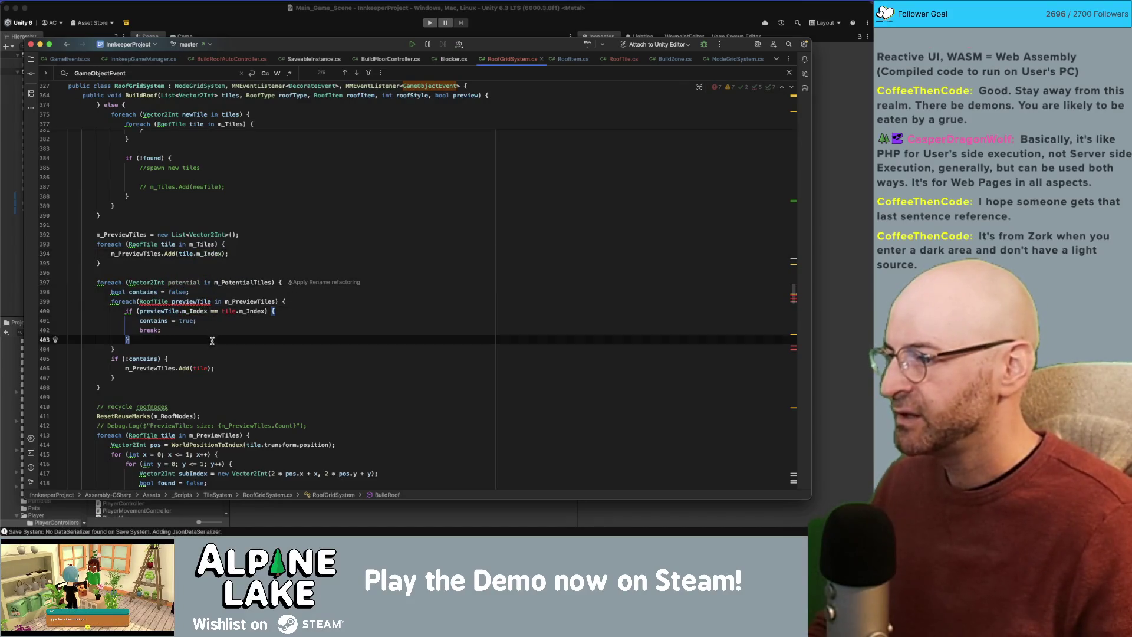
click(222, 354)
click(231, 341)
key(Up)
key(Up)
key(Up)
key(Home)
key(shift+End)
key(BackSpace)
key(Down)
key(Down)
key(Down)
key(Down)
key(Down)
key(End)
key(BackSpace)
key(Up)
key(Up)
key(Up)
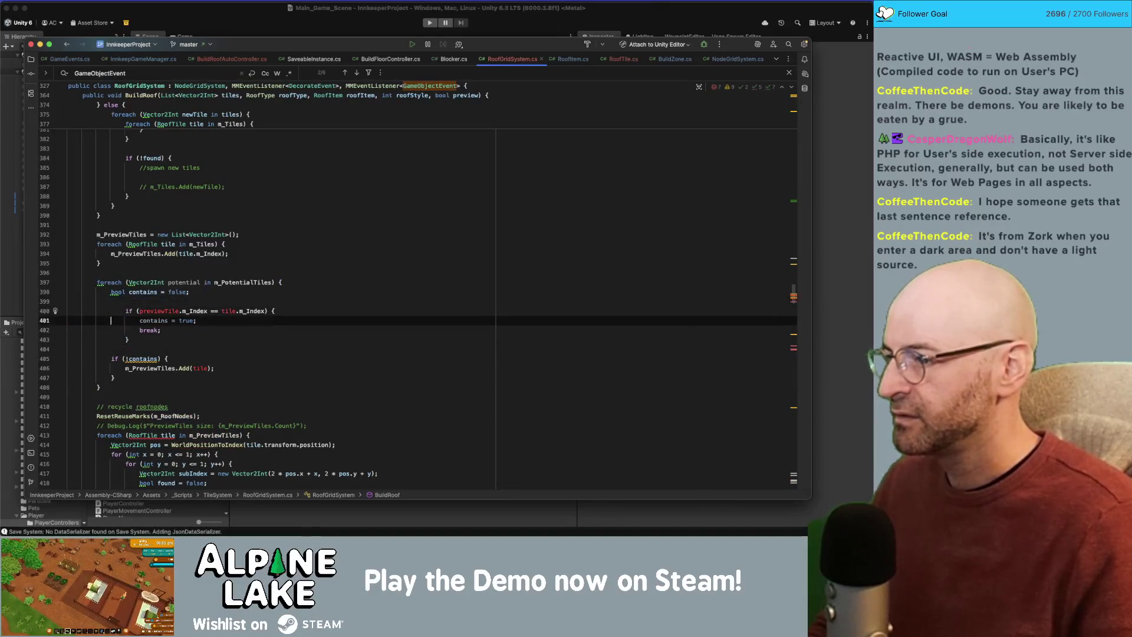
Use potential in the index comparison, then undo to restore the inner m_PreviewTiles loop.
key(Up)
key(Up)
key(Down)
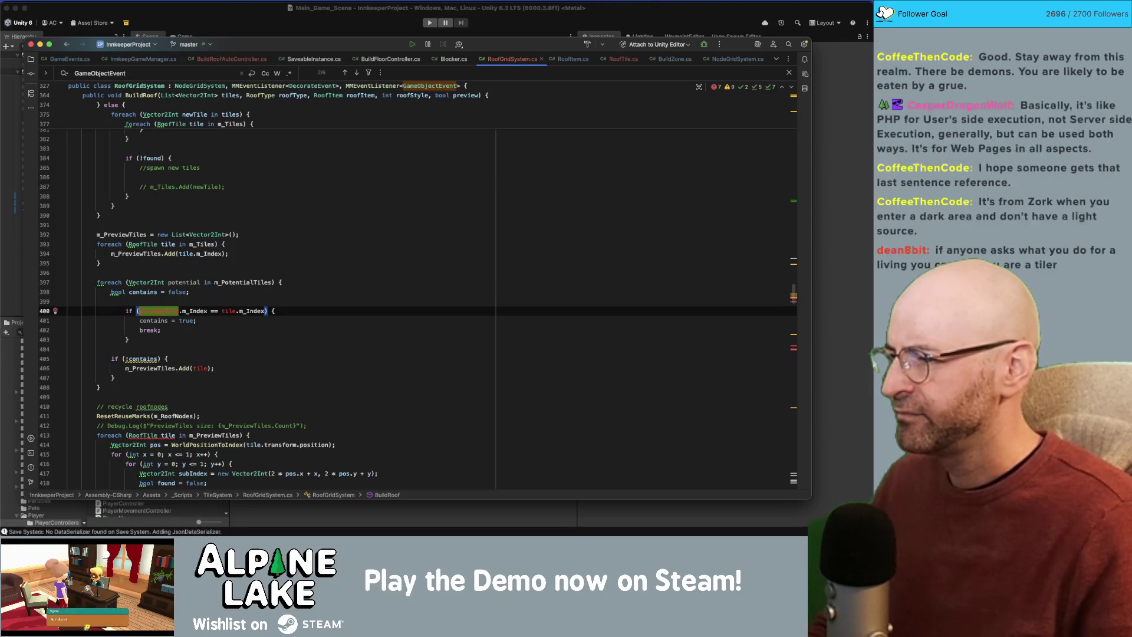
text(potential)
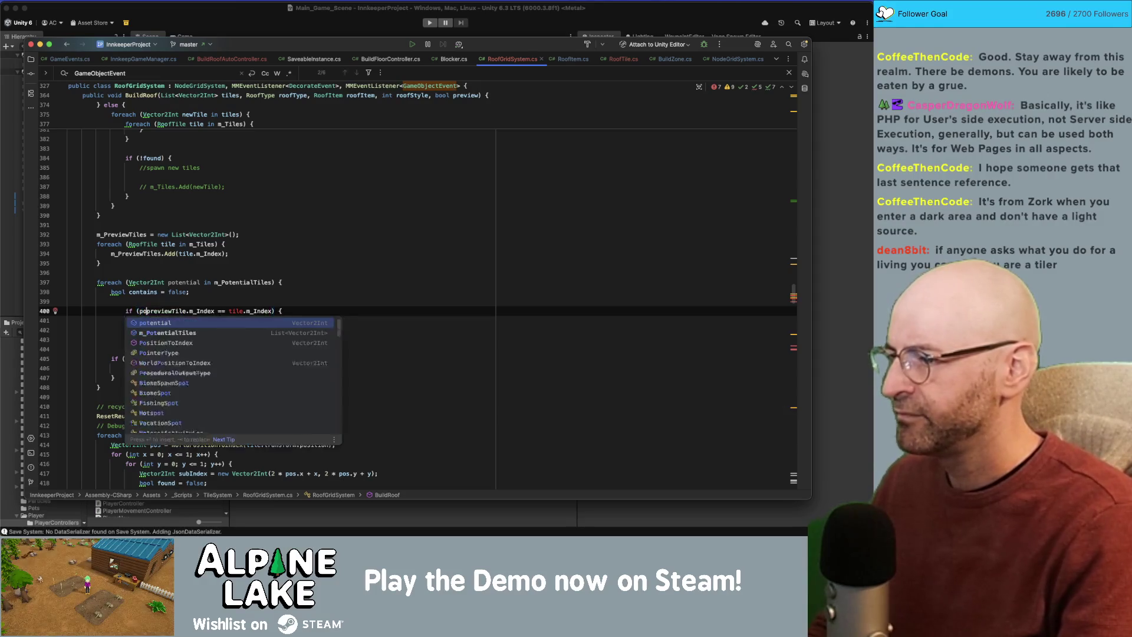
key(Tab)
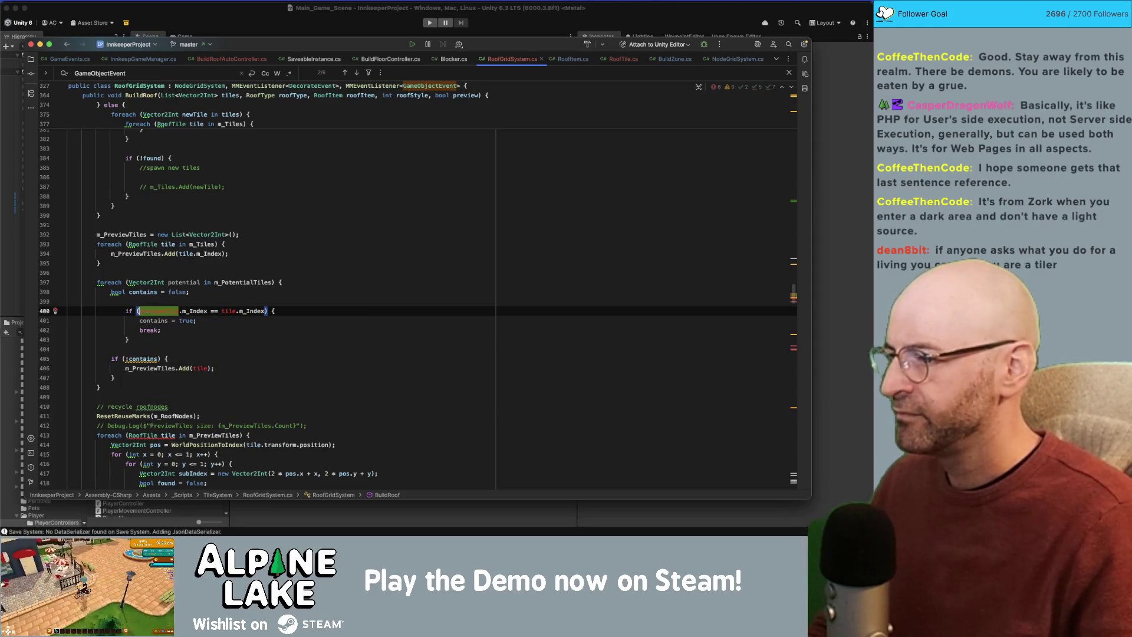
click(143, 291)
key(super+z)
key(super+z)
key(super+z)
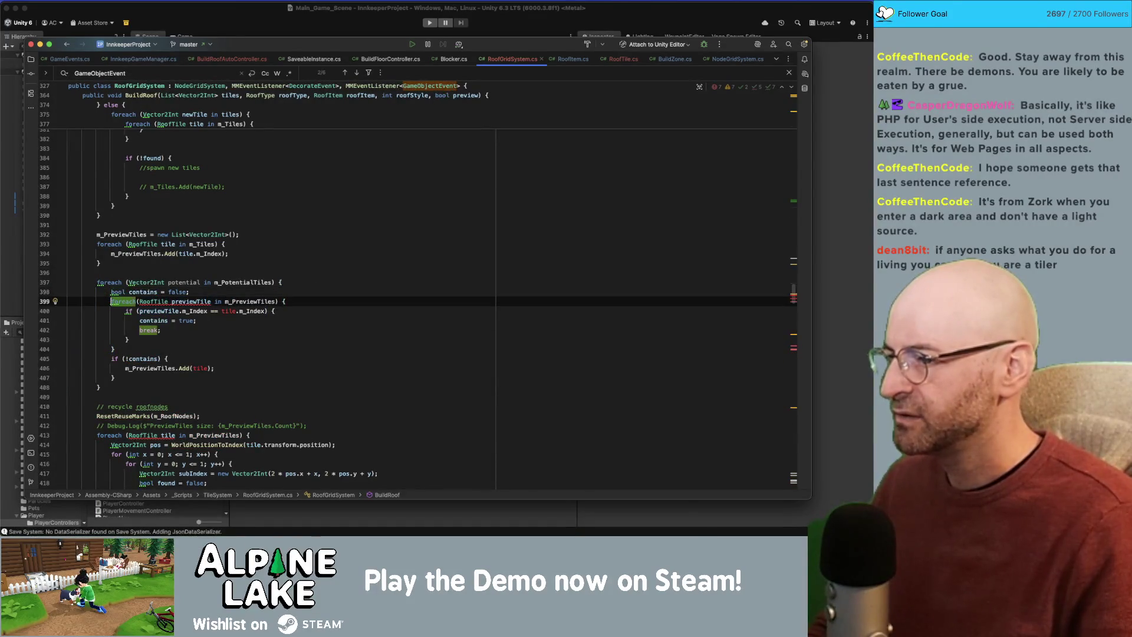
double_click(225, 311)
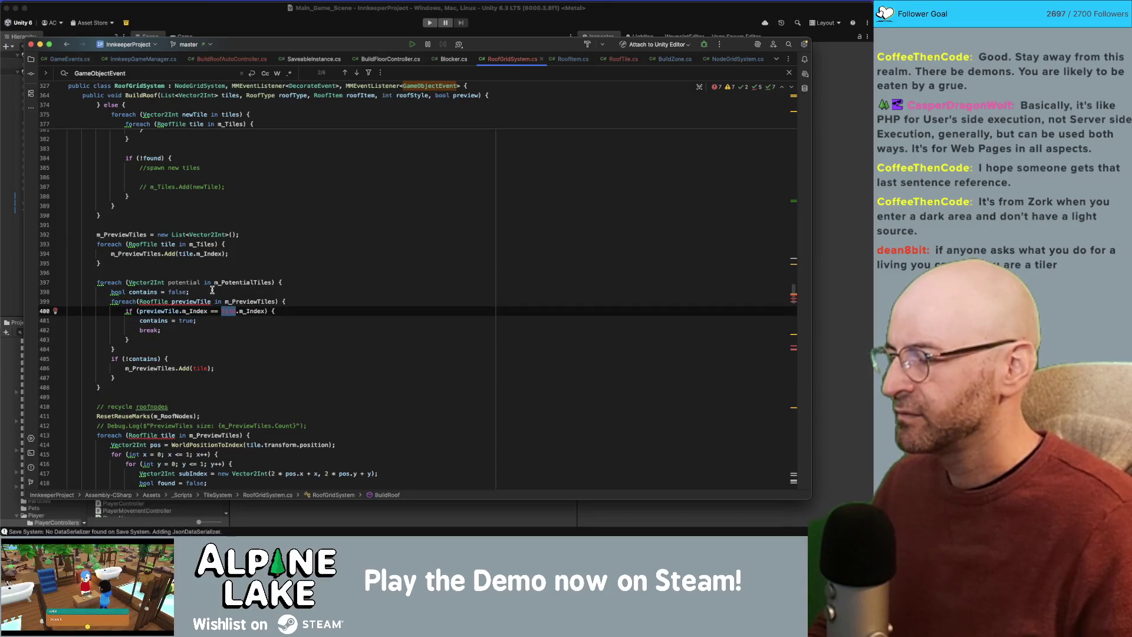
double_click(179, 283)
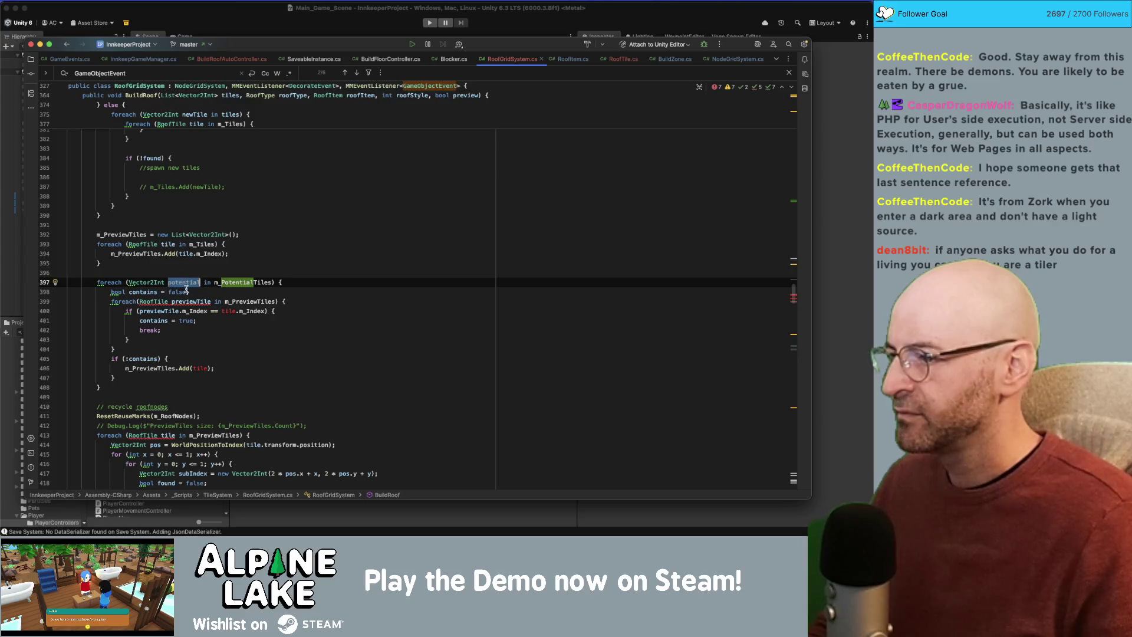
double_click(158, 367)
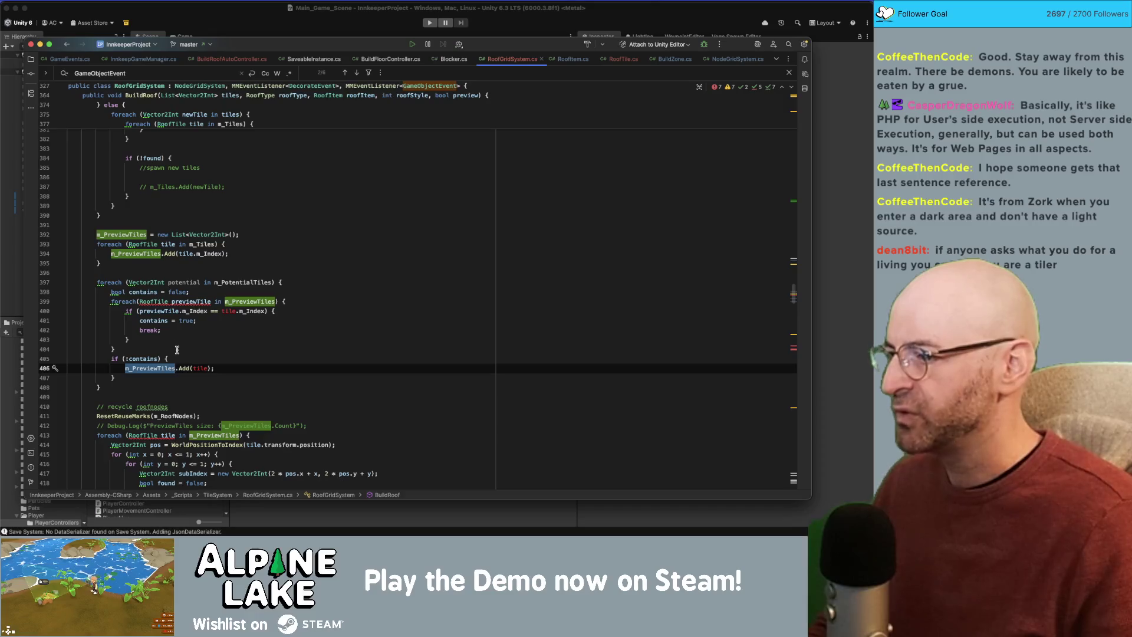
mouse_move(176, 358)
mouse_down()
mouse_move(118, 312)
mouse_move(110, 292)
mouse_up()
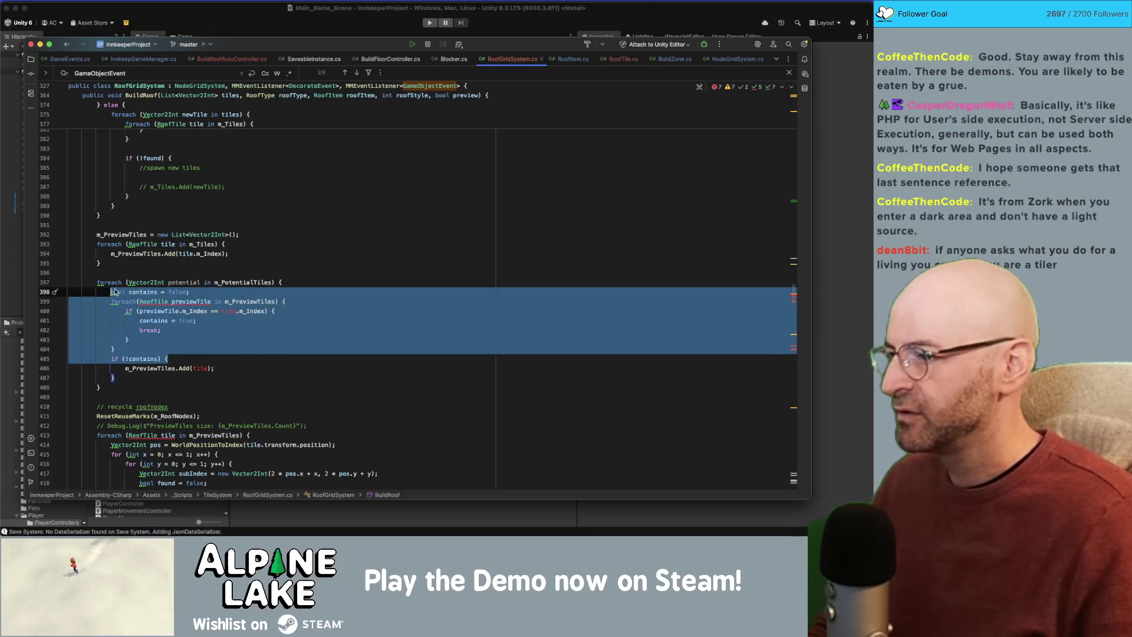
Replace the old contains-check block with an if (m_PreviewTiles.Contains(potential)) condition.
key(BackSpace)
text(if(poten)
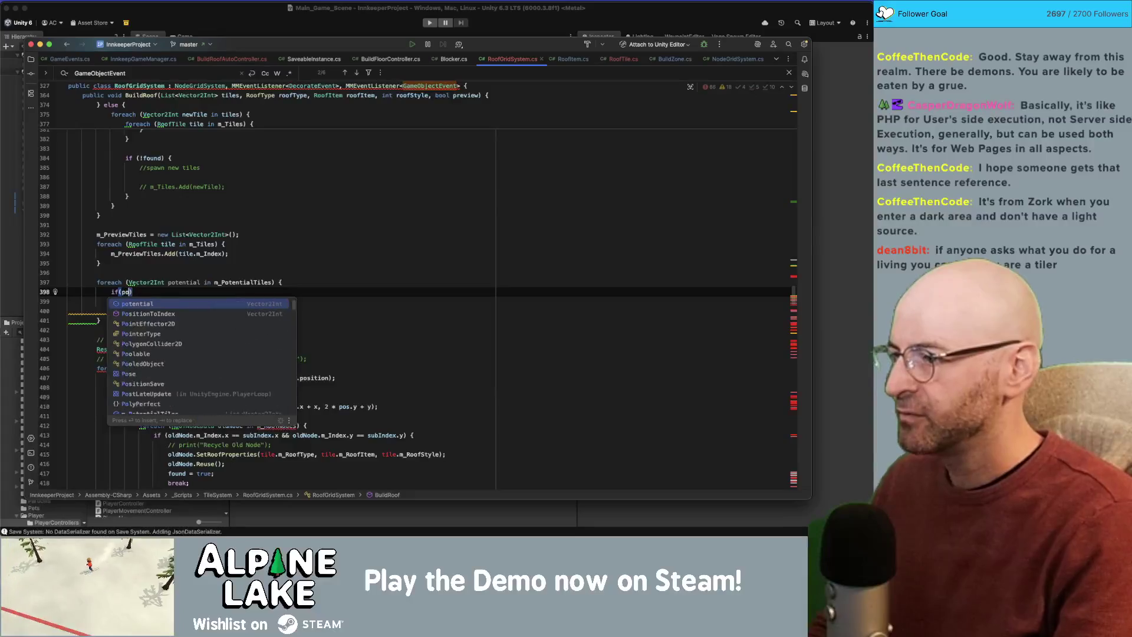
key(BackSpace)
key(BackSpace)
key(BackSpace)
text(pre)
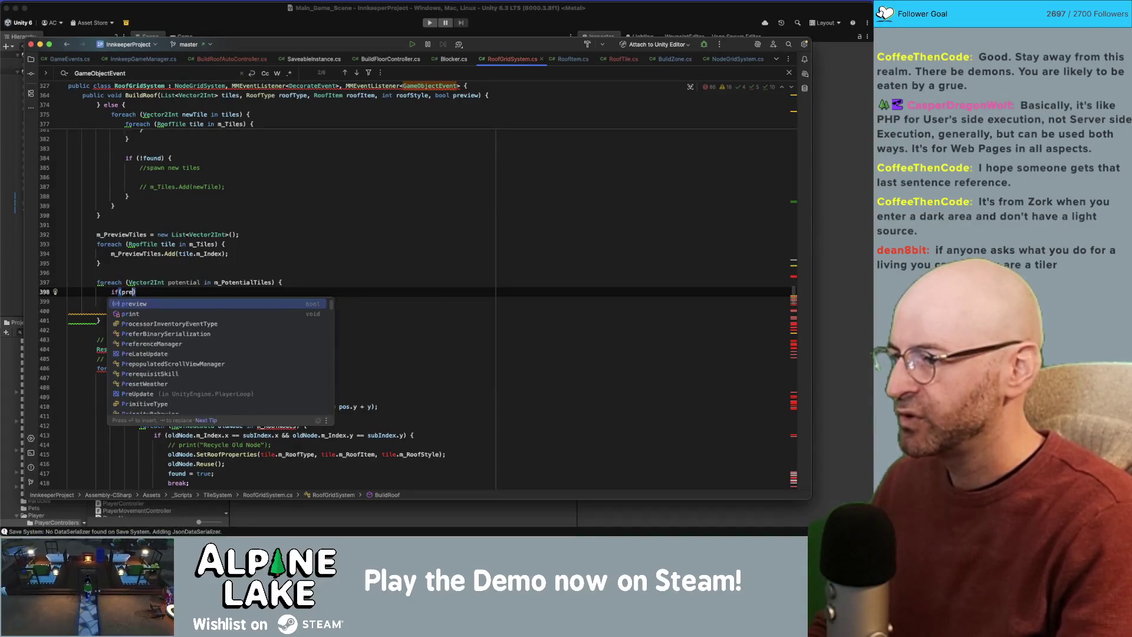
text(t)
key(Return)
text(.cot)
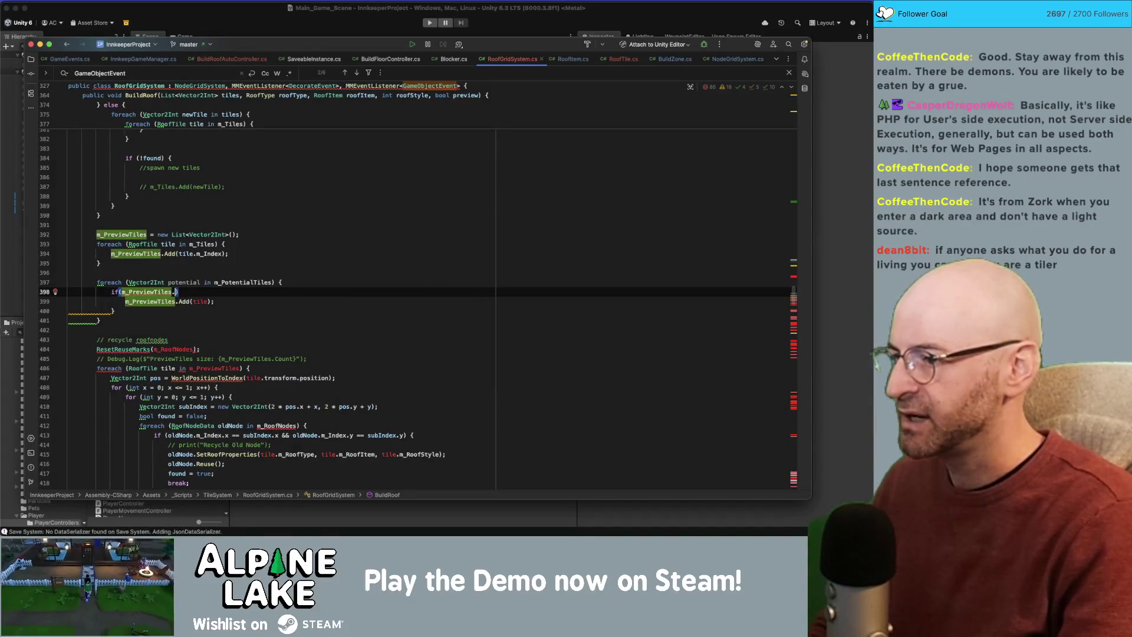
key(Return)
key(Escape)
text(potential)
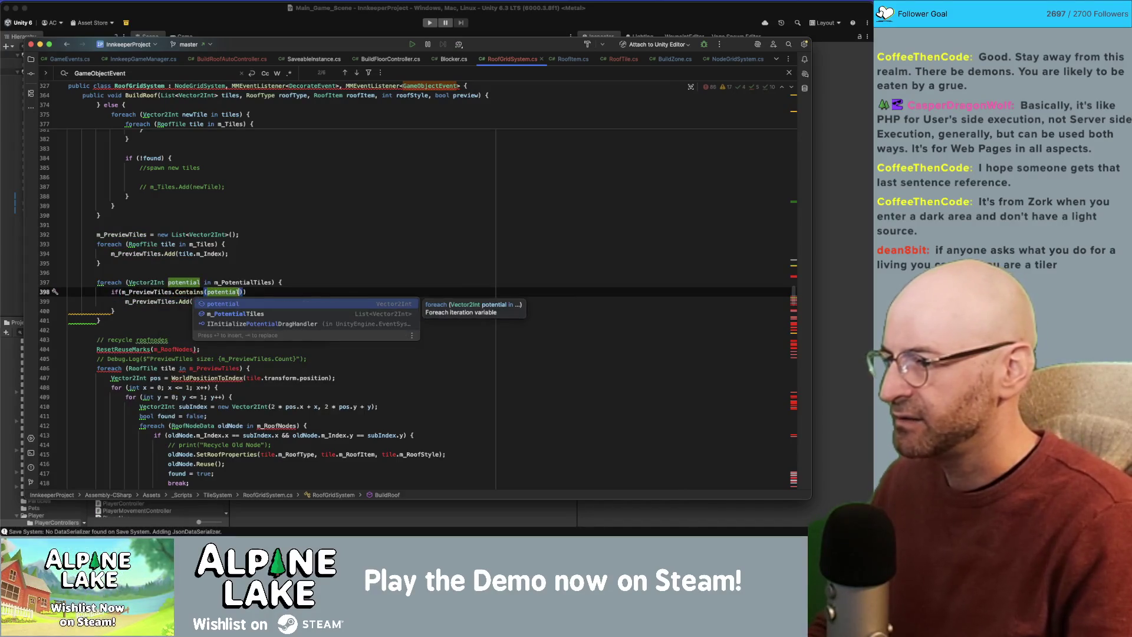
key(Return)
text(){)
key(Return)
Negate the condition to !m_PreviewTiles.Contains(potential) and close the if block.
key(Up)
text(!)
key(Down)
key(Down)
key(End)
key(Return)
text(})
Make the Add call inside the if store potential and delete the extra closing brace.
key(Up)
key(Up)
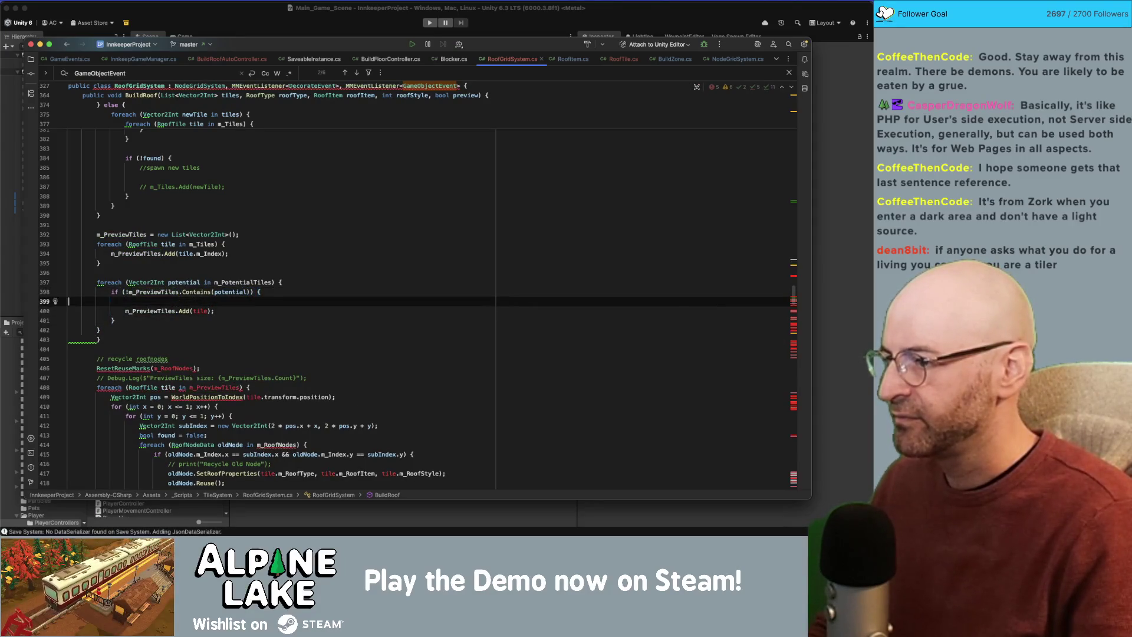
key(Delete)
key(End)
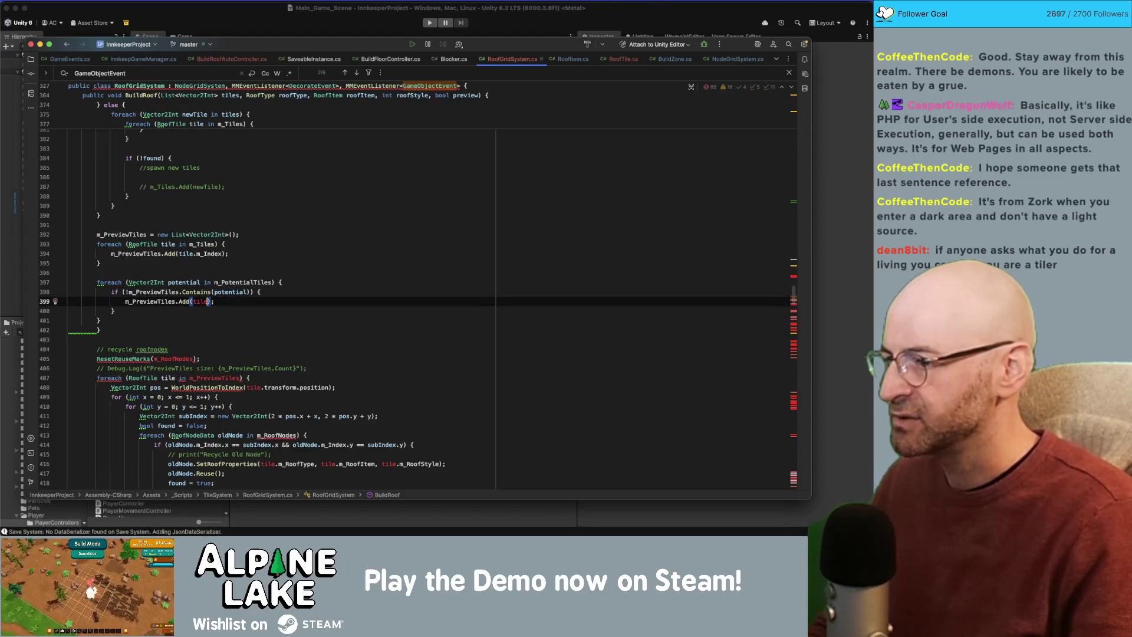
text(potential)
key(End)
key(Down)
key(Down)
key(Down)
key(super+BackSpace)
key(Up)
key(Up)
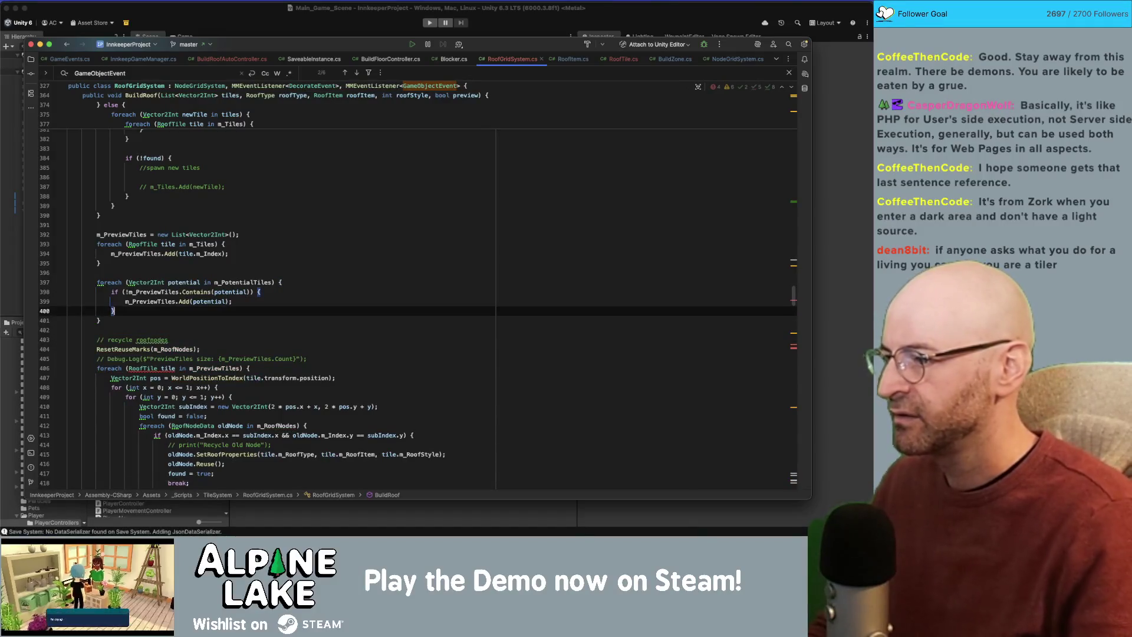
Change the preview loop's variable type from RoofTile to Vector2Int.
double_click(143, 368)
text(V)
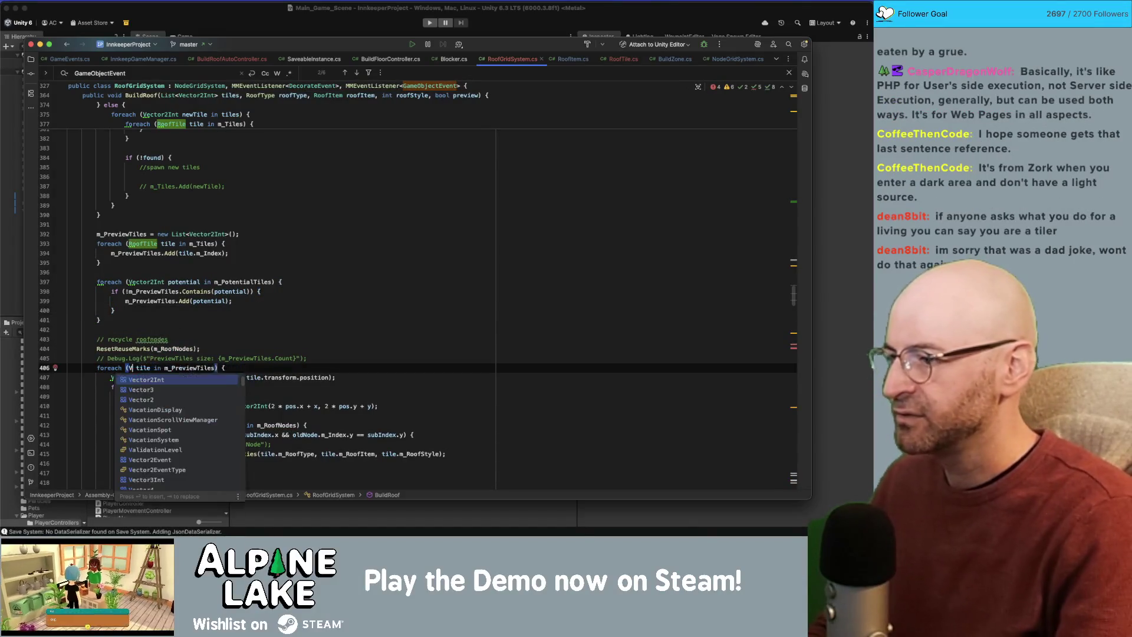
text(ector2Int)
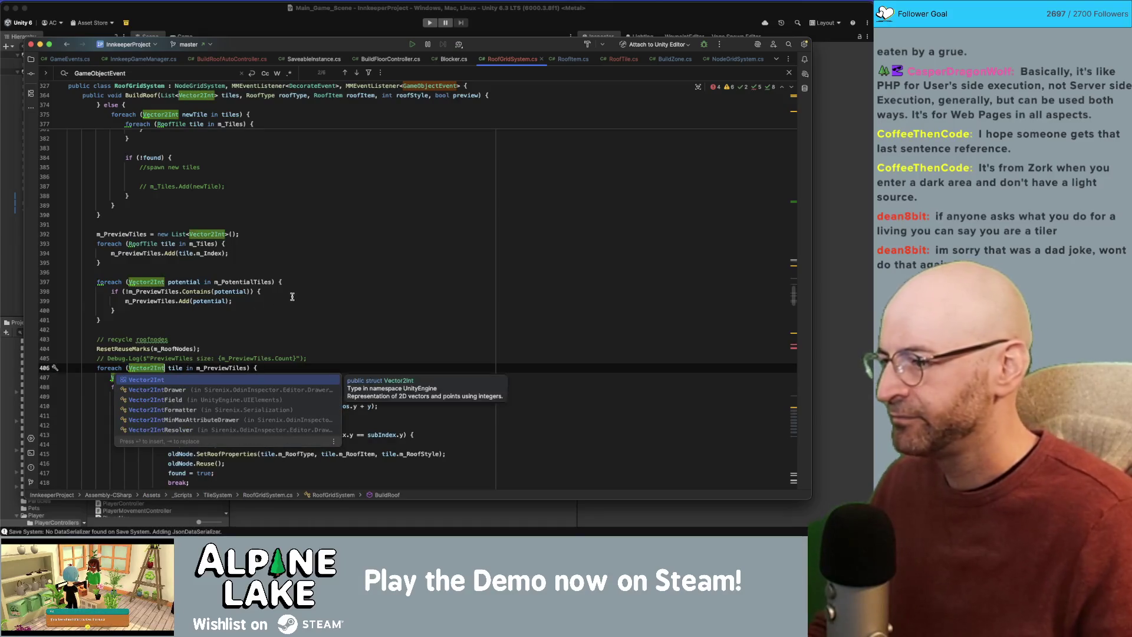
click(292, 295)
scroll(292, 296, down, 2)
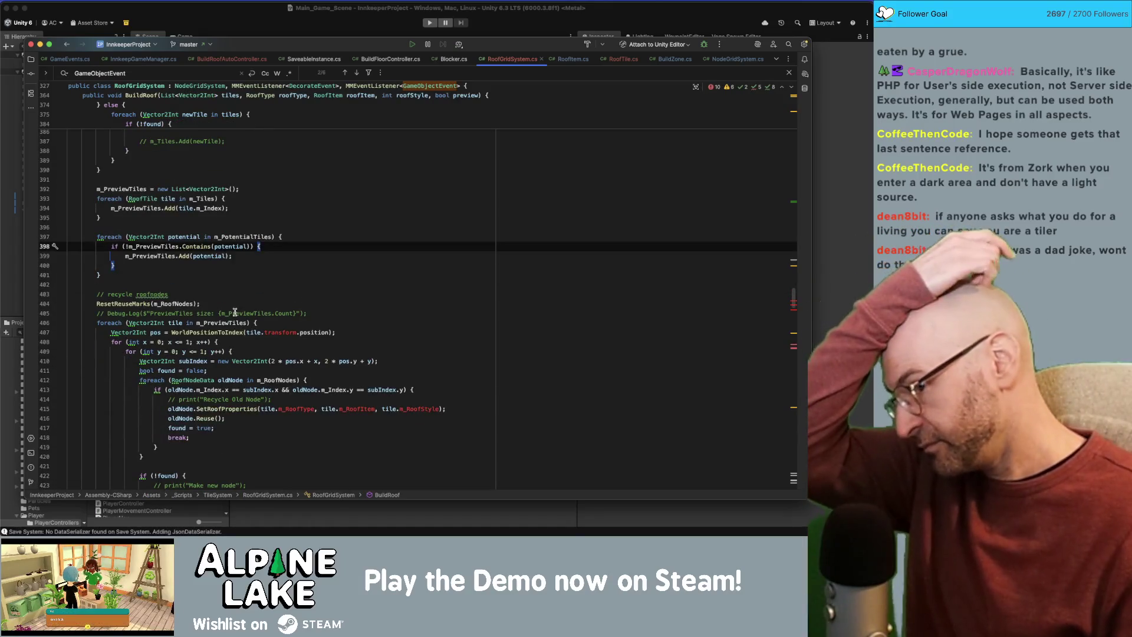
Rename the preview loop variable to pos and delete the WorldPositionToIndex conversion line.
double_click(280, 333)
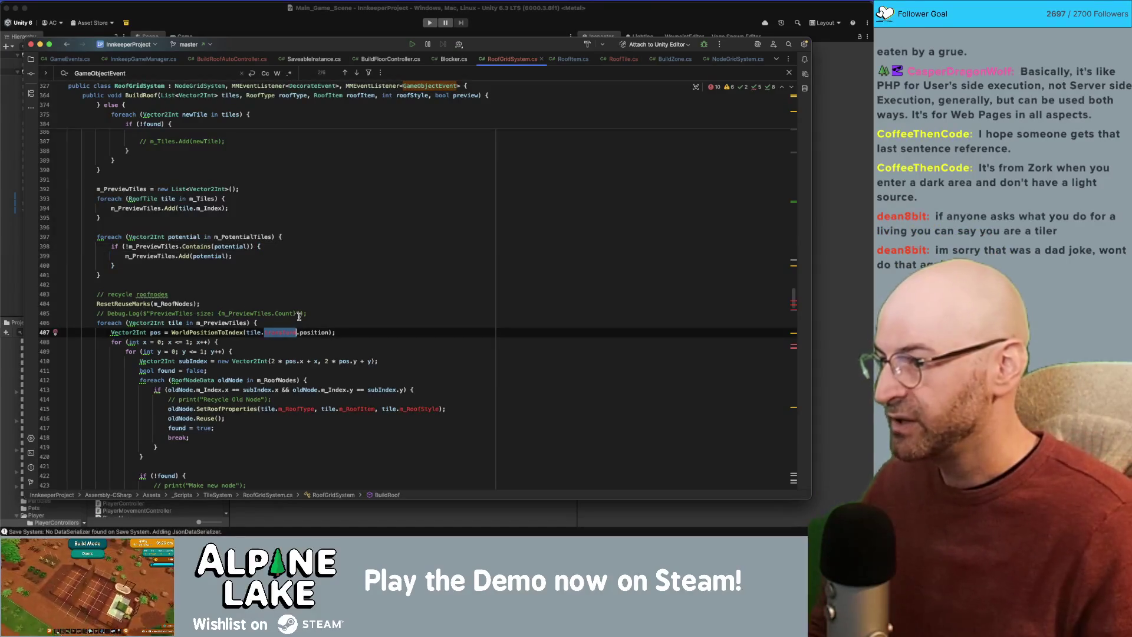
double_click(176, 323)
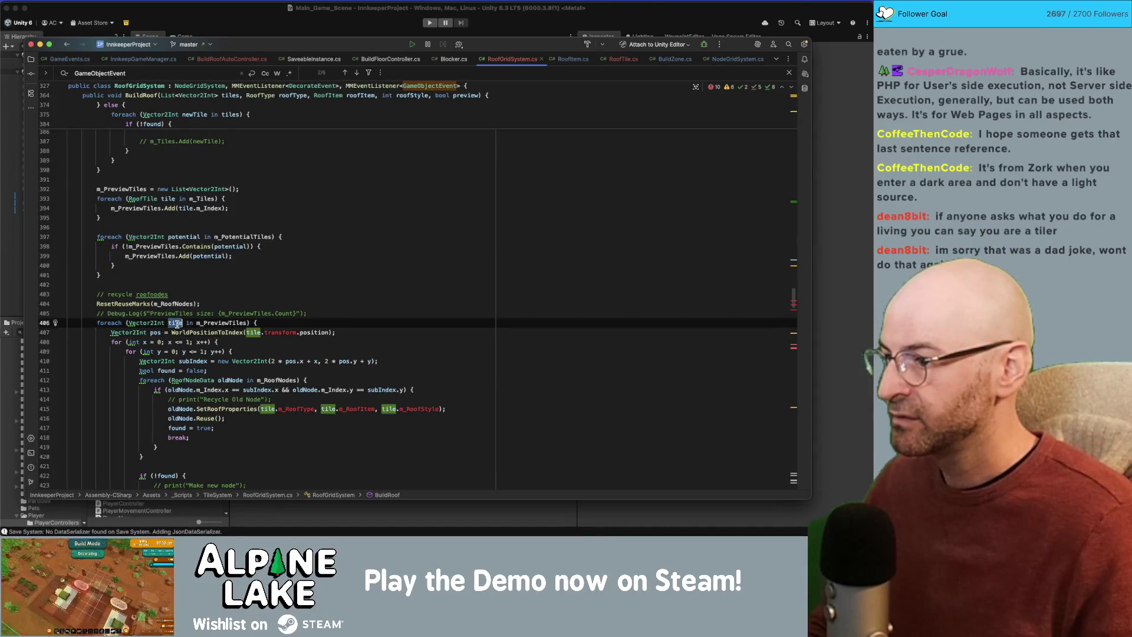
key(Down)
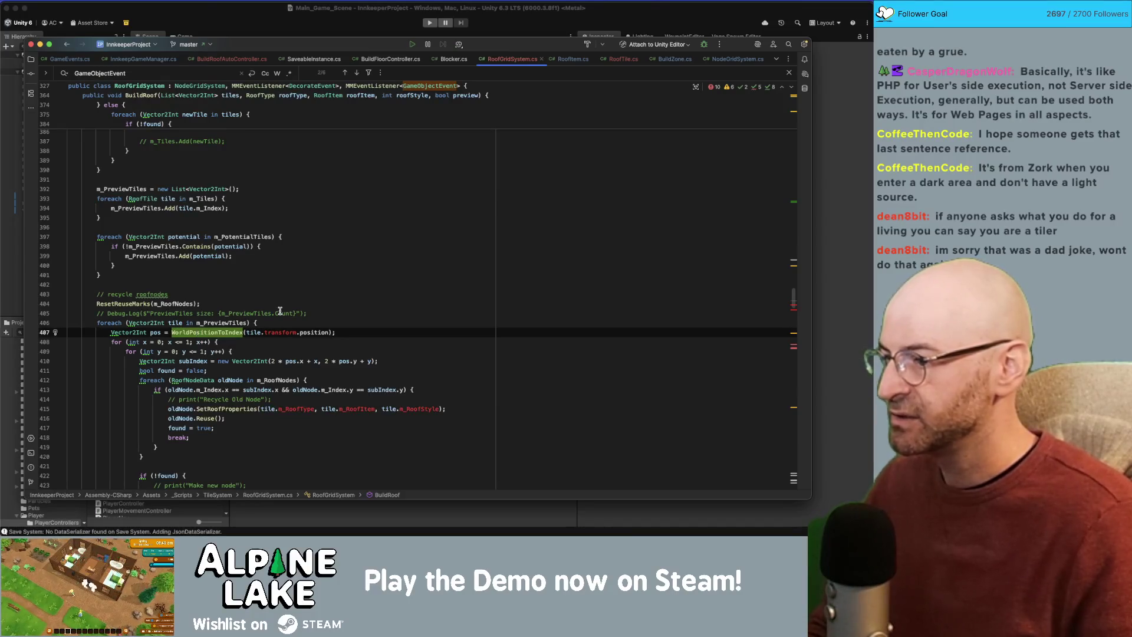
key(alt+Left)
key(Up)
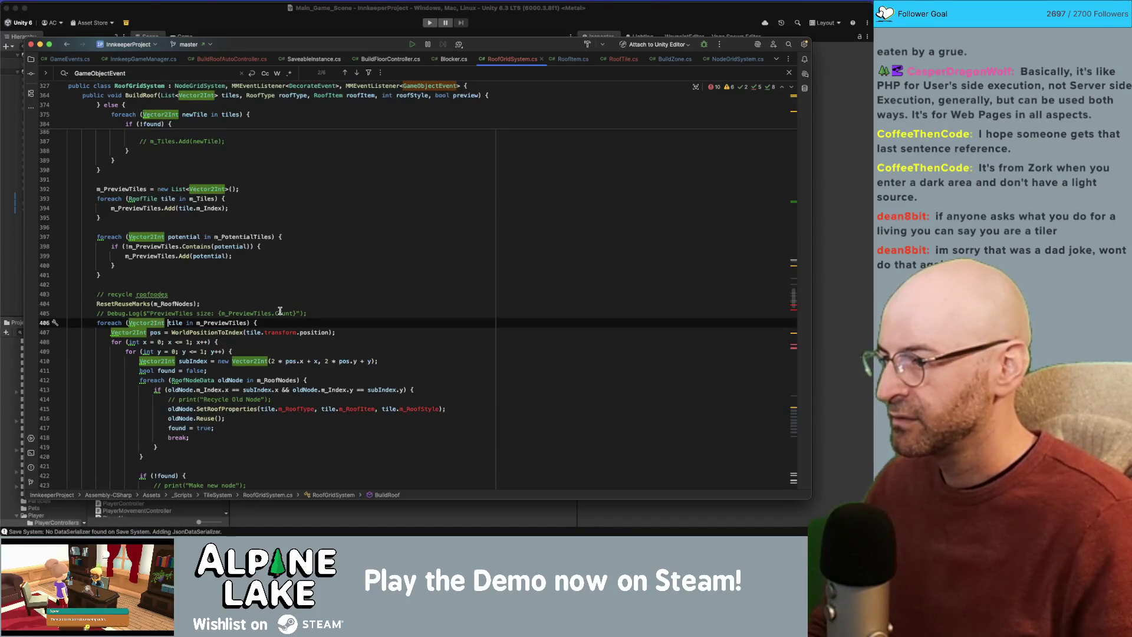
key(shift+alt+Right)
text(pos)
click(253, 332)
key(alt+Up)
key(alt+Up)
key(alt+Up)
key(BackSpace)
Pass roofType, roofItem and roofStyle to the recycle SetRoofProperties call.
click(283, 409)
text(roofType, r)
key(Tab)
key(BackSpace)
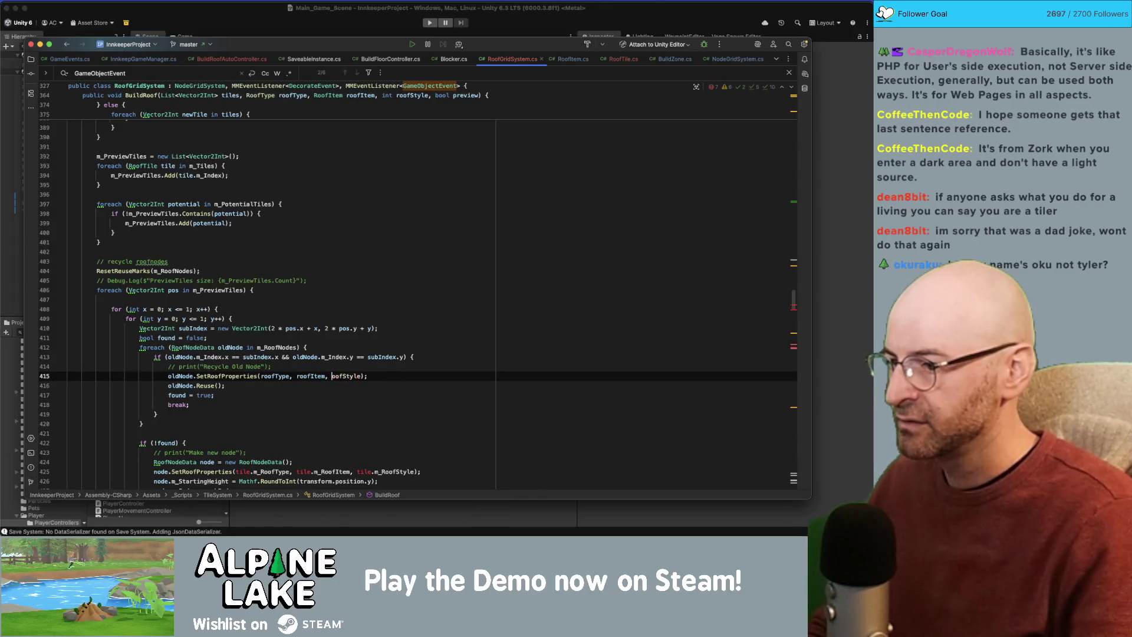
text(r)
key(Tab)
click(335, 337)
scroll(335, 339, down, 3)
Fix the SetRoofProperties call on line 425 to take pos, roofItem and roofStyle.
key(F2)
text(pos)
key(Right)
key(Right)
key(Right)
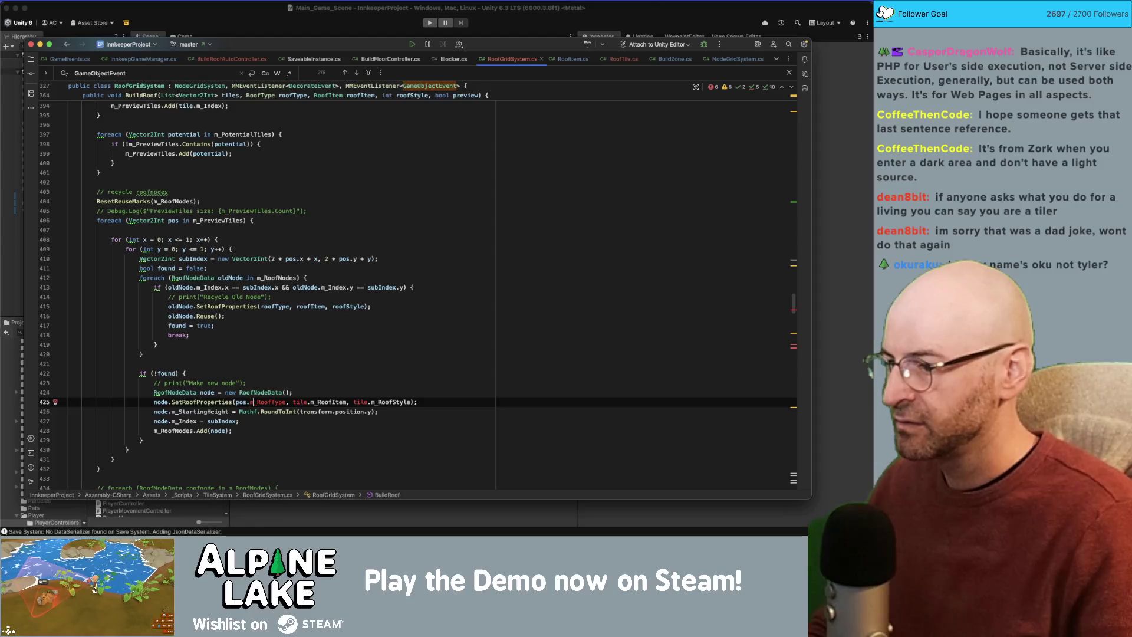
key(BackSpace)
key(BackSpace)
key(BackSpace)
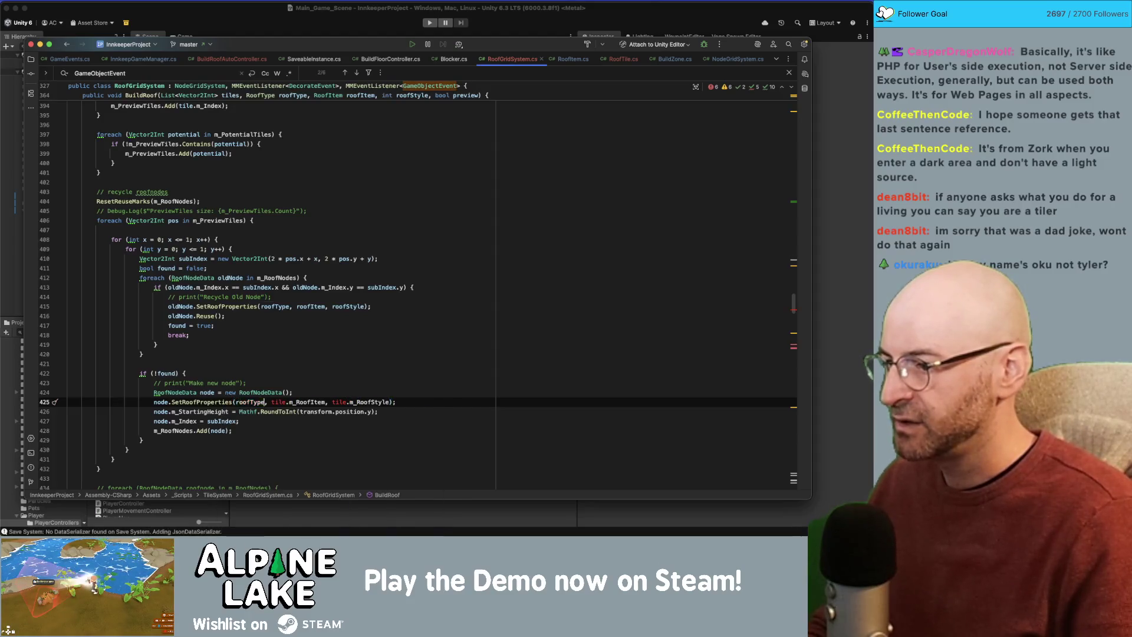
text(roofItem)
key(Right)
key(Right)
key(shift+alt+Right)
key(shift+alt+Right)
key(shift+alt+Right)
text(roofStyle)
Review the preview loop's closing brace and the ClearUnused call that follows it.
scroll(324, 365, down, 3)
scroll(325, 365, down, 10)
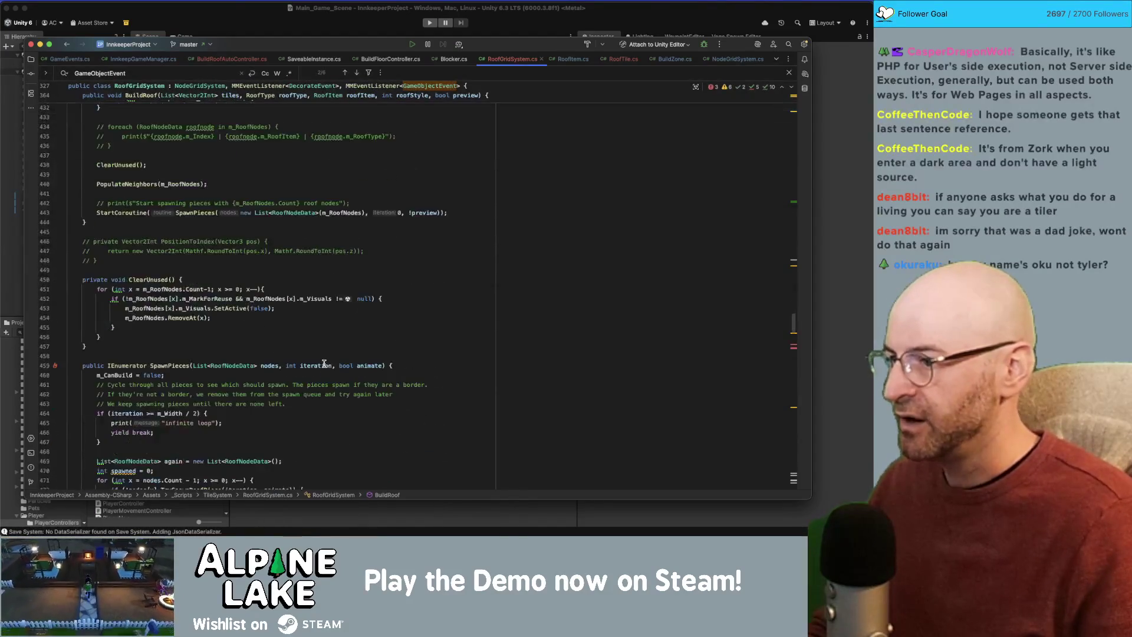
scroll(303, 365, up, 5)
click(363, 274)
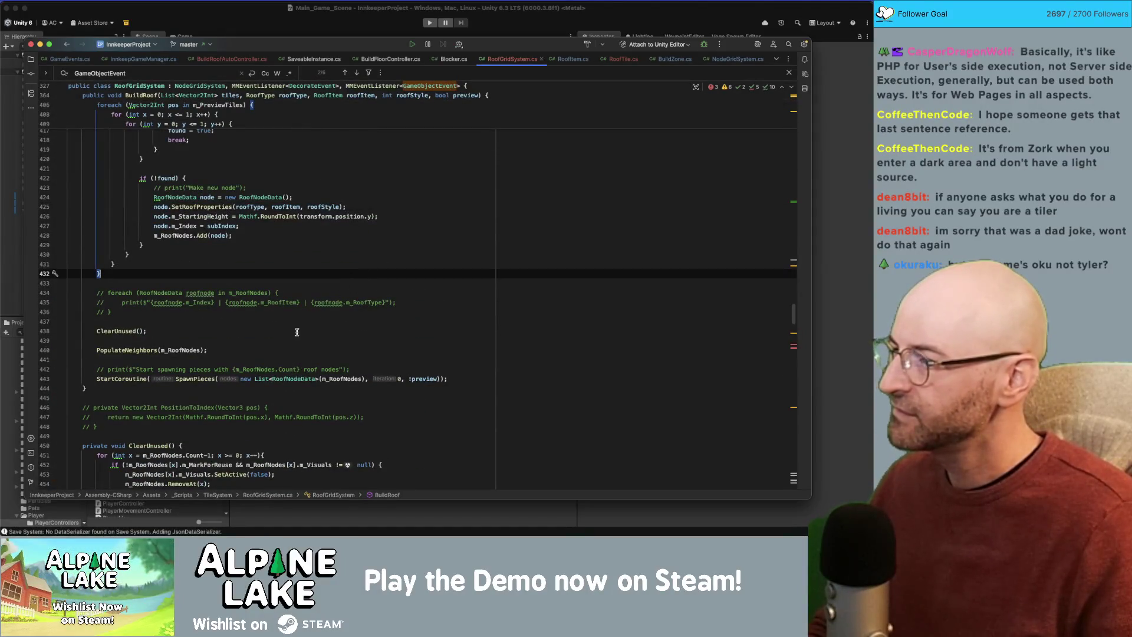
click(159, 292)
click(340, 311)
click(366, 321)
scroll(328, 201, up, 10)
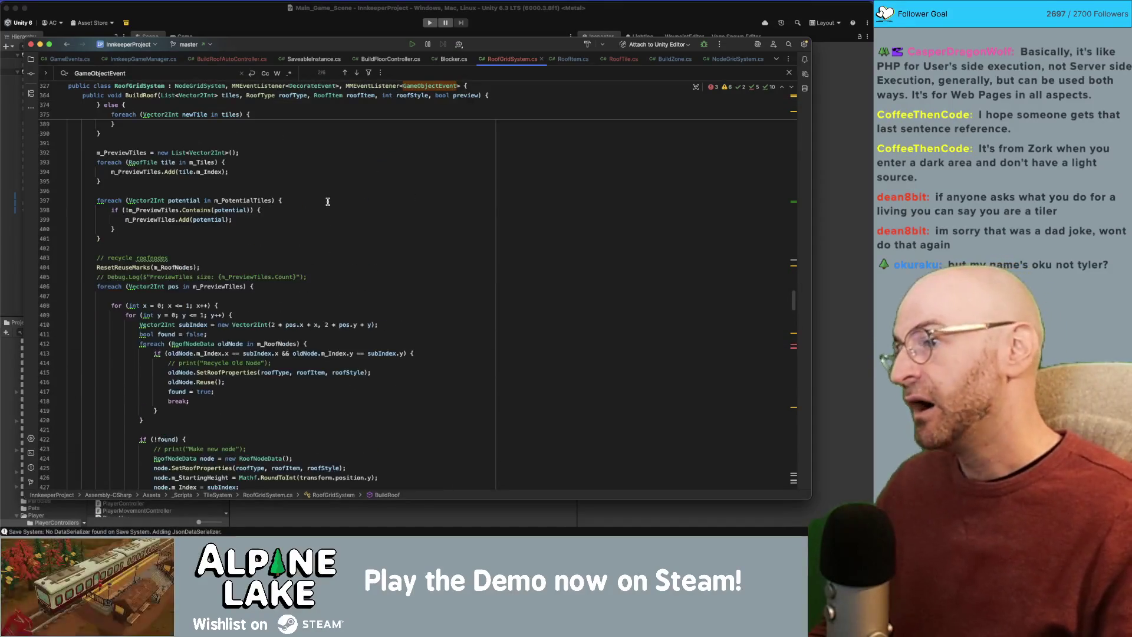
click(267, 30)
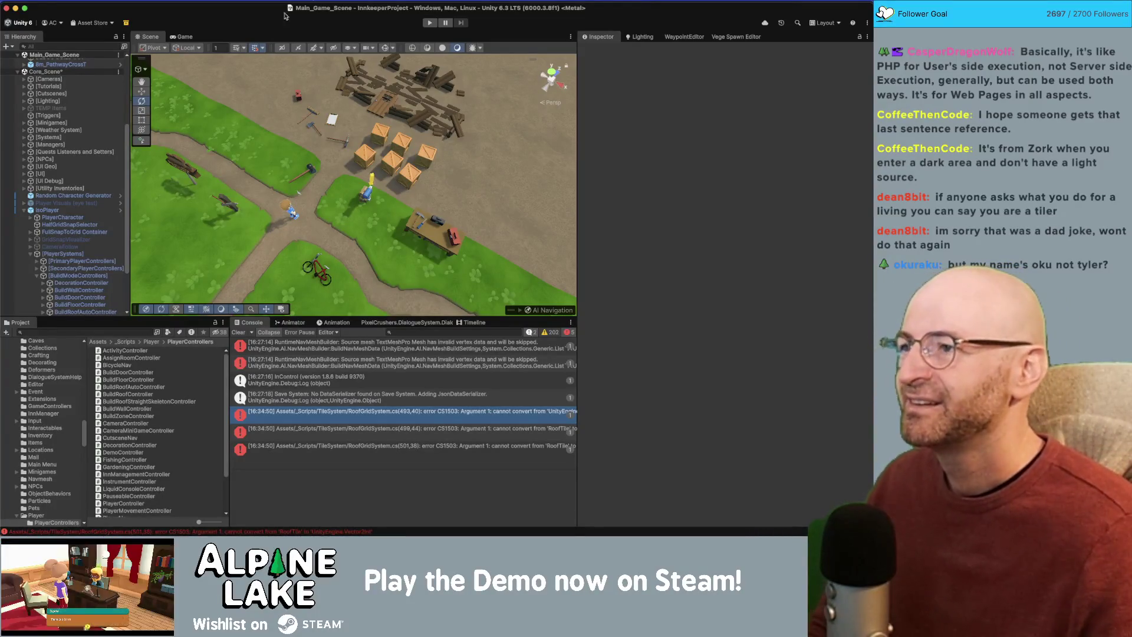
Try Play mode in Unity, then open the RoofTile-to-Vector2Int conversion error in RoofGridSystem.cs.
click(431, 24)
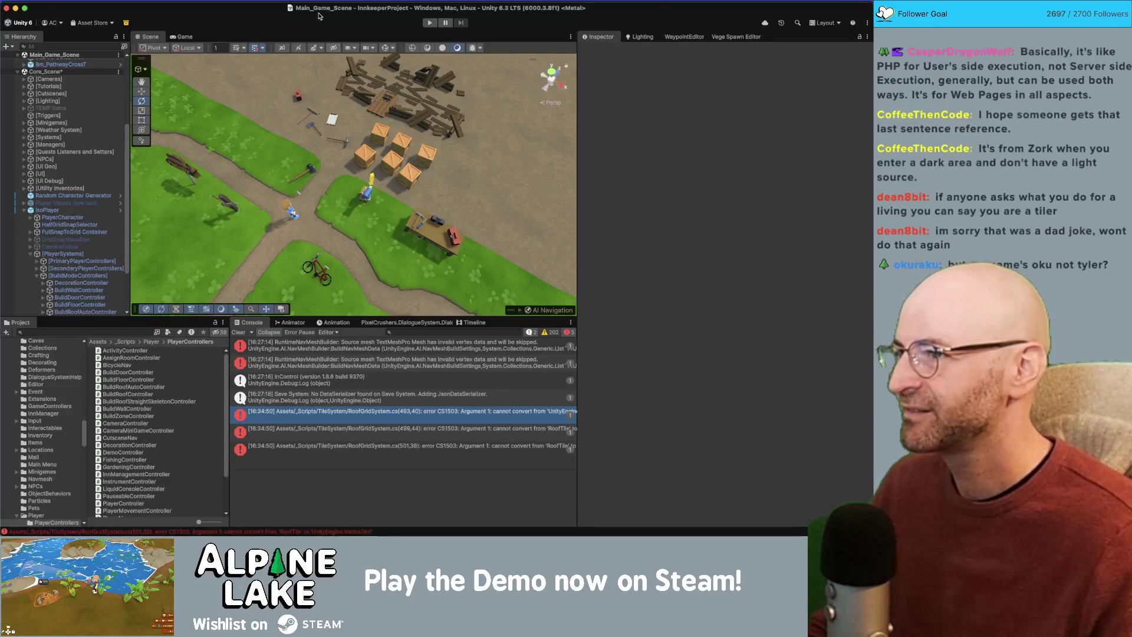
key(ctrl+z)
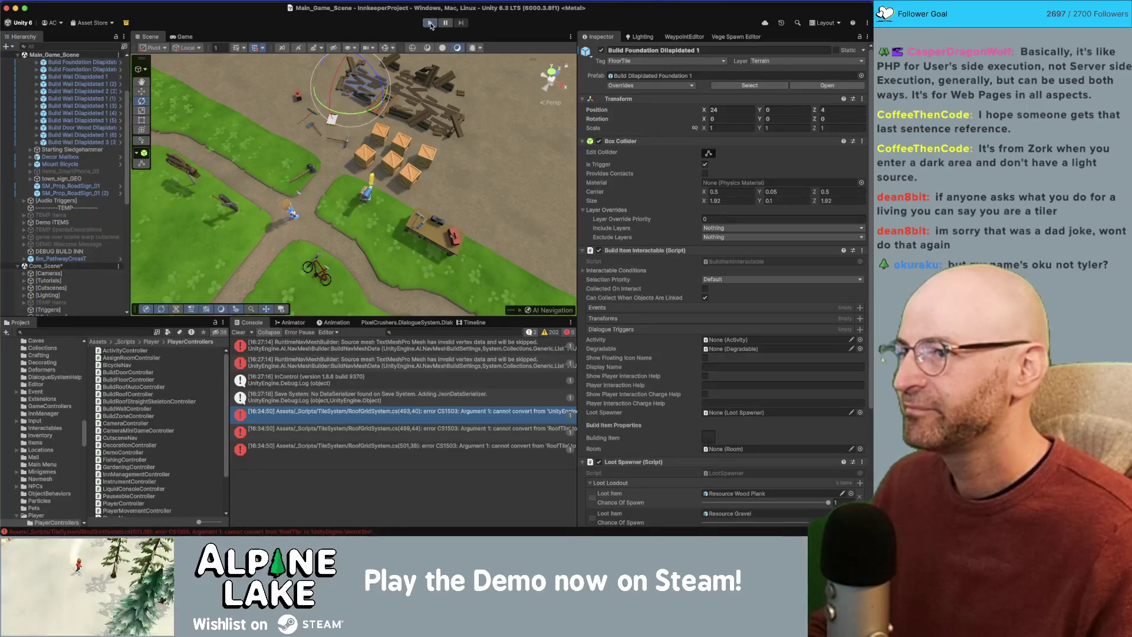
double_click(354, 410)
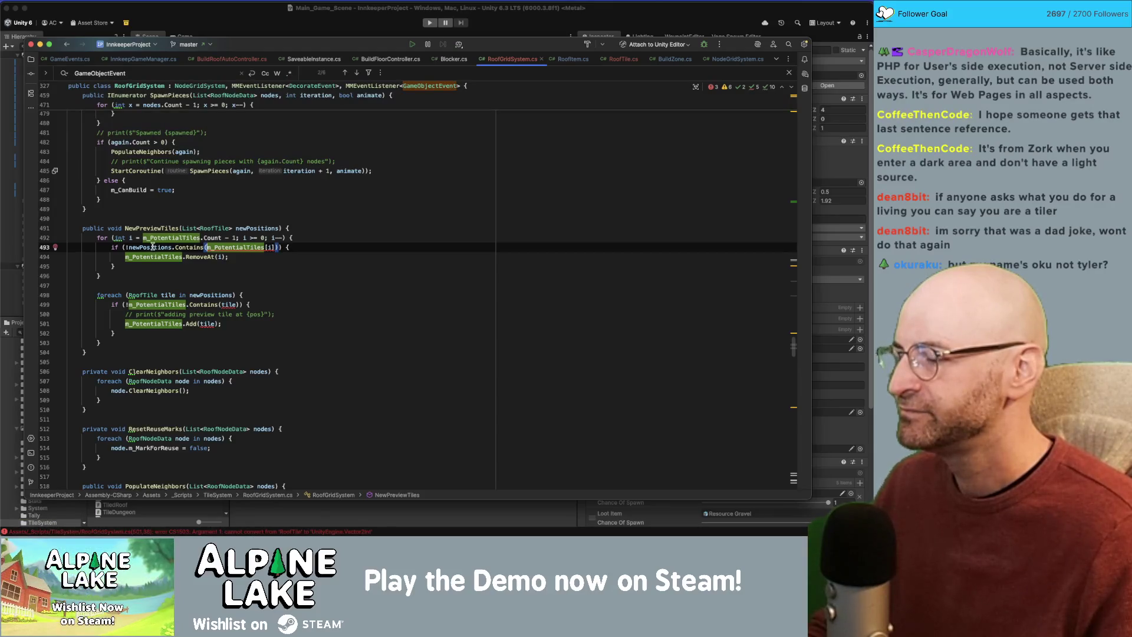
Change the NewPreviewTiles parameter and newPositions loop types from RoofTile to Vector2Int.
double_click(153, 247)
double_click(215, 228)
text(Vector2)
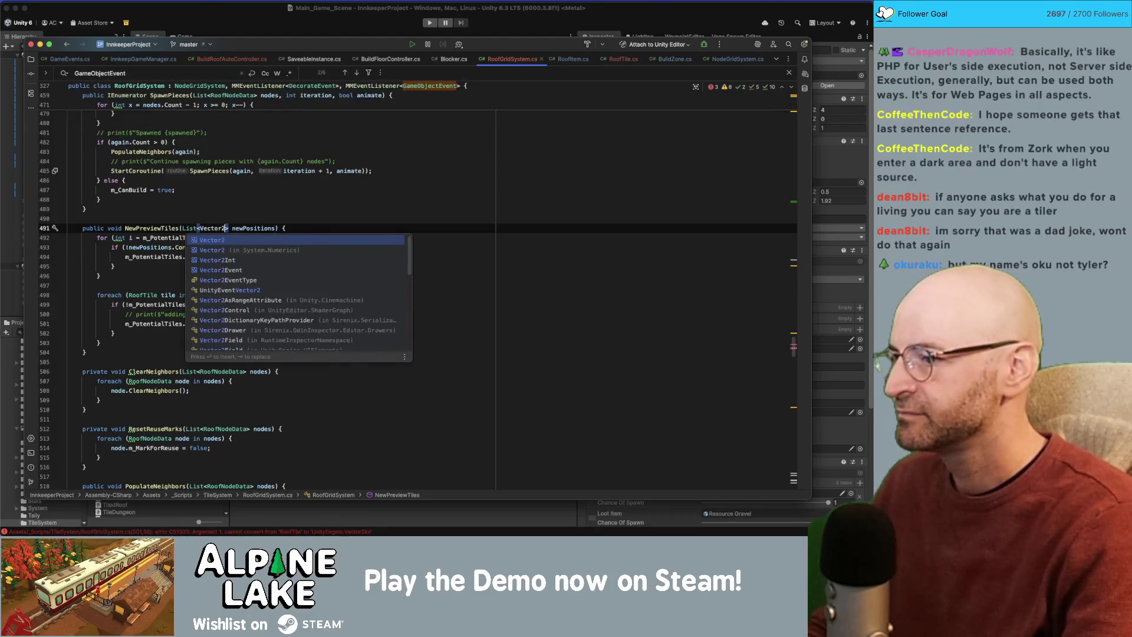
text(Int)
key(Return)
double_click(155, 295)
text(Vector2In)
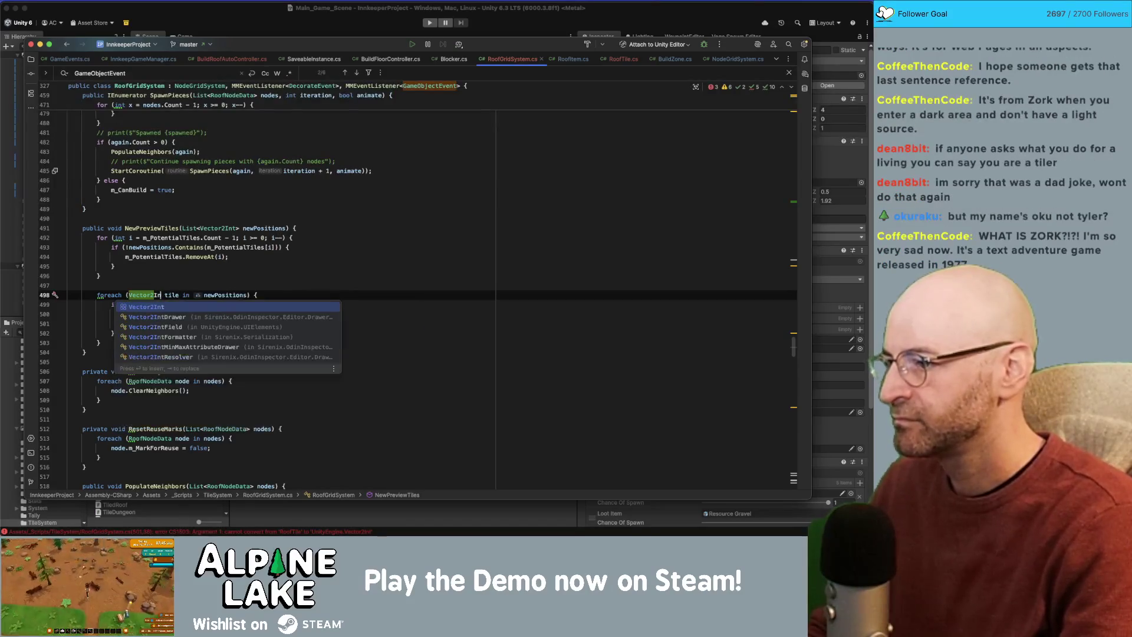
key(Return)
double_click(219, 294)
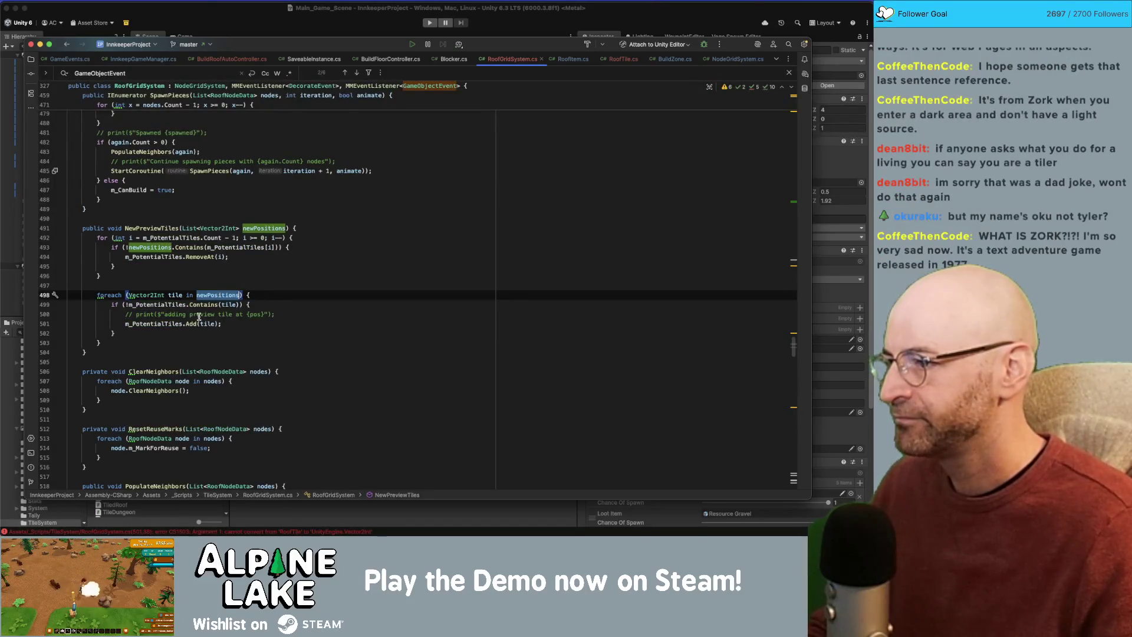
Review the newPositions uses, then search the file and solution for NewPreviewTiles references.
click(156, 228)
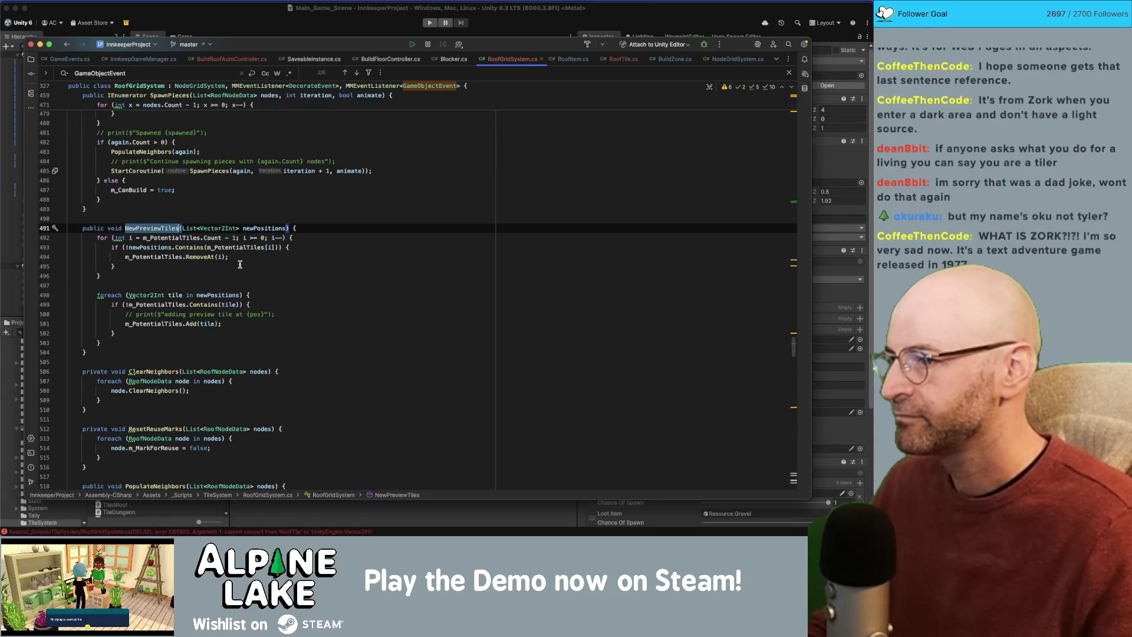
double_click(254, 228)
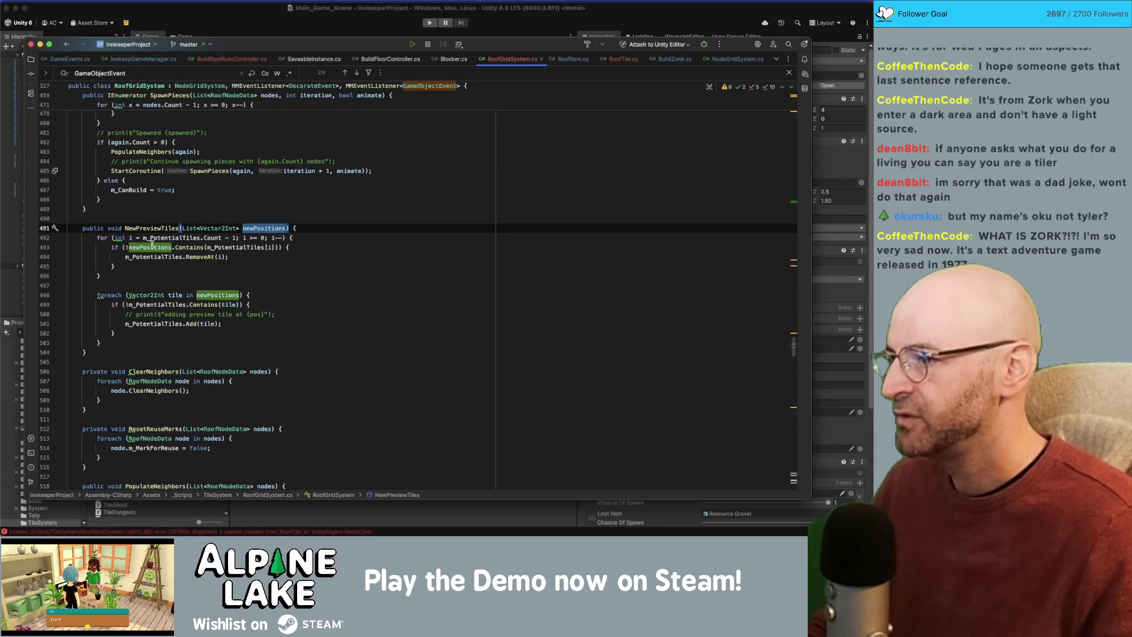
click(304, 257)
click(248, 285)
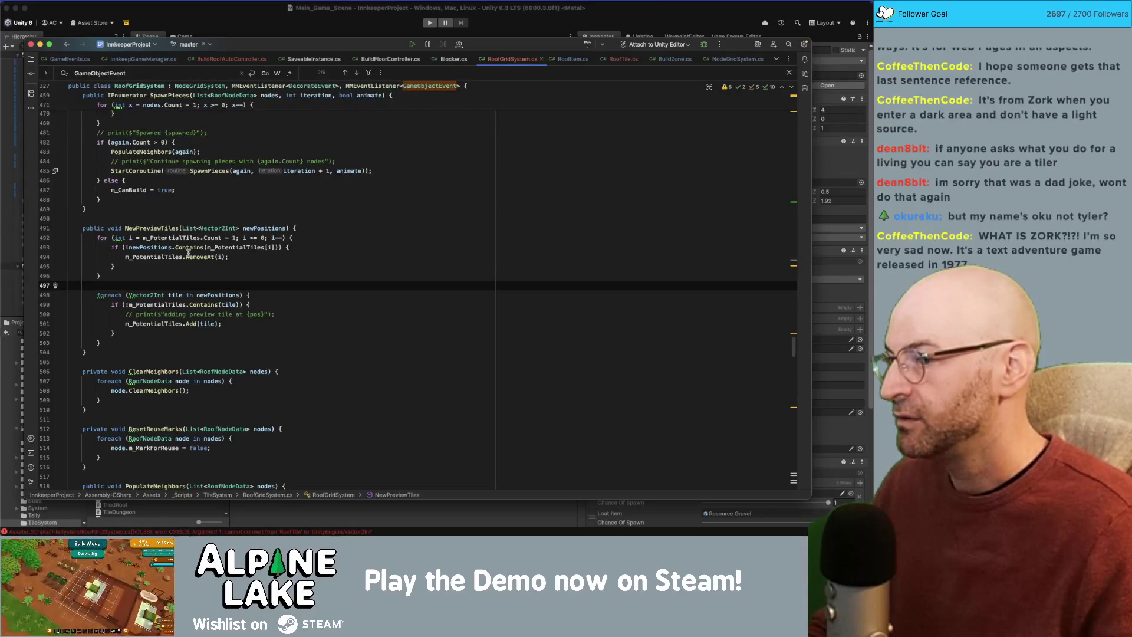
click(249, 278)
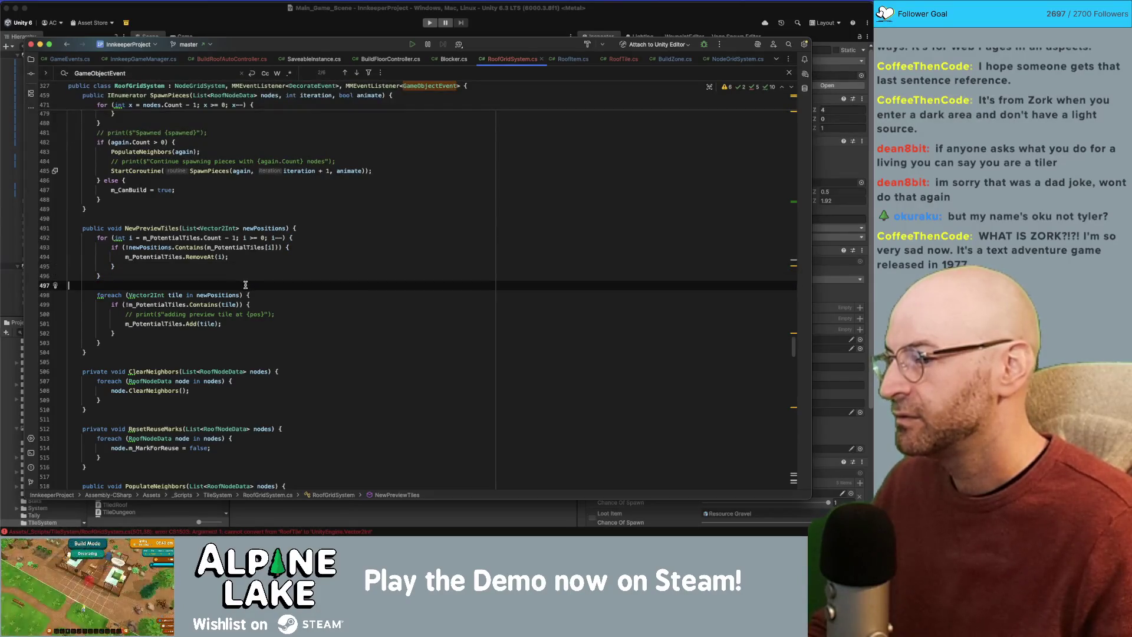
double_click(176, 231)
key(super+f)
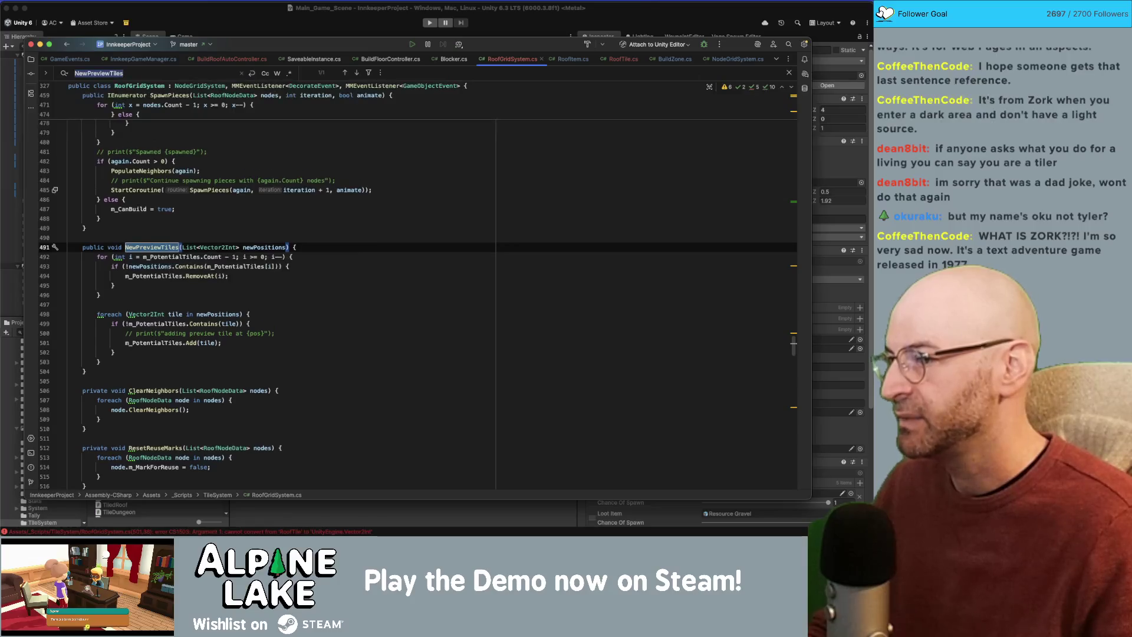
click(163, 248)
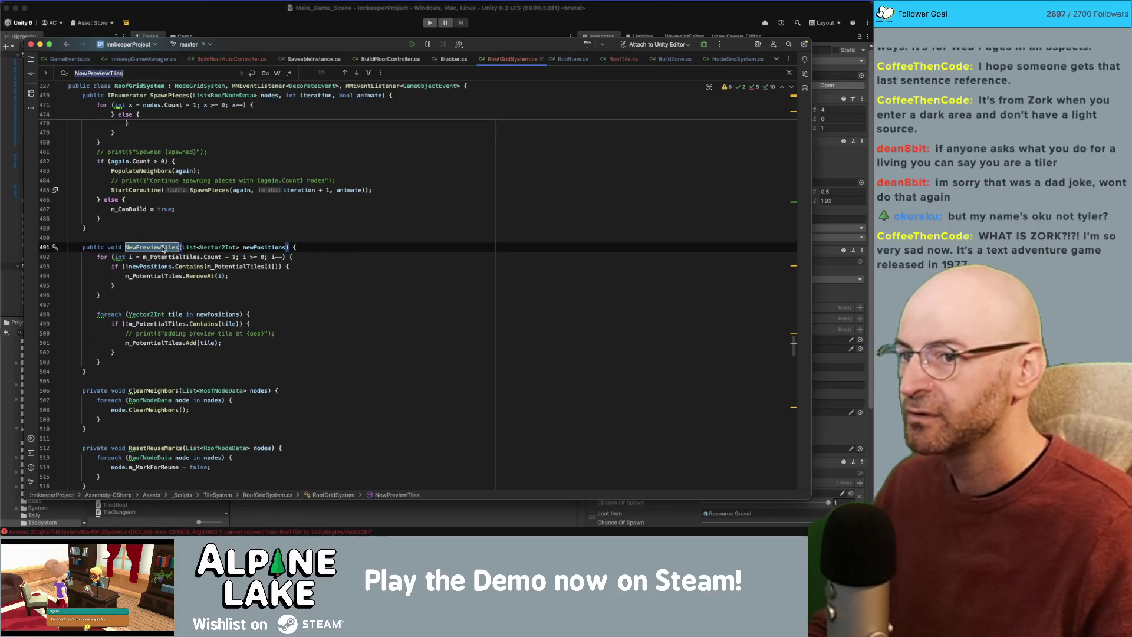
key(super+g)
click(157, 249)
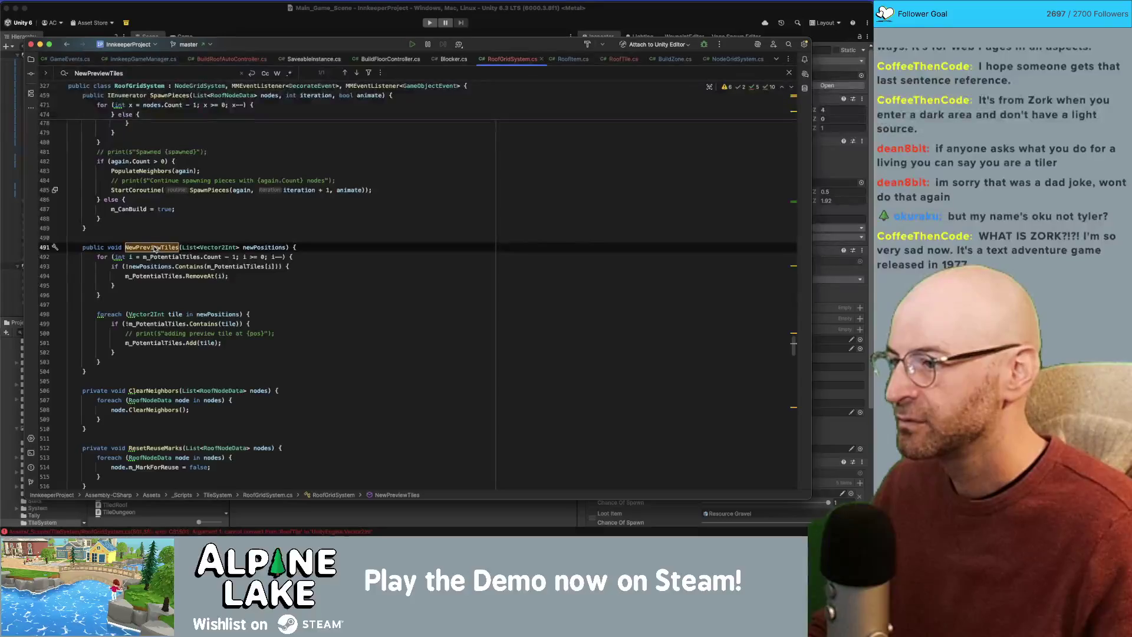
key(super+shift+f)
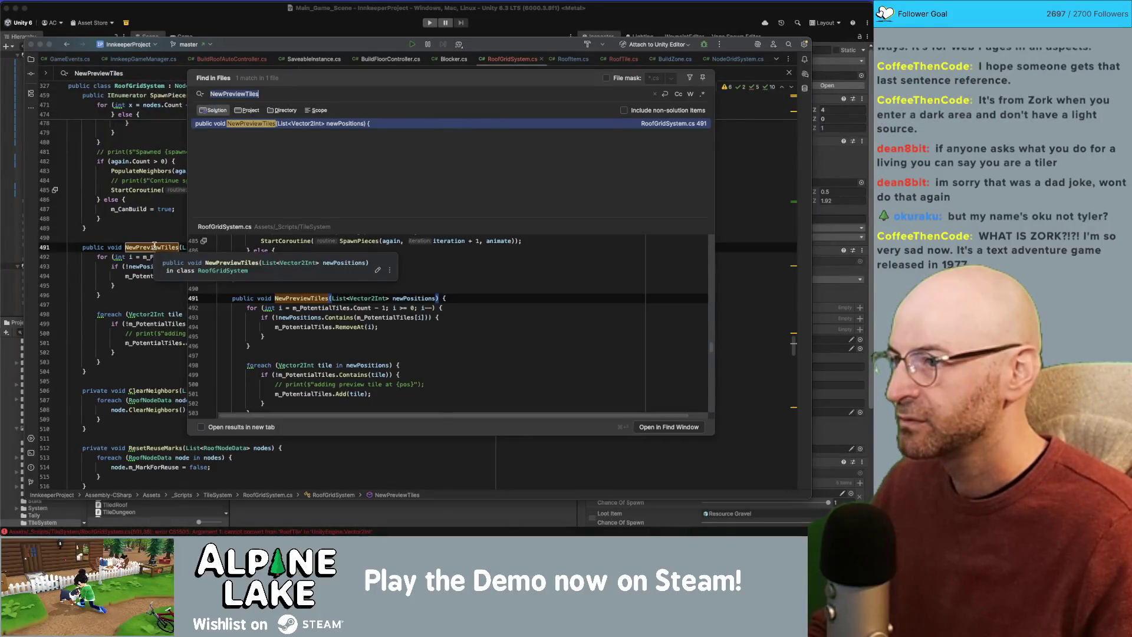
key(Escape)
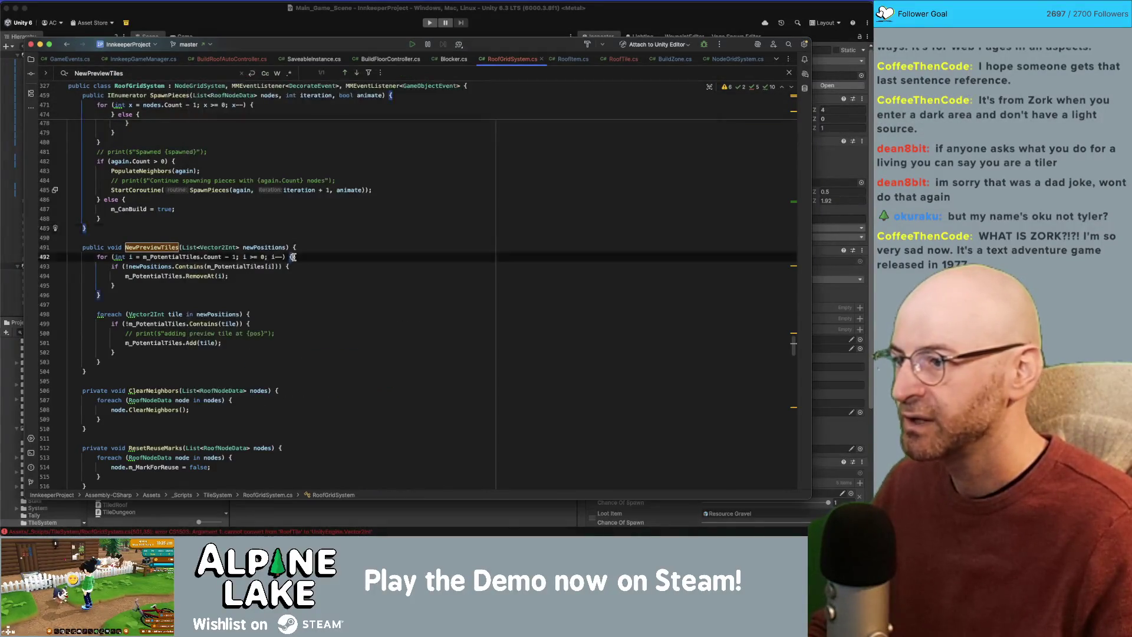
Select the whole NewPreviewTiles method, comment it out with Cmd+/, and return to Unity.
click(152, 363)
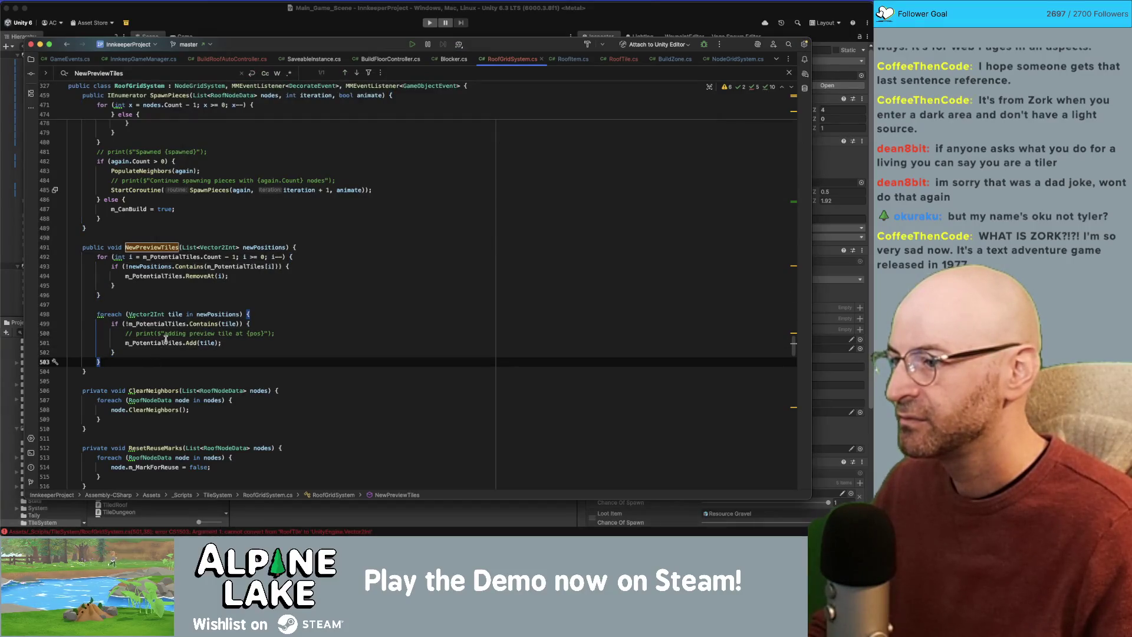
click(191, 286)
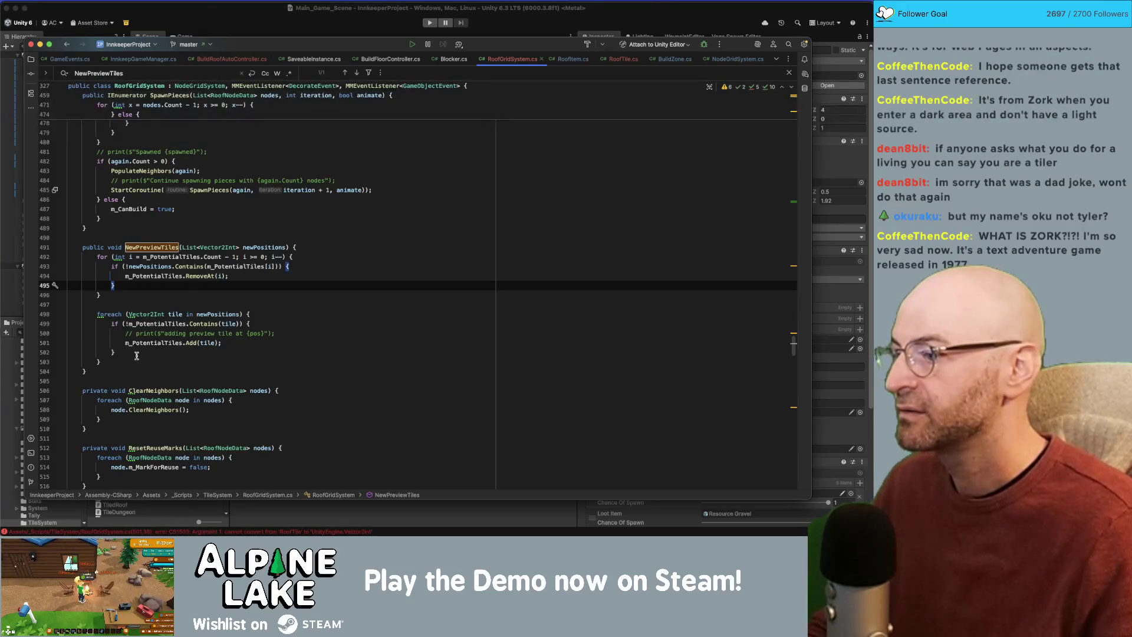
drag(86, 371, 91, 248)
key(super+slash)
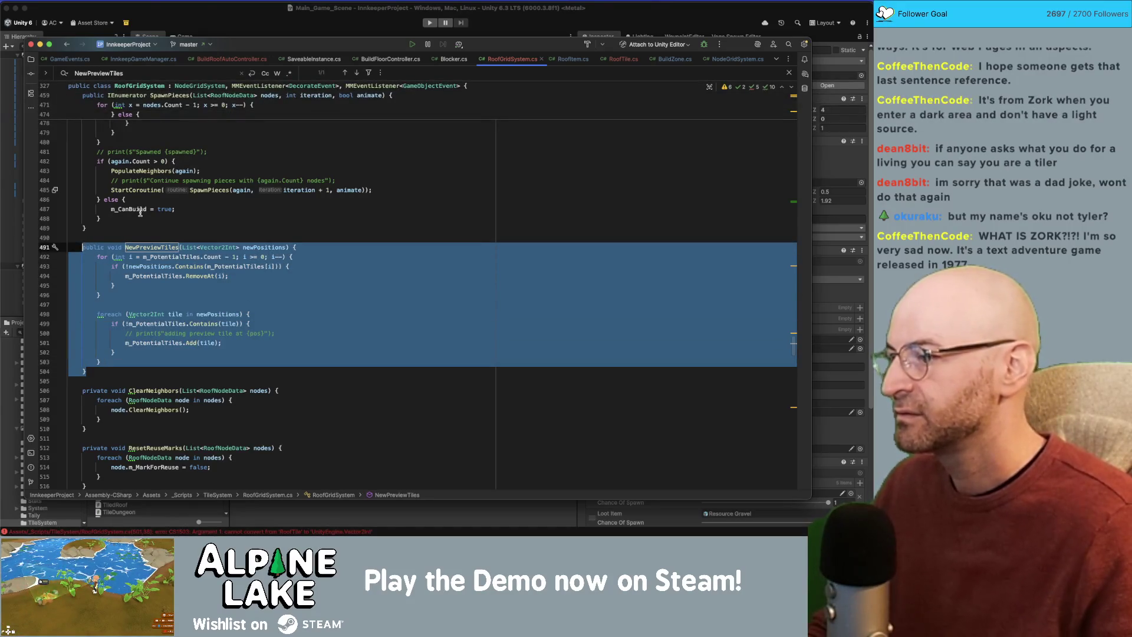
click(227, 181)
scroll(230, 189, up, 5)
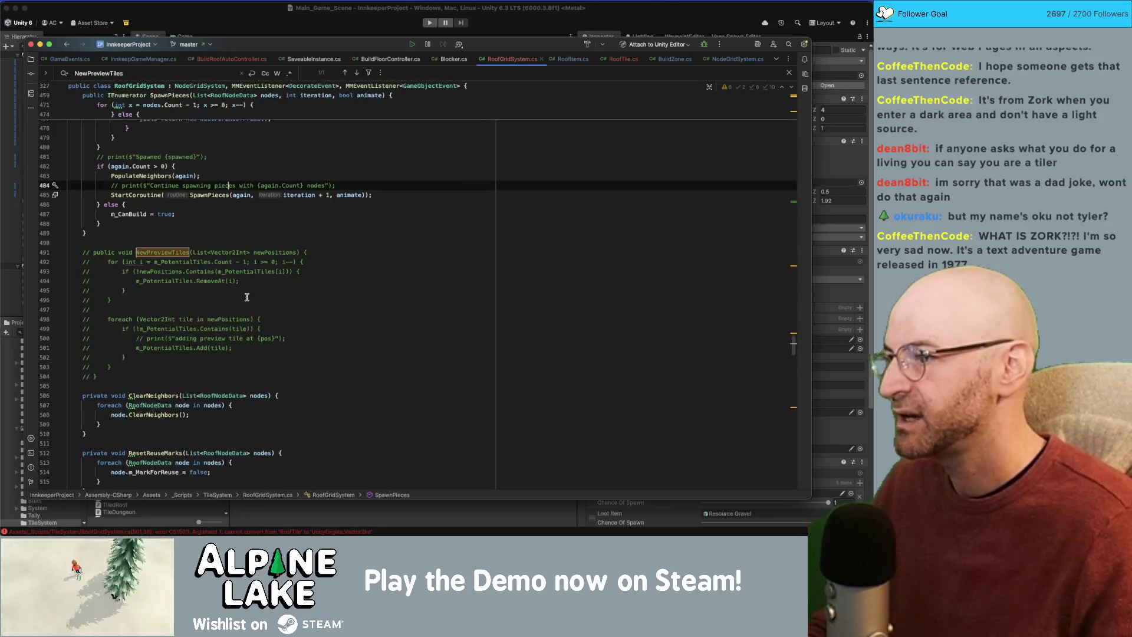
scroll(246, 314, down, 6)
scroll(246, 314, up, 8)
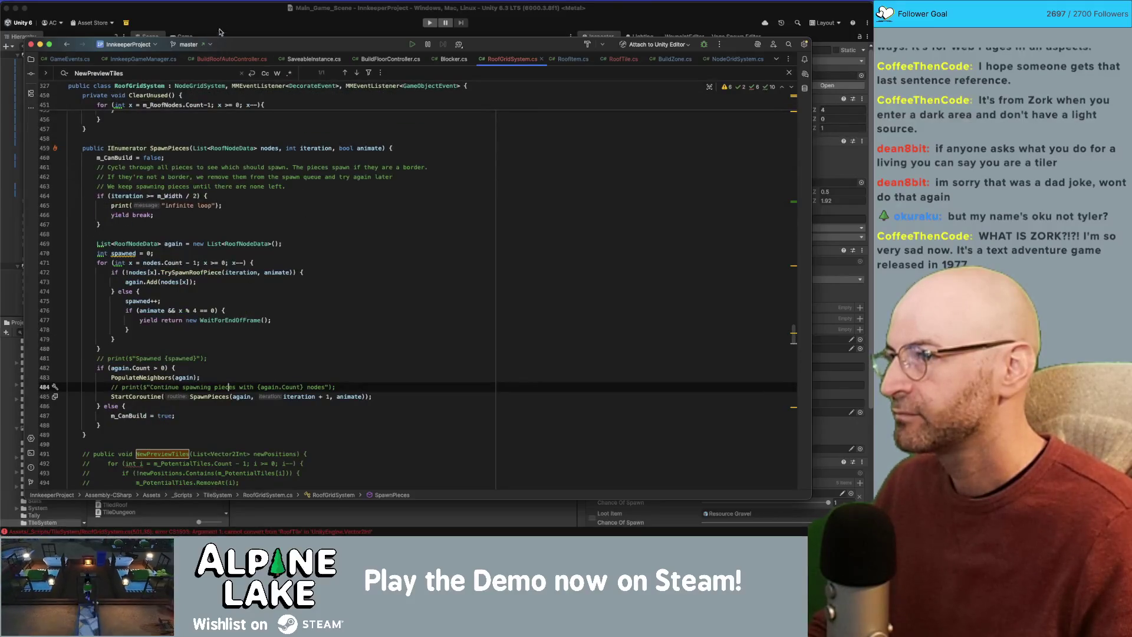
click(222, 26)
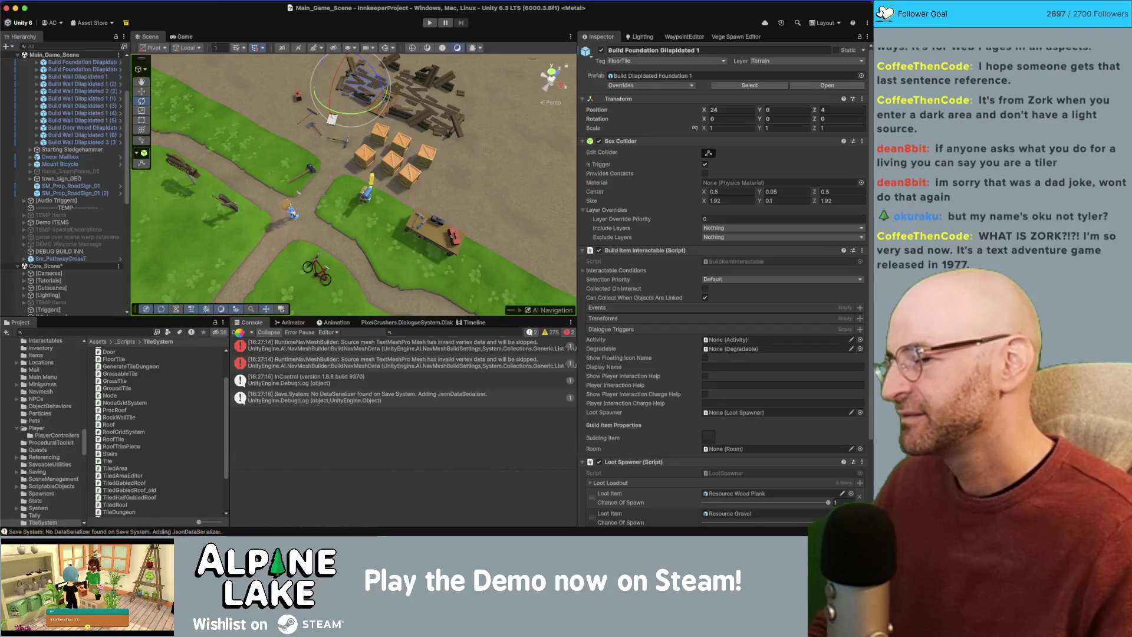
Clear the RoofGridSystem.cs CS1503 conversion errors from the Unity Console.
click(239, 333)
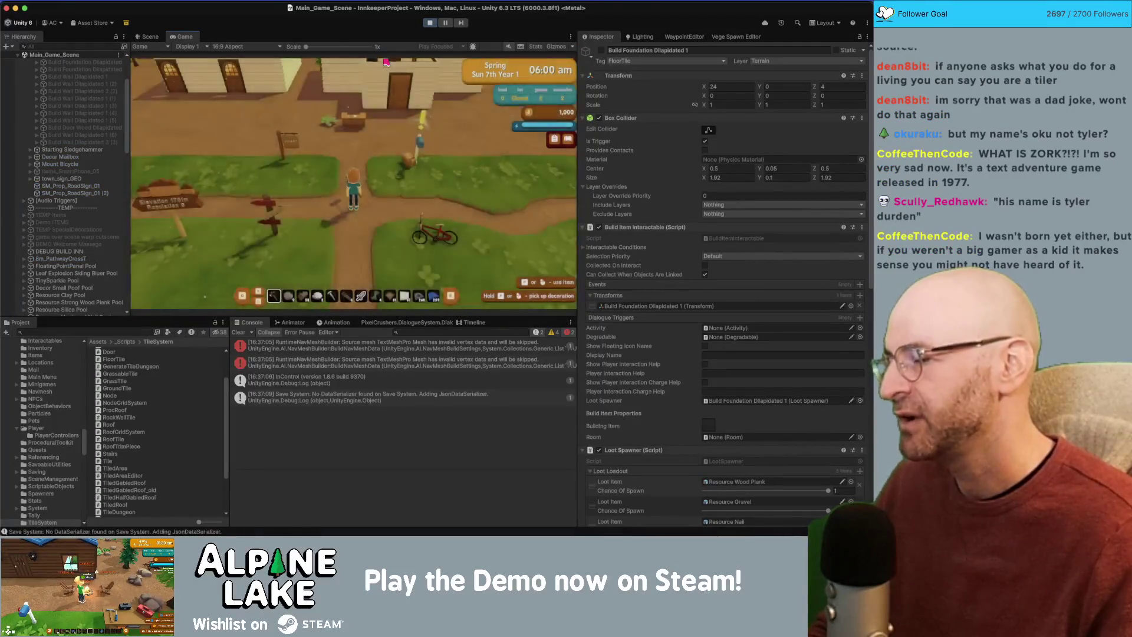
Walk the character to the house with W and A, then pick the build tool for foundation mode.
key(w)
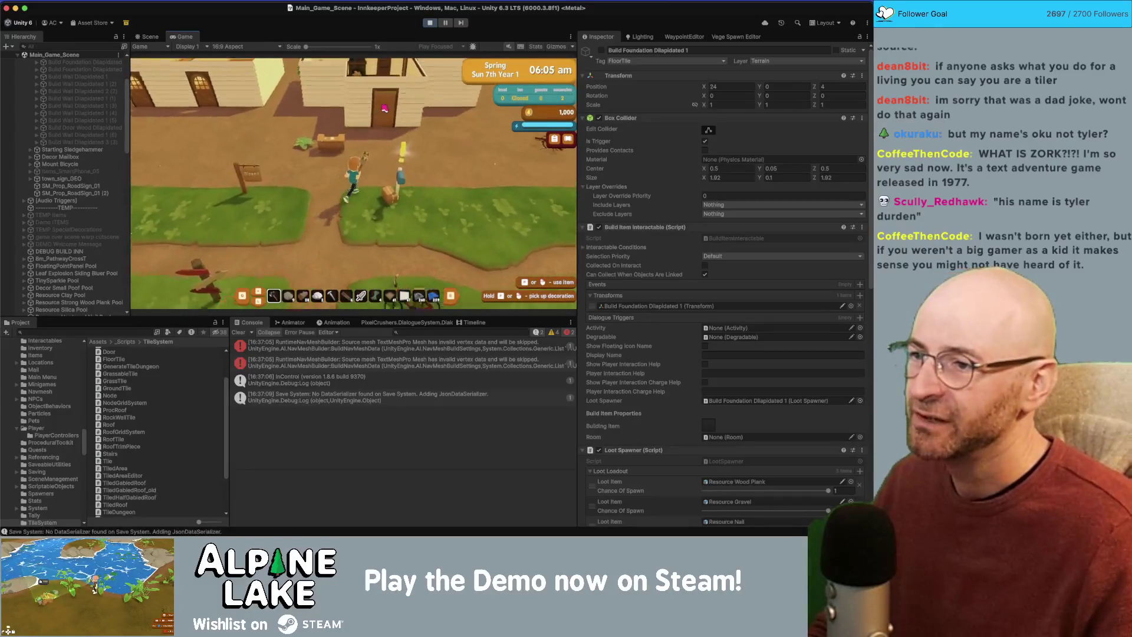
key(a)
scroll(385, 111, down, 9)
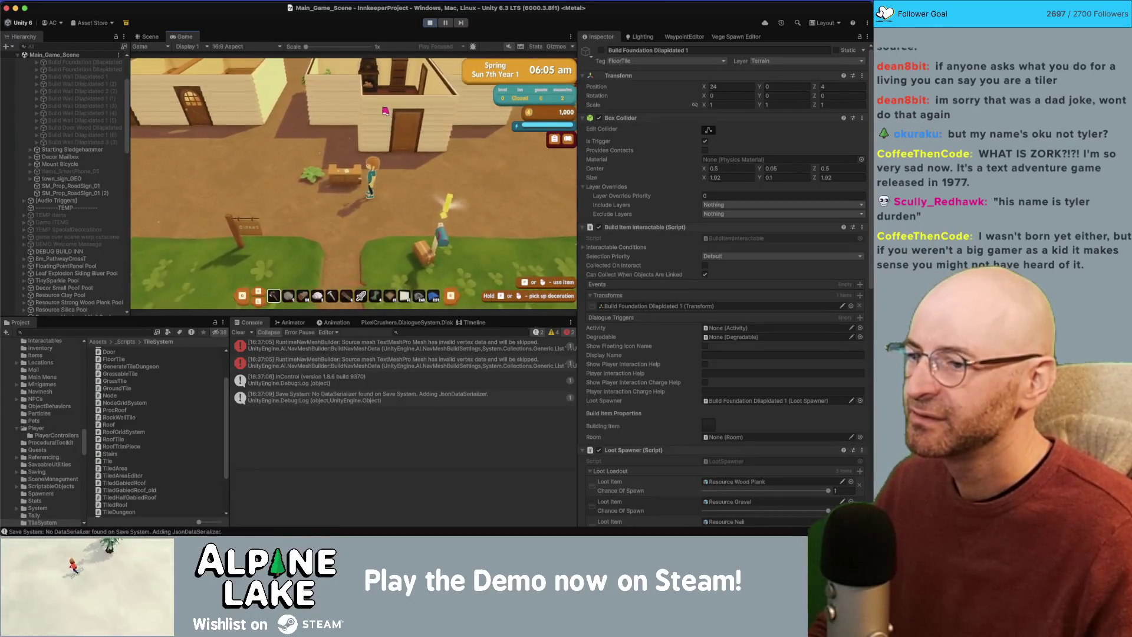
scroll(386, 112, down, 1)
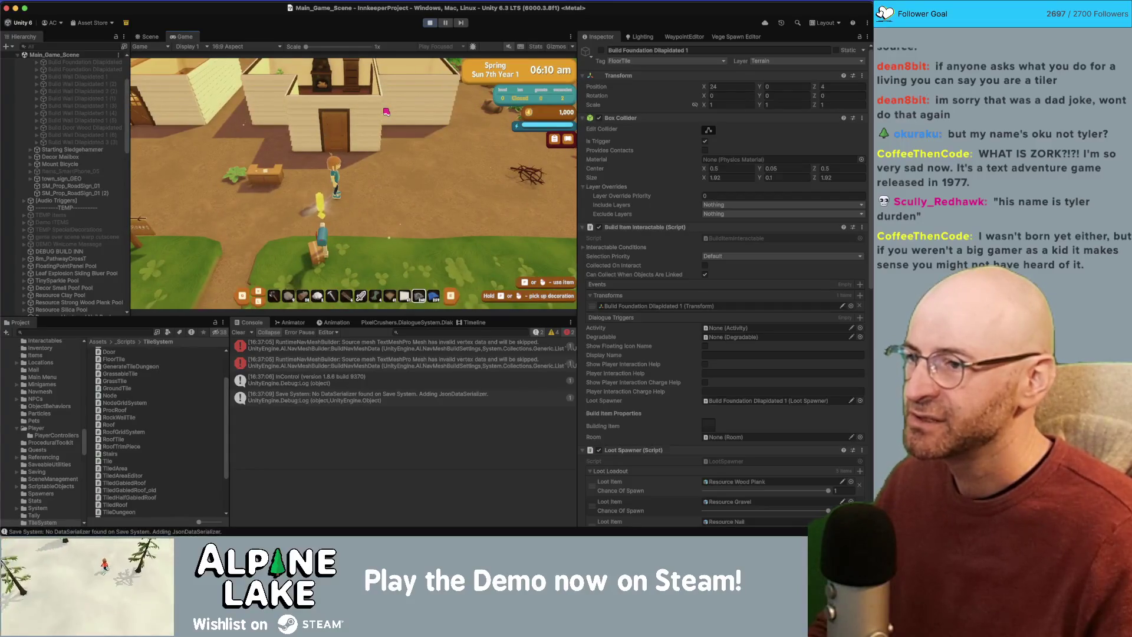
click(386, 111)
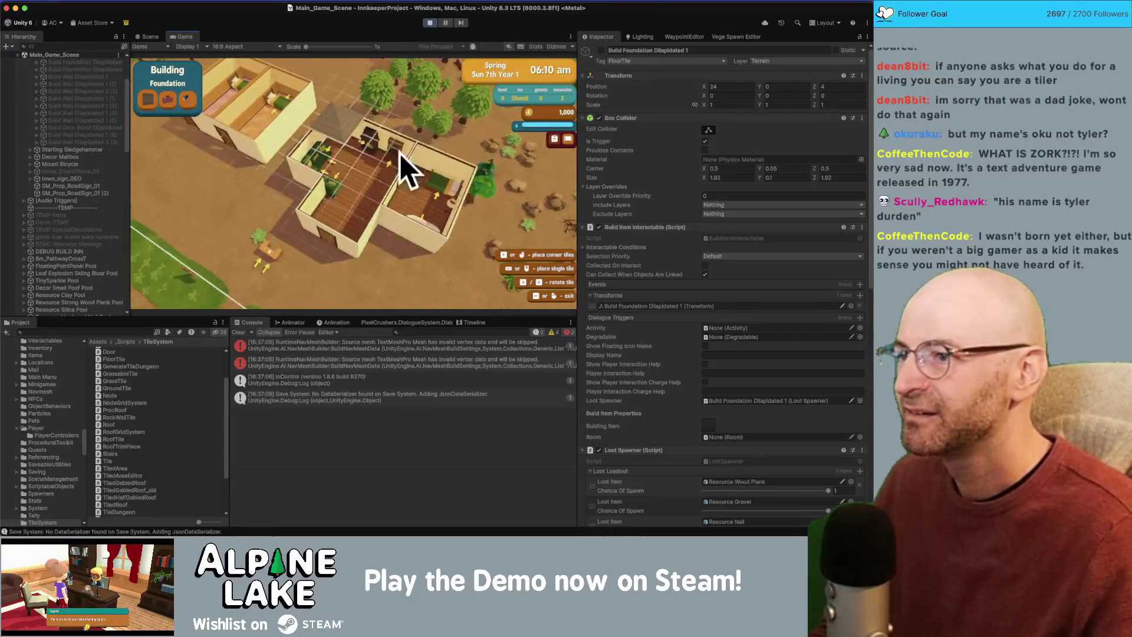
Lay a strip of foundation floor tiles and tile the house's interior.
scroll(407, 171, up, 2)
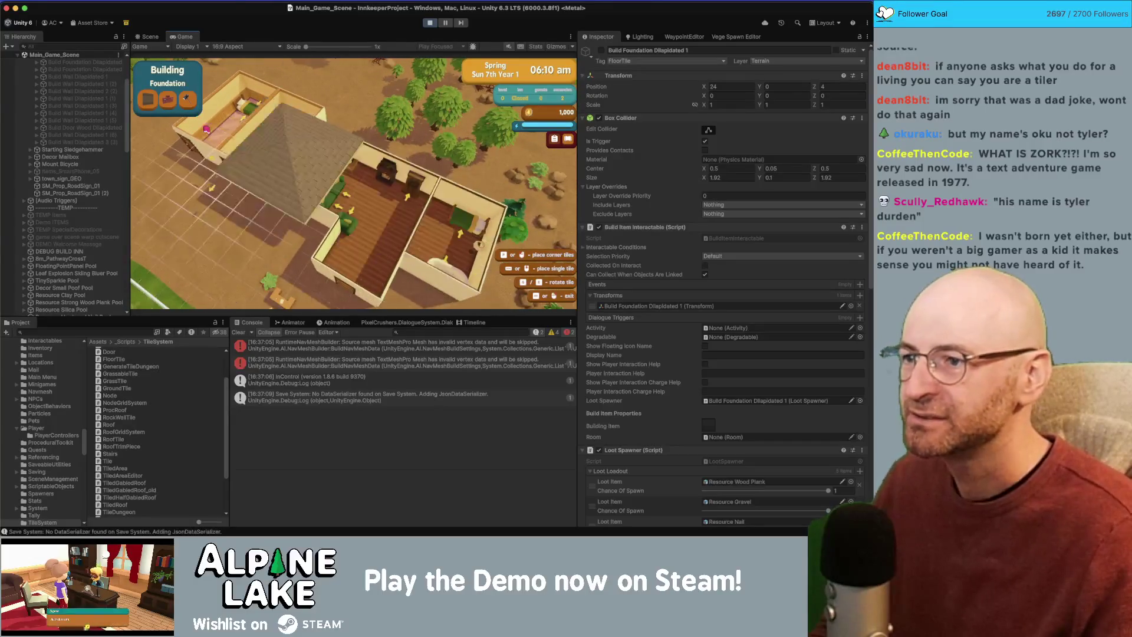
click(459, 252)
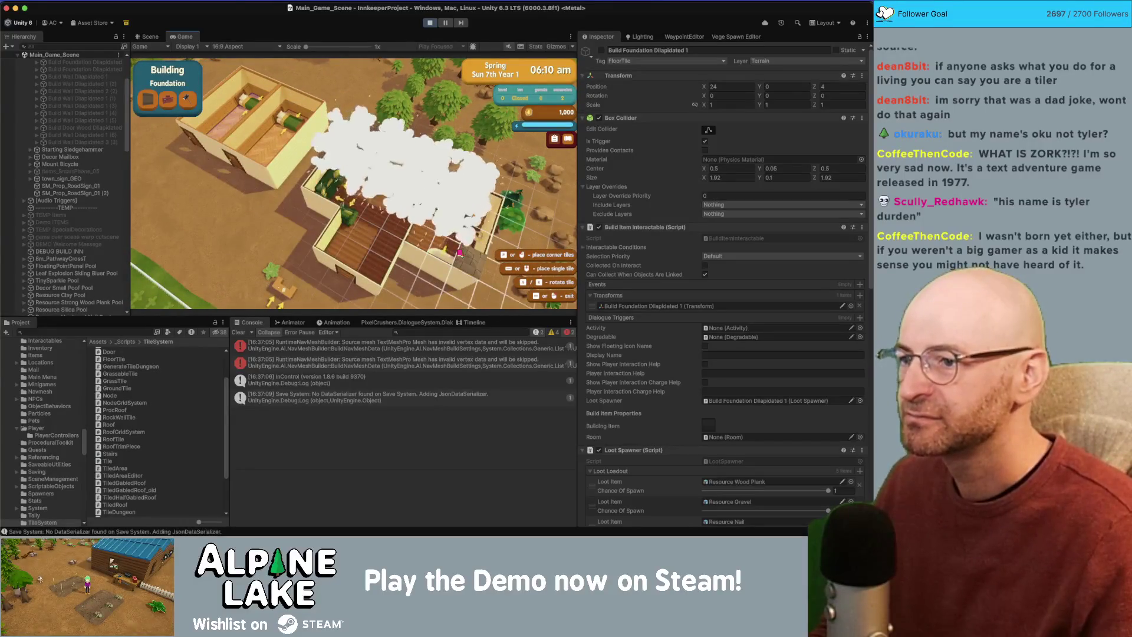
scroll(312, 177, down, 1)
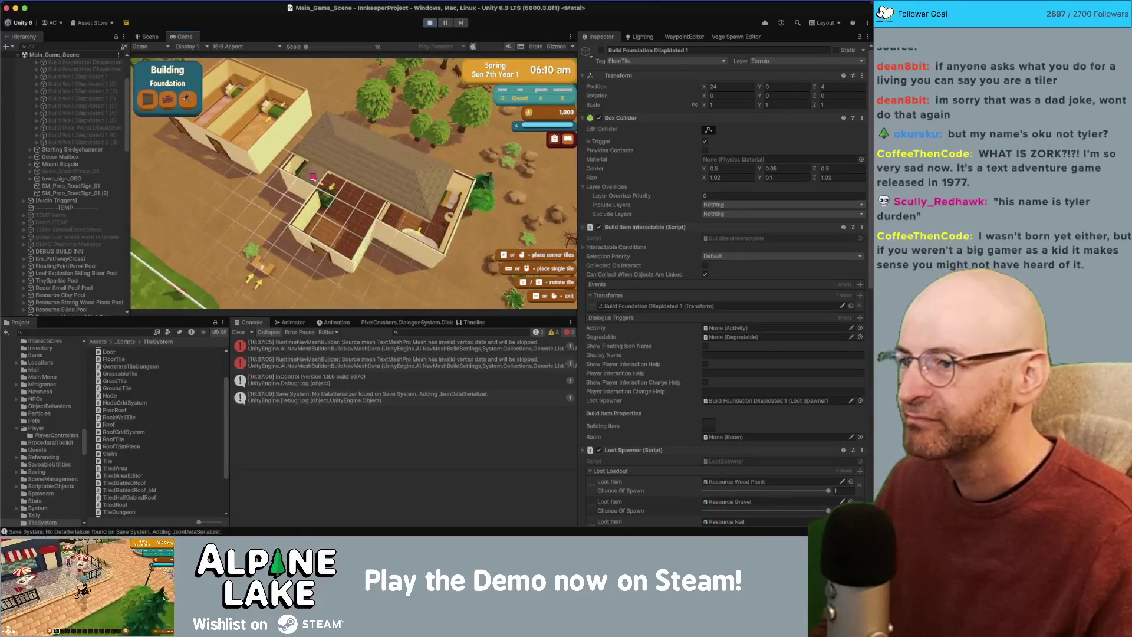
drag(313, 177, 478, 192)
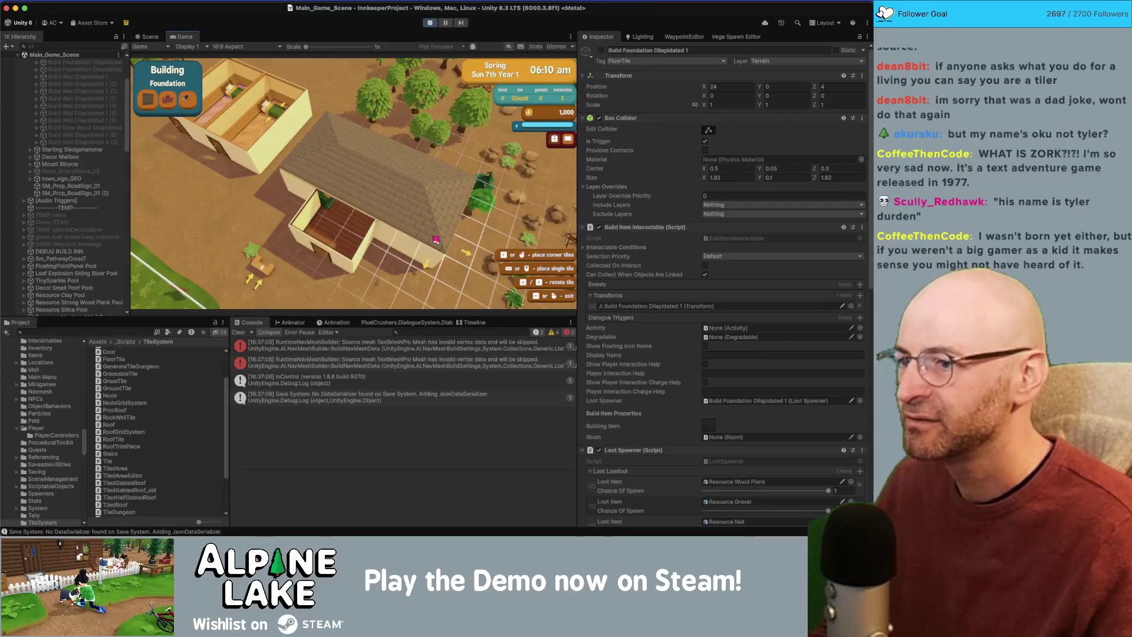
click(435, 240)
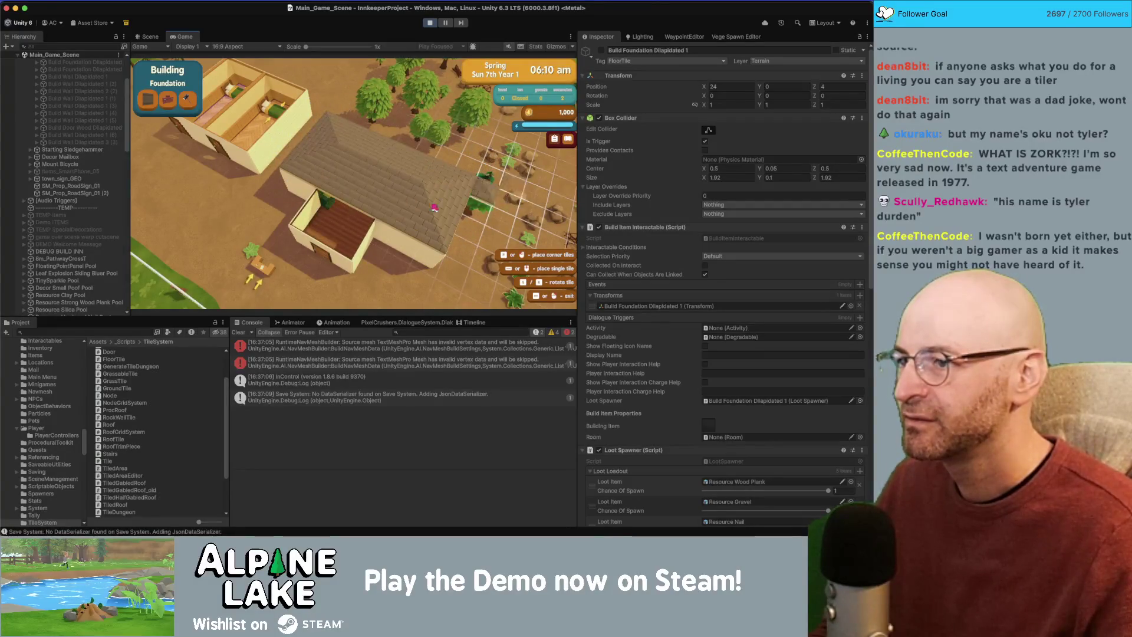
click(416, 192)
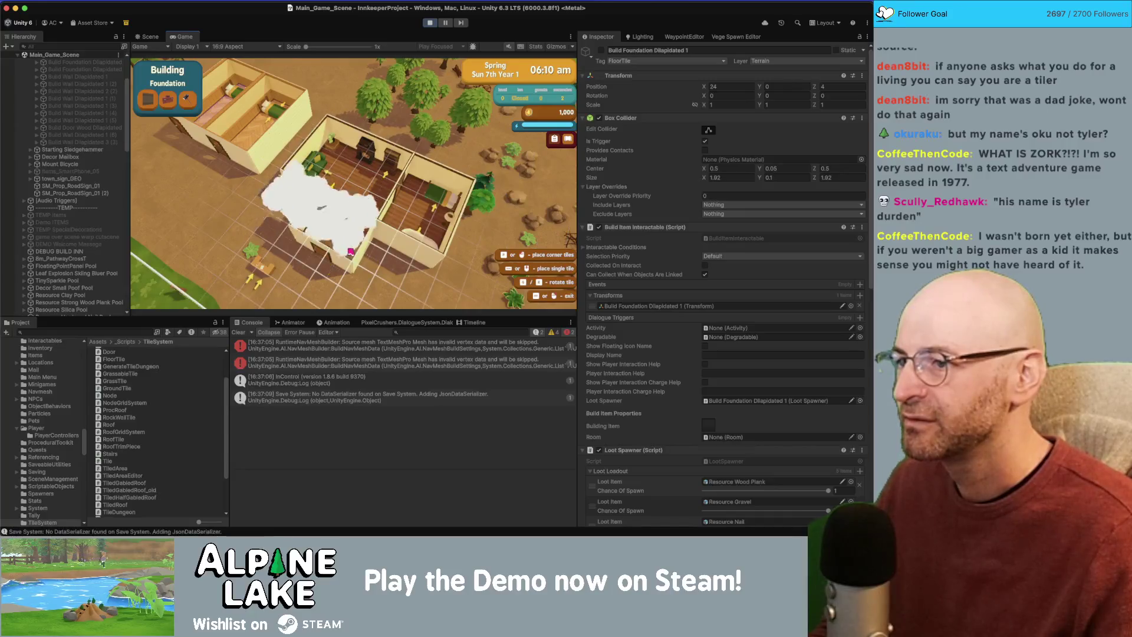
click(389, 176)
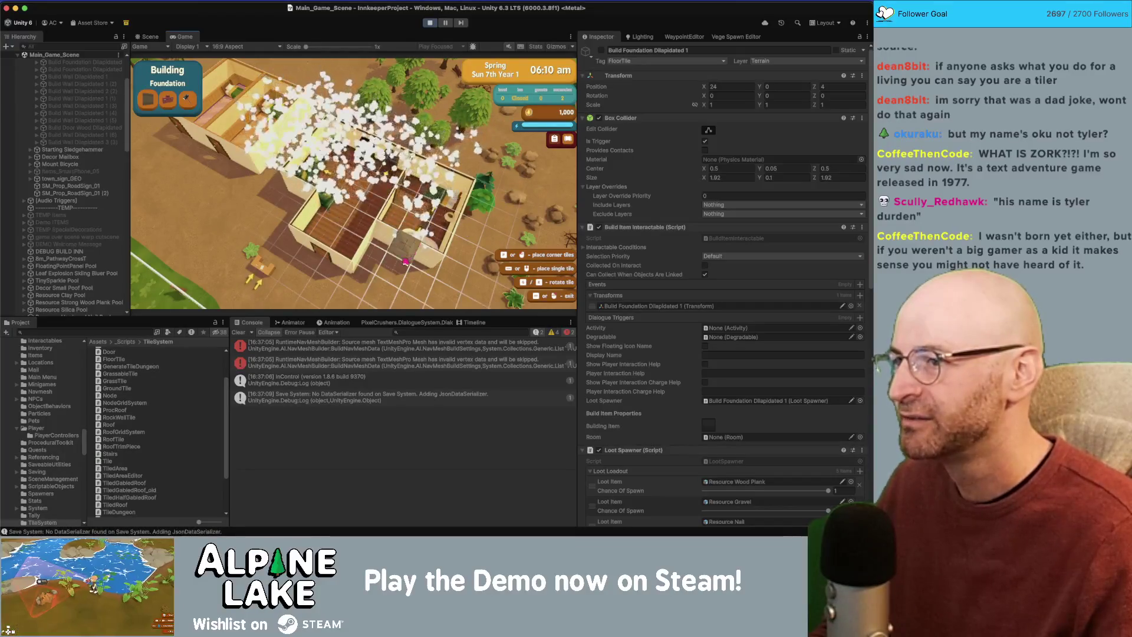
Fill the upper rooms and remaining gaps with more floor tiles.
click(466, 147)
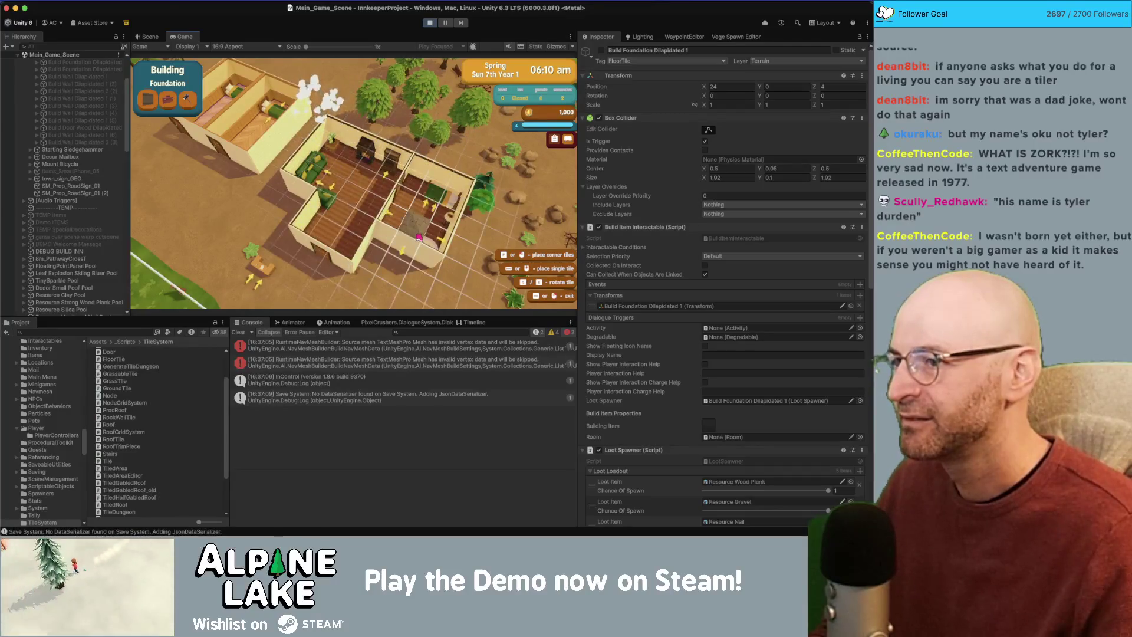
click(366, 171)
click(371, 183)
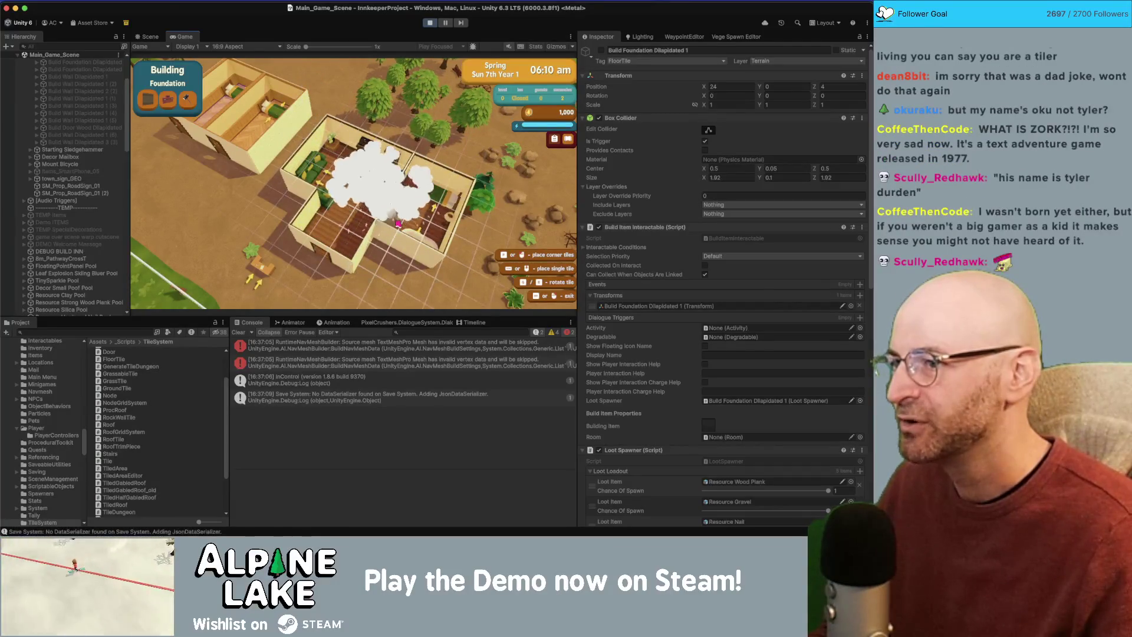
click(428, 241)
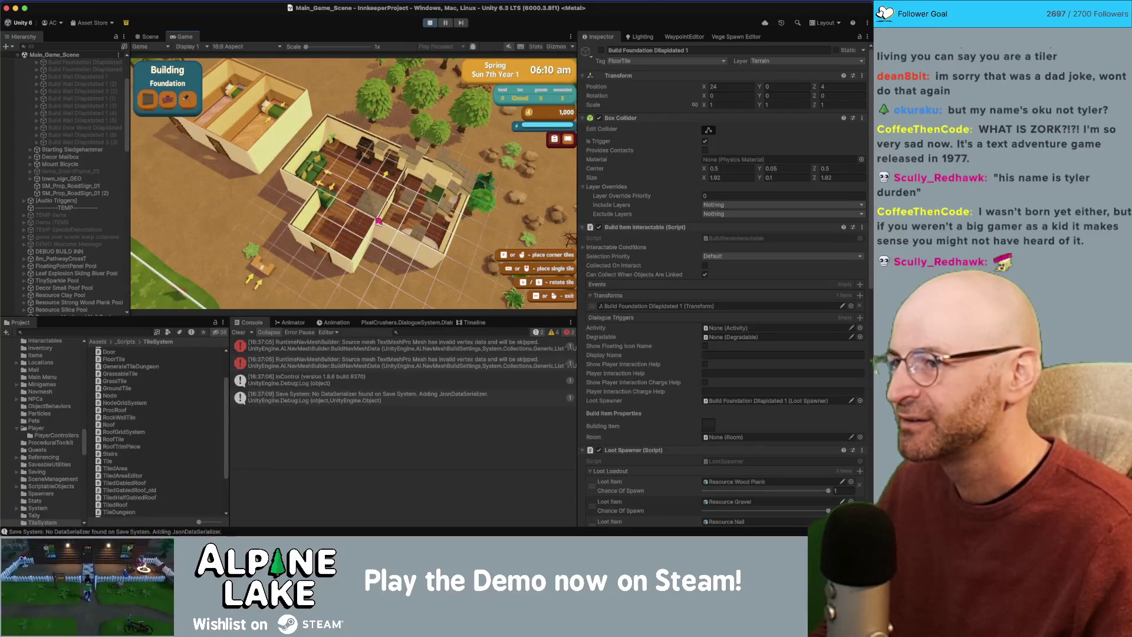
drag(377, 171, 439, 107)
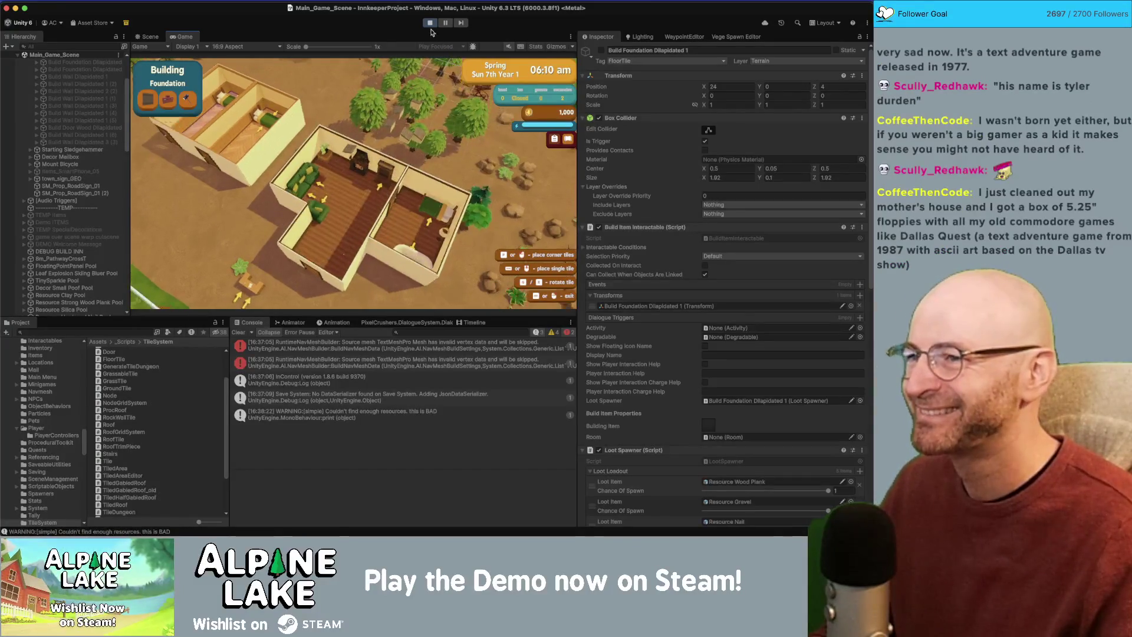
Stop play mode with Cmd+P and switch to the Chrome window playing the Facebook reel.
key(super+p)
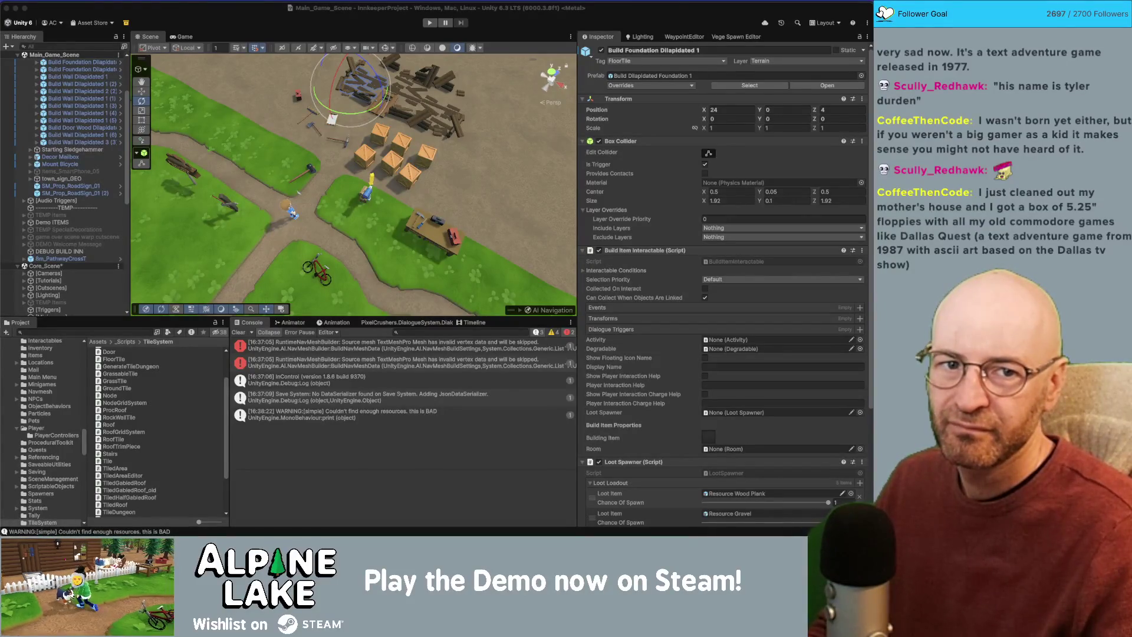
key(super+Tab)
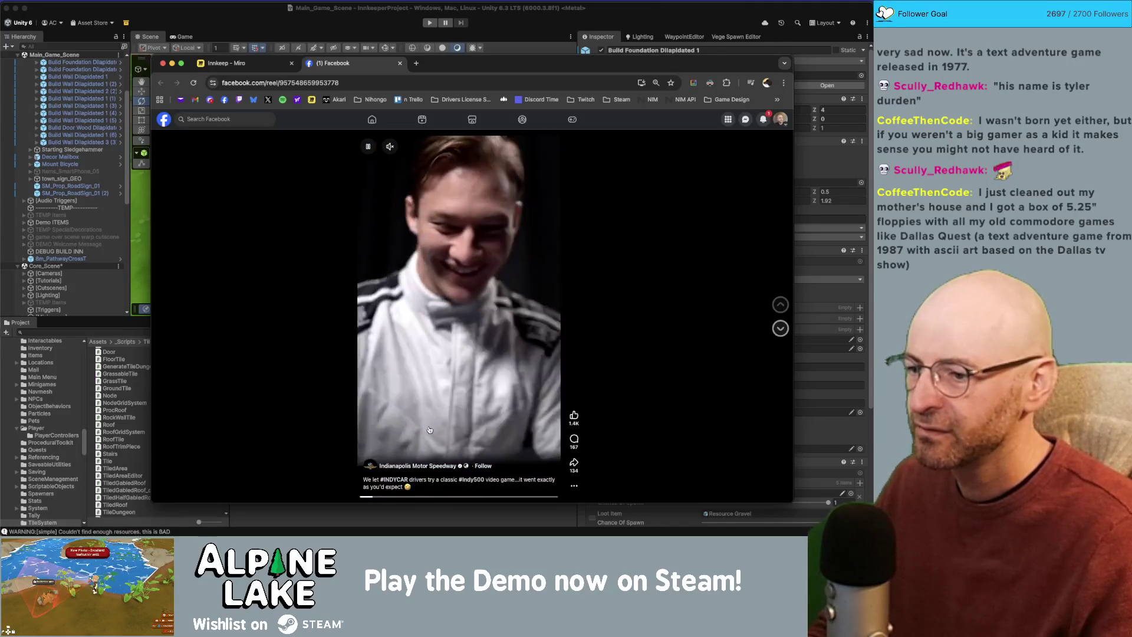
Skip ahead in the Facebook reel, close its tab, and bring Unity back in front.
click(429, 496)
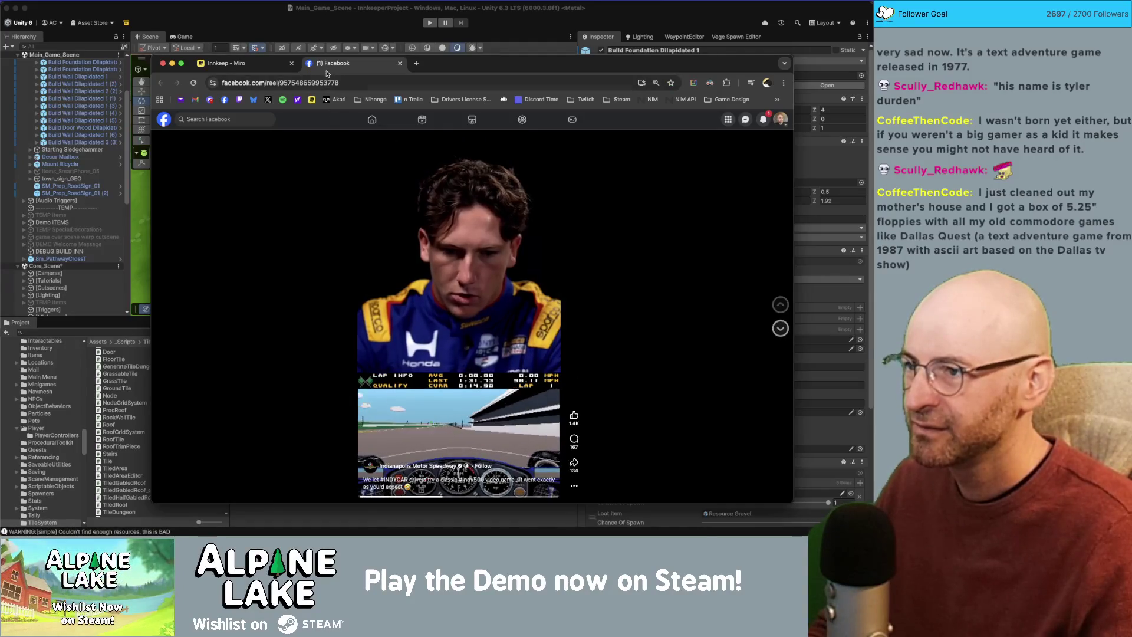
key(super+w)
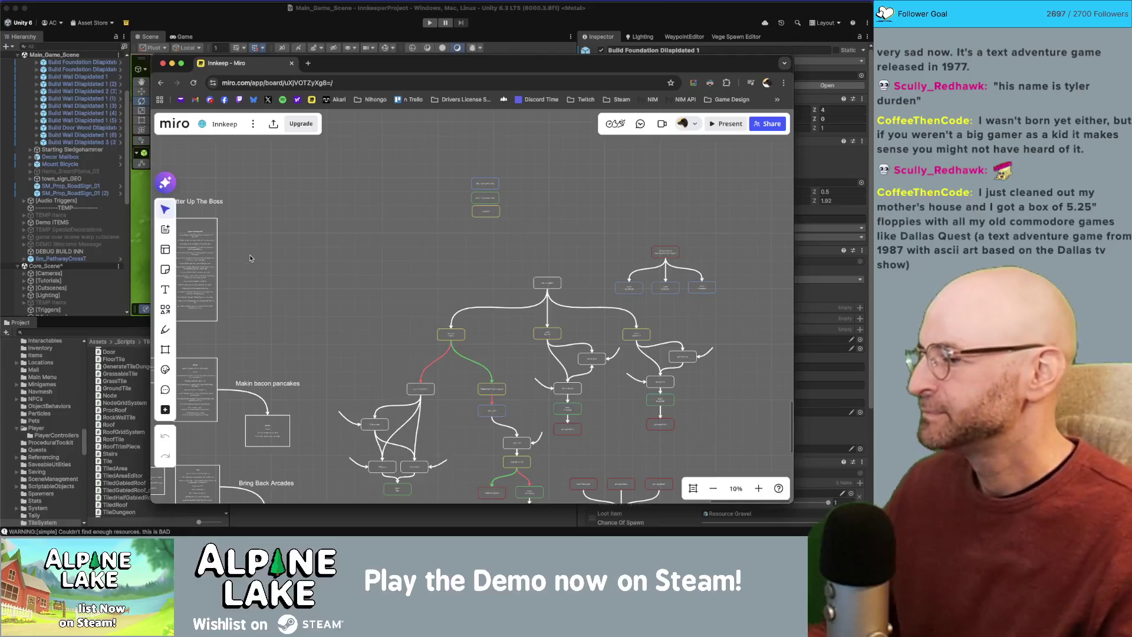
click(267, 12)
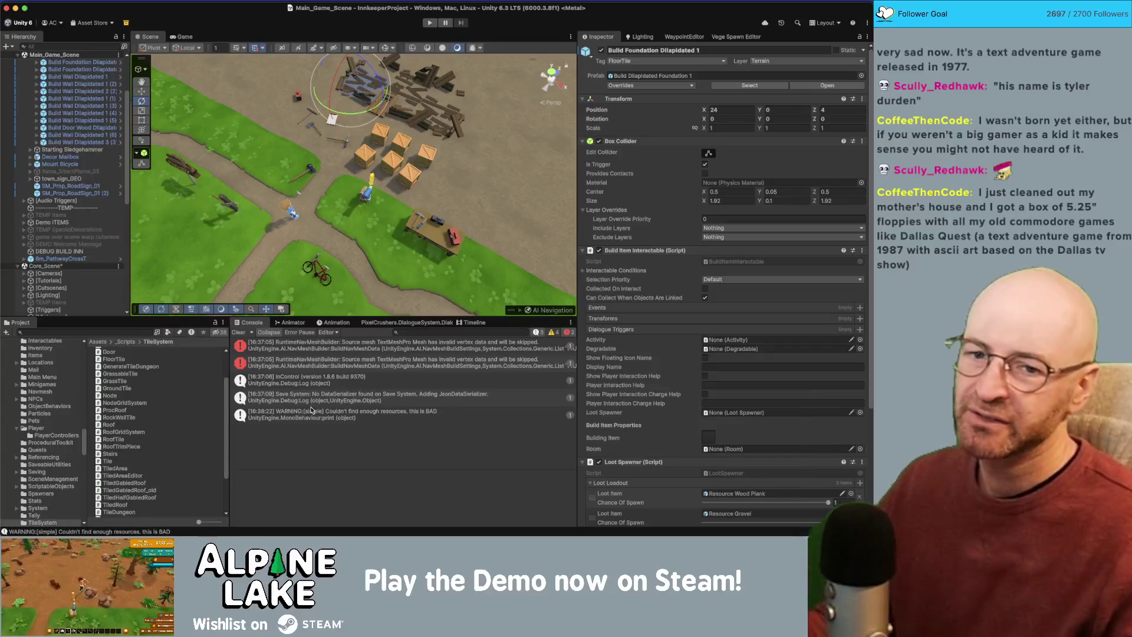
Cycle the app switcher until Rider shows RoofGridSystem.cs at the SpawnPieces coroutine.
key(super+Tab)
key(super+Tab)
key(Tab)
key(super+Tab)
key(Tab)
key(Tab)
key(super+Tab)
key(Tab)
key(Tab)
key(Tab)
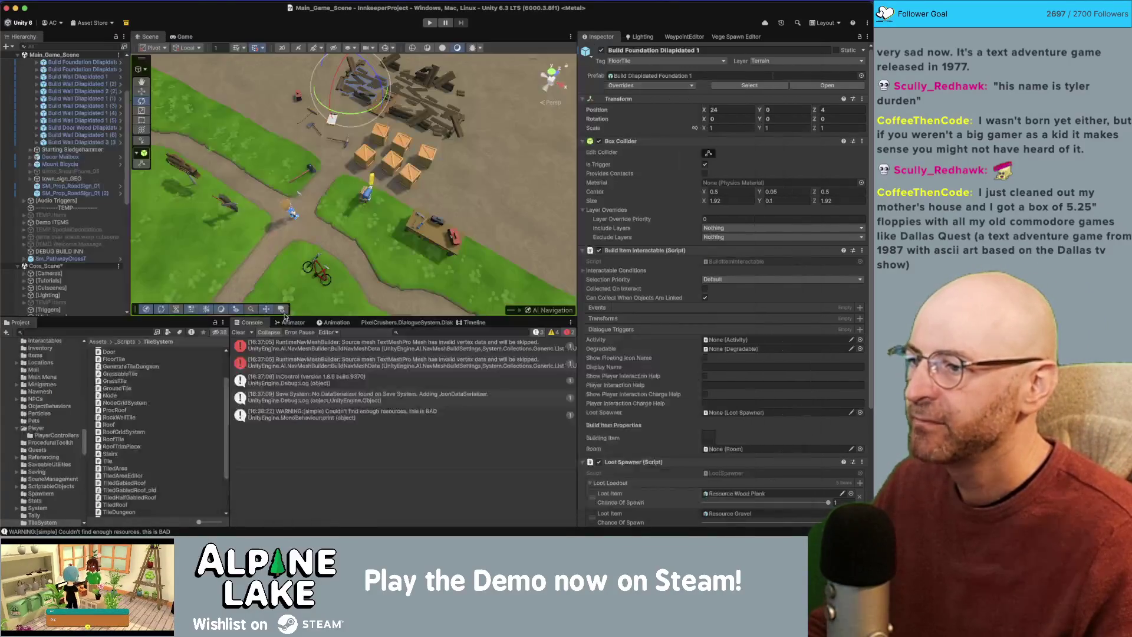
key(super+Tab)
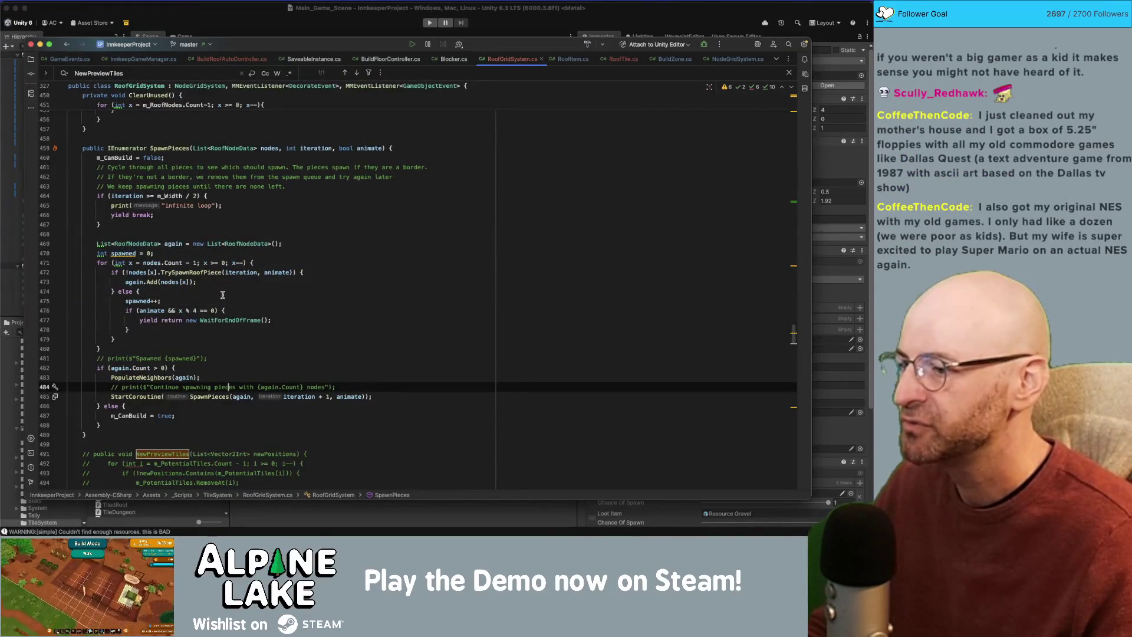
Glance through BuildRoofAutoController.cs, then return to RoofGridSystem.cs.
scroll(223, 294, up, 15)
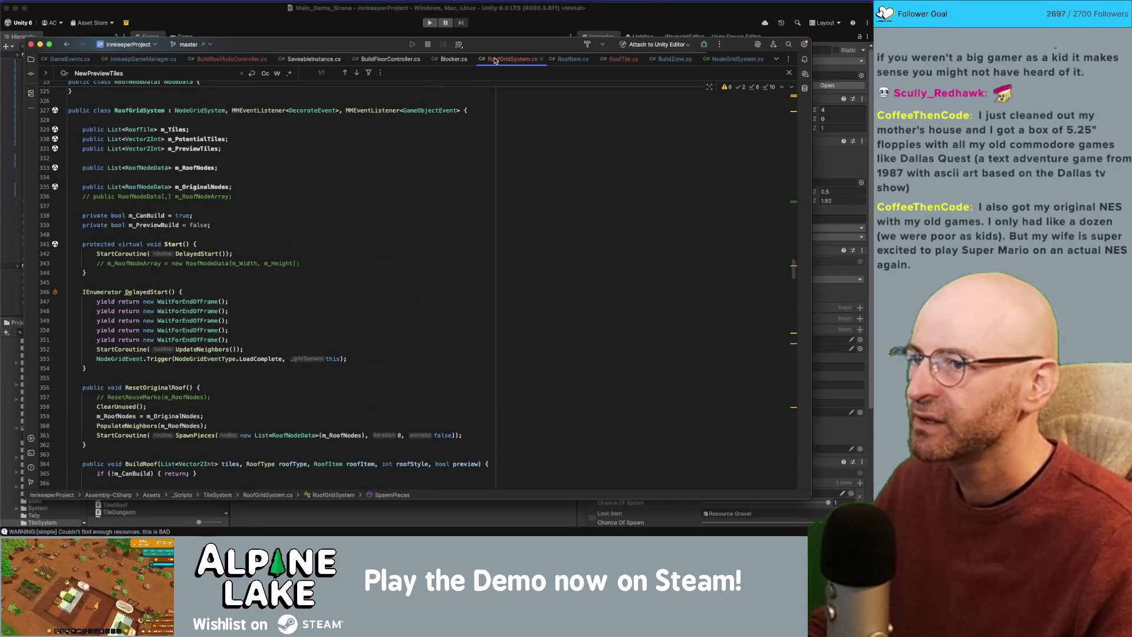
click(246, 59)
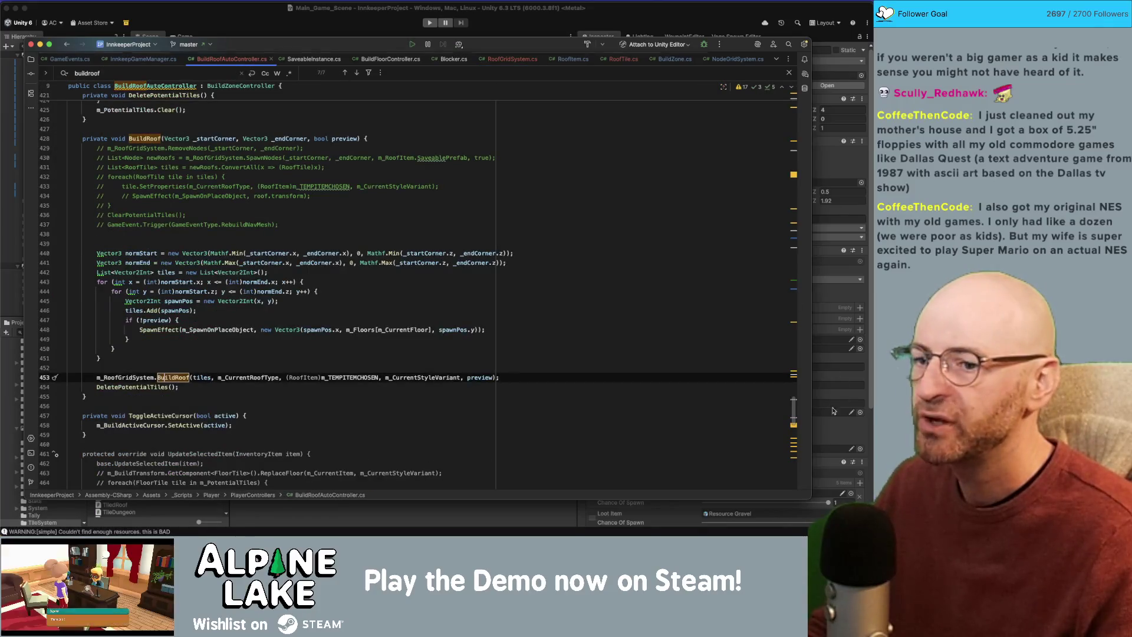
drag(796, 416, 780, 112)
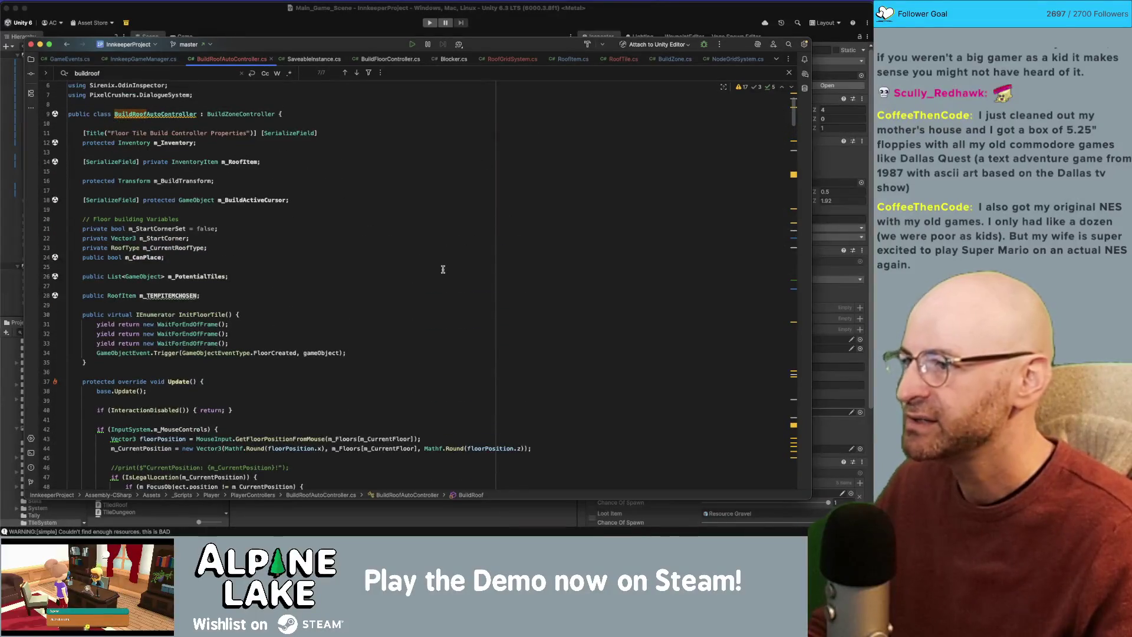
click(511, 58)
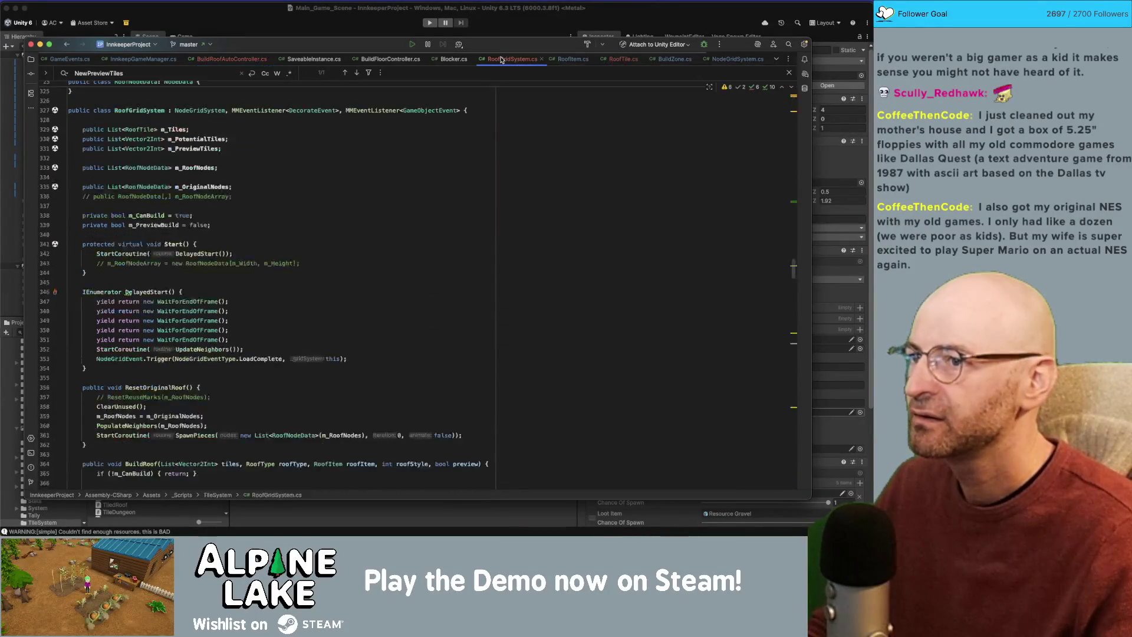
Retype m_Tiles as List<Vector2Int> and jump to the broken RoofTile loop at line 377.
triple_click(144, 130)
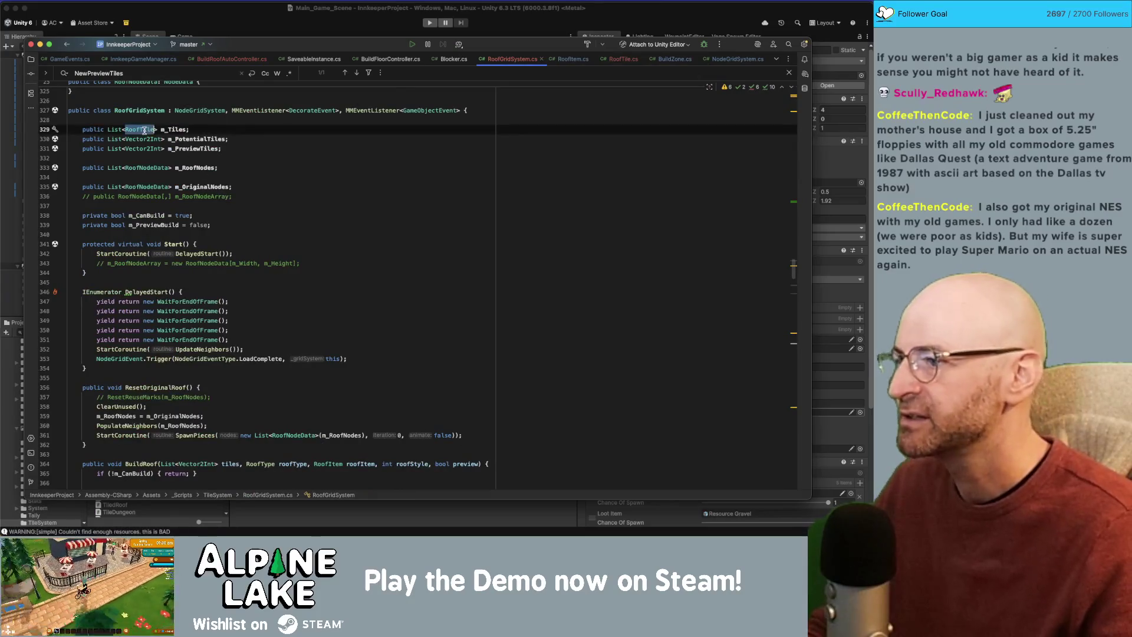
double_click(149, 130)
text(Vector2Int)
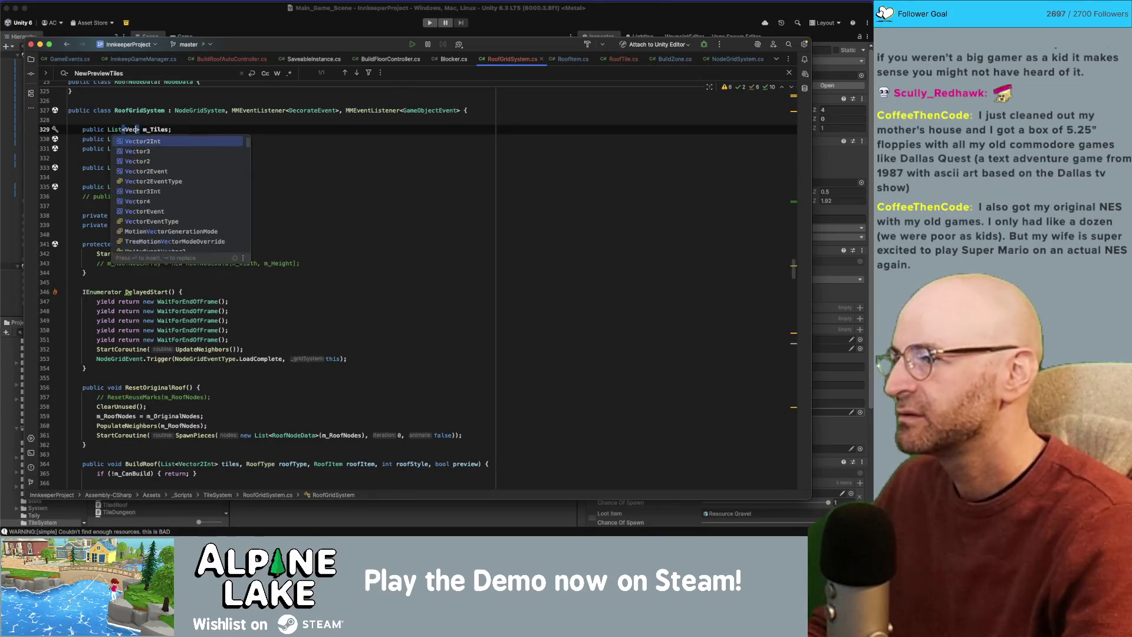
scroll(166, 130, up, 20)
click(175, 133)
scroll(404, 194, down, 15)
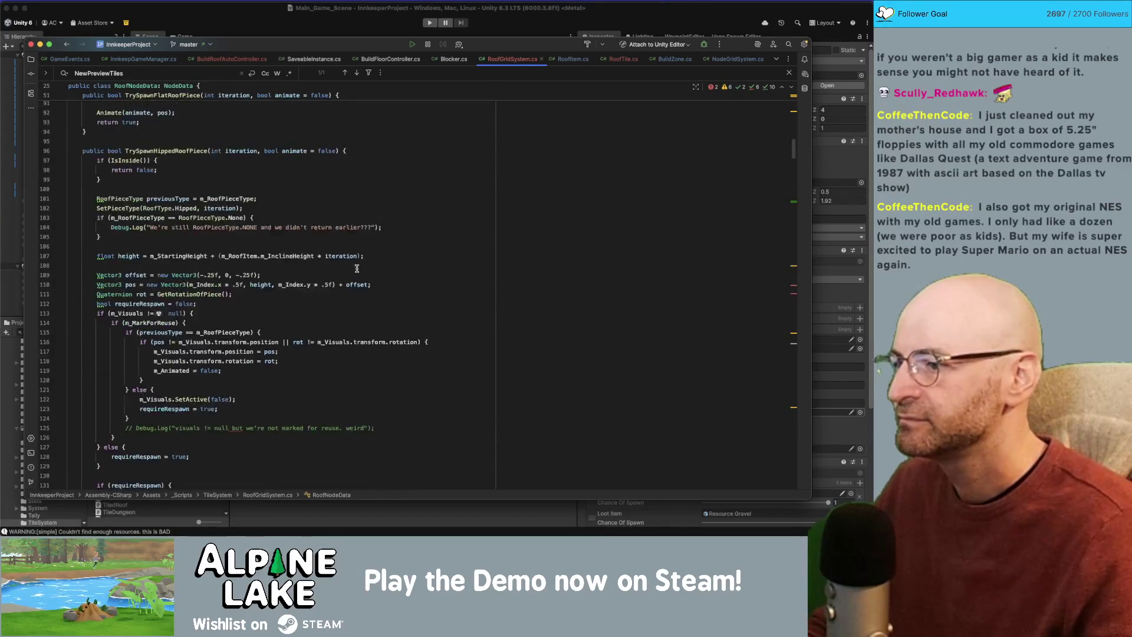
scroll(336, 266, down, 20)
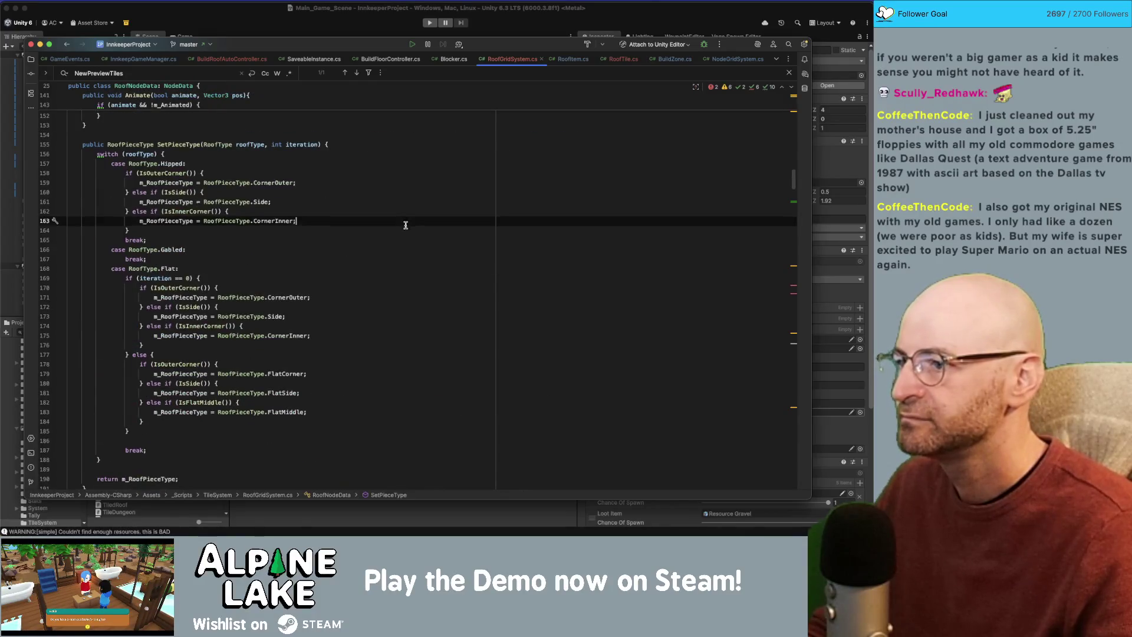
click(794, 281)
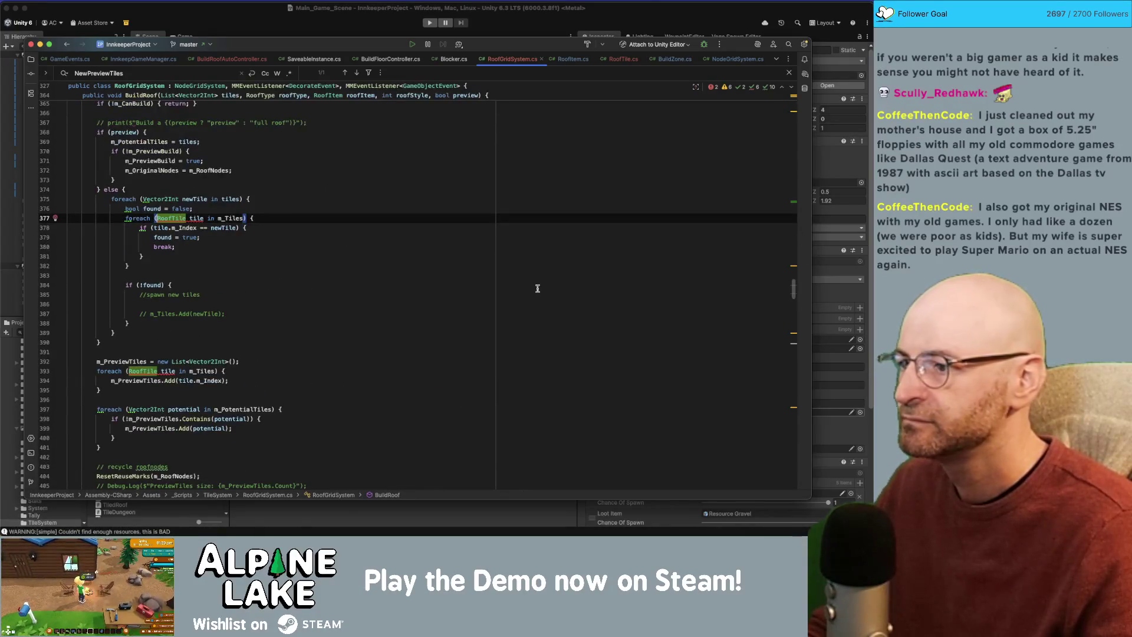
click(158, 218)
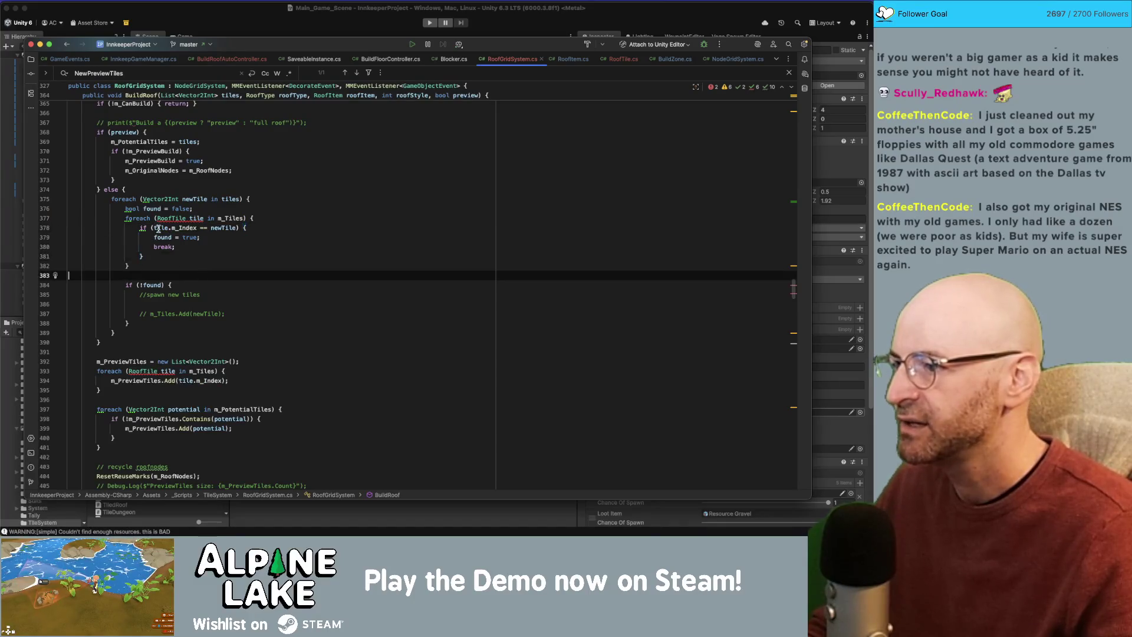
Delete the found flag, inner RoofTile comparison loop and if (!found) block from BuildRoof.
key(super+z)
key(super+z)
key(super+z)
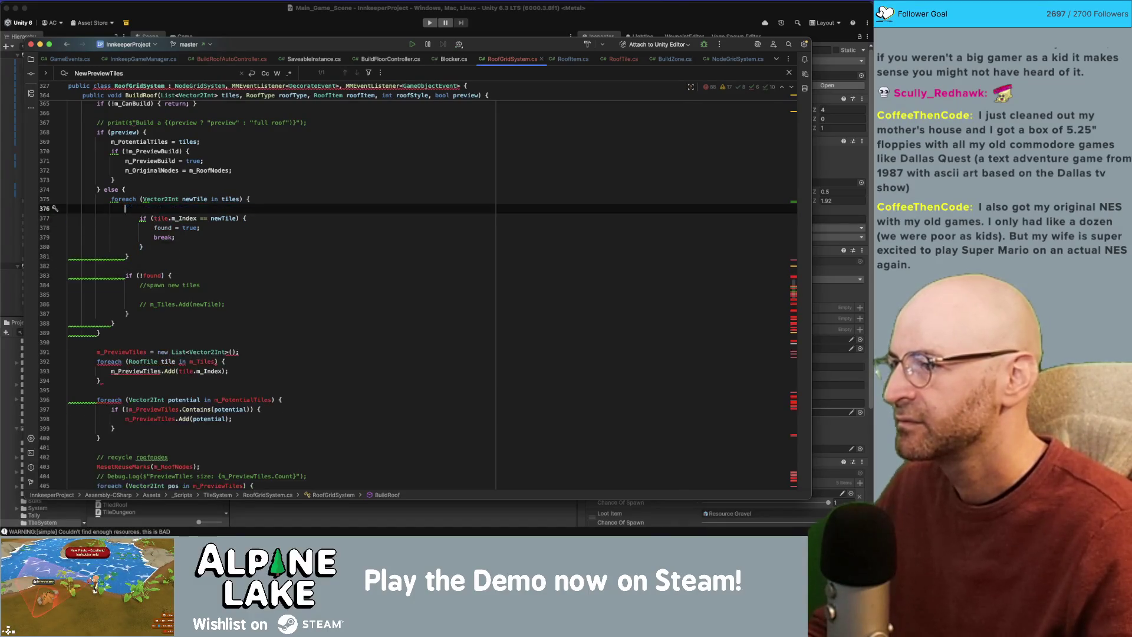
click(126, 256)
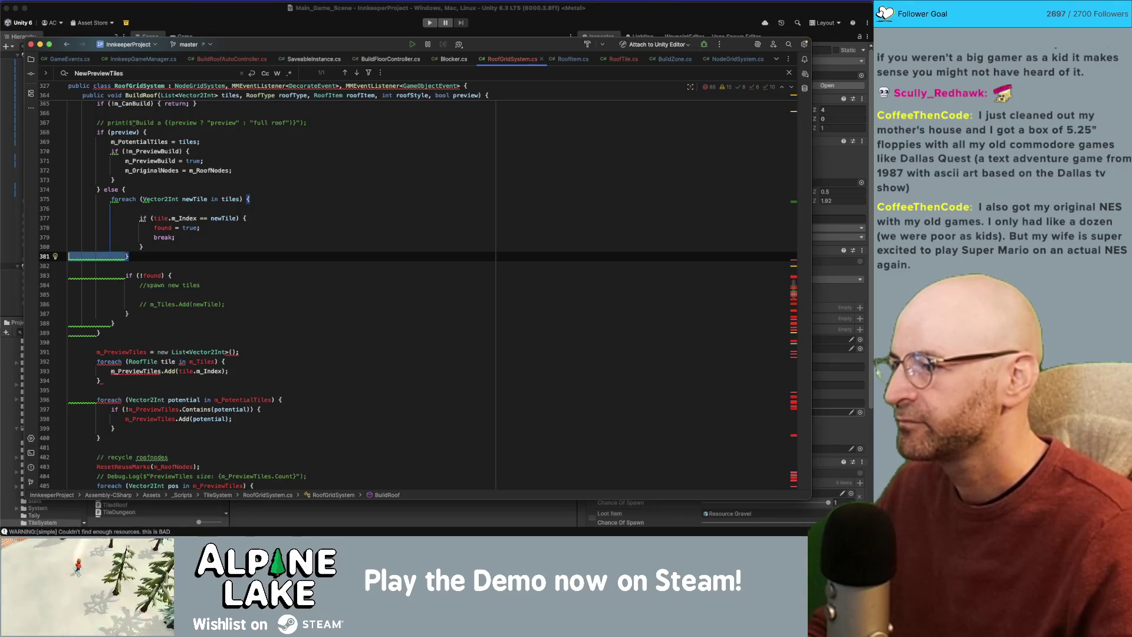
key(Down)
key(Down)
key(Down)
key(Up)
key(Up)
key(Up)
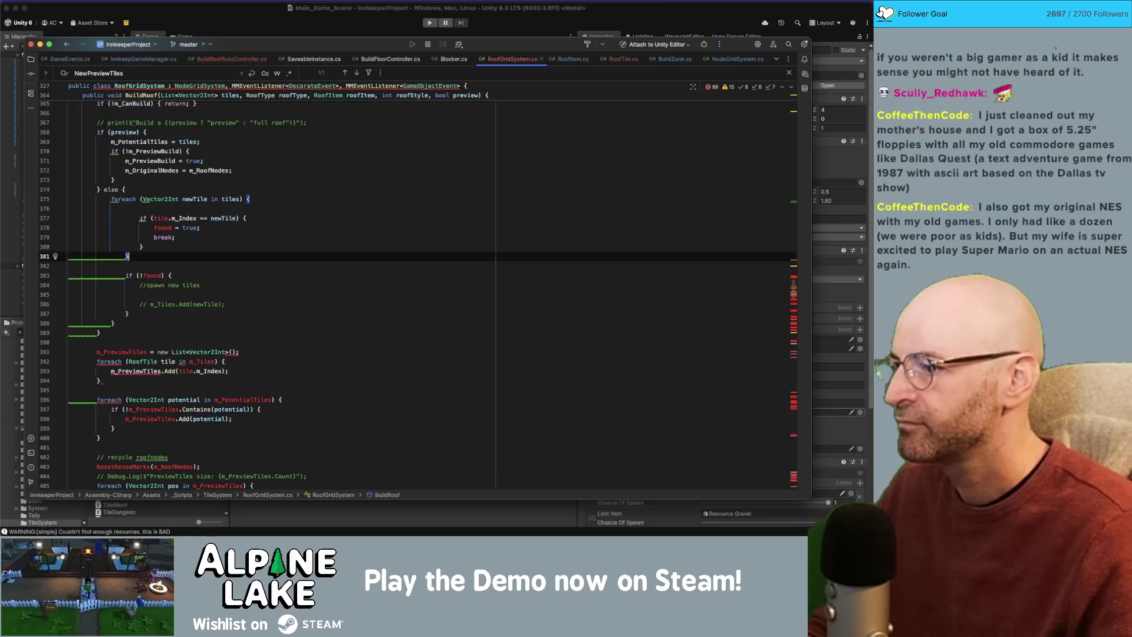
key(shift+Up)
key(shift+Up)
key(shift+Up)
key(BackSpace)
key(Return)
key(Down)
key(Down)
key(Down)
key(End)
key(shift+Up)
key(shift+Up)
key(shift+Up)
key(BackSpace)
key(BackSpace)
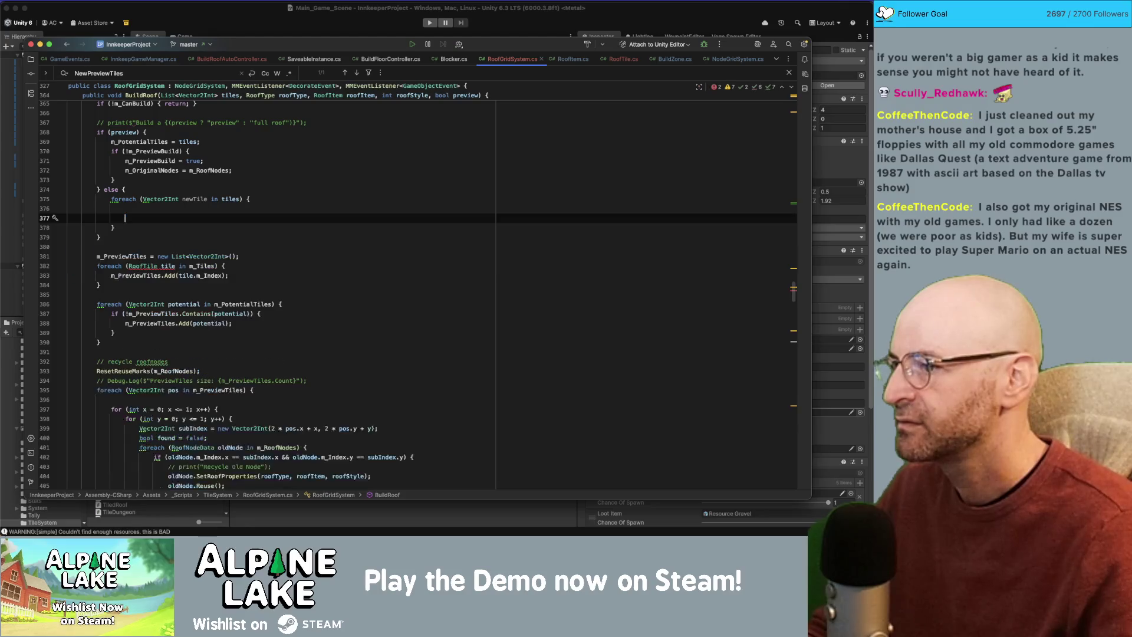
key(BackSpace)
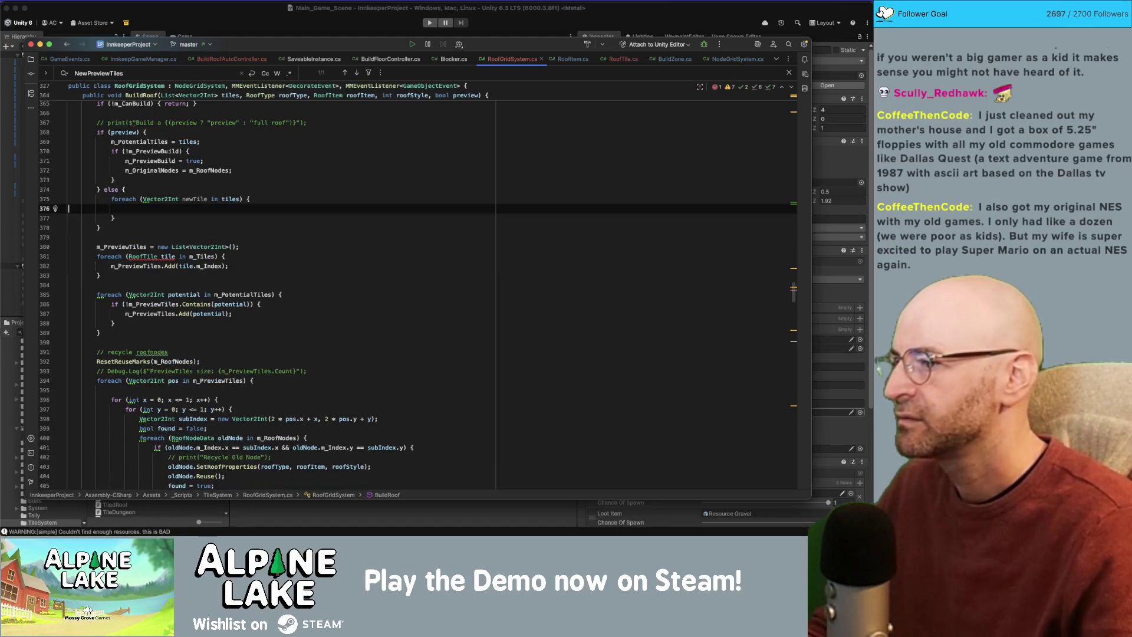
Add each new tile straight to the list with m_Tiles.Add(newTile);.
key(Tab)
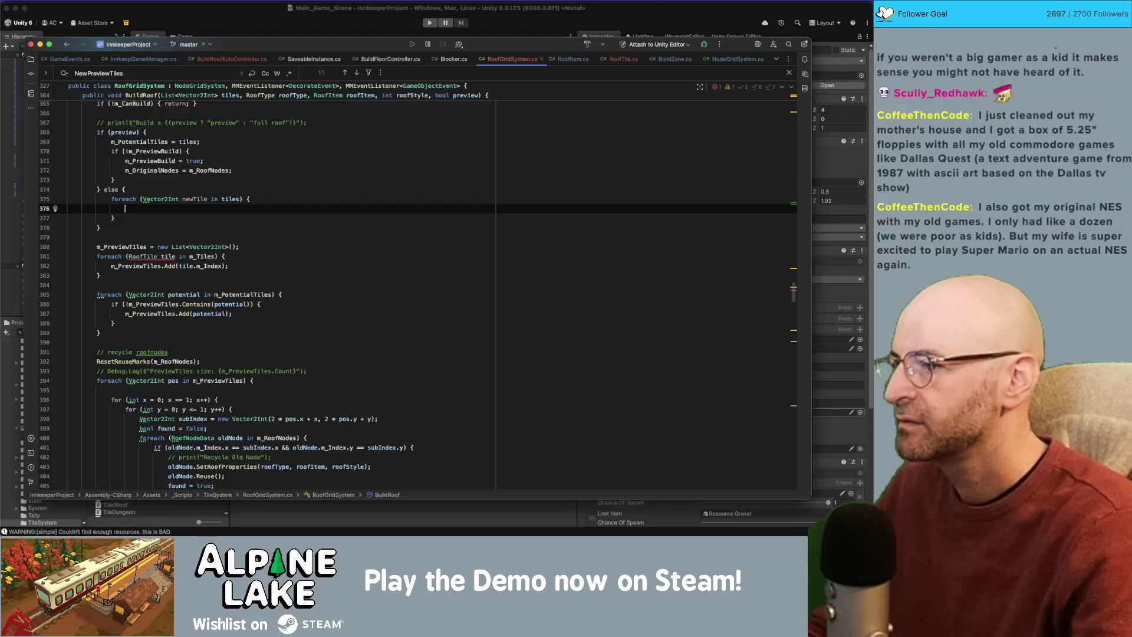
text(m_)
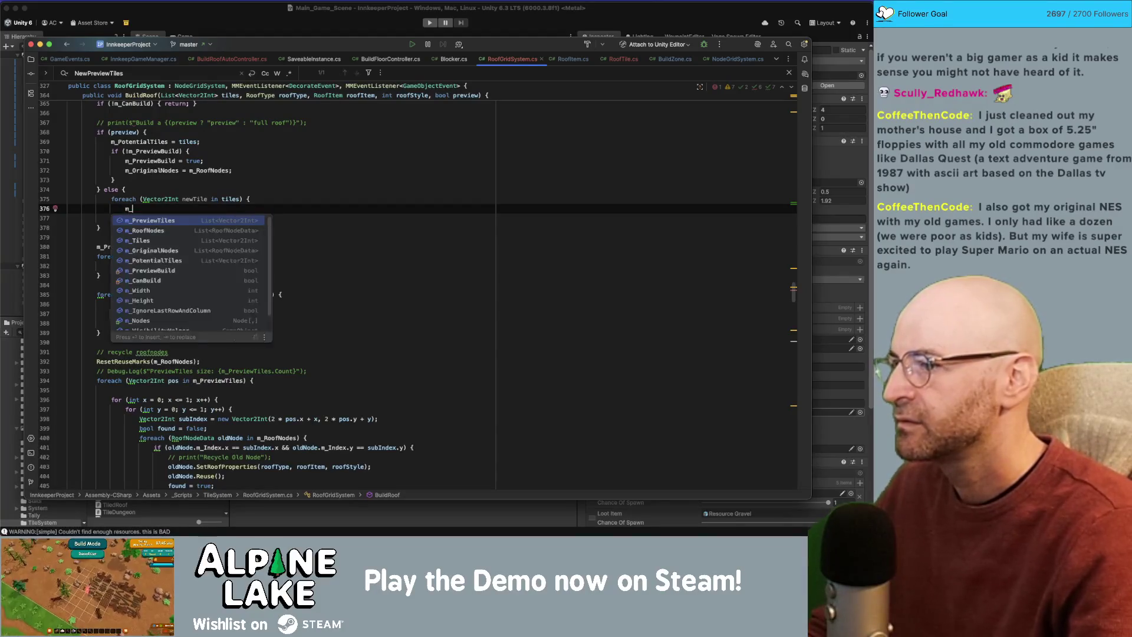
text(Tiles.)
key(super+Return)
text(add)
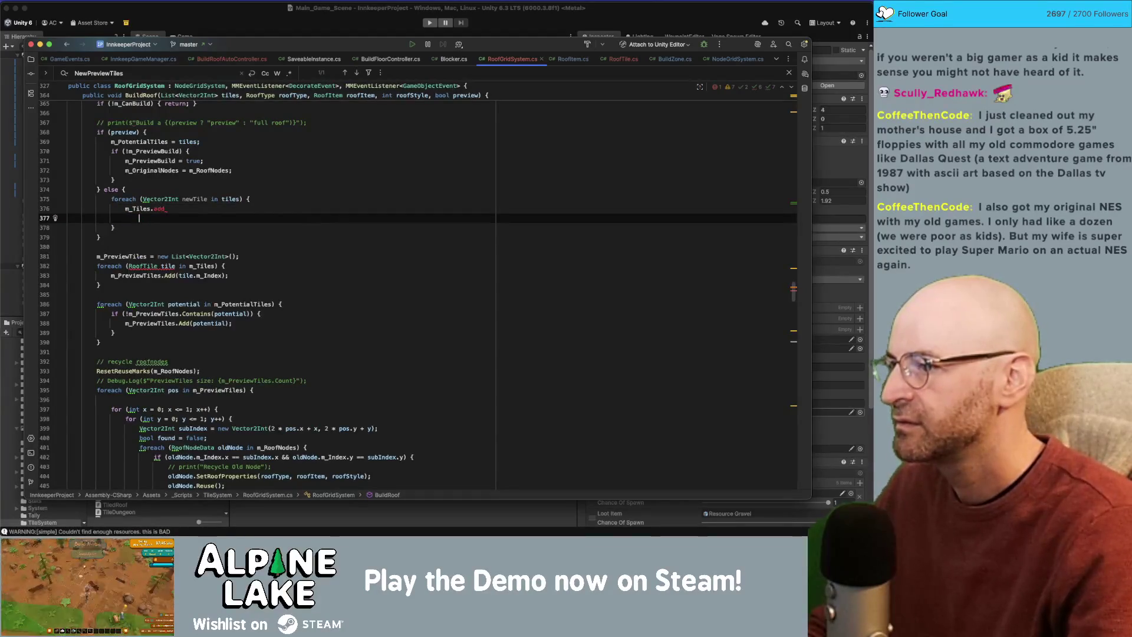
key(Return)
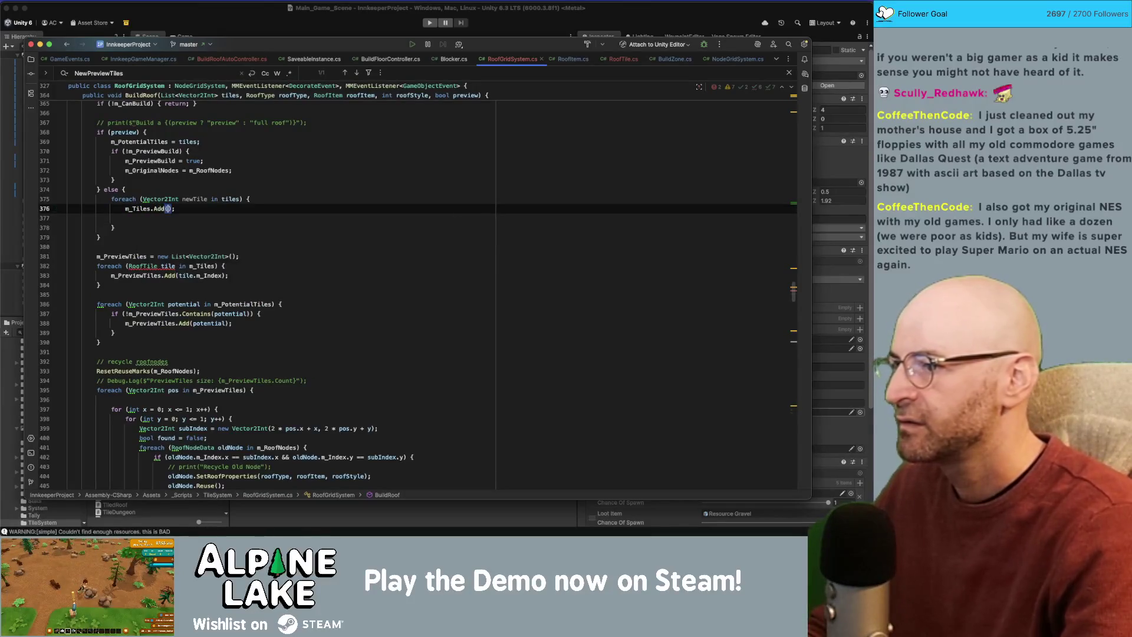
text(newTile)
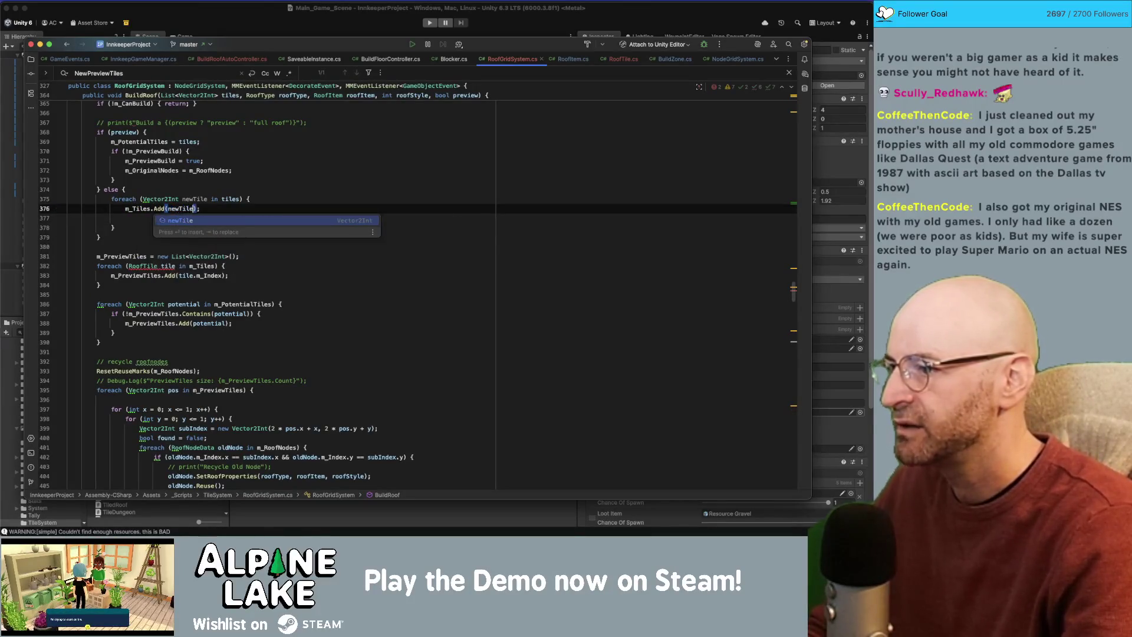
key(Escape)
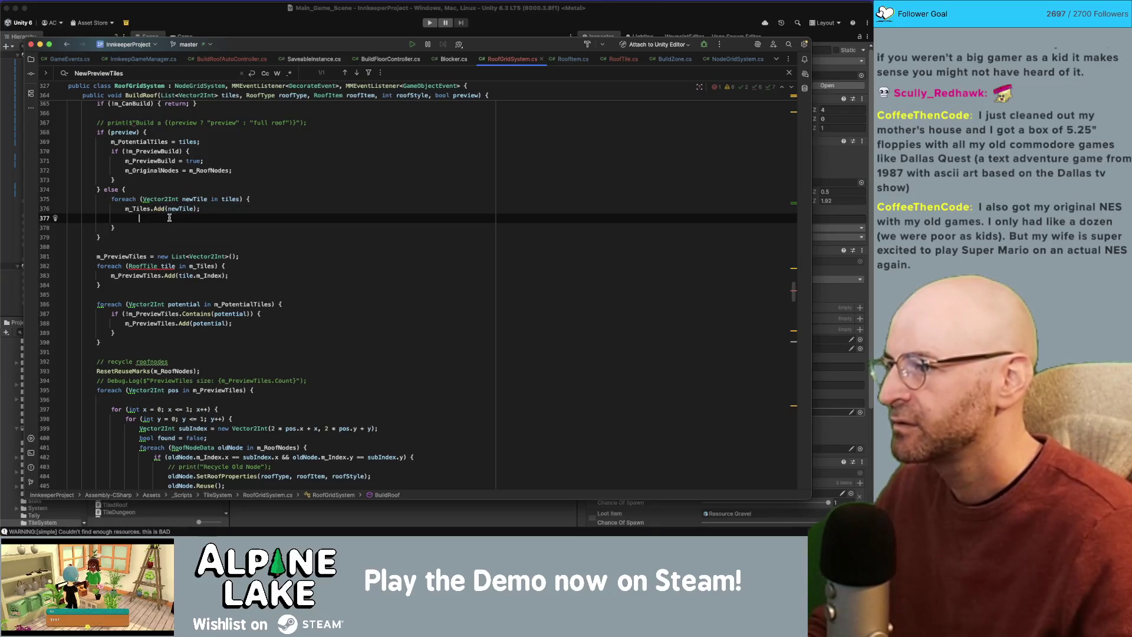
key(Down)
key(BackSpace)
Search the file for other m_Tiles uses and locate the outdated RoofTile copy loop.
double_click(142, 209)
key(super+f)
scroll(153, 289, up, 1)
scroll(152, 289, up, 10)
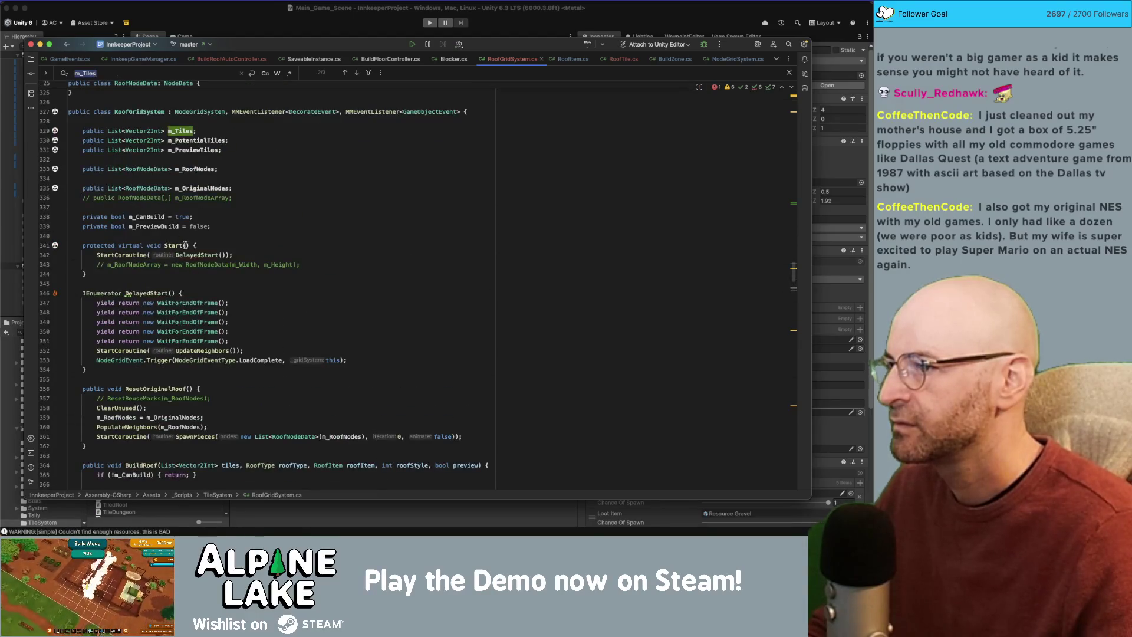
scroll(185, 245, down, 9)
double_click(142, 314)
click(179, 284)
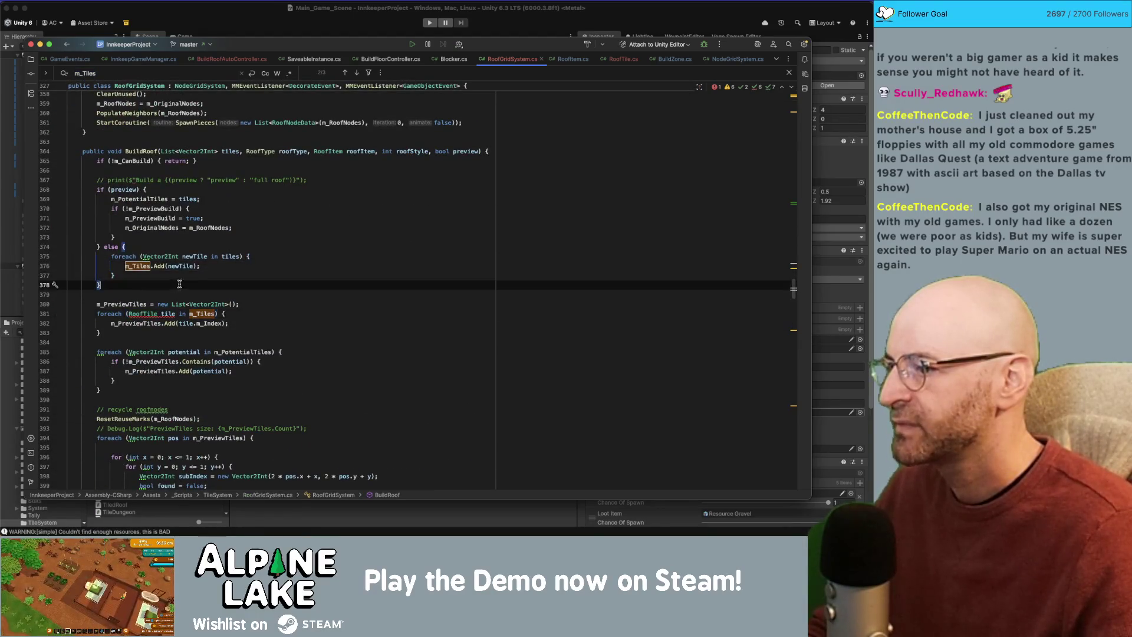
Build m_PreviewTiles as new List<Vector2Int>(m_Tiles), delete the copy loop, and return to Unity.
click(132, 304)
click(233, 305)
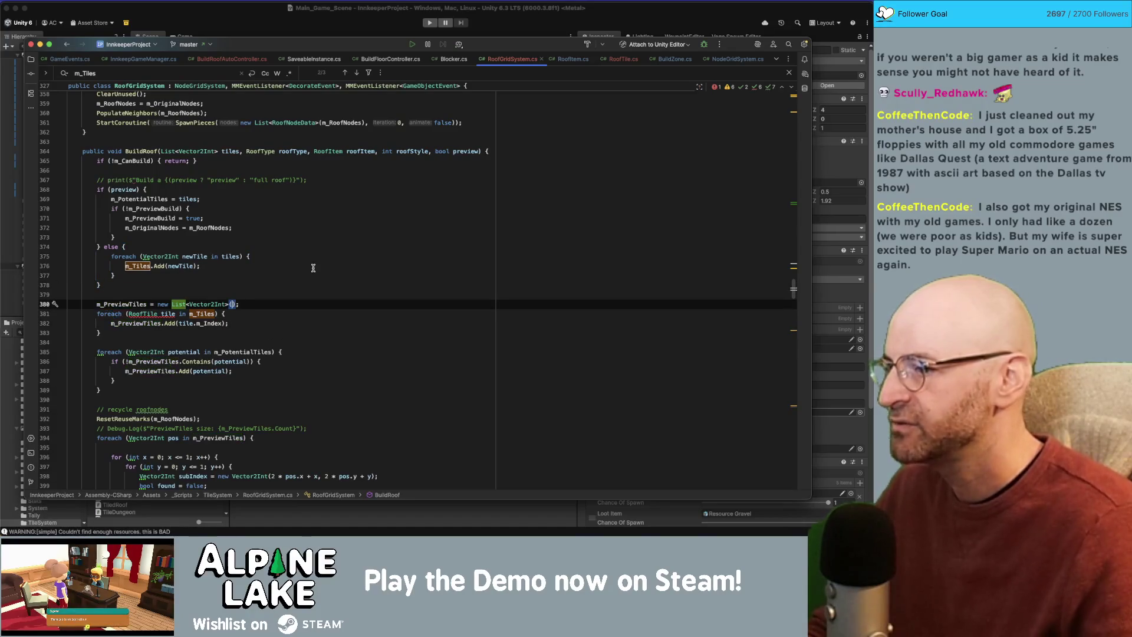
text(m_Tiles)
key(Escape)
key(Down)
key(shift+Down)
key(shift+Down)
key(shift+Down)
key(BackSpace)
key(Delete)
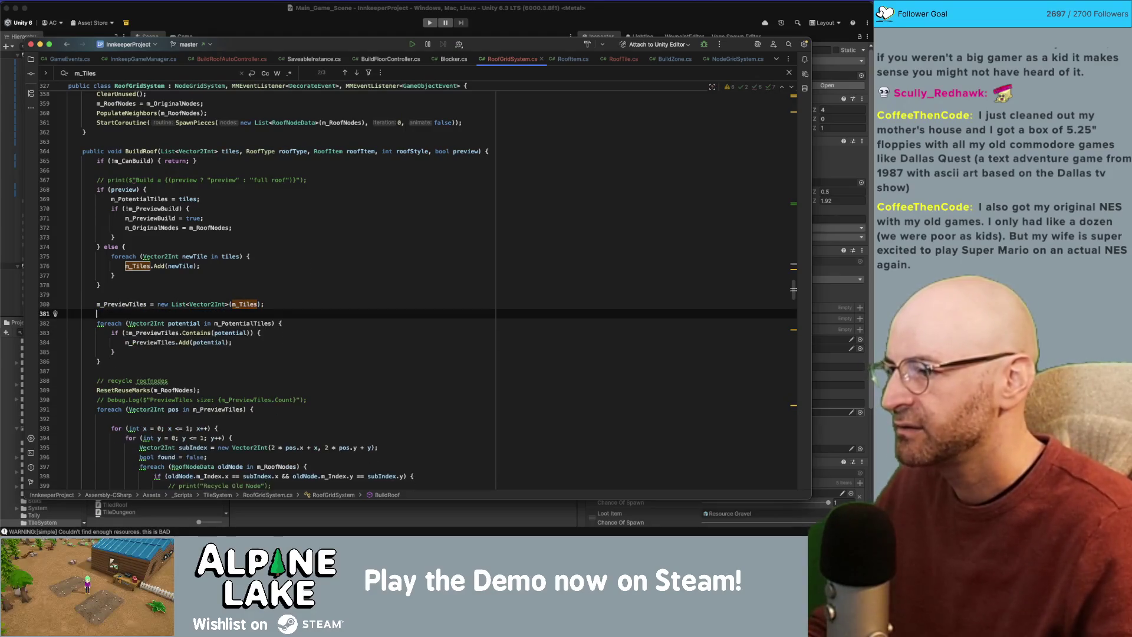
click(260, 21)
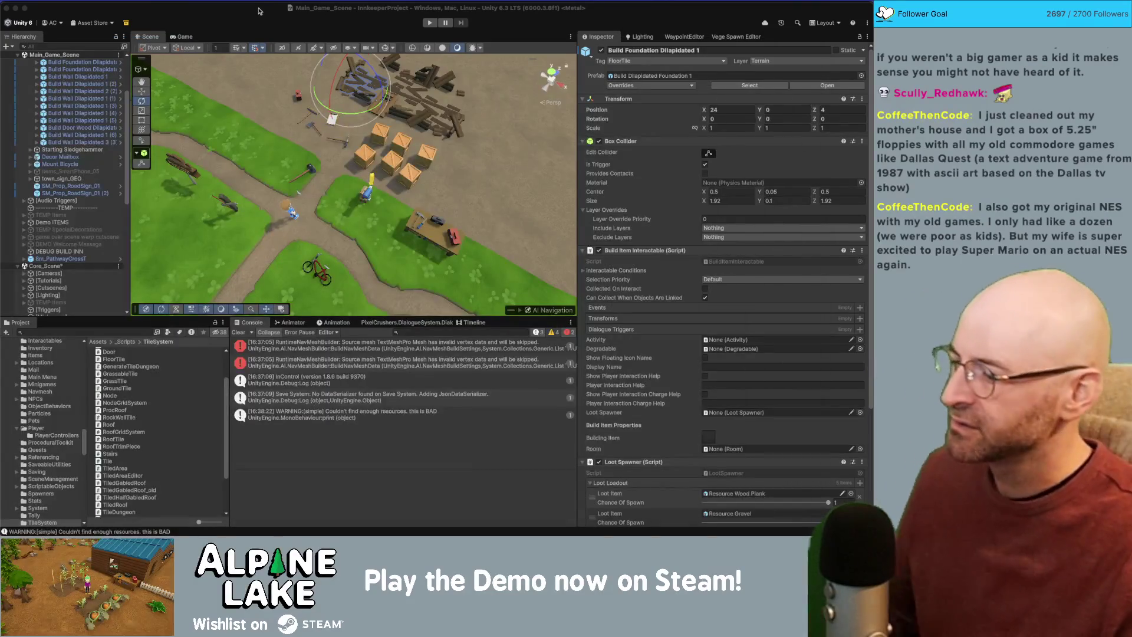
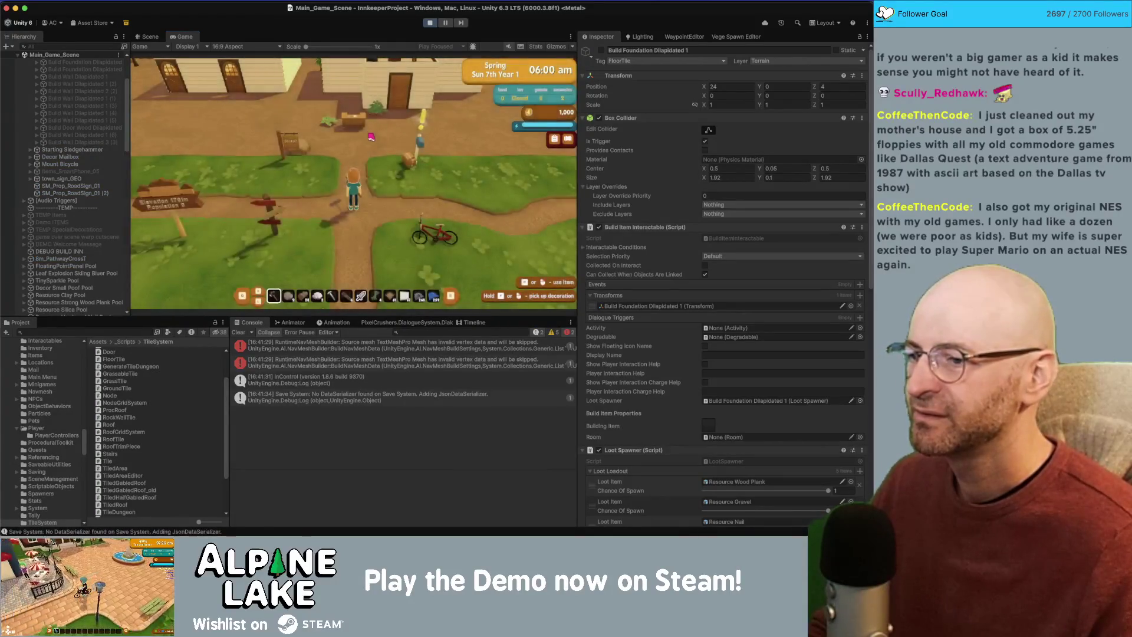
Pick the build tool, enter foundation building mode, and pan right of the house.
click(419, 295)
key(w)
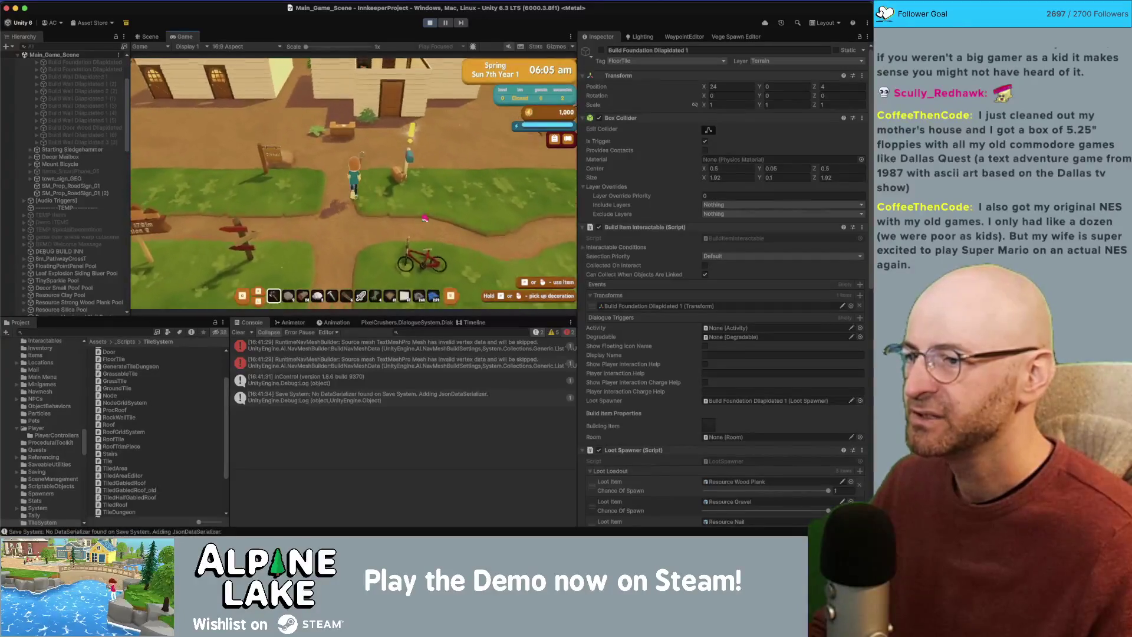
click(372, 183)
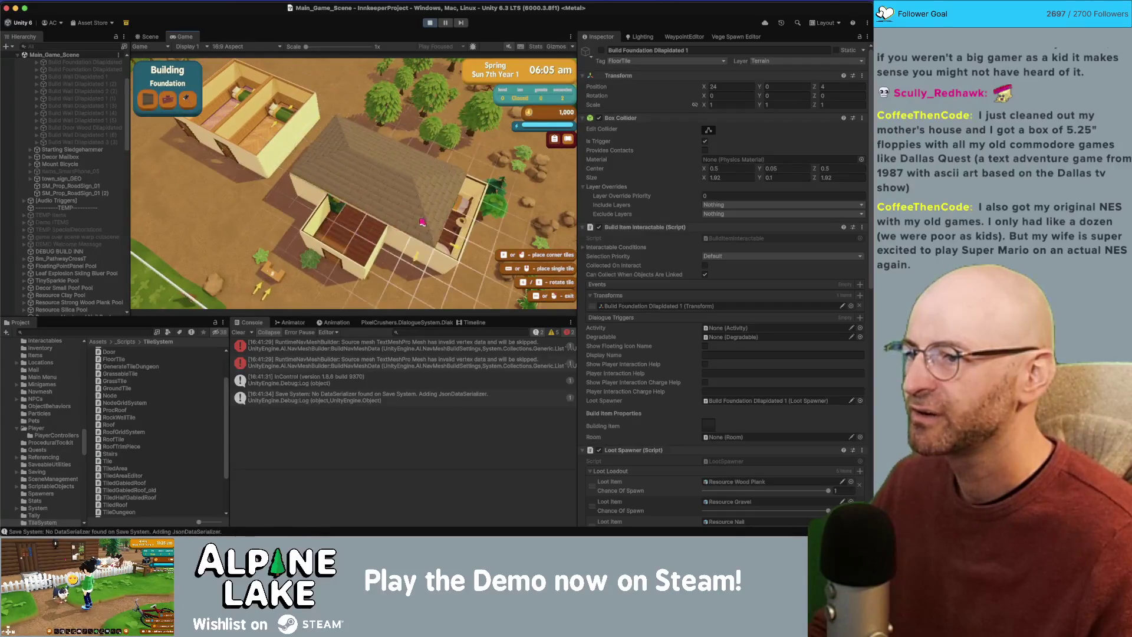
key(d)
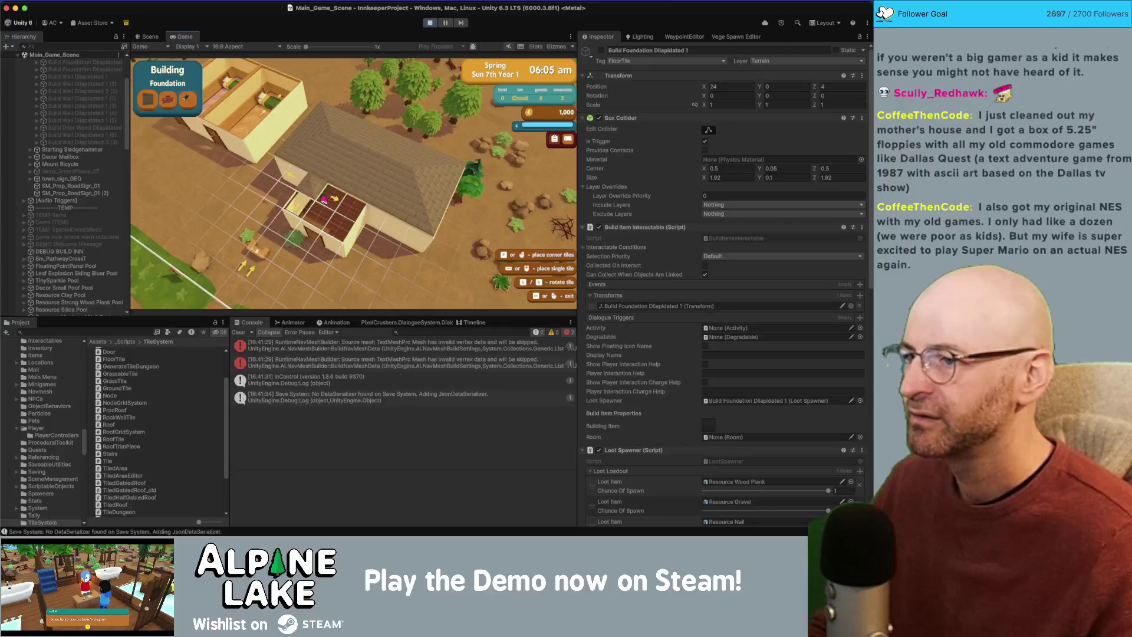
key(d)
Place two walled foundation rooms to the right of the house, panning between them.
click(394, 210)
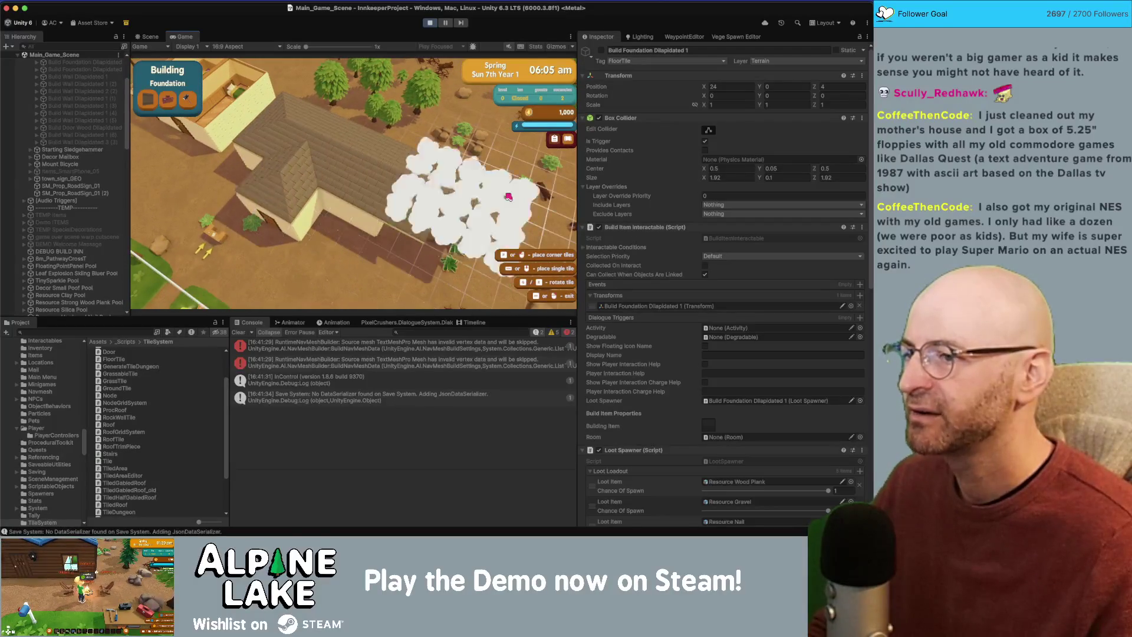
key(w)
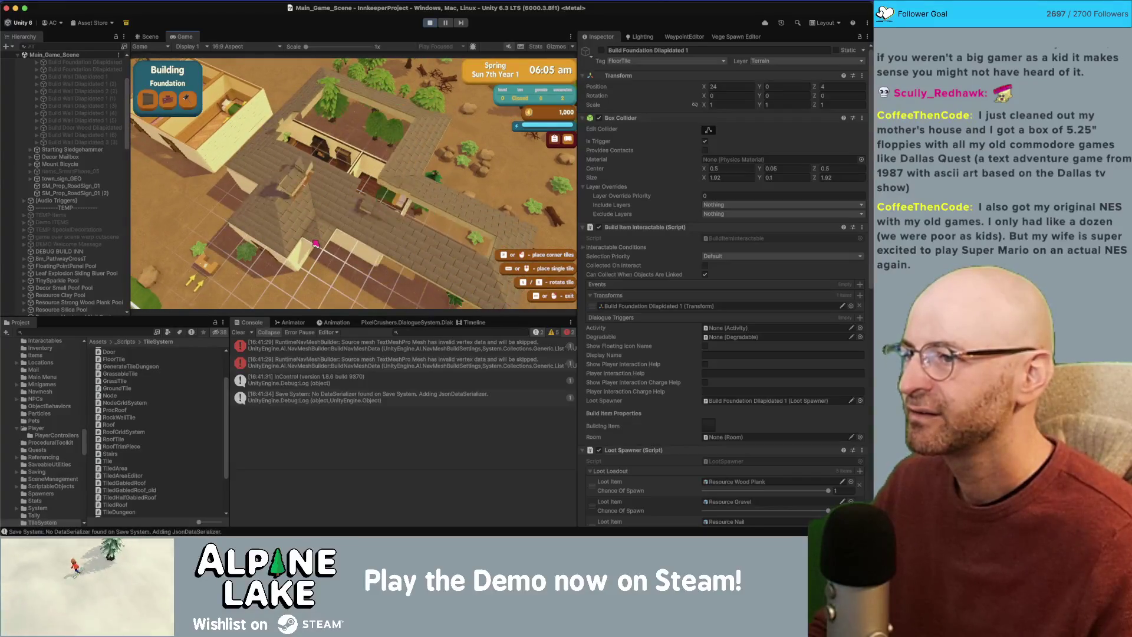
key(d)
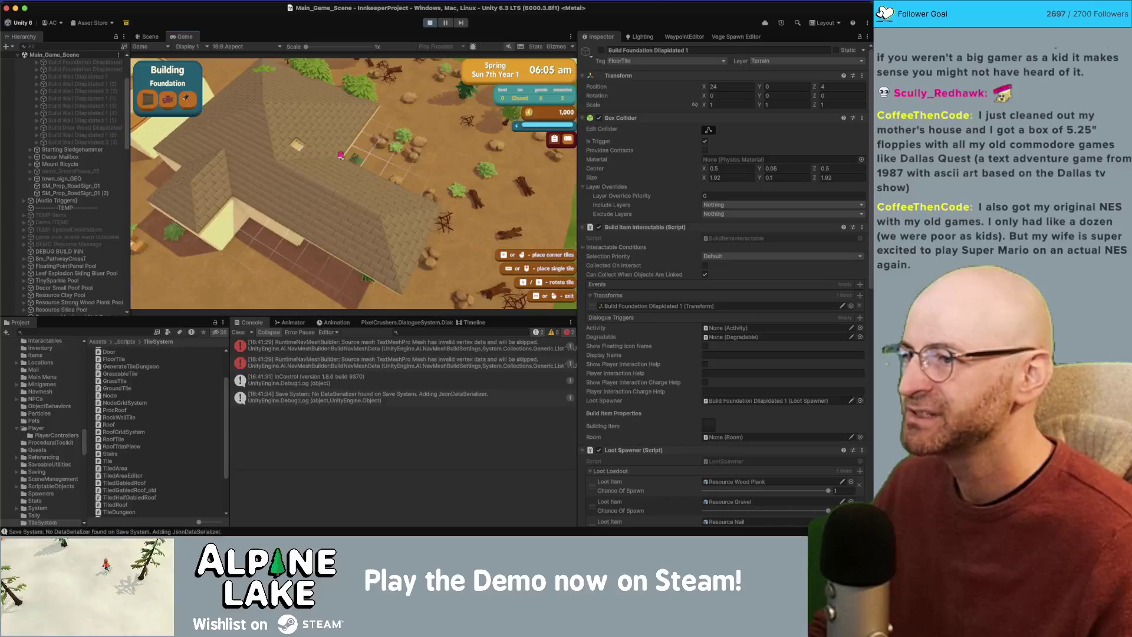
click(367, 157)
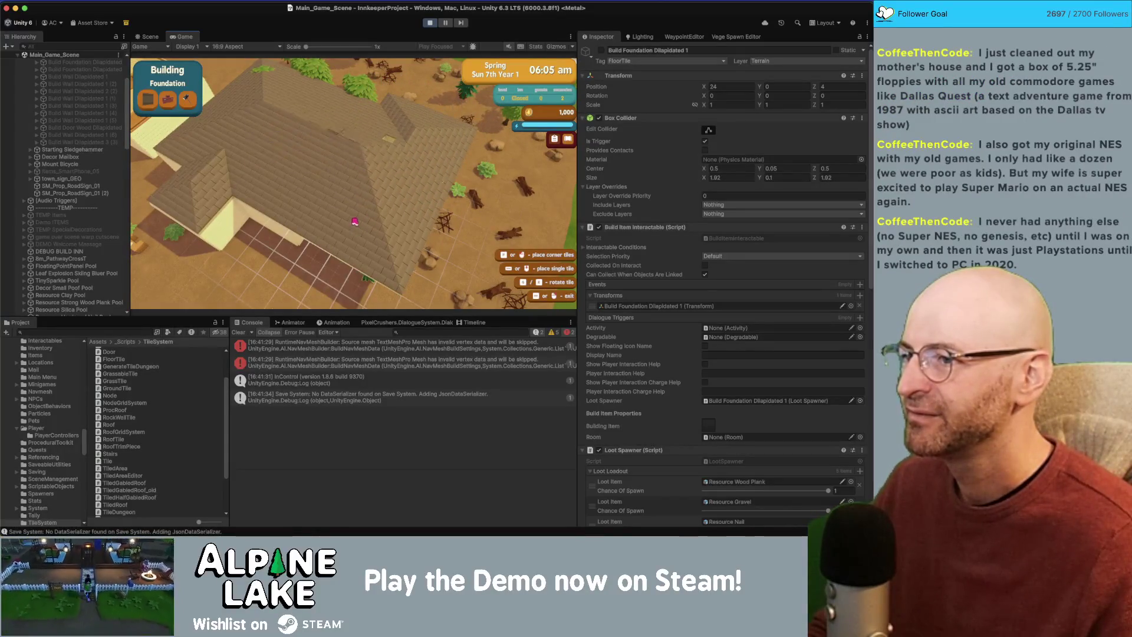
key(w)
key(w)
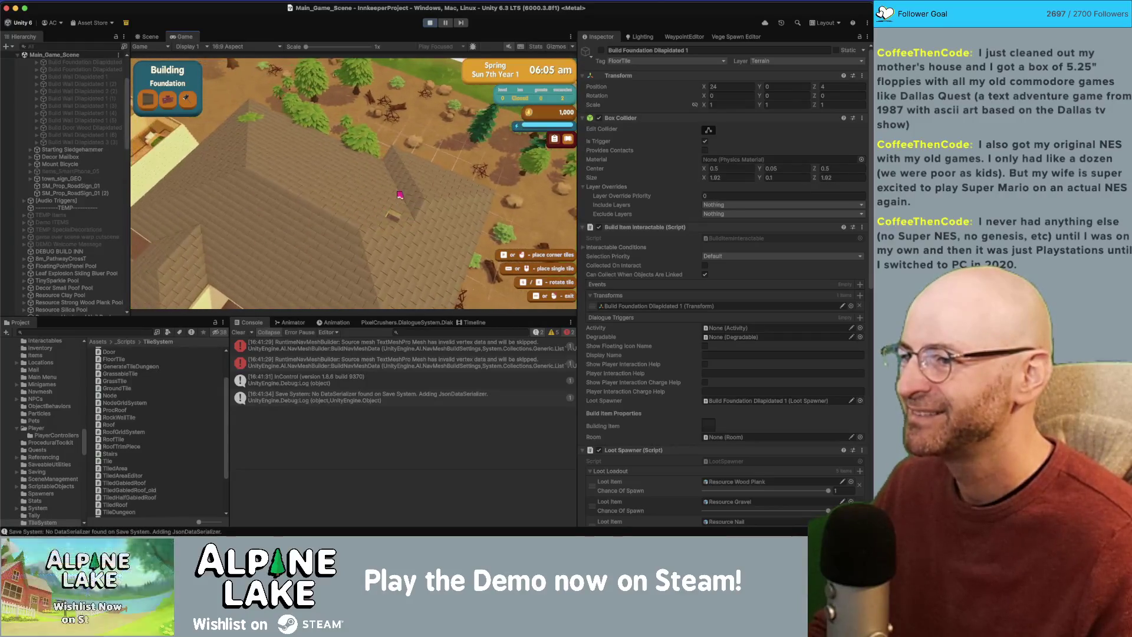
key(w)
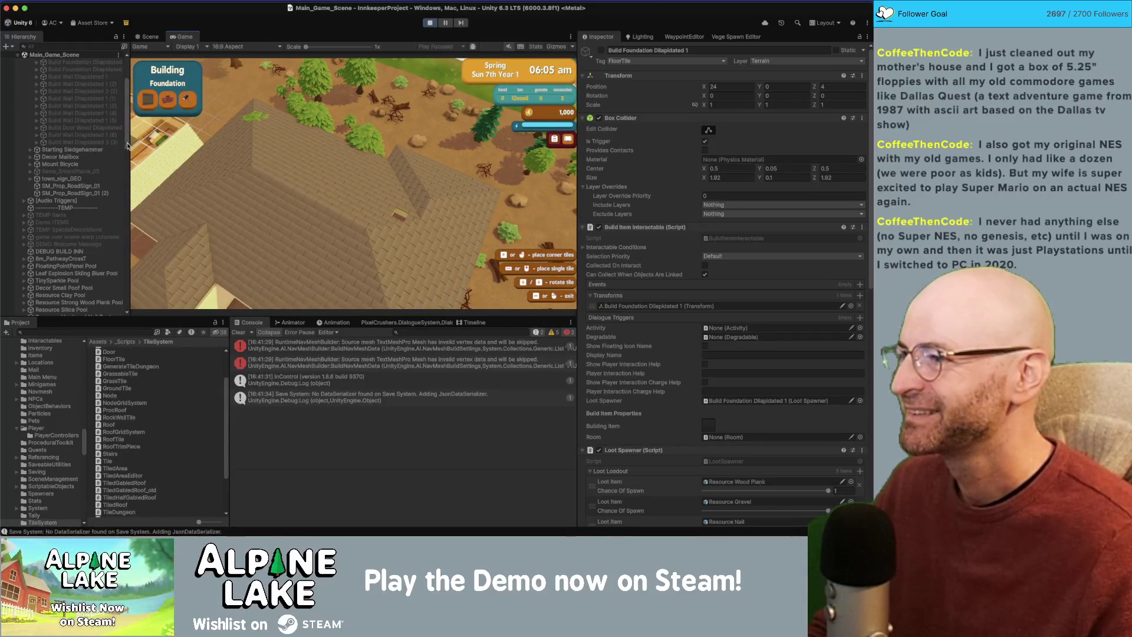
Select and expand Roof Side Pool in the Hierarchy, then enable Roof Shingles Side_368.
drag(128, 146, 132, 292)
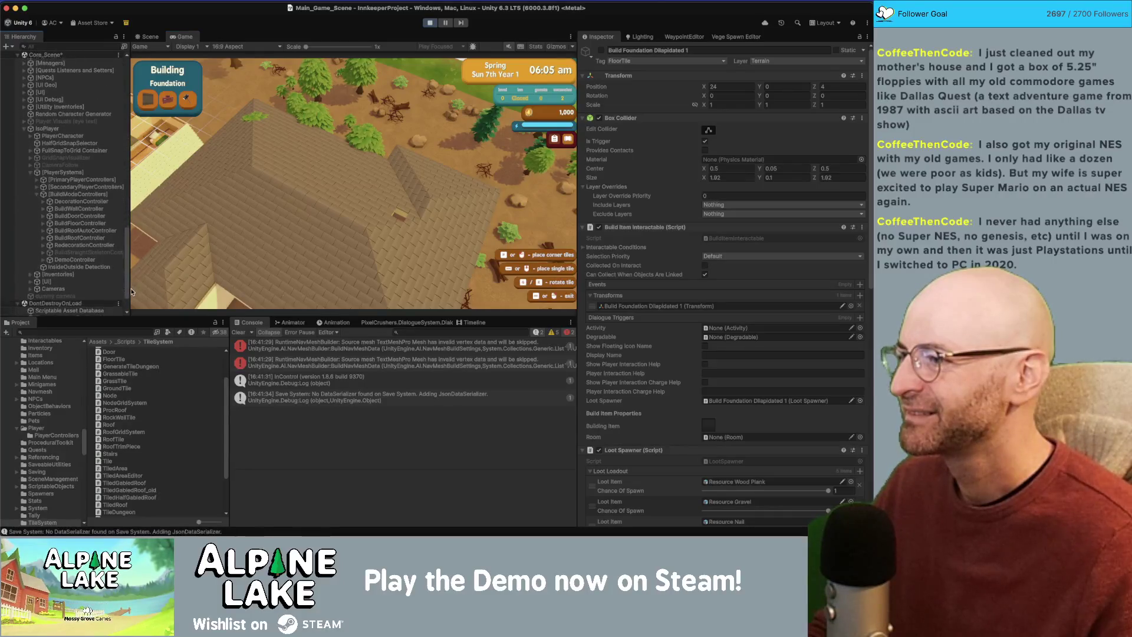
scroll(71, 262, up, 5)
scroll(53, 212, up, 5)
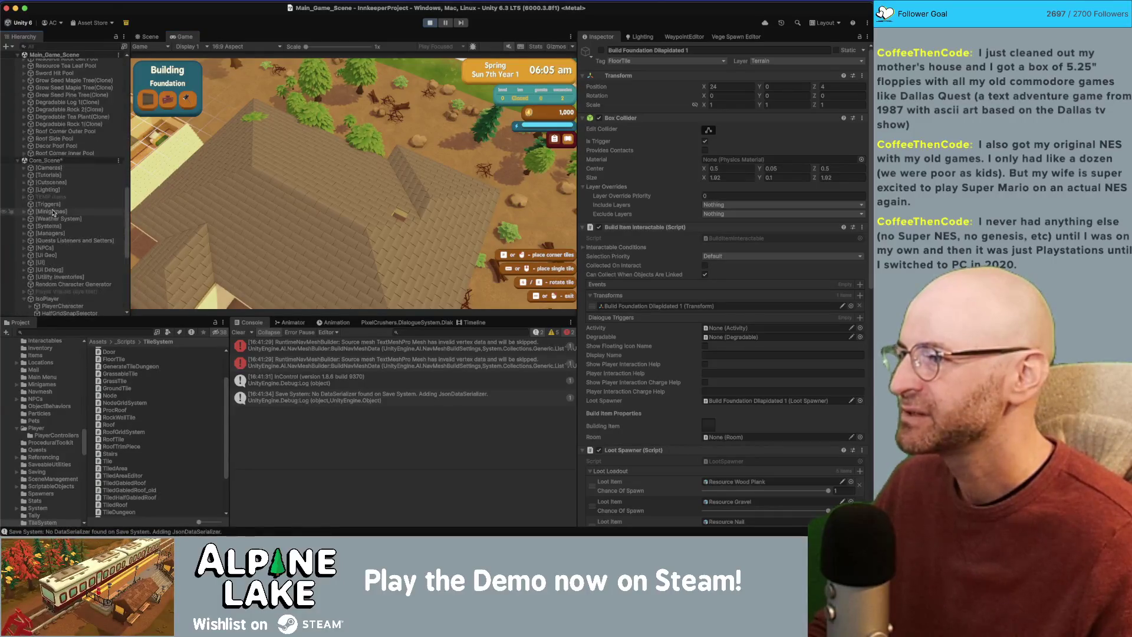
scroll(33, 175, up, 5)
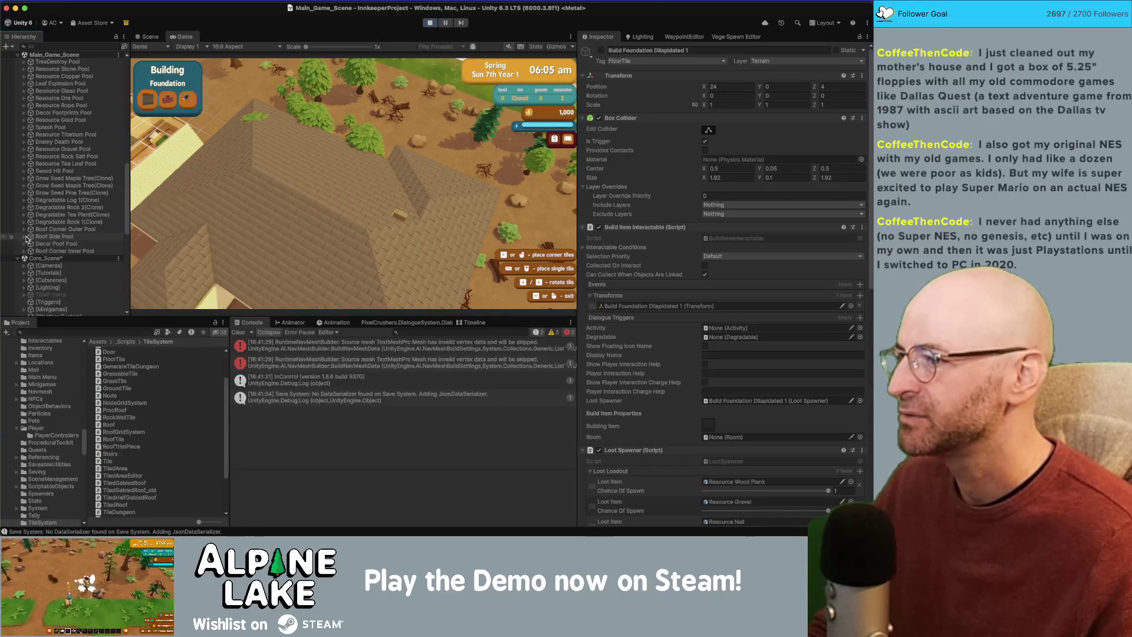
click(26, 238)
click(24, 238)
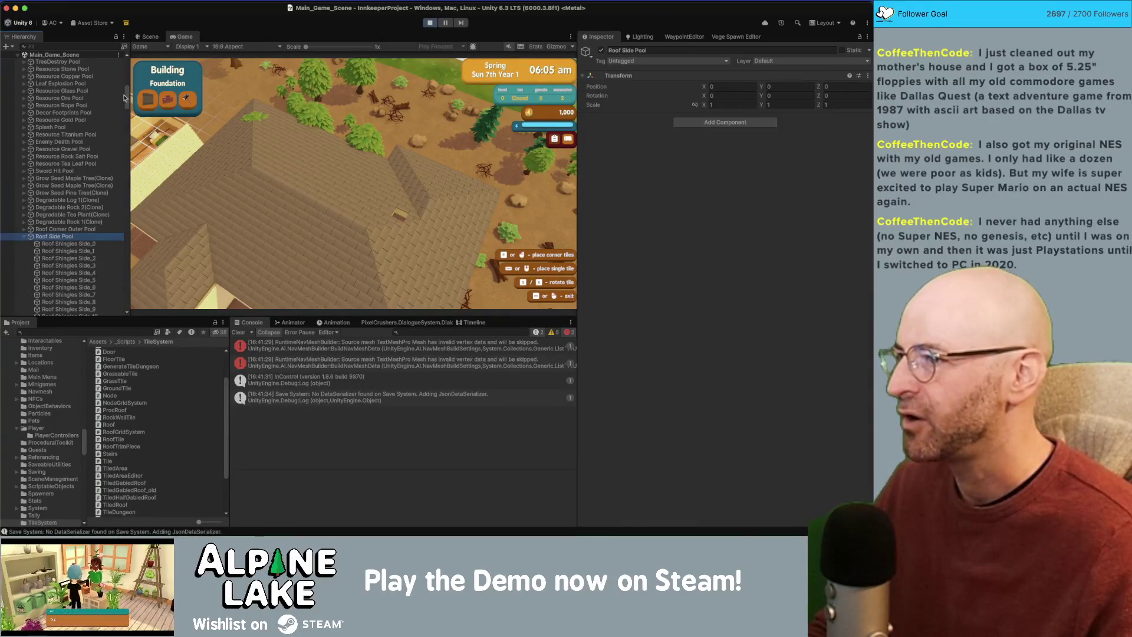
drag(126, 97, 115, 278)
scroll(106, 236, up, 10)
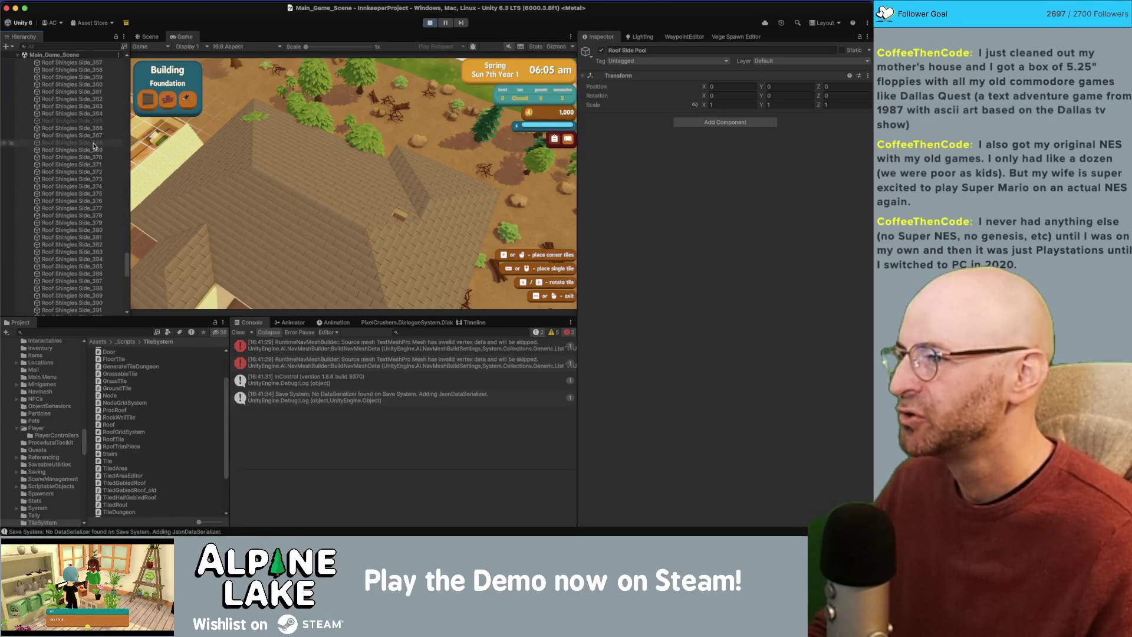
click(601, 51)
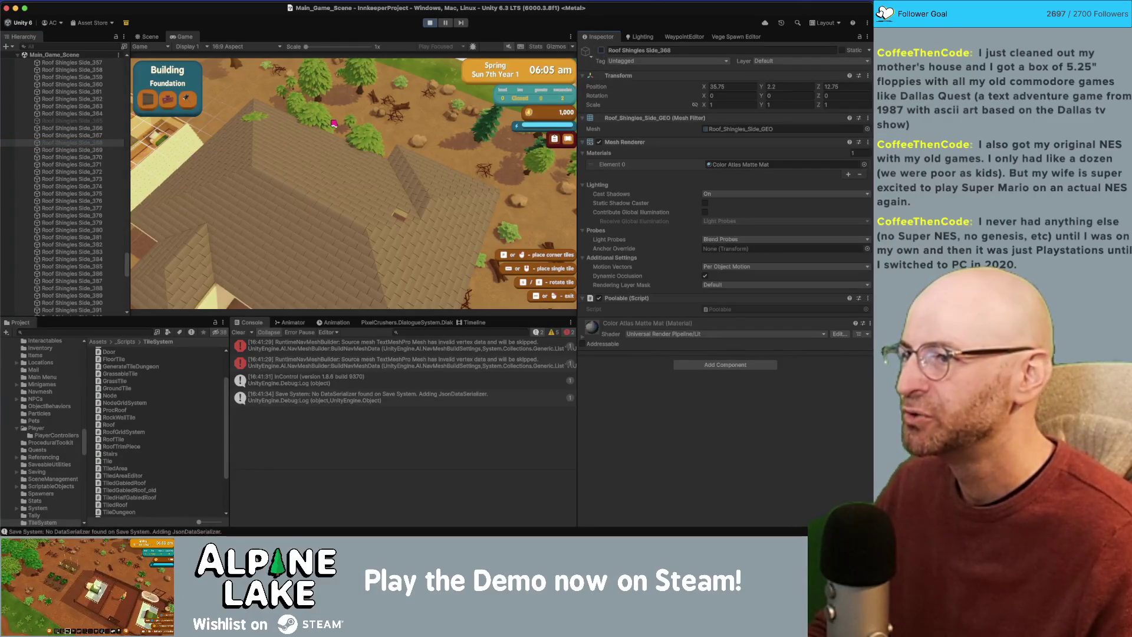
Build a roof over the new foundation and pan right toward the grass field.
click(521, 183)
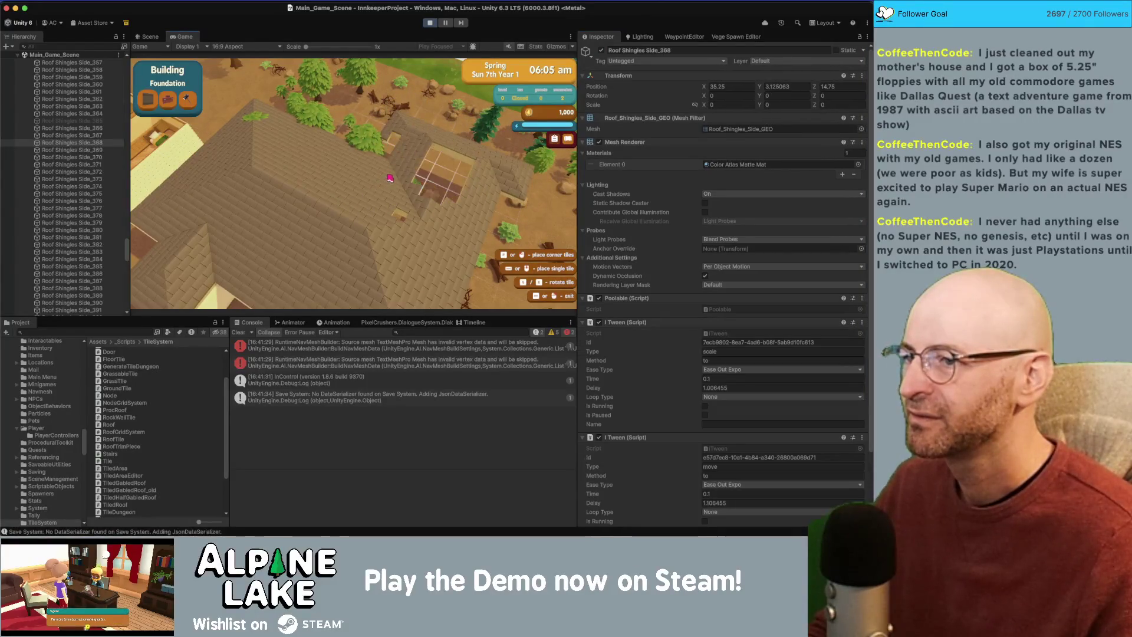
key(d)
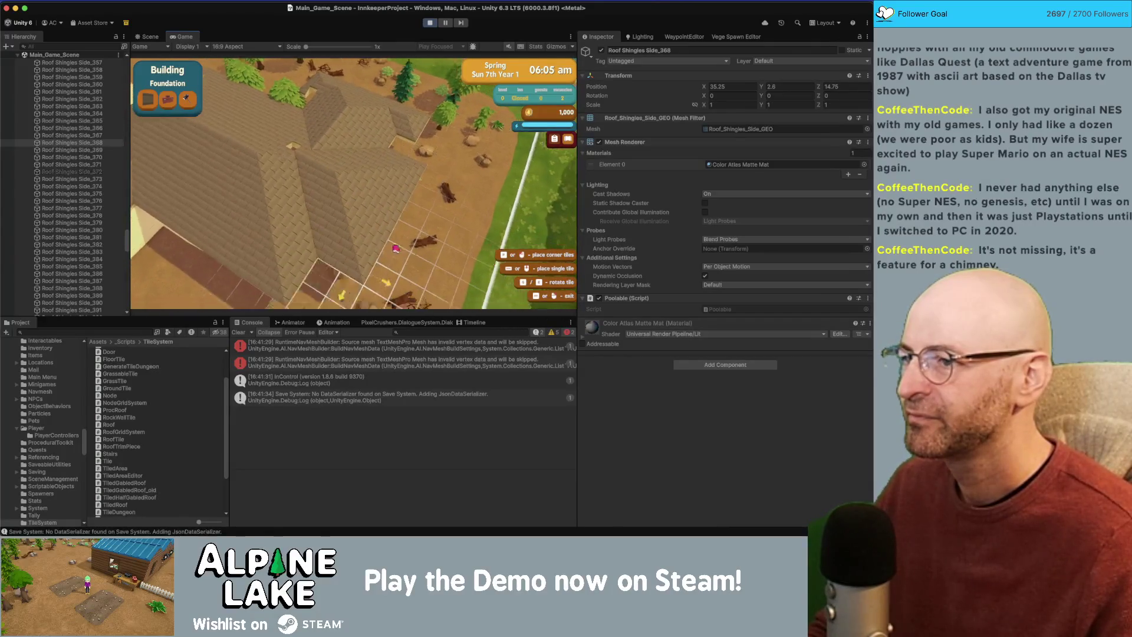
key(d)
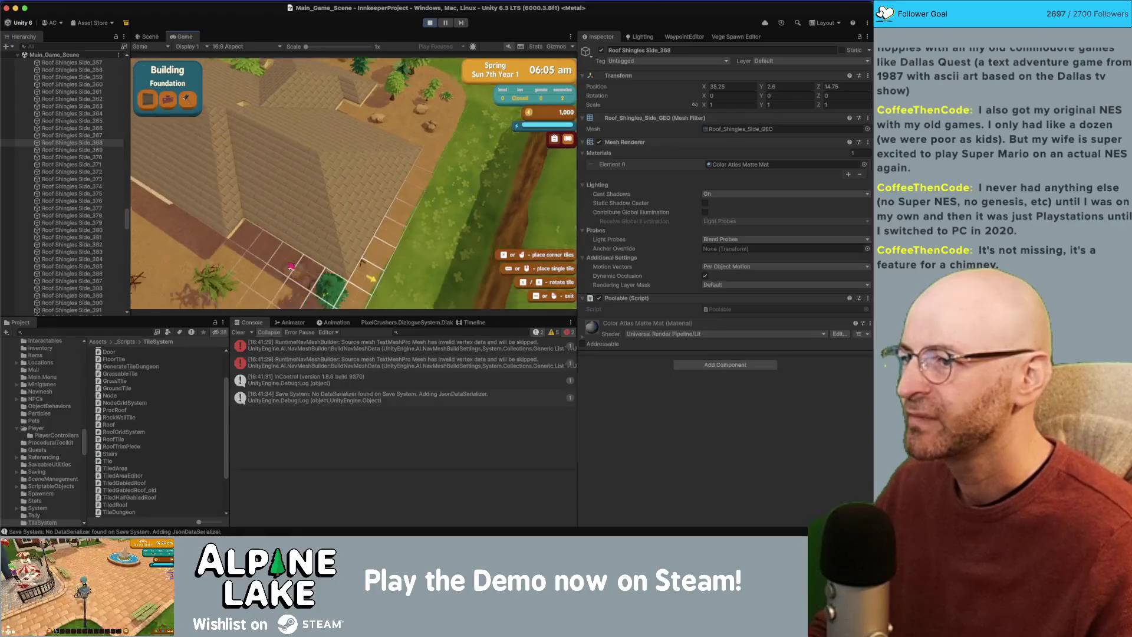
key(d)
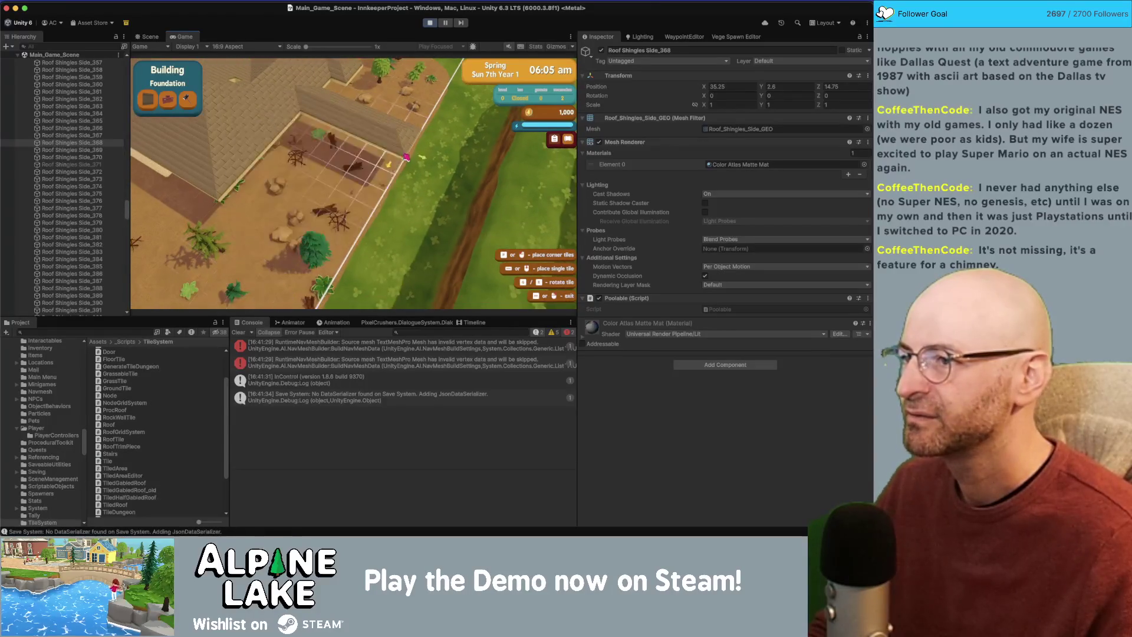
Re-place the roof over the foundation several more times, then stop the game.
click(406, 156)
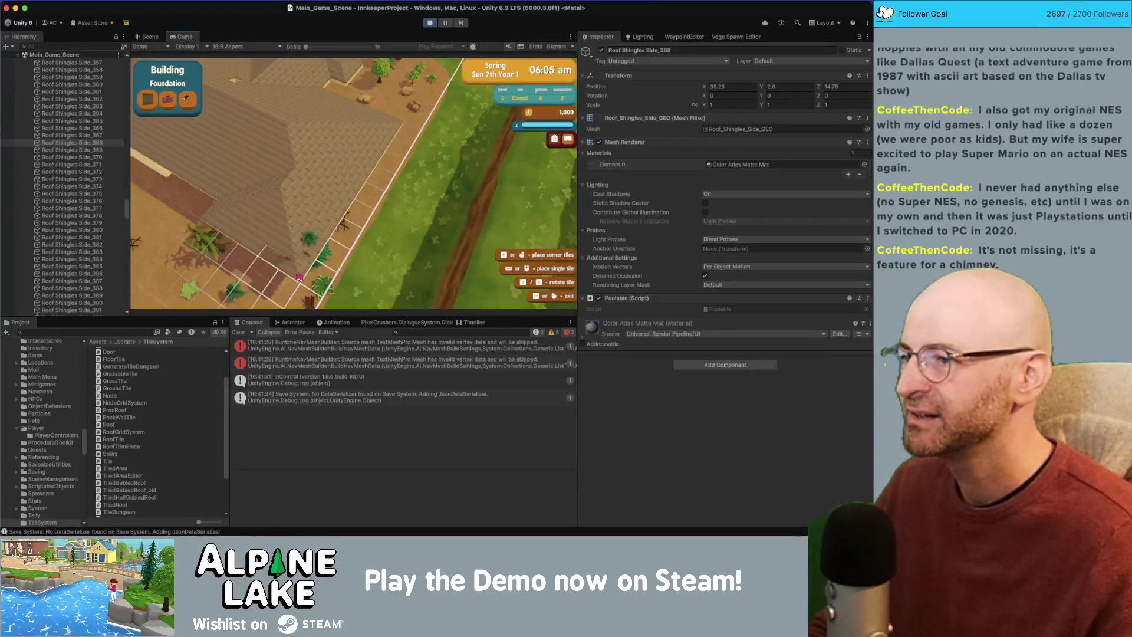
click(435, 185)
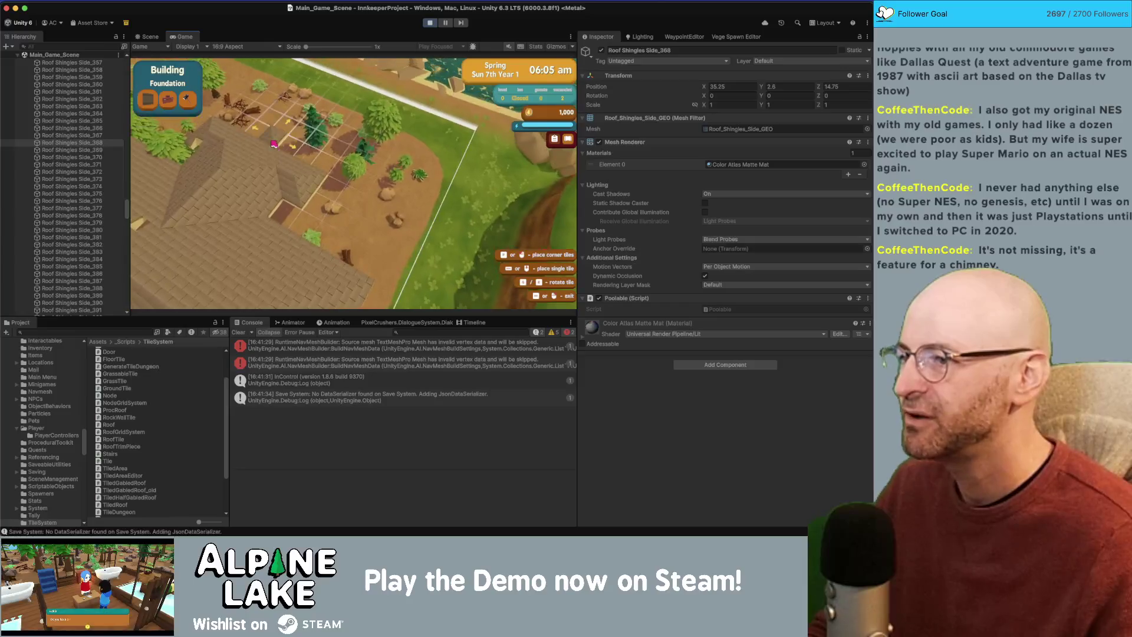
click(363, 155)
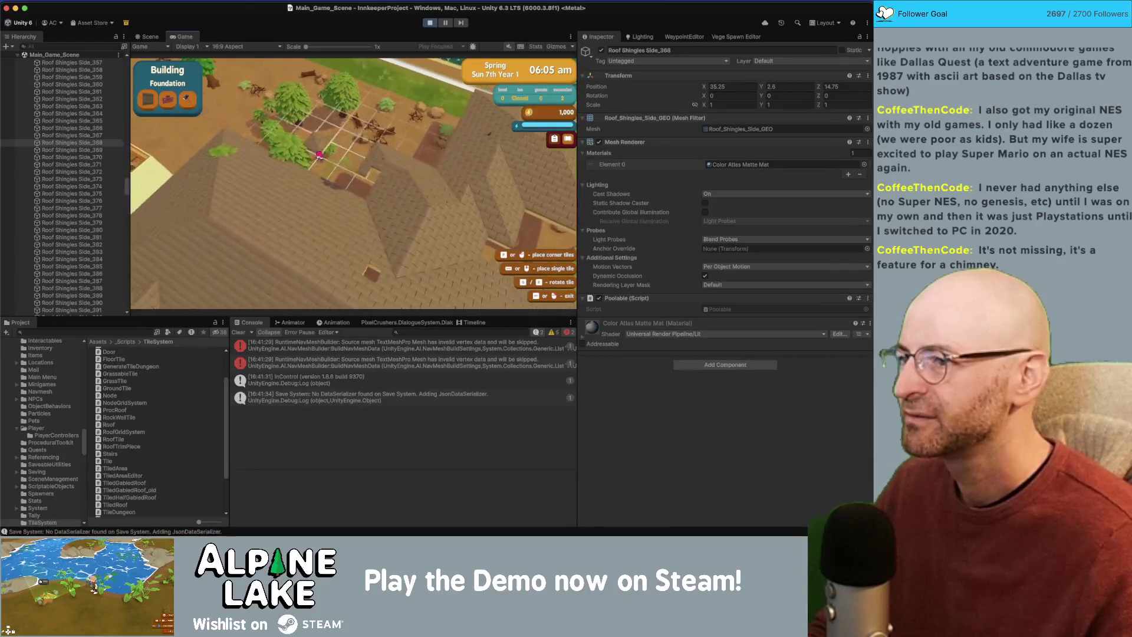
click(275, 163)
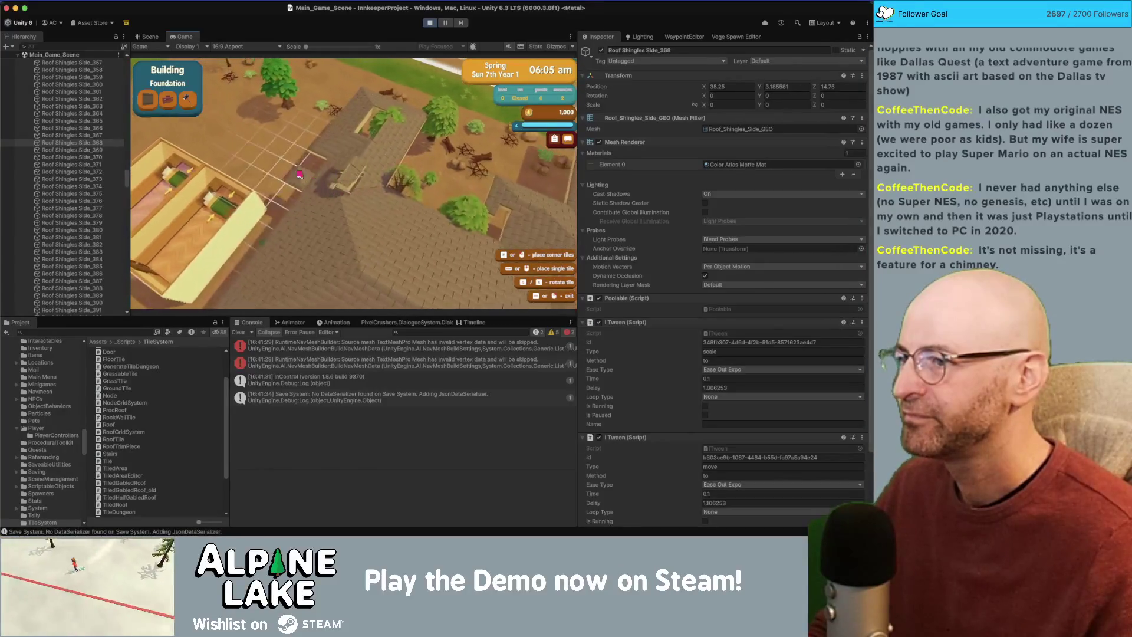
click(263, 174)
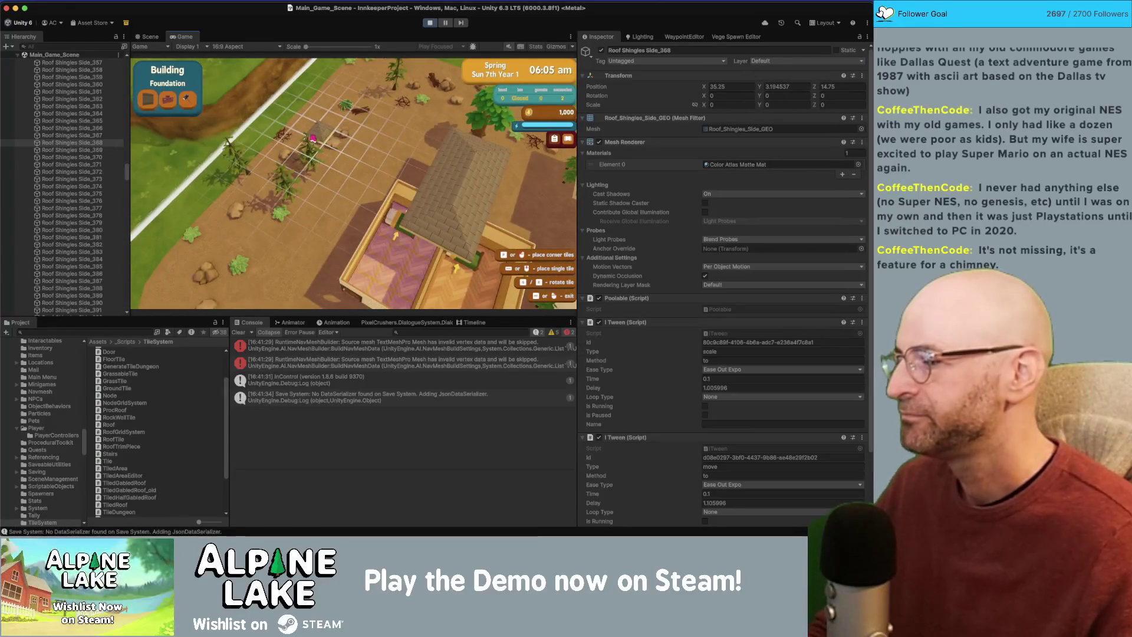
click(429, 23)
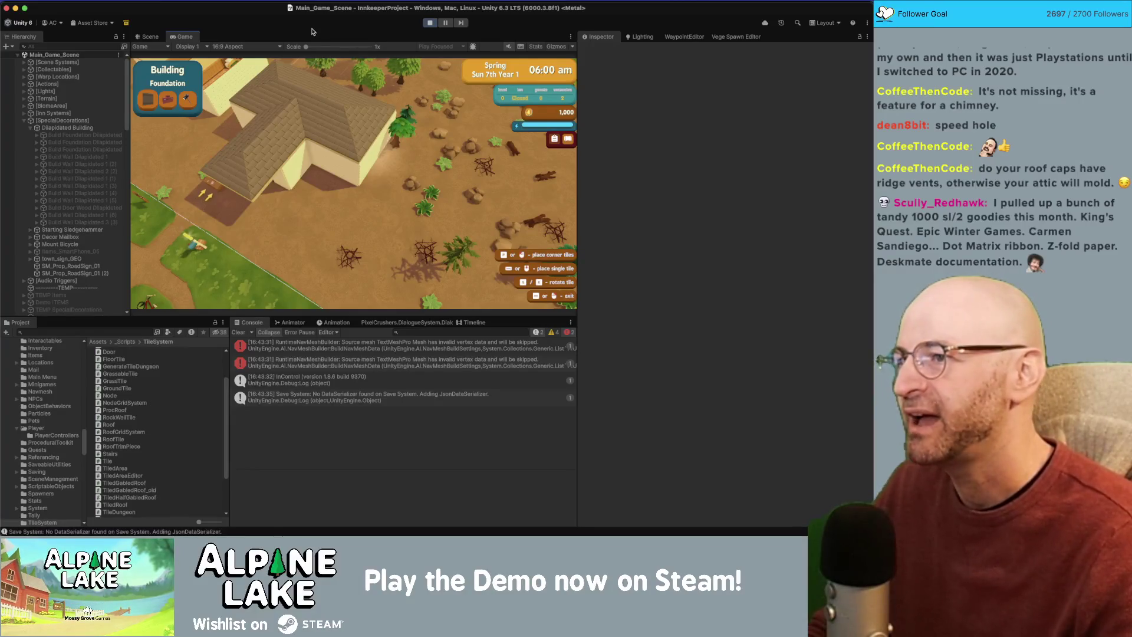
Pan the game camera around the house toward the river and back, then open Mission Control.
key(w)
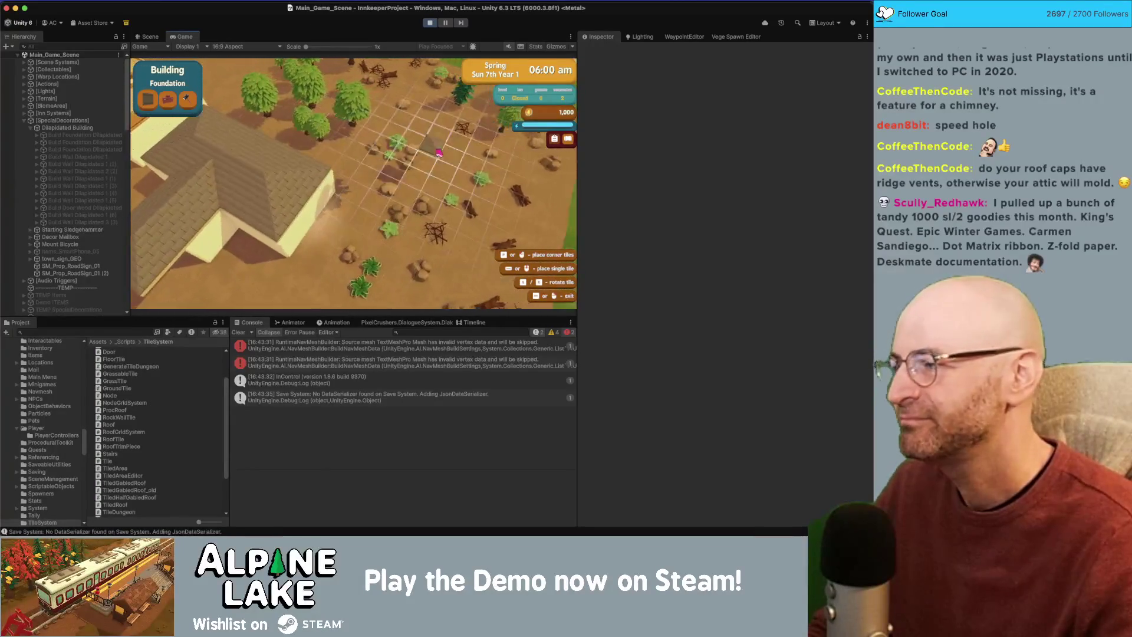
key(d)
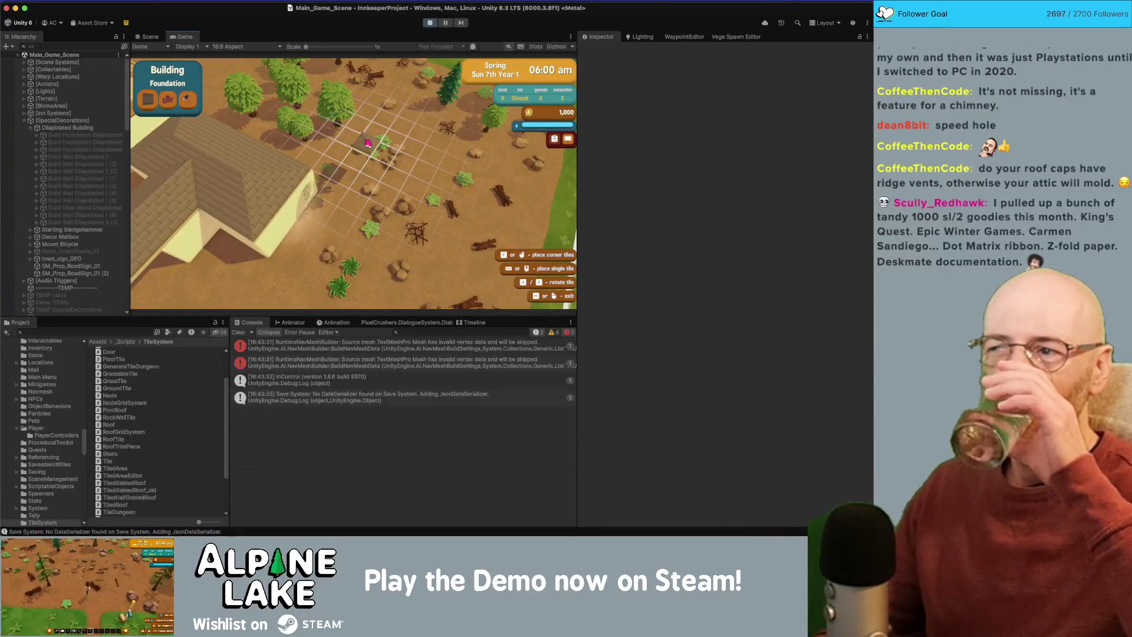
key(w)
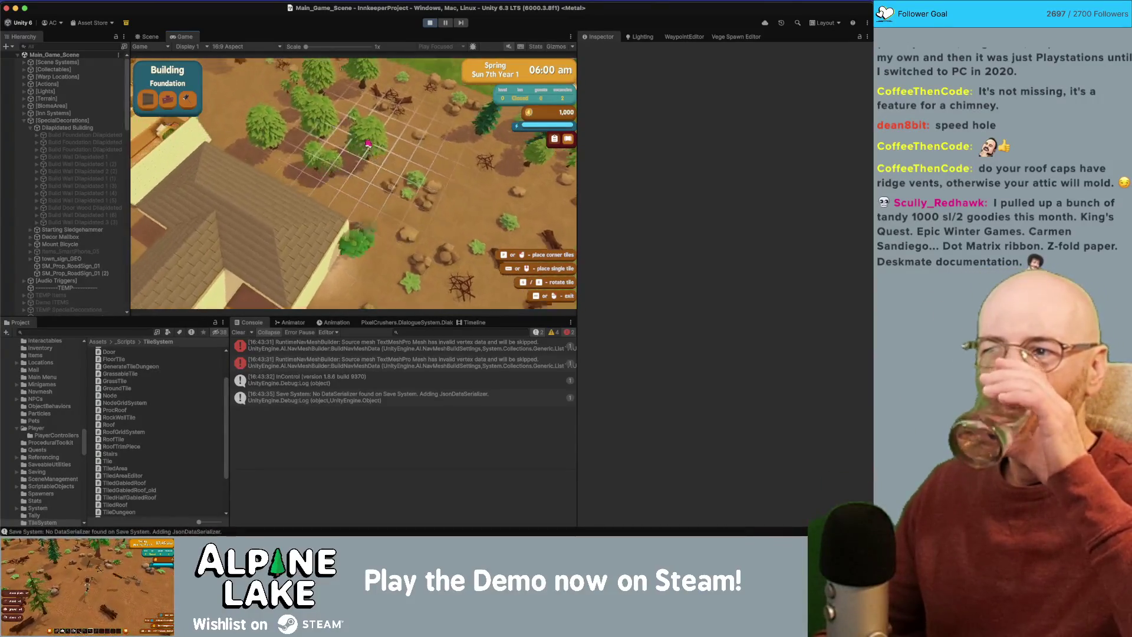
key(w)
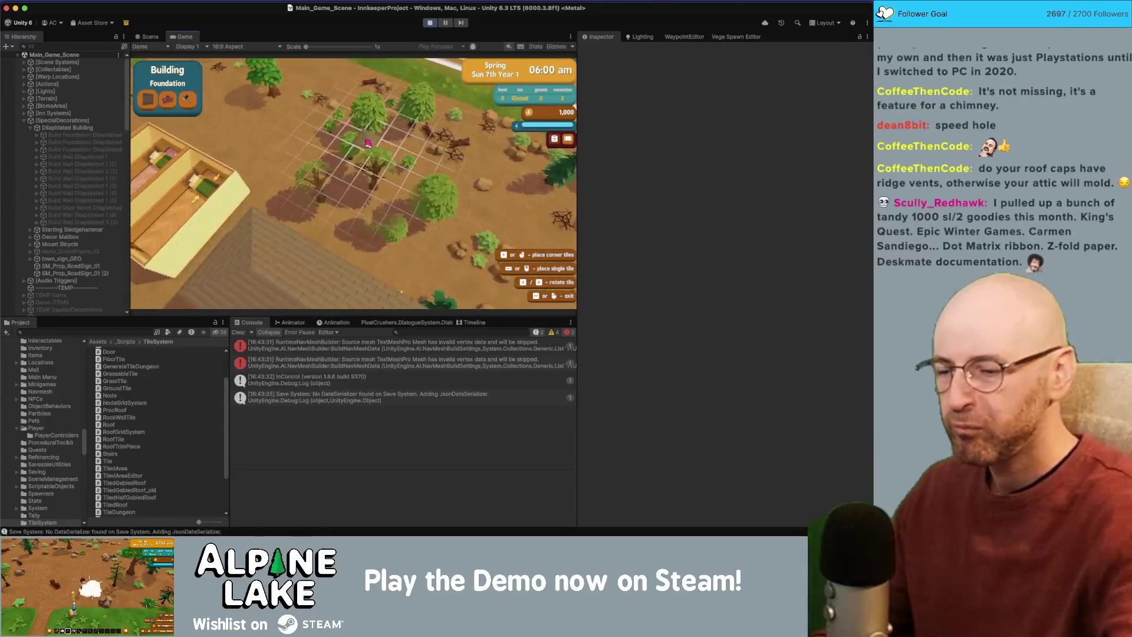
key(s)
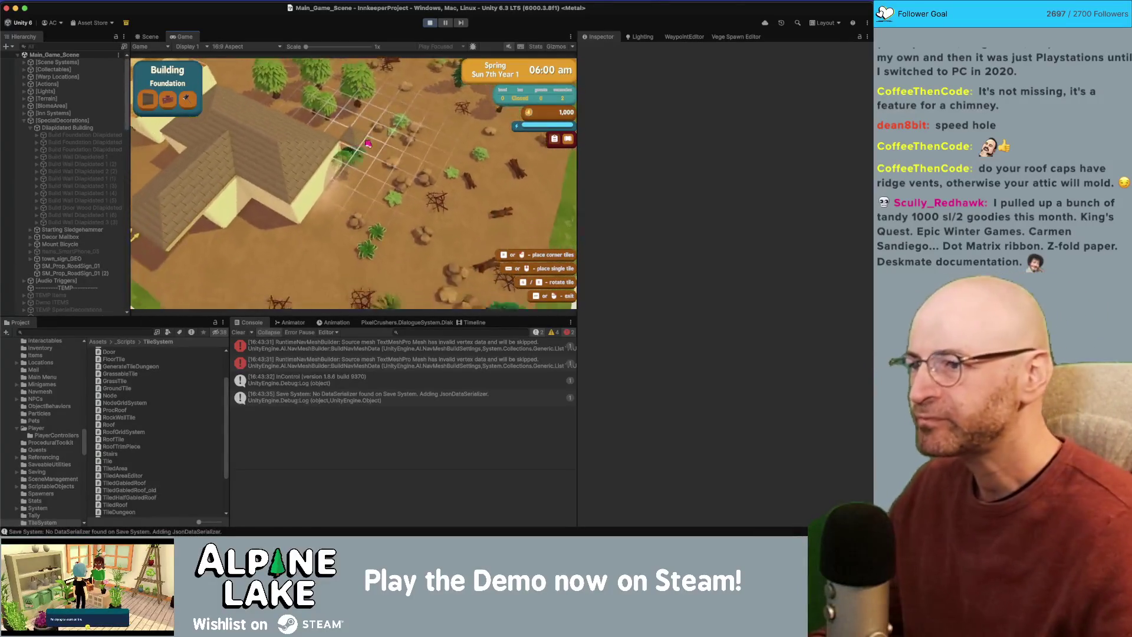
key(w)
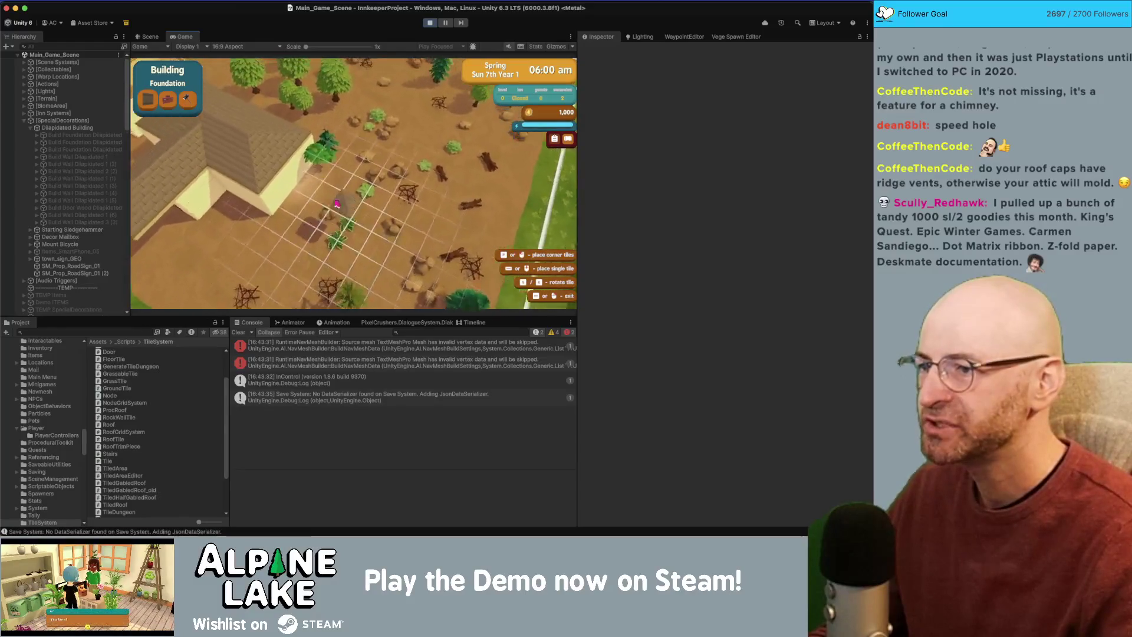
key(w)
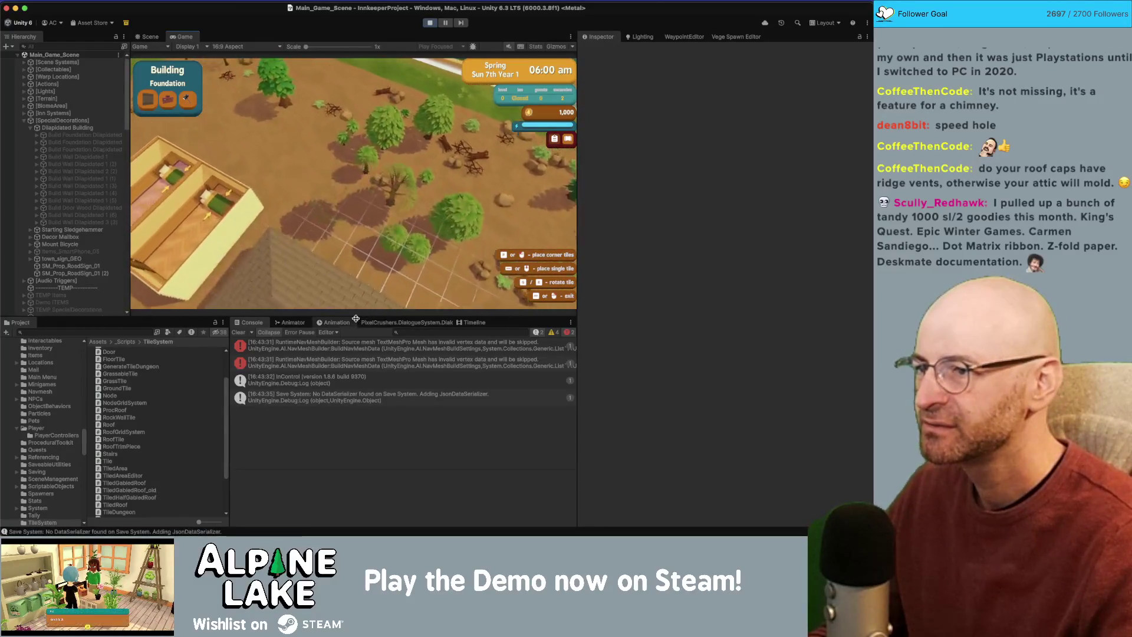
key(s)
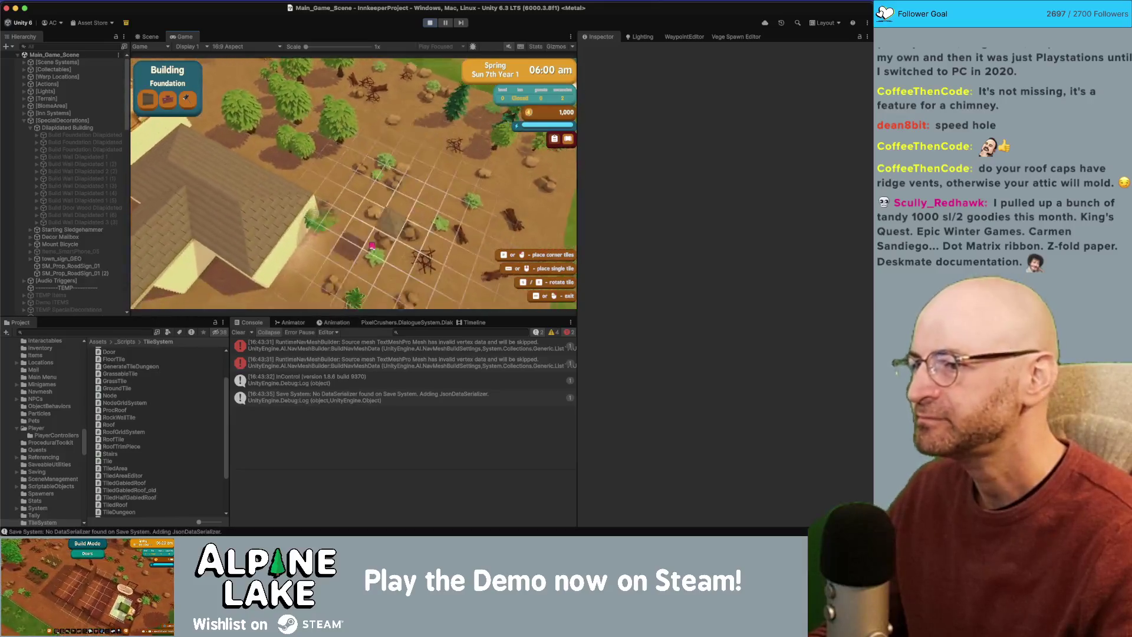
key(s)
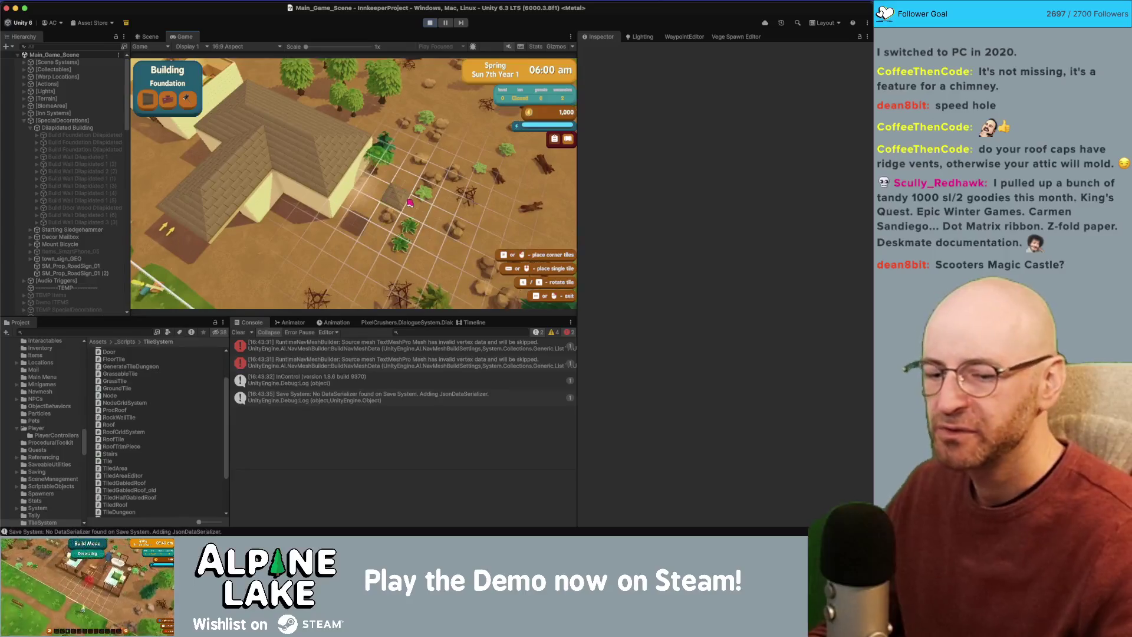
key(ctrl+Up)
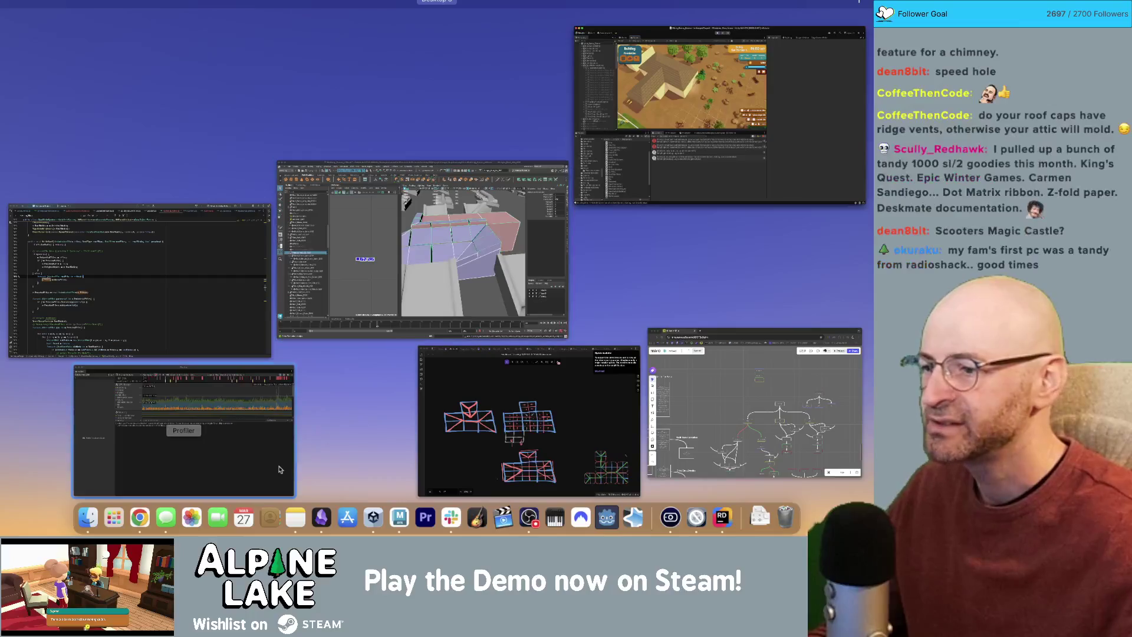
Return to the Unity window and close the Profiler to see the game.
click(224, 458)
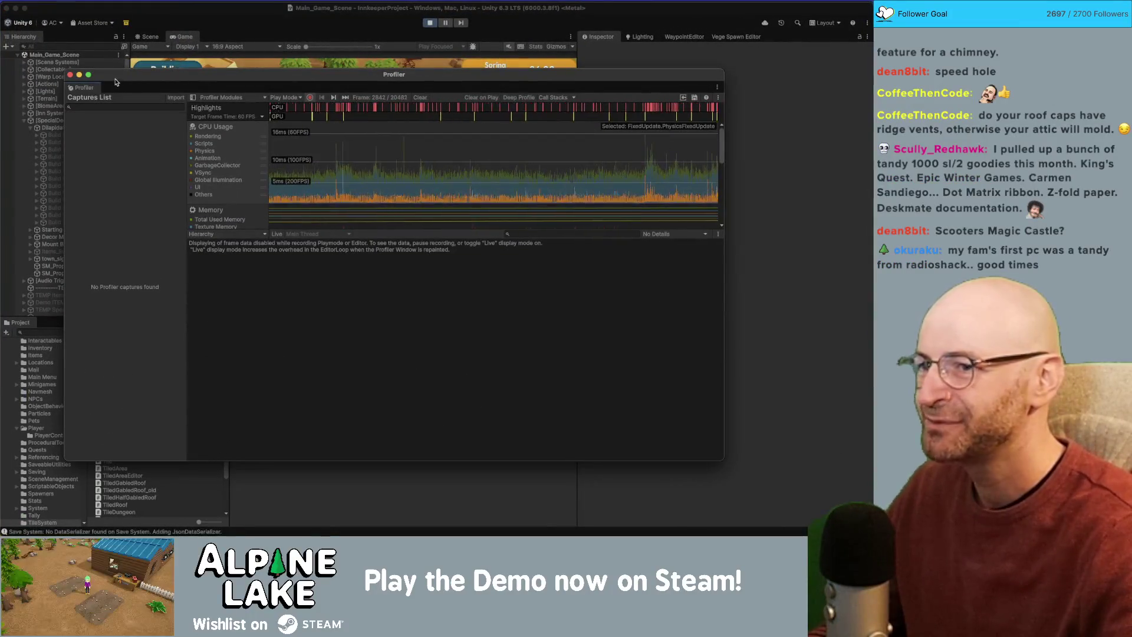
drag(128, 89, 165, 103)
click(119, 94)
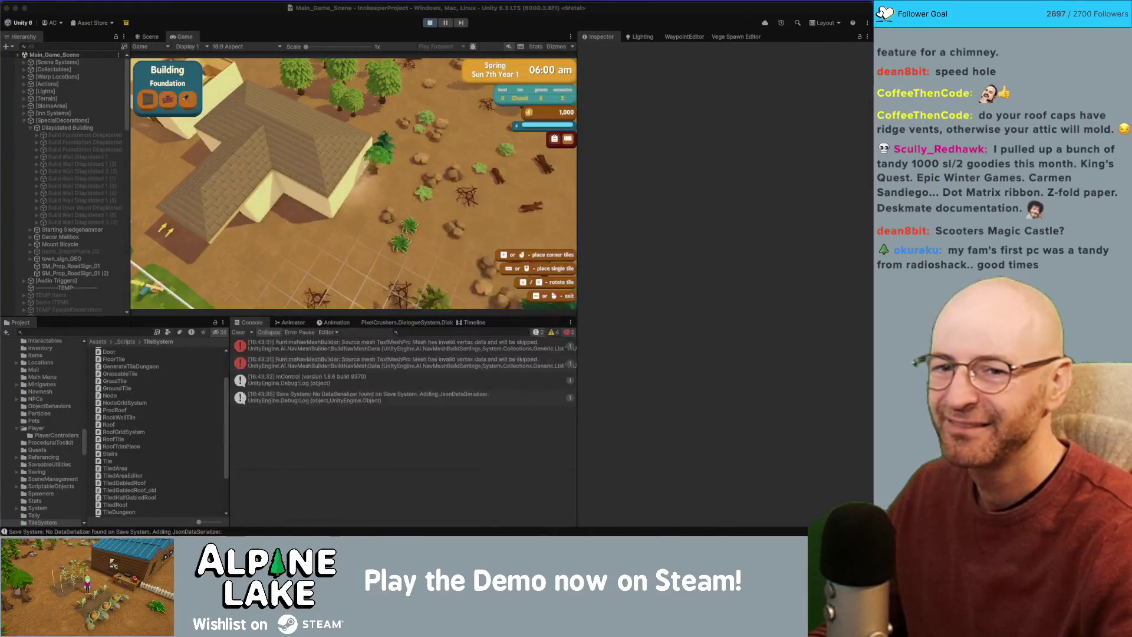
Pan the camera over the house roof and pause the game right after the roof spawns.
key(w)
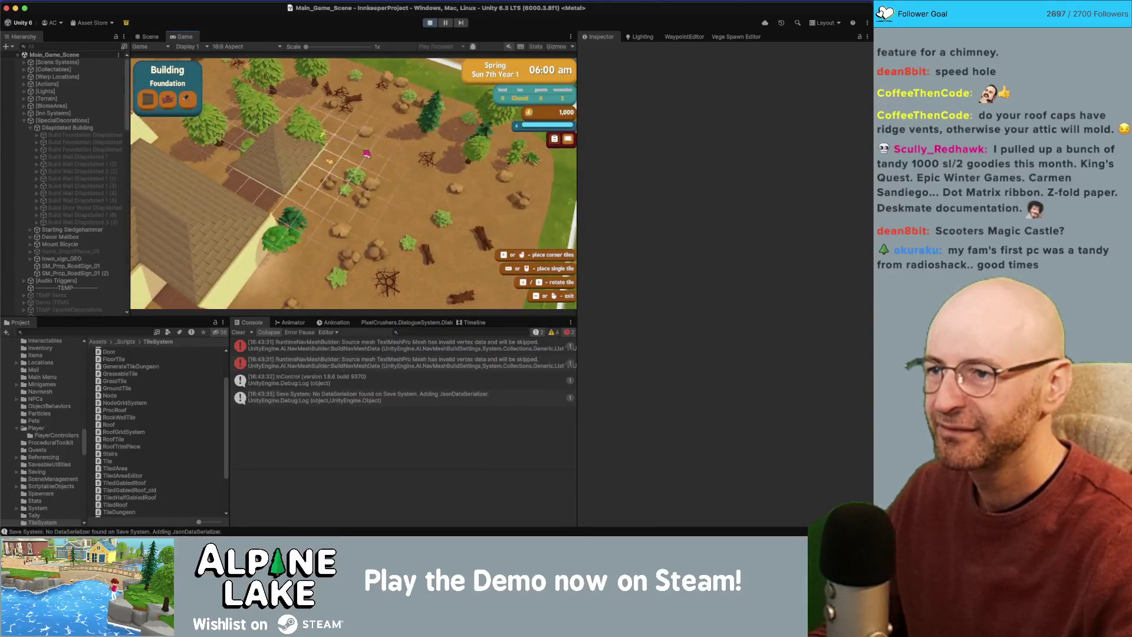
key(s)
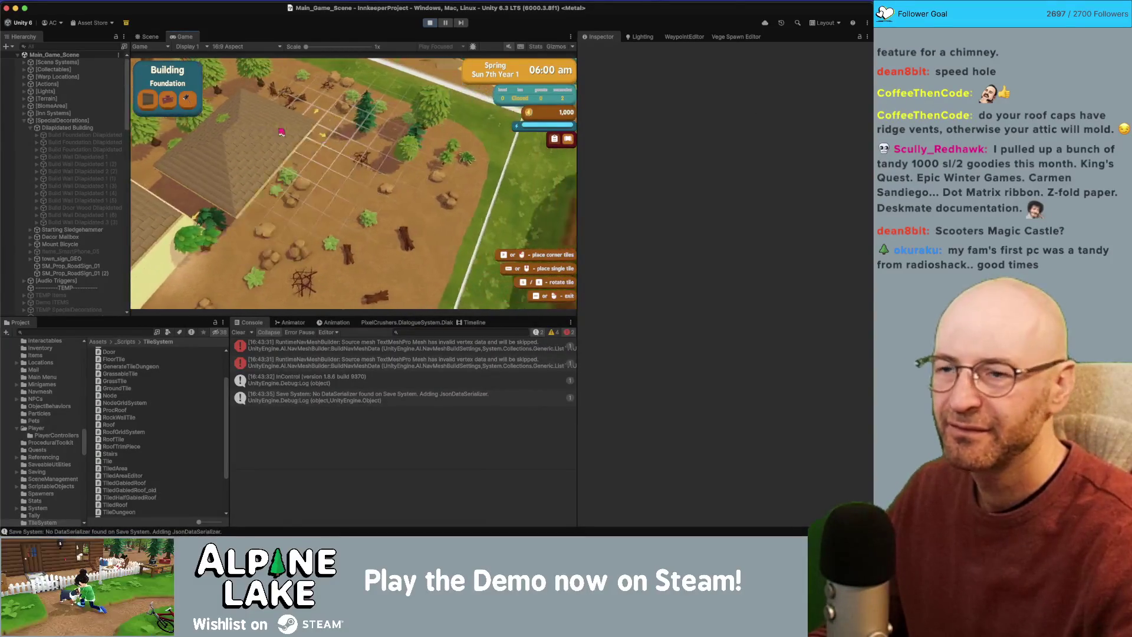
key(a)
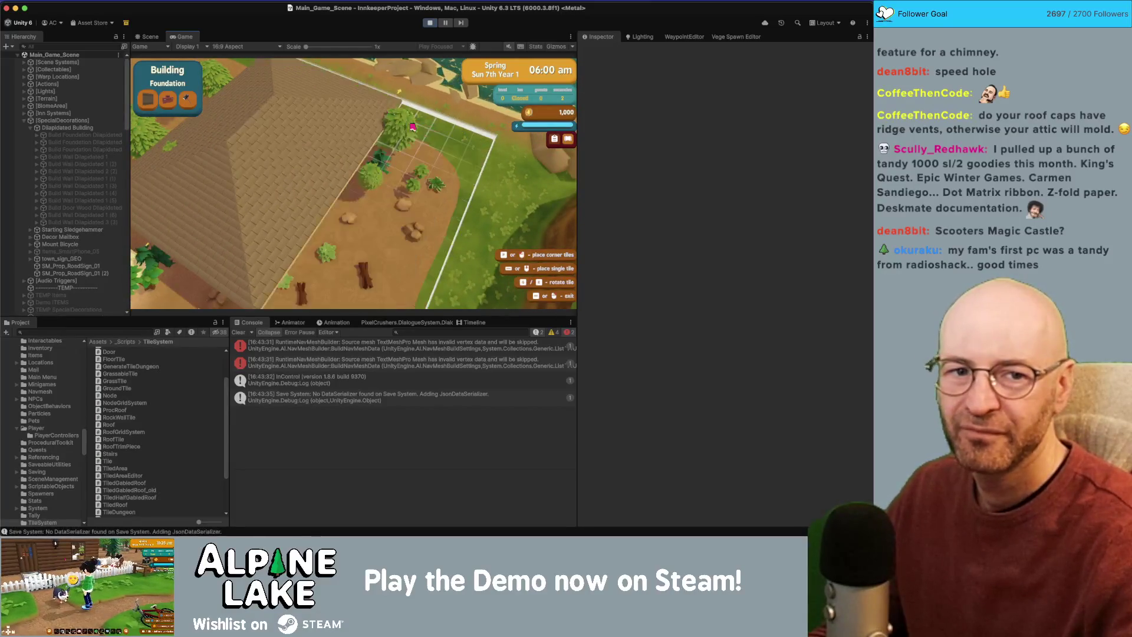
key(d)
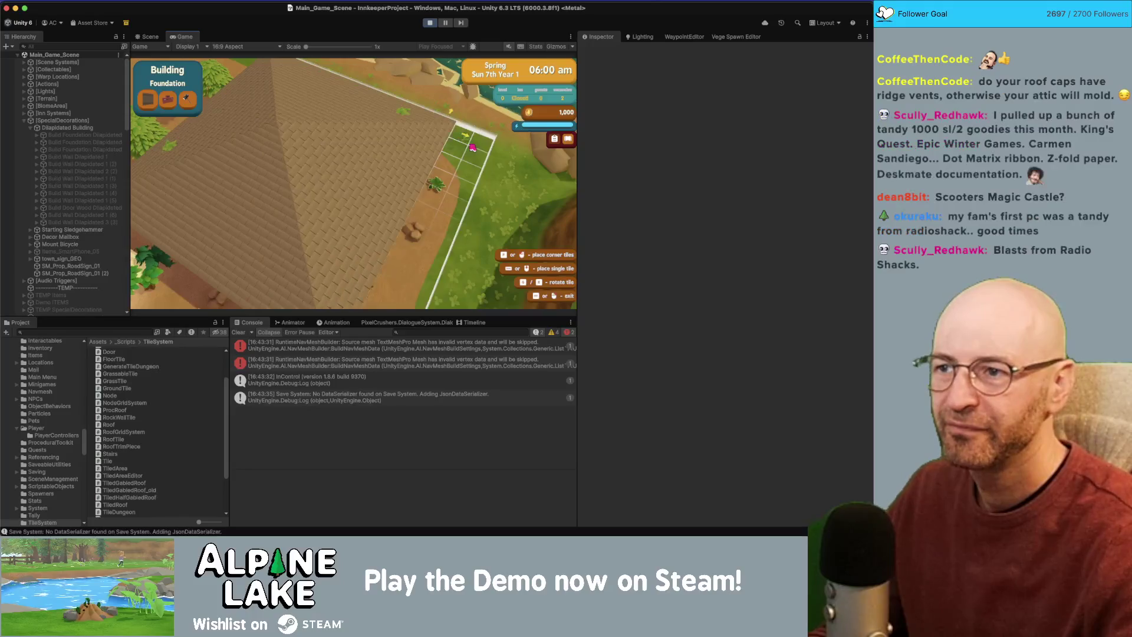
key(w)
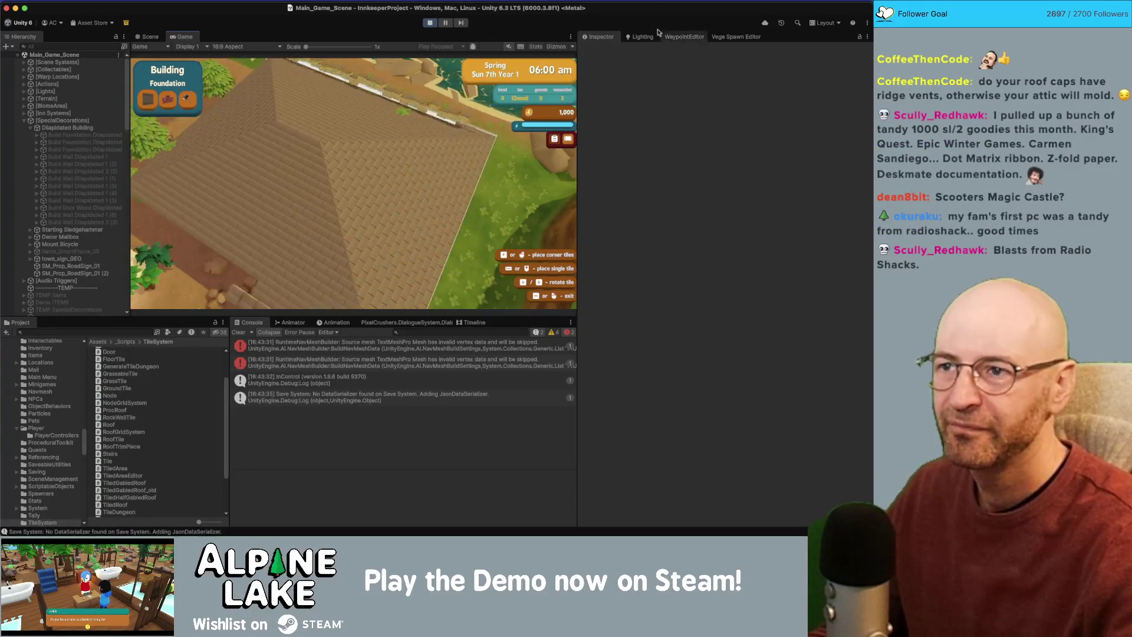
click(445, 23)
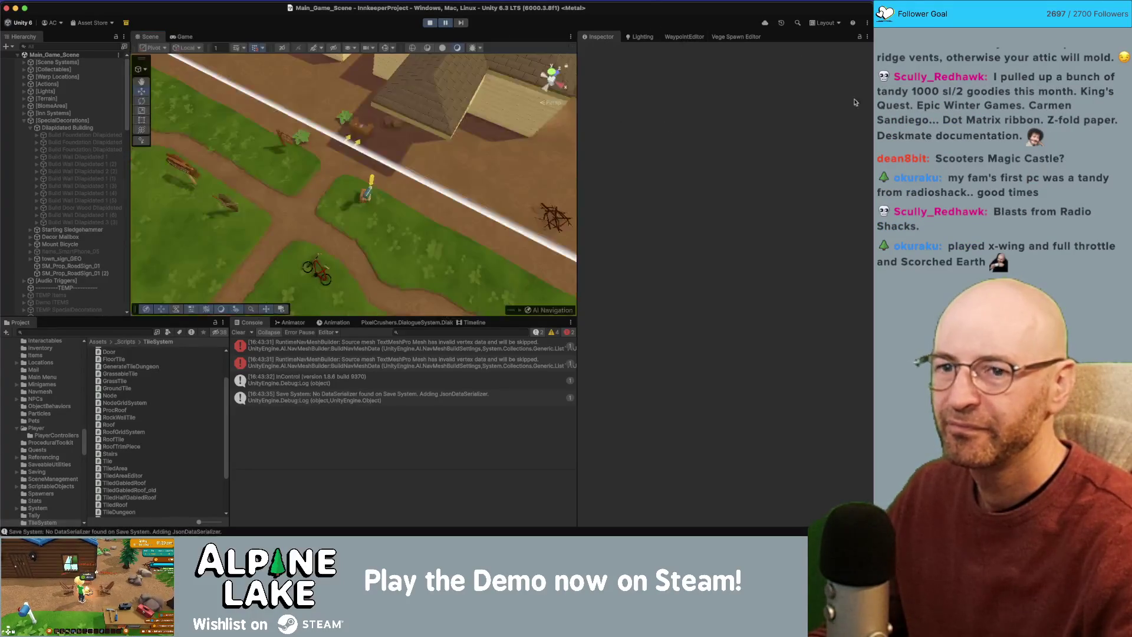
Bring up the Profiler and step through CPU graph frames to select the spike frame.
key(super+7)
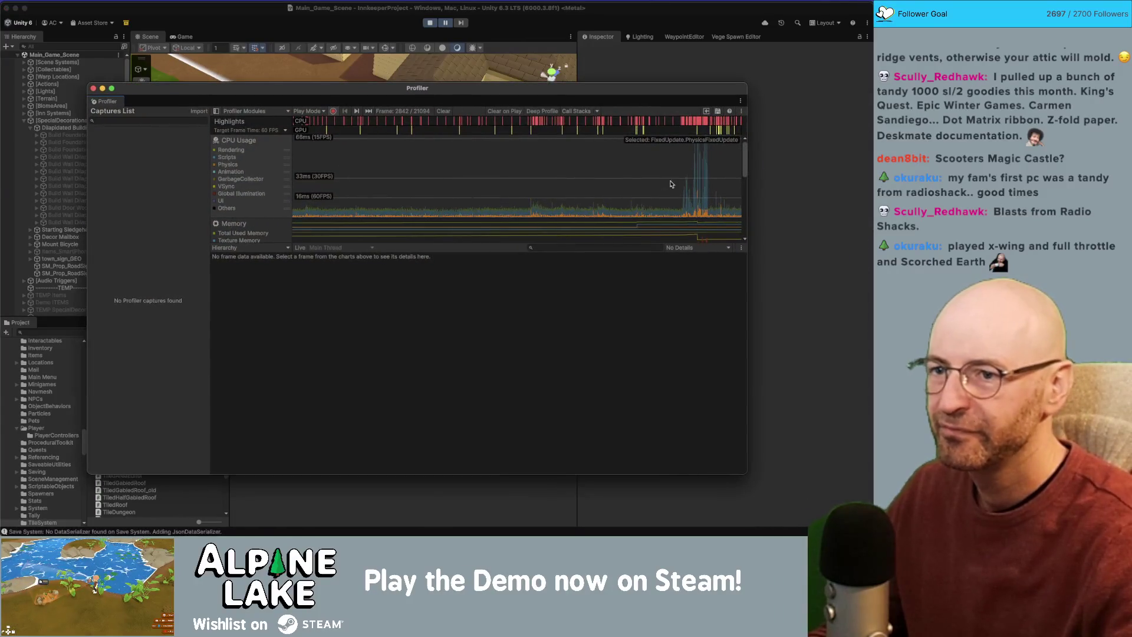
click(708, 187)
key(Left)
key(Left)
key(Left)
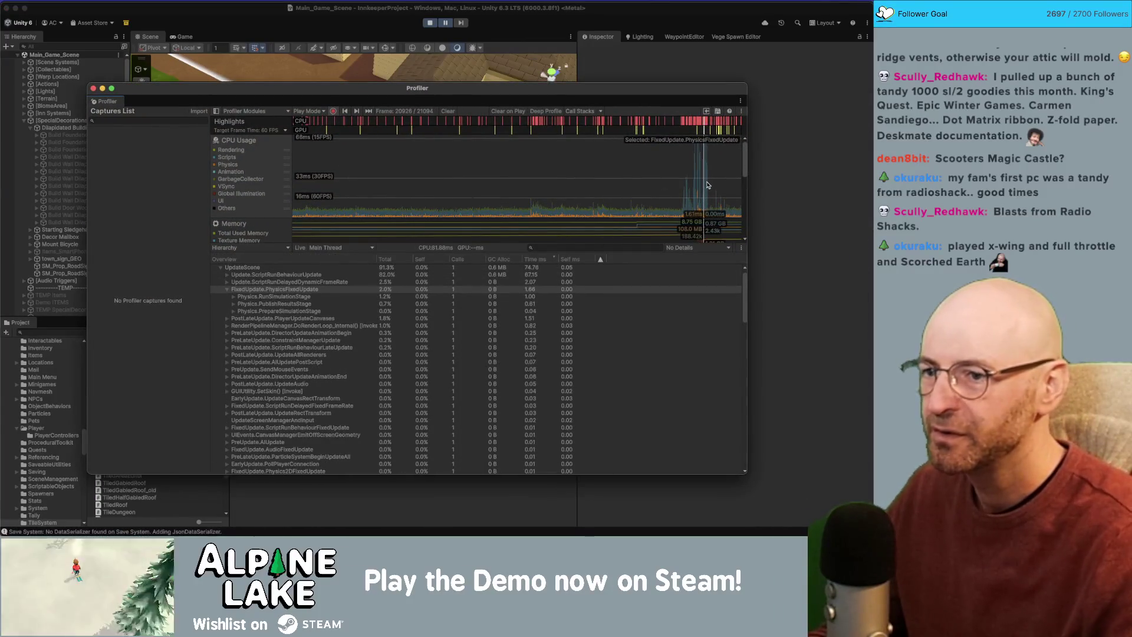
key(Right)
key(Right)
key(Right)
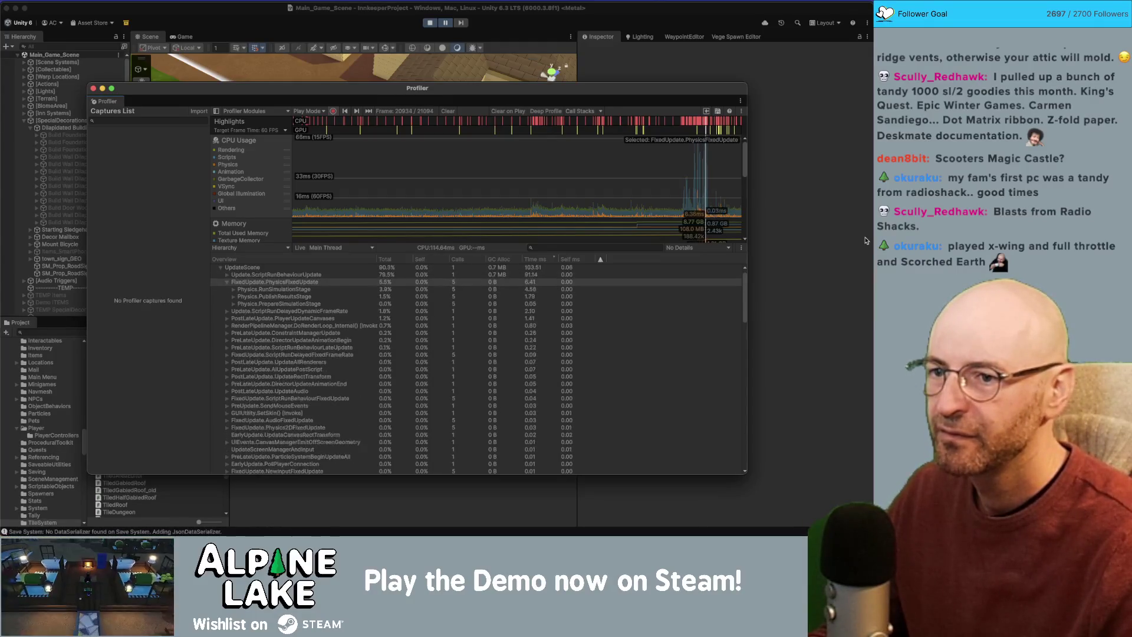
key(Left)
key(Left)
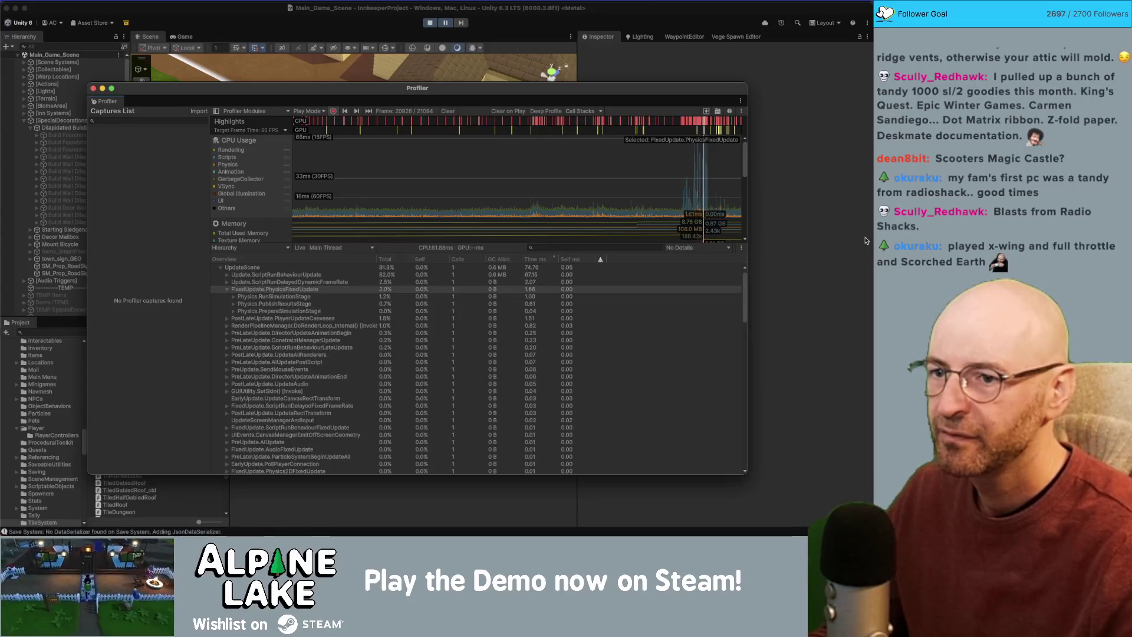
key(Right)
key(Right)
key(Right)
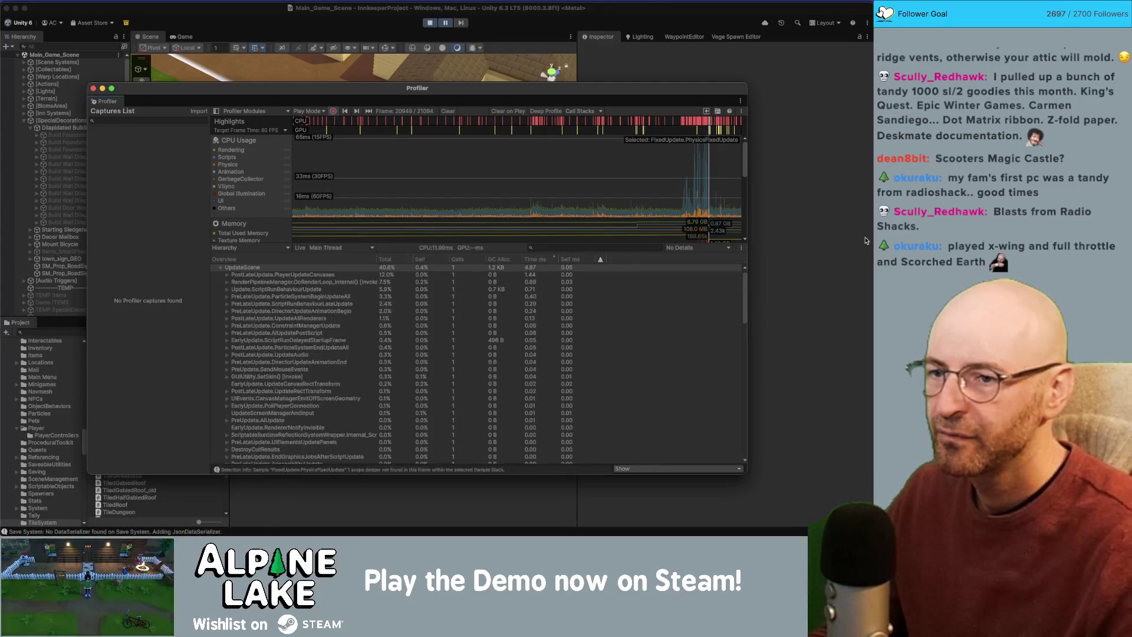
mouse_move(749, 170)
mouse_down()
mouse_move(771, 170)
mouse_move(726, 190)
mouse_up()
key(Right)
key(Right)
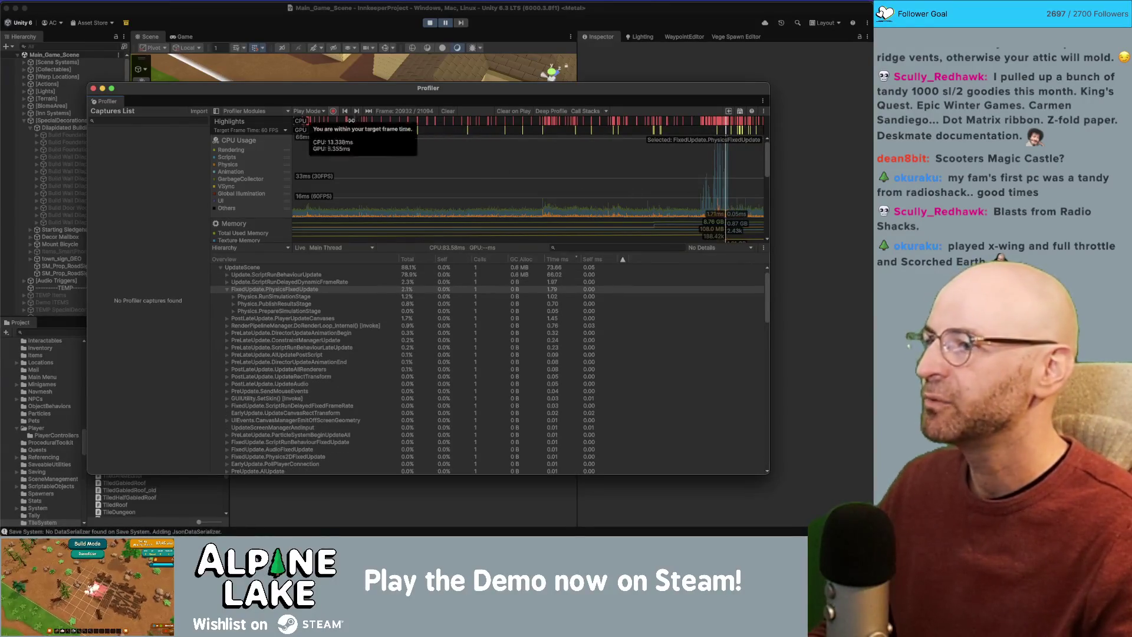
click(712, 170)
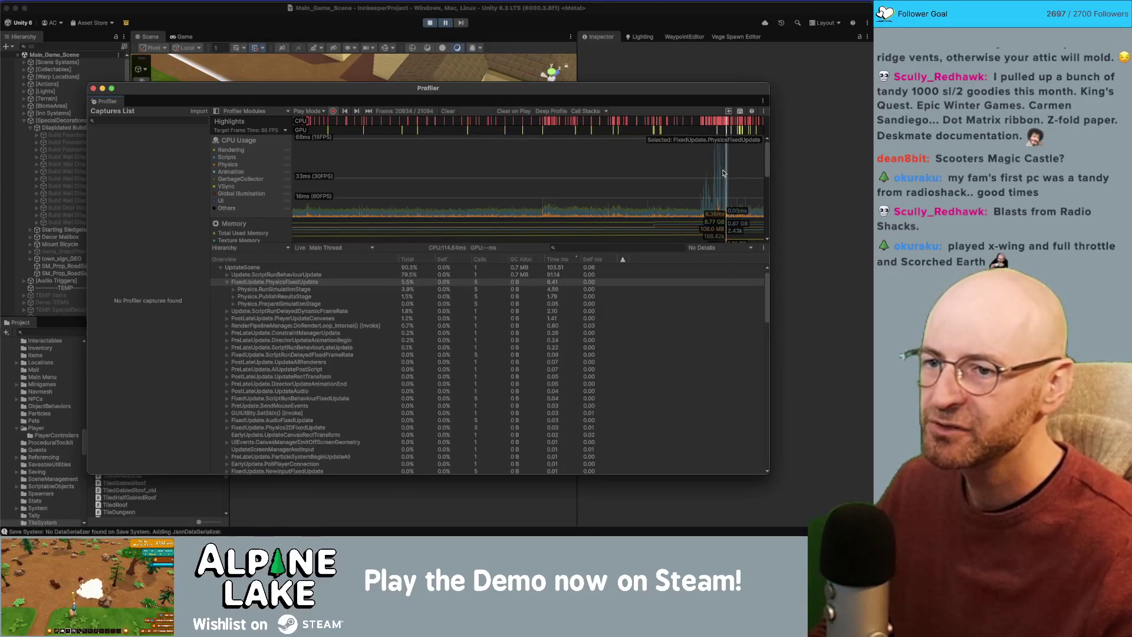
drag(724, 180, 726, 204)
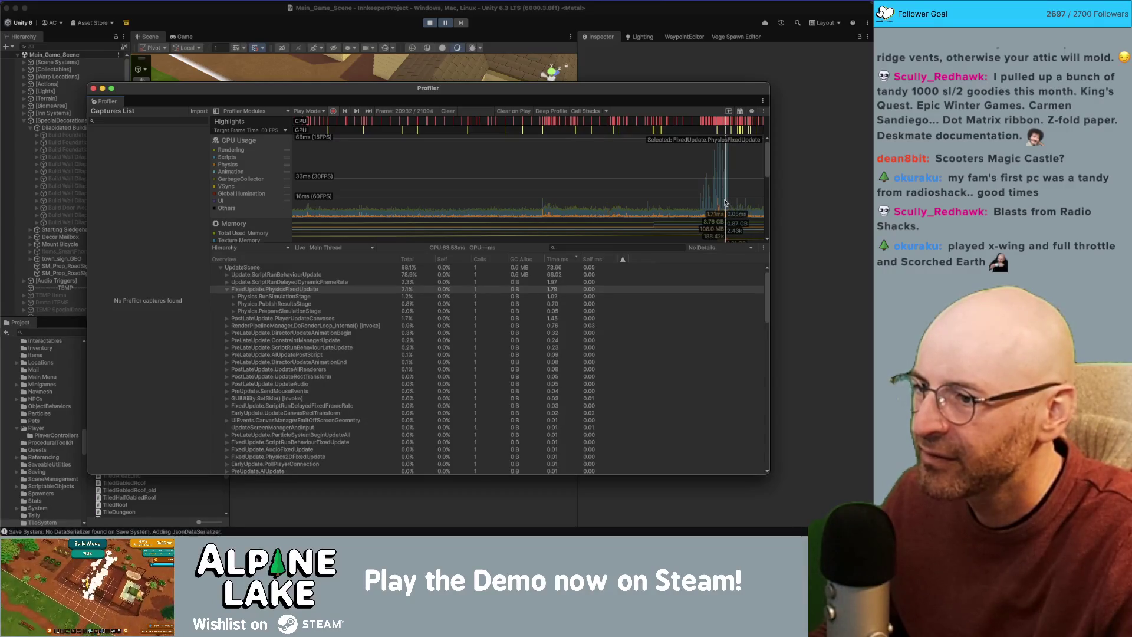
mouse_move(725, 189)
mouse_down()
mouse_move(672, 191)
mouse_move(728, 192)
mouse_up()
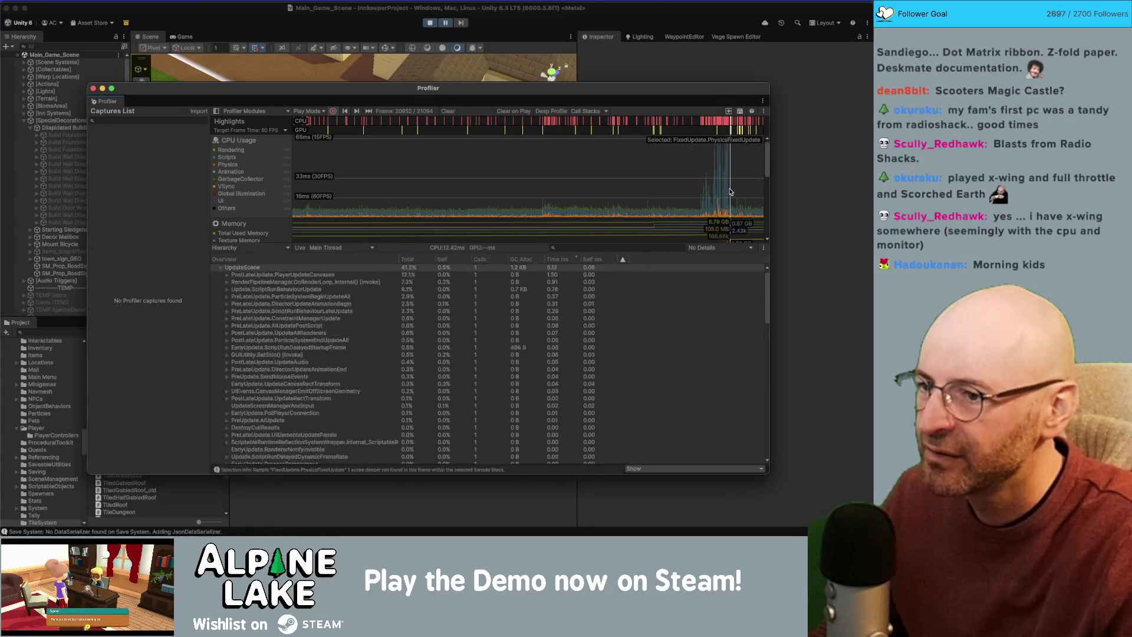
click(727, 191)
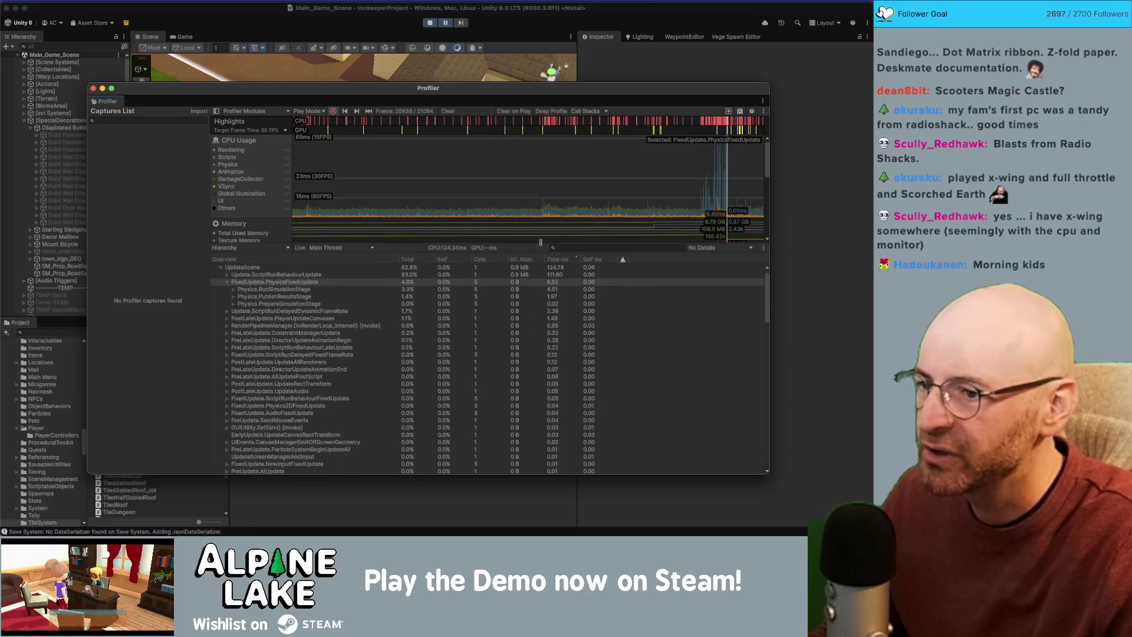
Drill from Update.ScriptRunBehaviourUpdate into BuildRoofAutoController.Update down to RoofGridSystem.SpawnPieces.
click(227, 282)
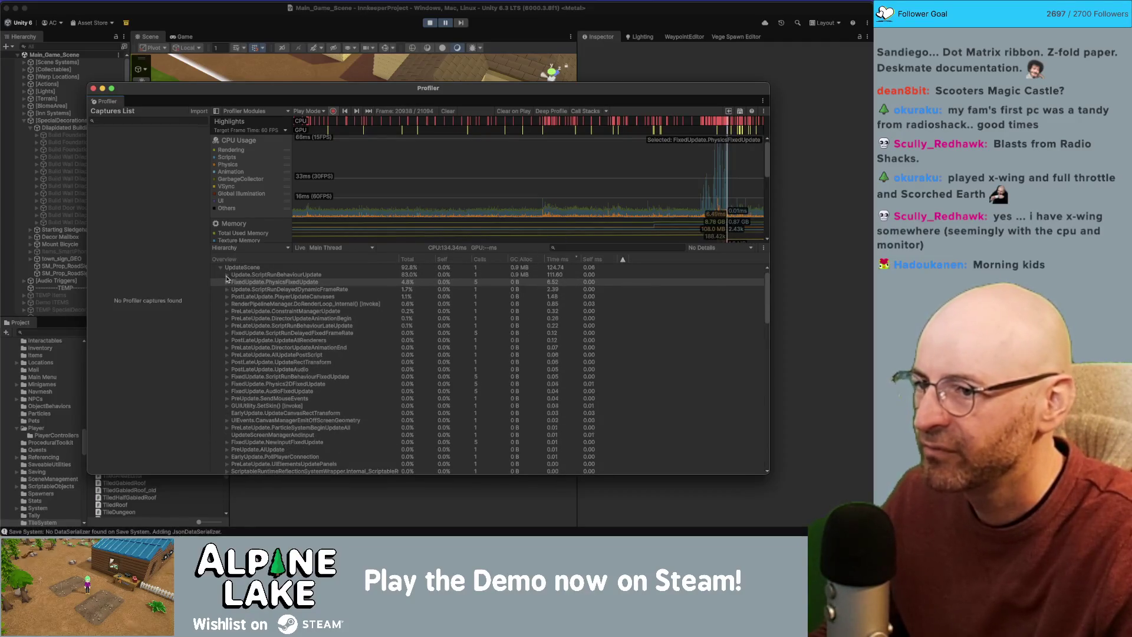
click(227, 275)
click(233, 283)
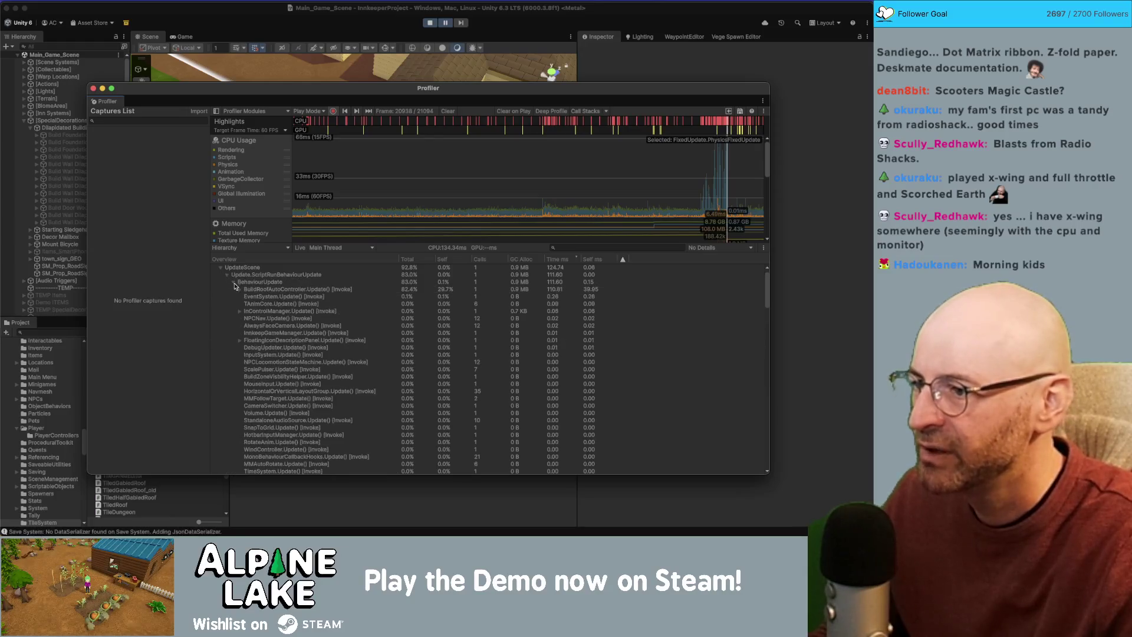
click(281, 290)
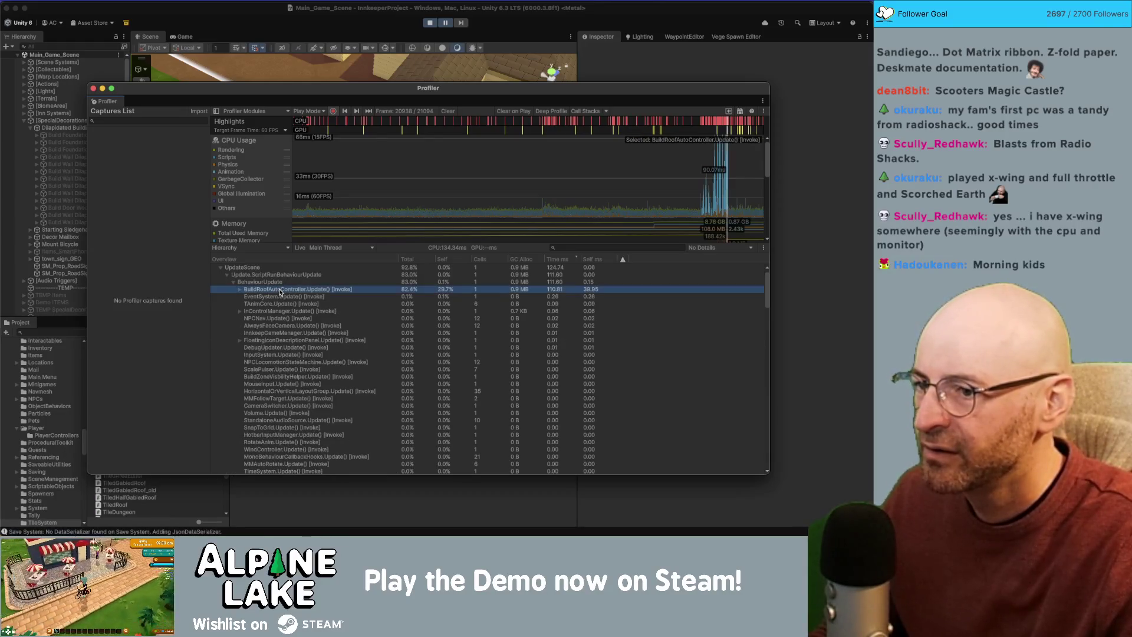
click(240, 289)
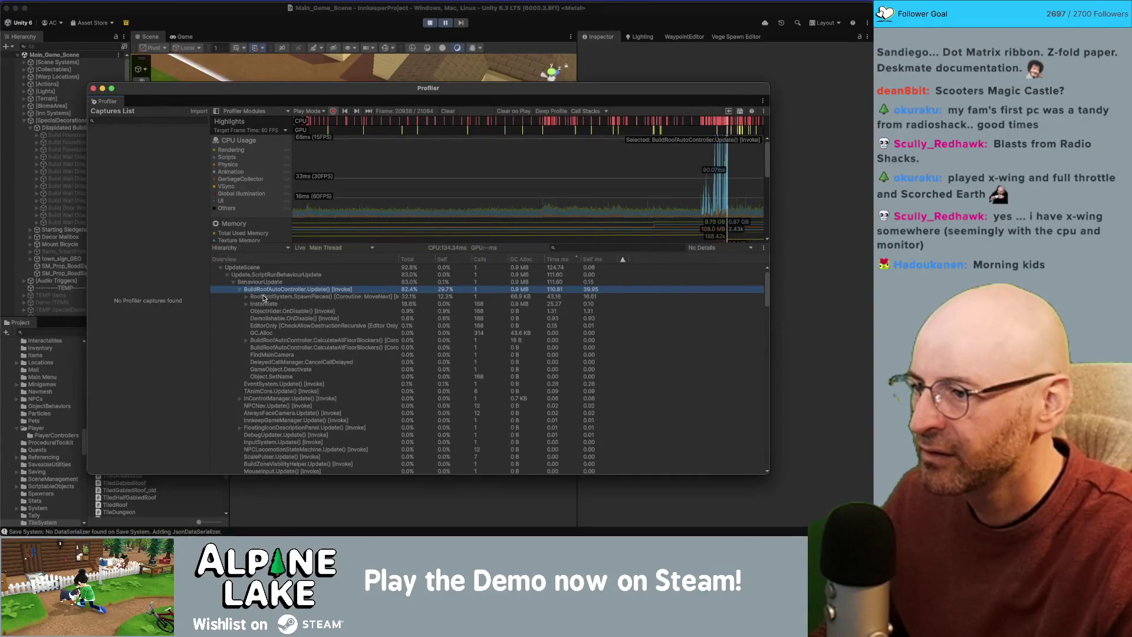
click(266, 297)
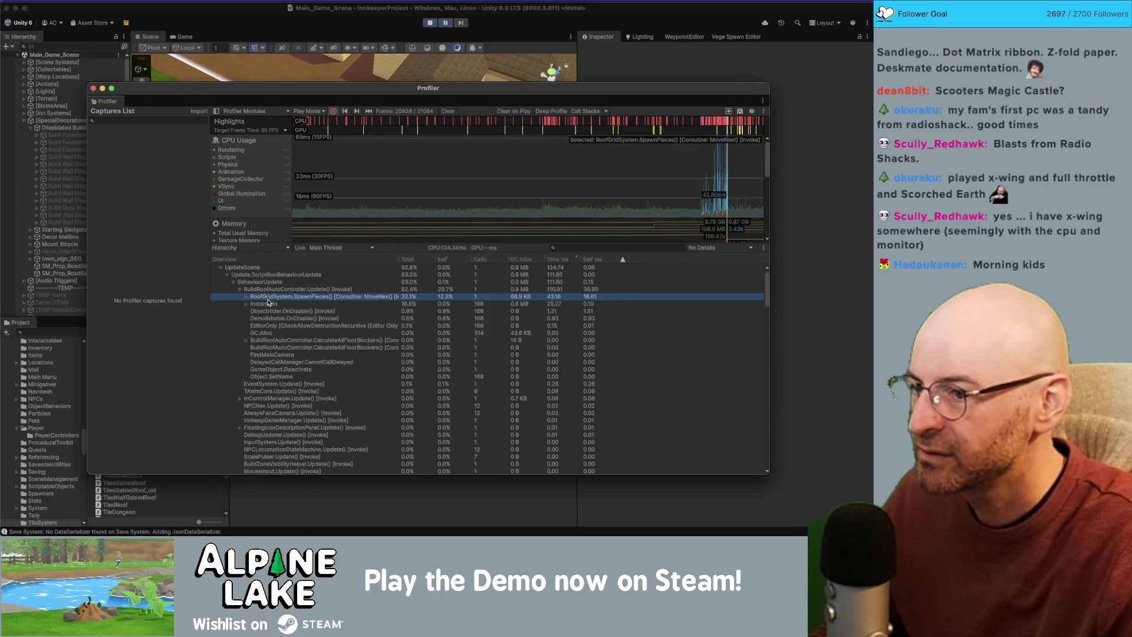
Expand RoofGridSystem.SpawnPieces and inspect its nested recursive SpawnPieces calls' timings.
click(269, 303)
click(263, 297)
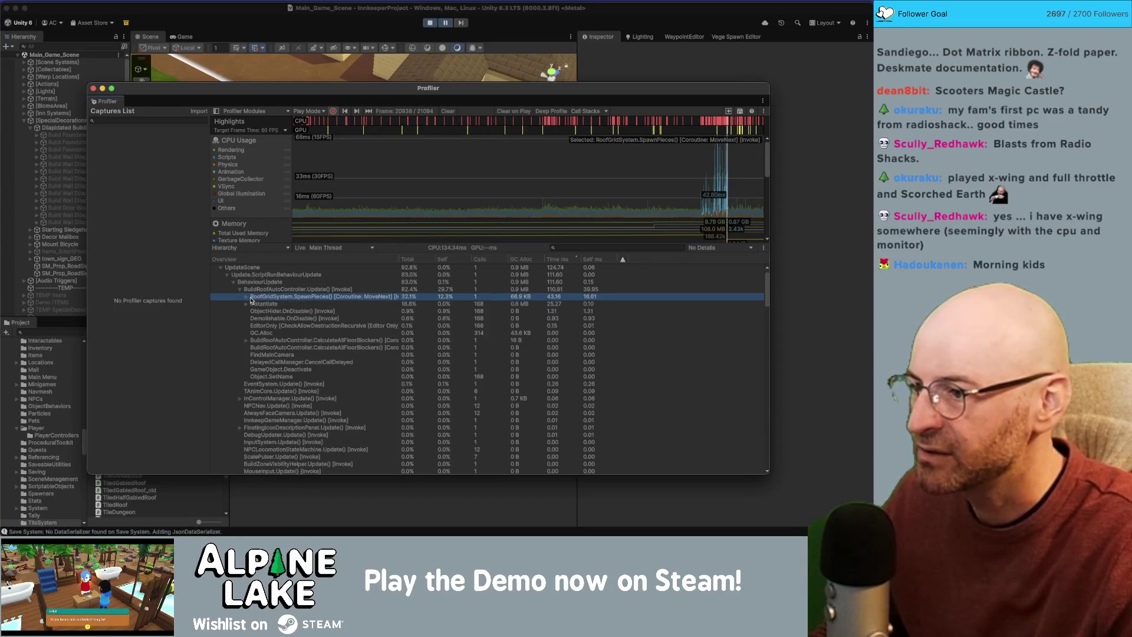
click(247, 297)
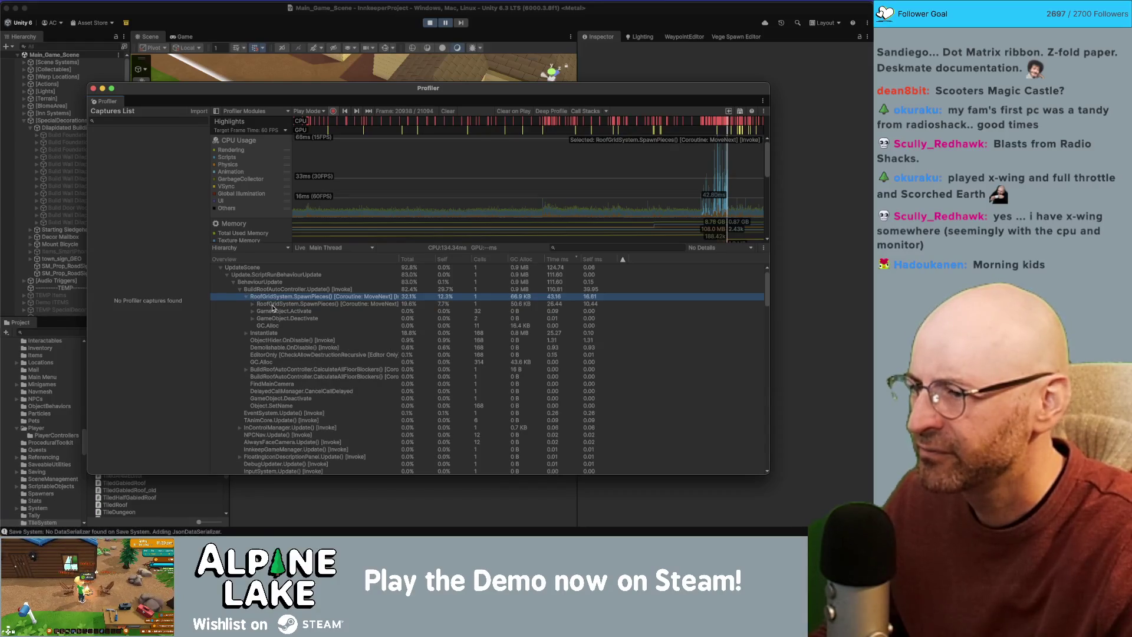
click(264, 305)
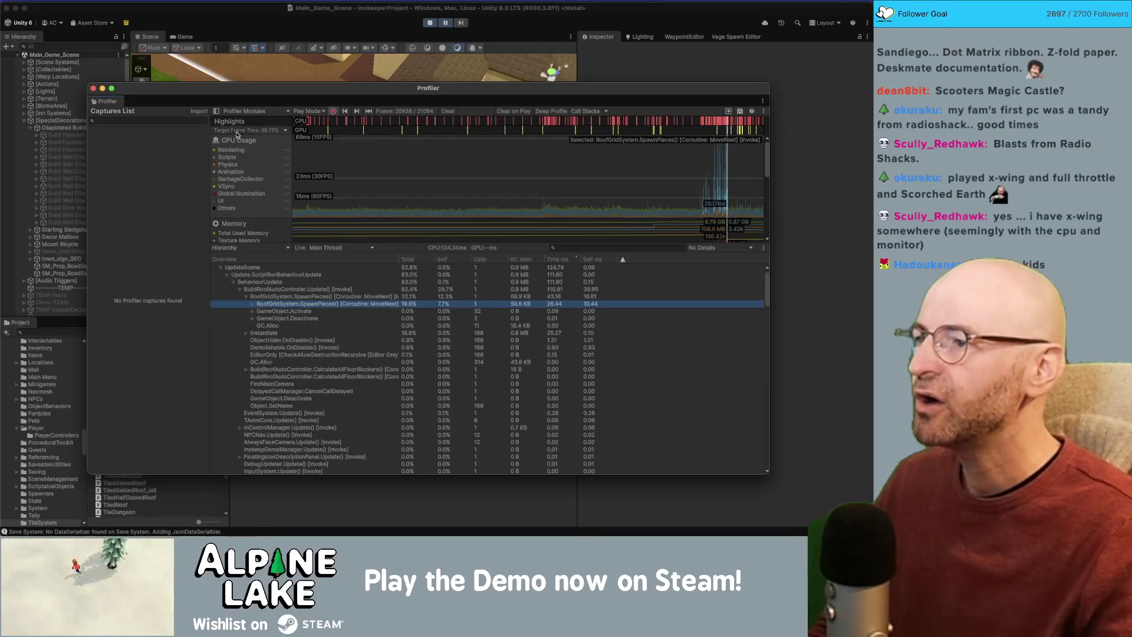
click(252, 305)
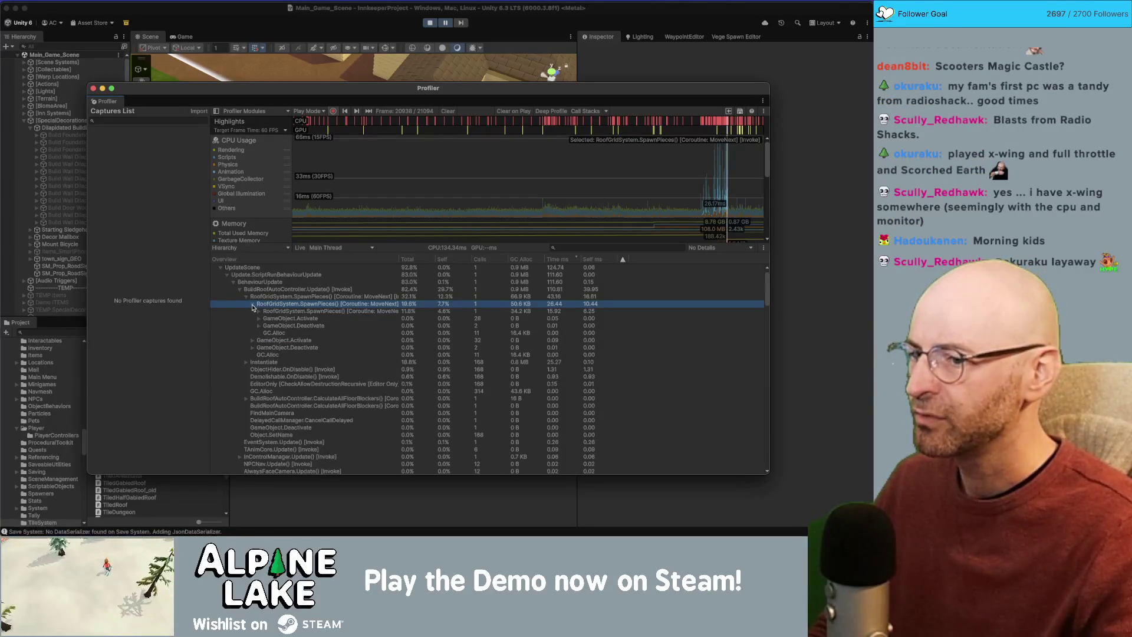
click(274, 311)
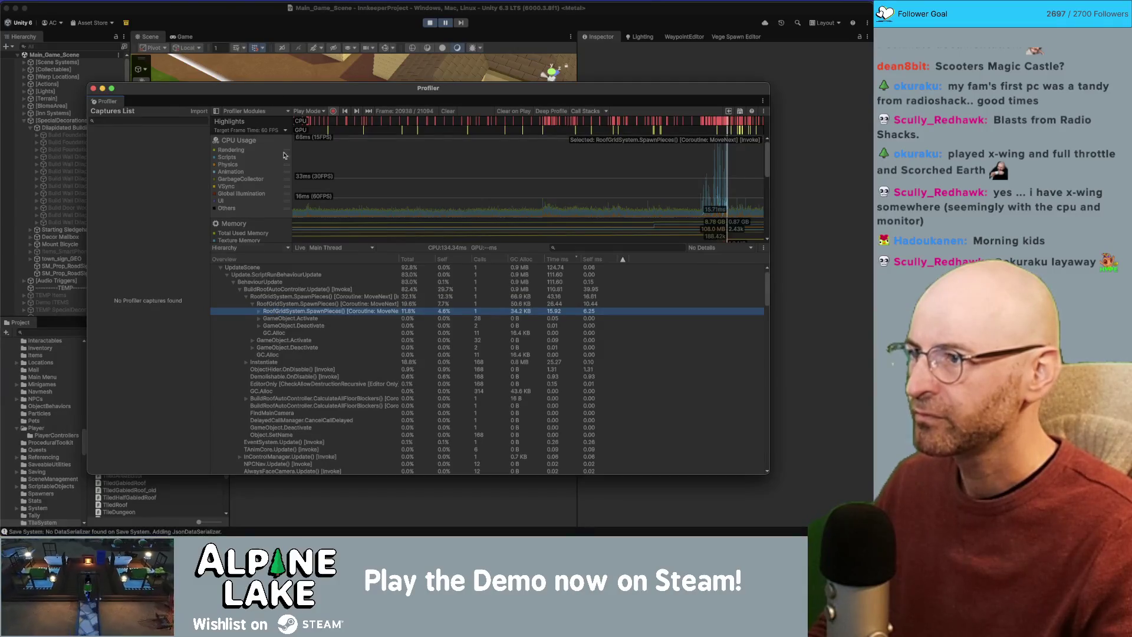
key(super+Tab)
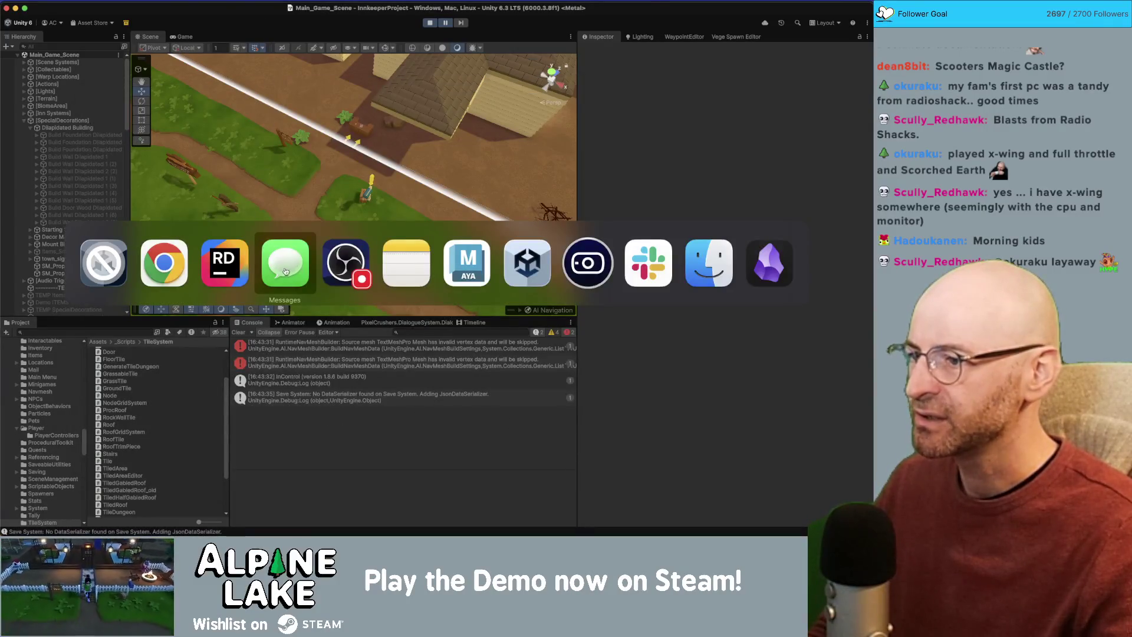
Return to the Profiler and select the CPU spike frame where BuildRoofAutoController takes ~80%.
scroll(310, 254, down, 5)
scroll(311, 253, down, 10)
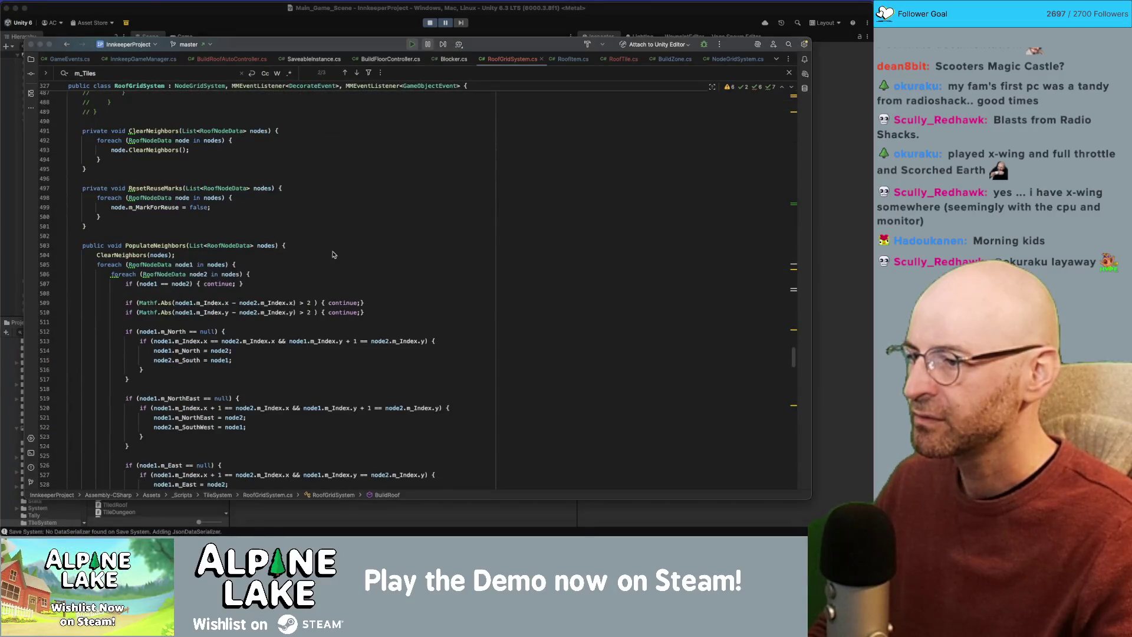
key(super+Tab)
key(super+Tab)
key(super+Tab)
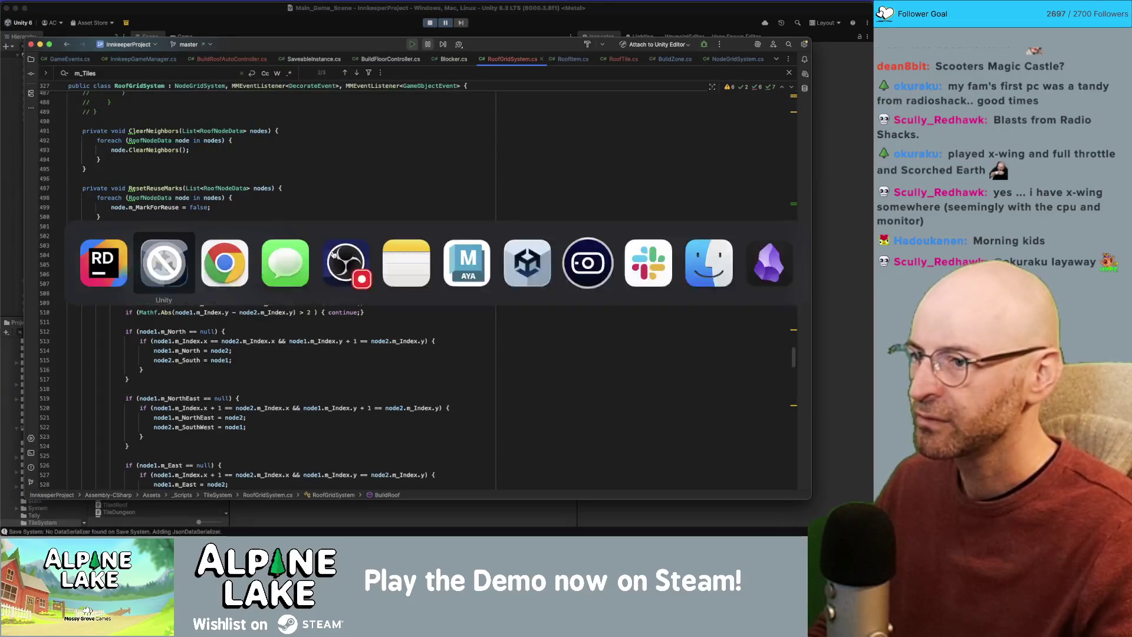
key(super+Tab)
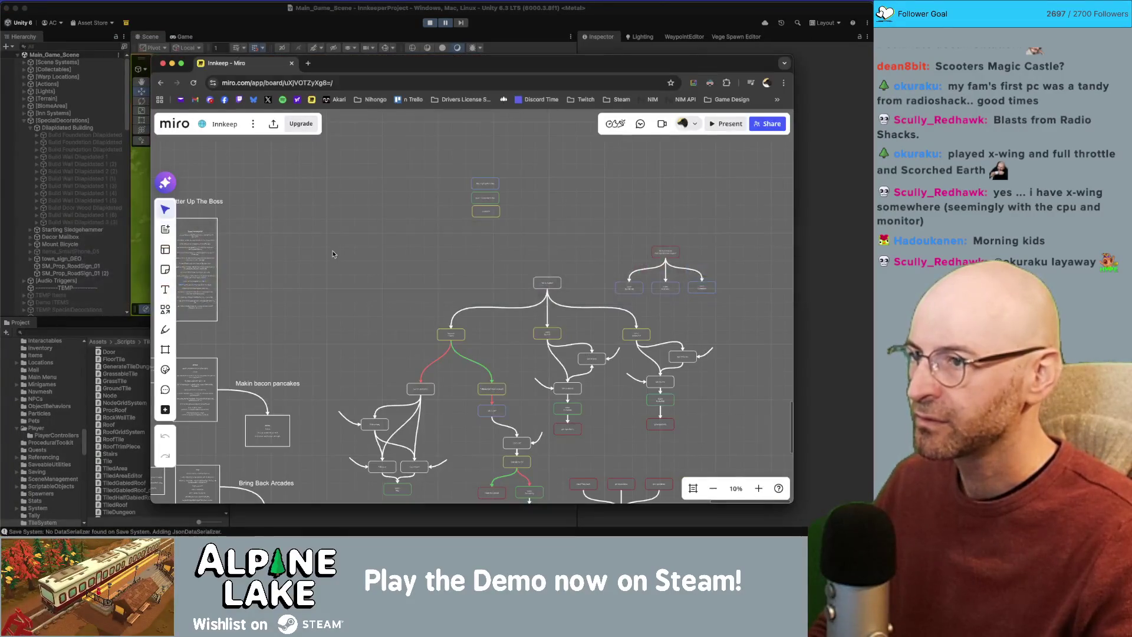
key(super+Tab)
key(ctrl+Up)
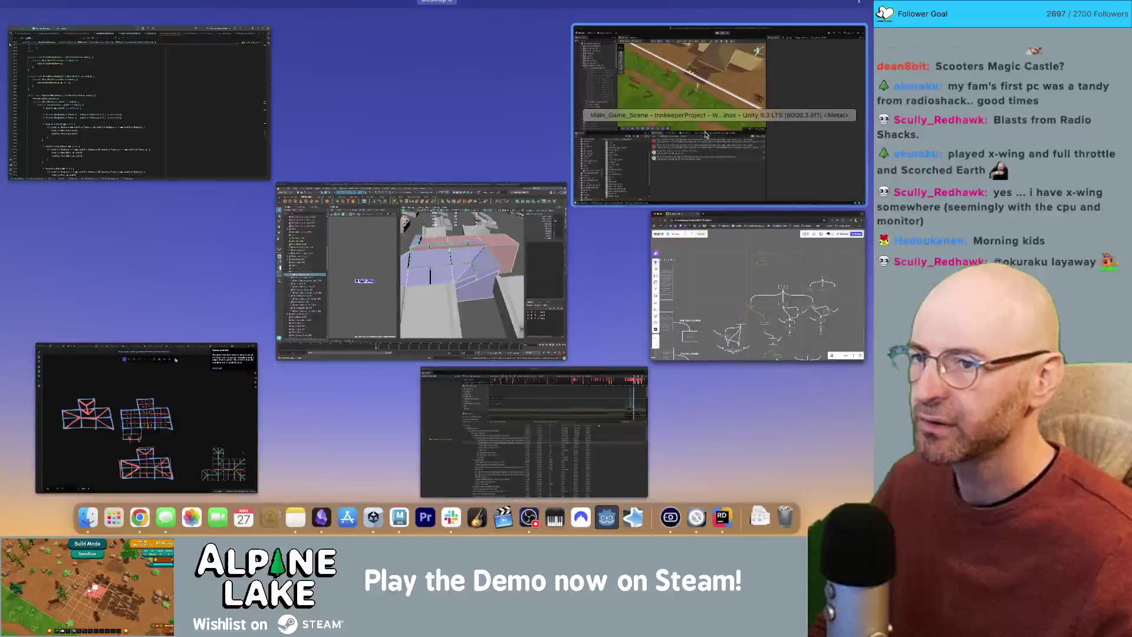
click(619, 401)
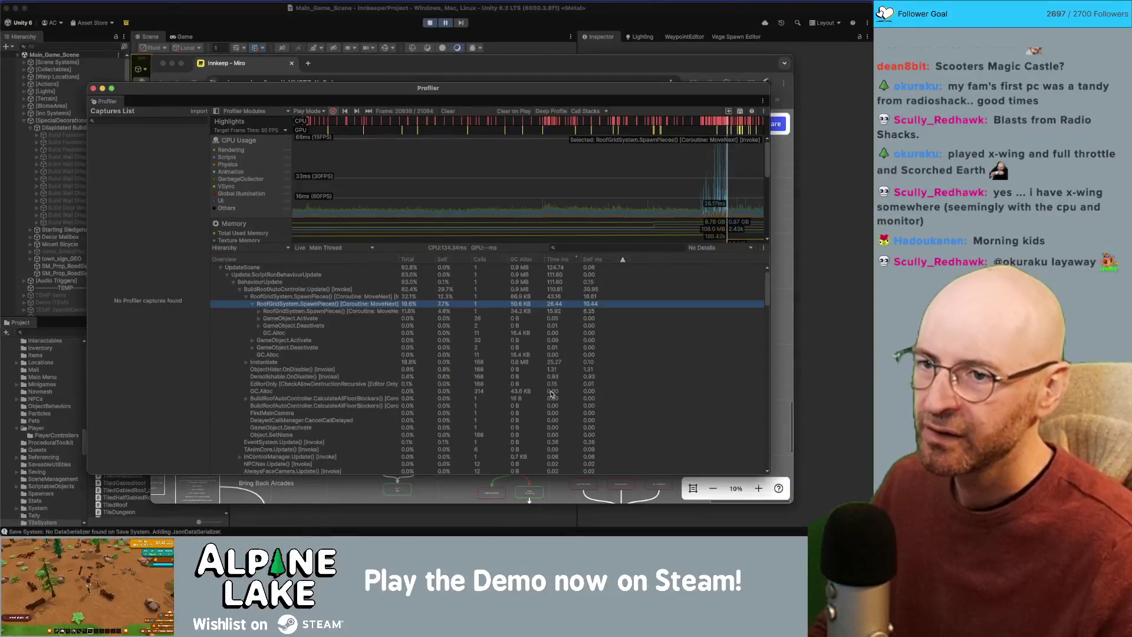
click(722, 194)
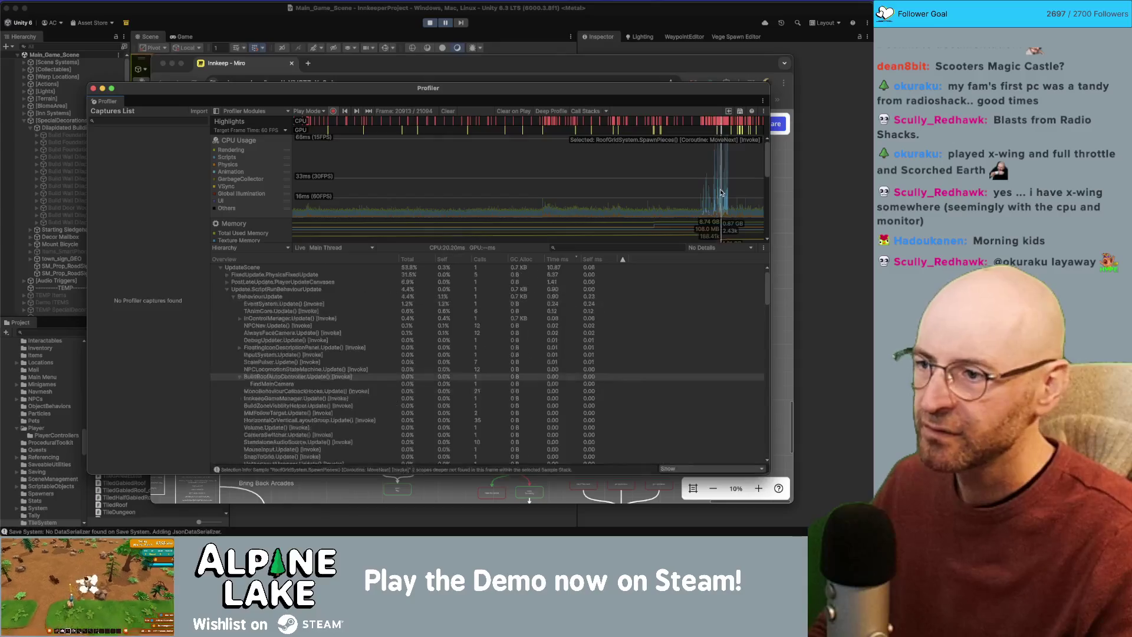
drag(722, 193, 725, 197)
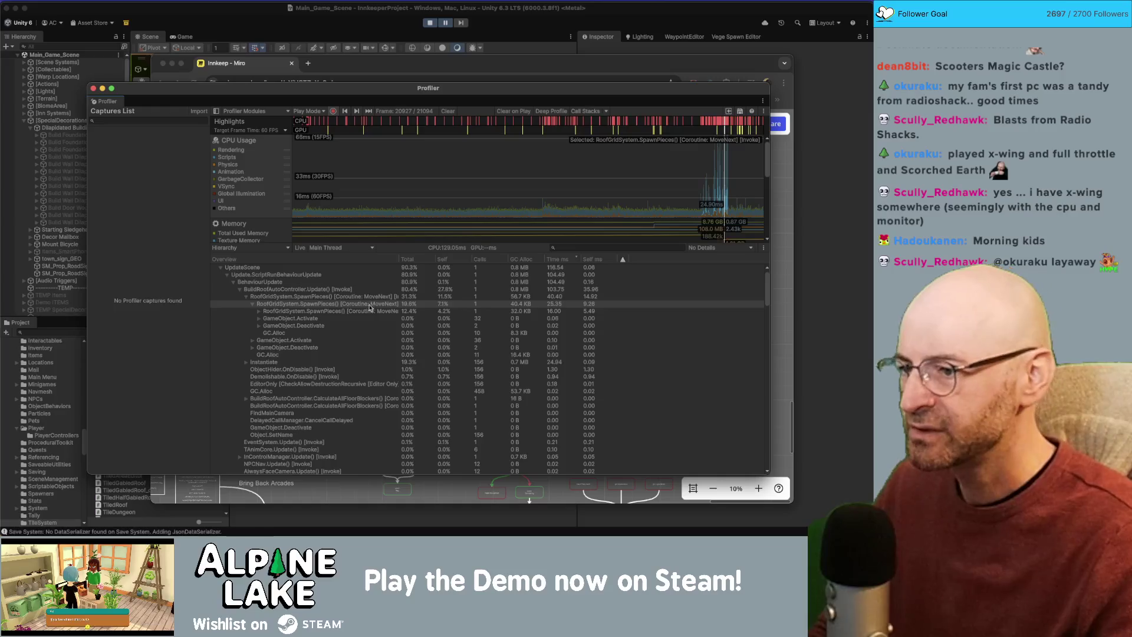
In Rider, change SpawnPieces' return type from IEnumerator to void.
key(super+Tab)
key(super+Tab)
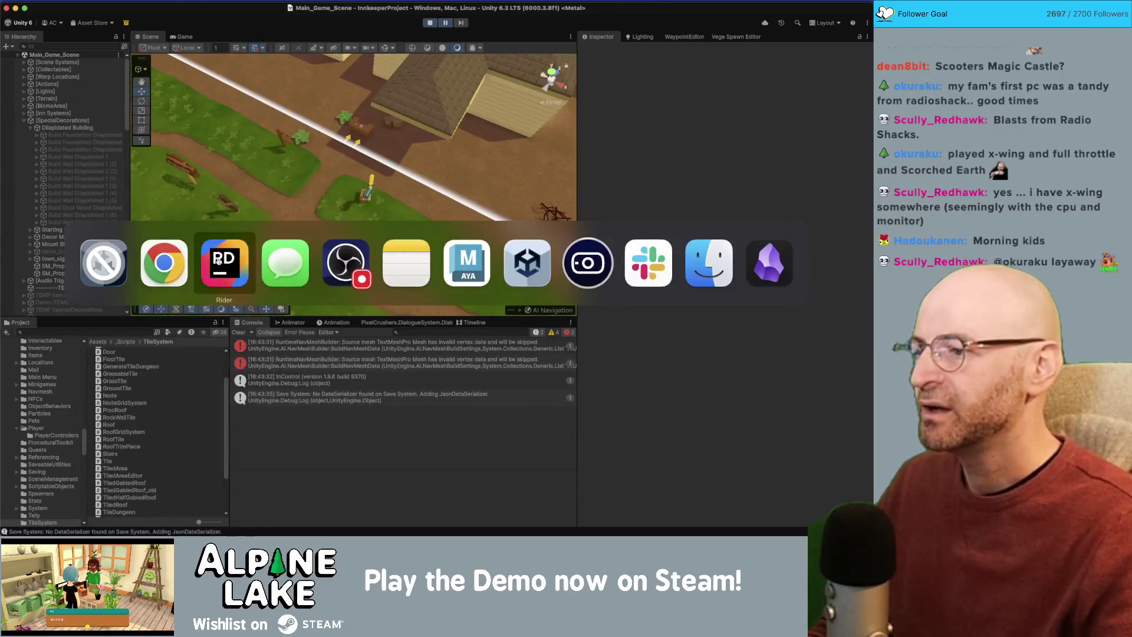
scroll(243, 95, up, 3)
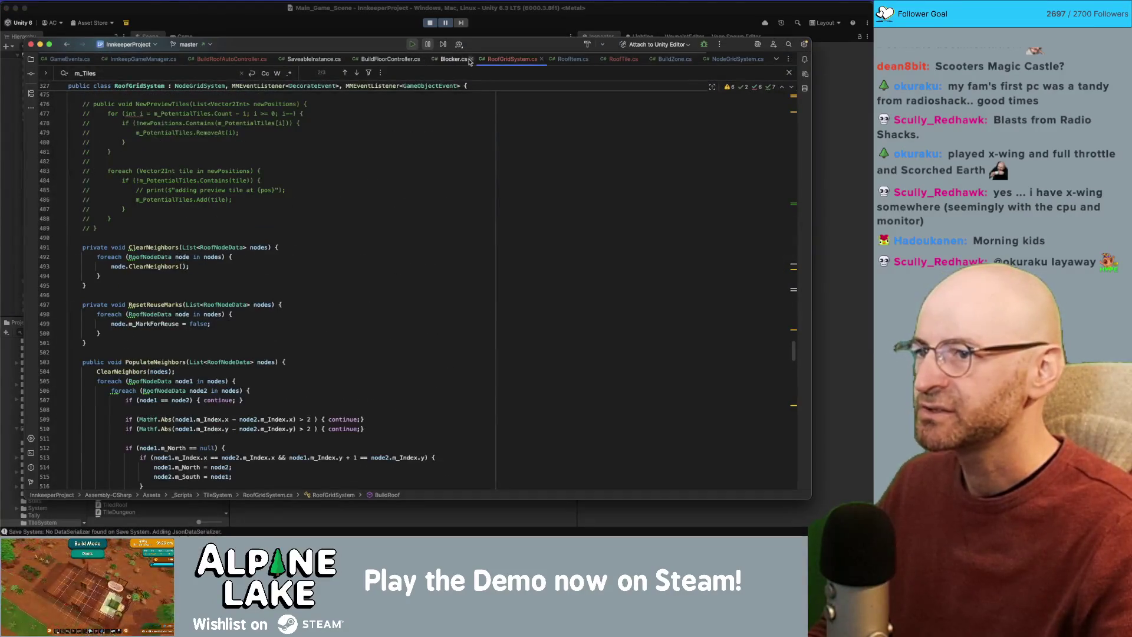
scroll(280, 226, down, 3)
scroll(280, 226, down, 3)
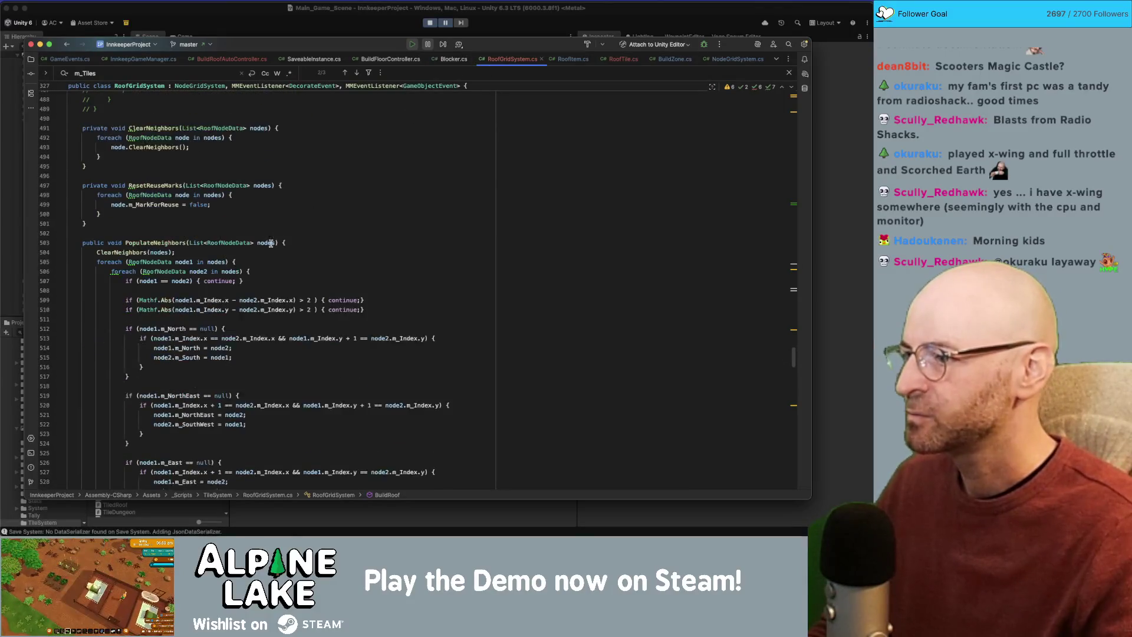
click(236, 250)
scroll(235, 251, down, 10)
scroll(794, 330, up, 15)
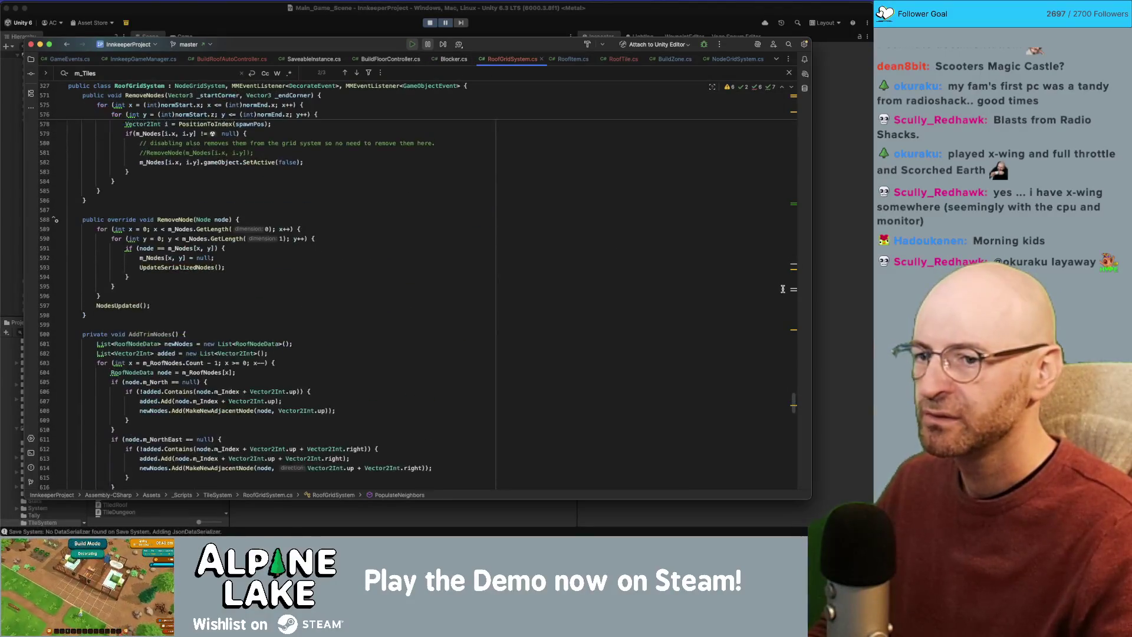
scroll(794, 331, up, 3)
double_click(142, 160)
text(void)
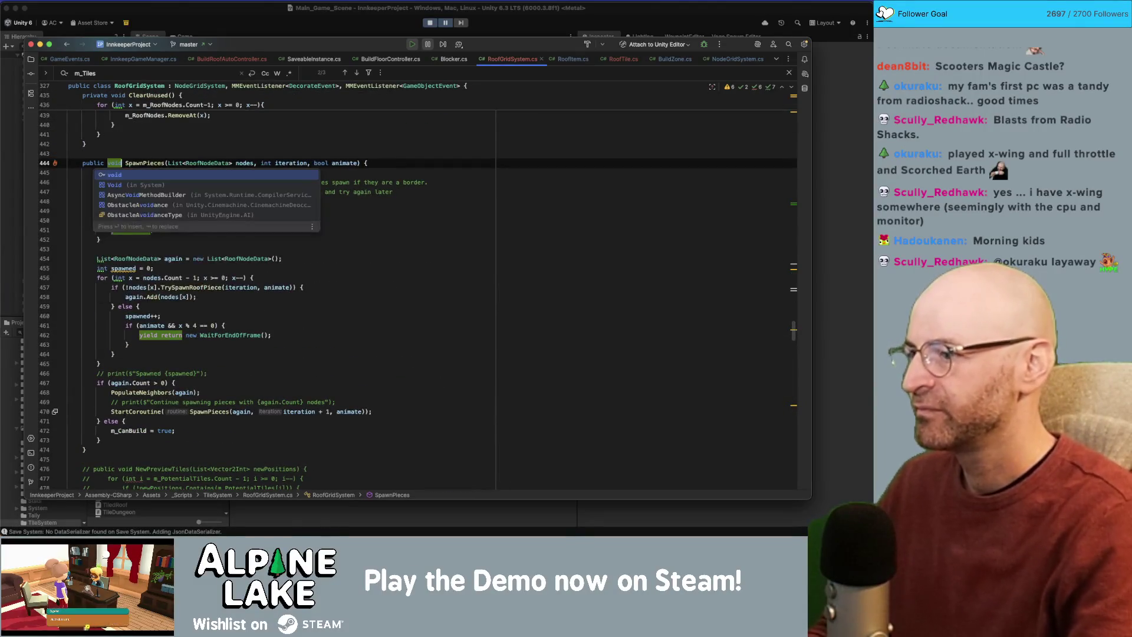
Replace yield break with return; and delete the if-animate frame-wait block.
click(222, 229)
key(BackSpace)
key(BackSpace)
key(BackSpace)
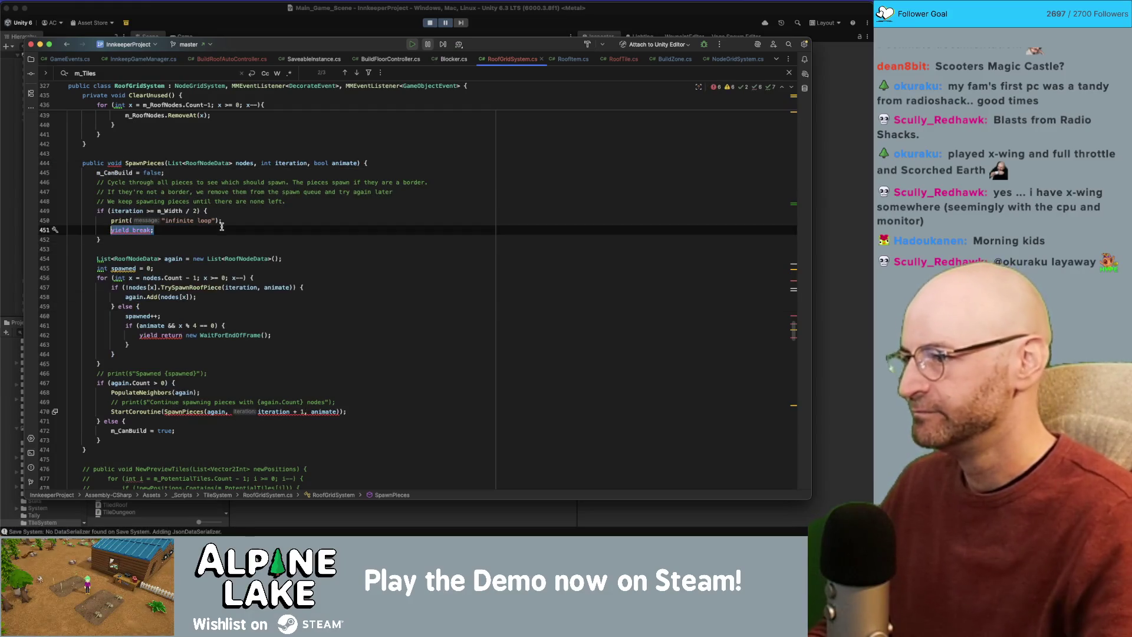
text(return;)
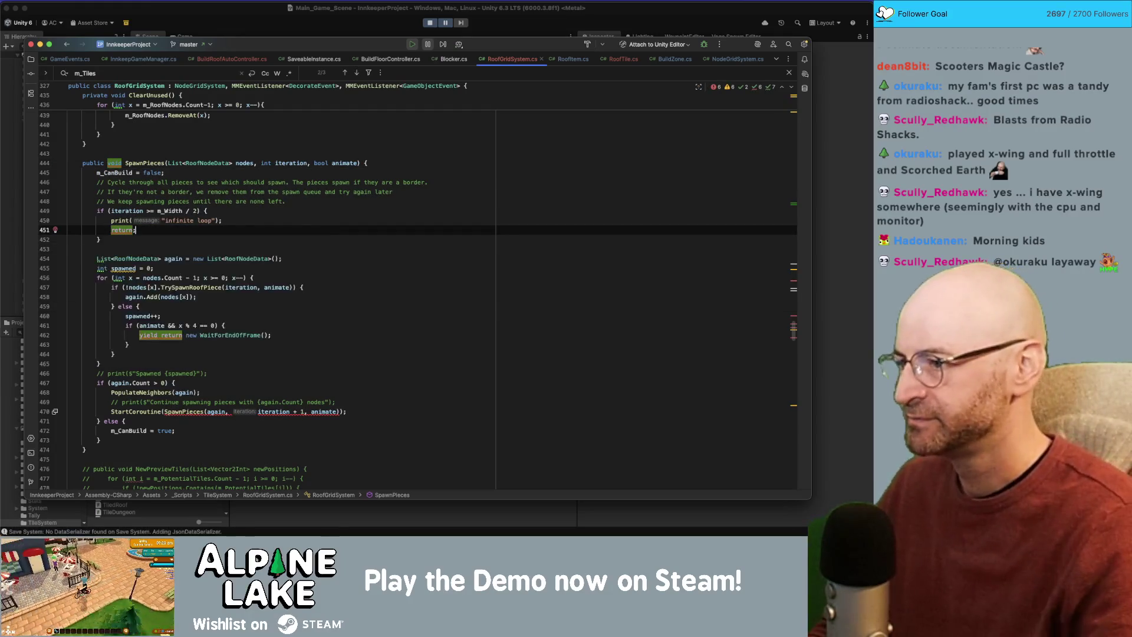
click(226, 343)
key(alt+Up)
key(alt+Up)
key(alt+Up)
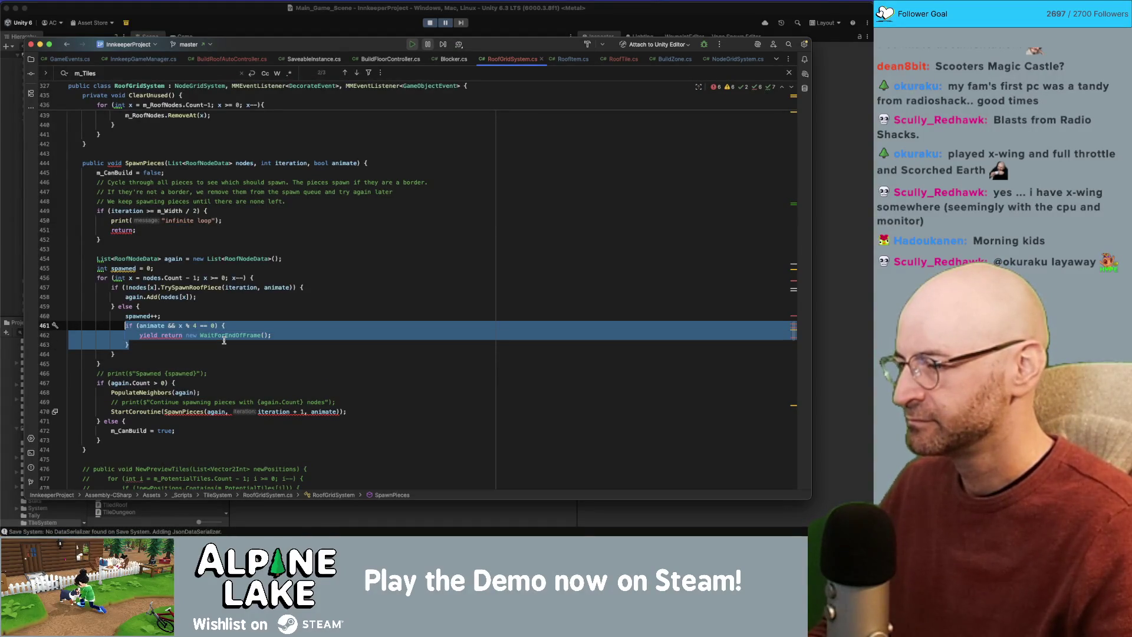
key(BackSpace)
Strip the StartCoroutine wrapper and its extra parenthesis from the recursive SpawnPieces call.
click(160, 374)
click(111, 382)
drag(111, 383, 164, 383)
key(Delete)
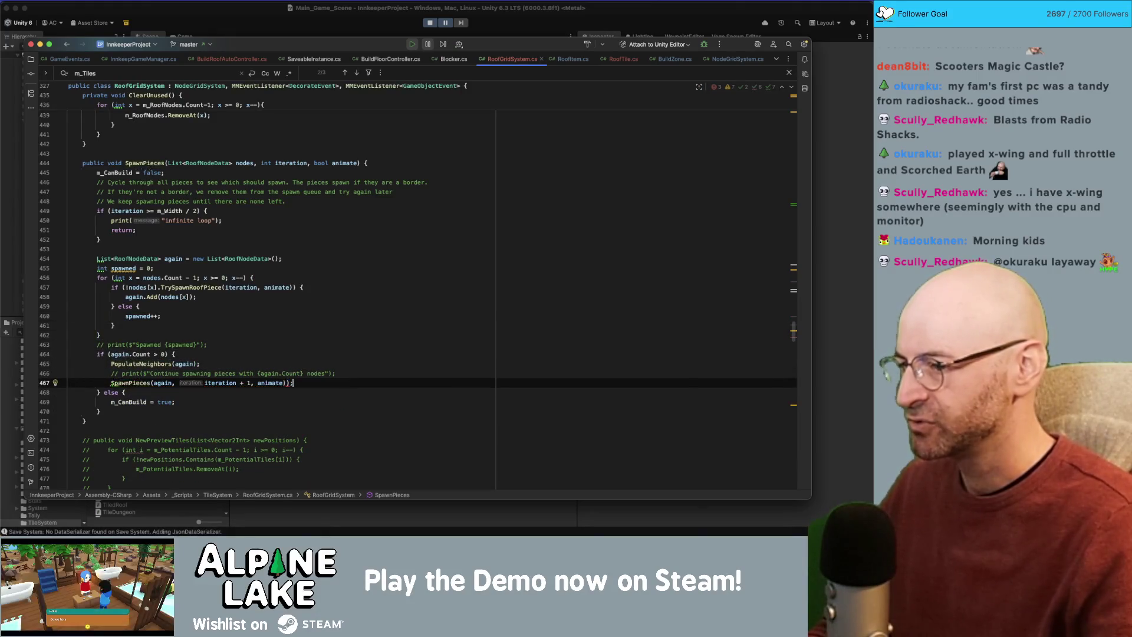
click(289, 383)
key(BackSpace)
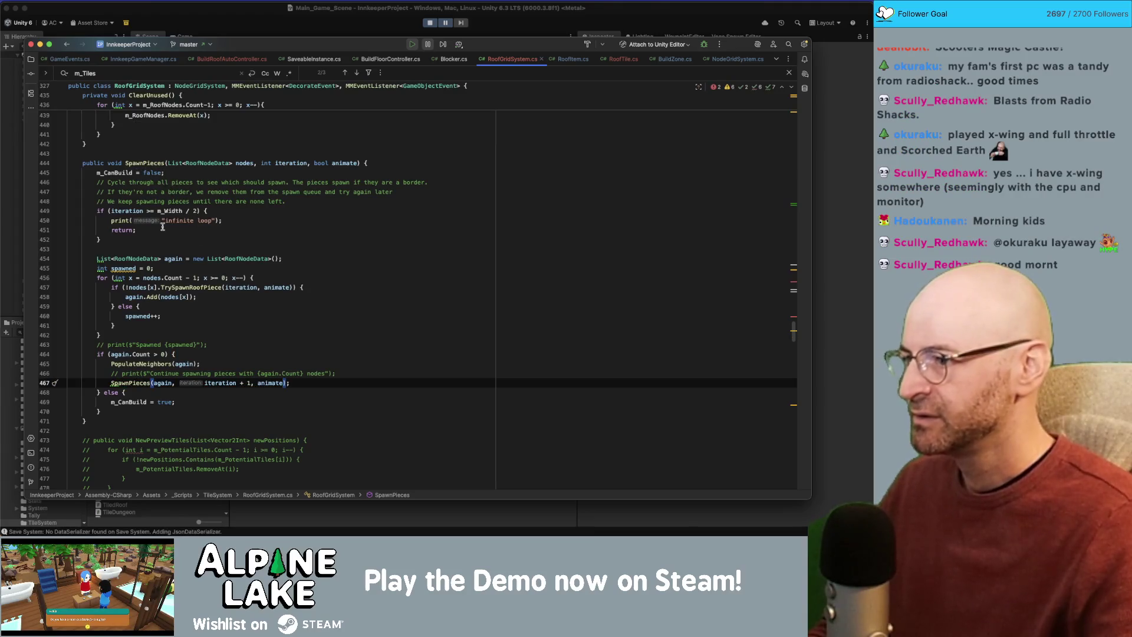
Check the animate parameter's uses and remove the StartCoroutine wrapper in BuildRoof.
click(122, 230)
click(135, 258)
click(273, 288)
scroll(321, 279, up, 3)
scroll(321, 279, up, 3)
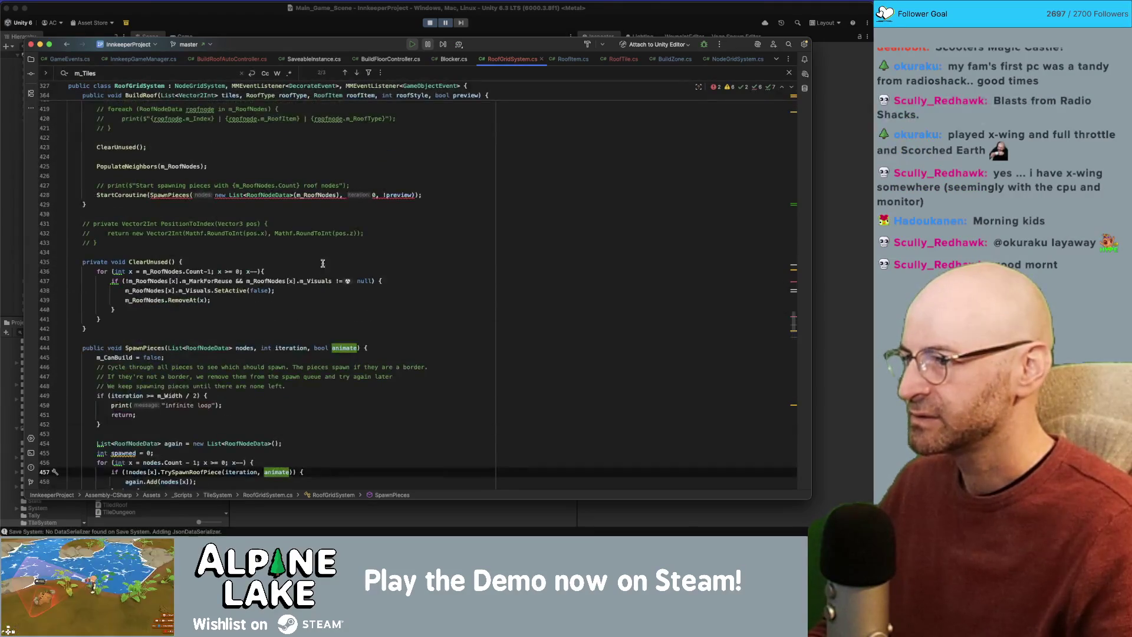
click(175, 194)
key(BackSpace)
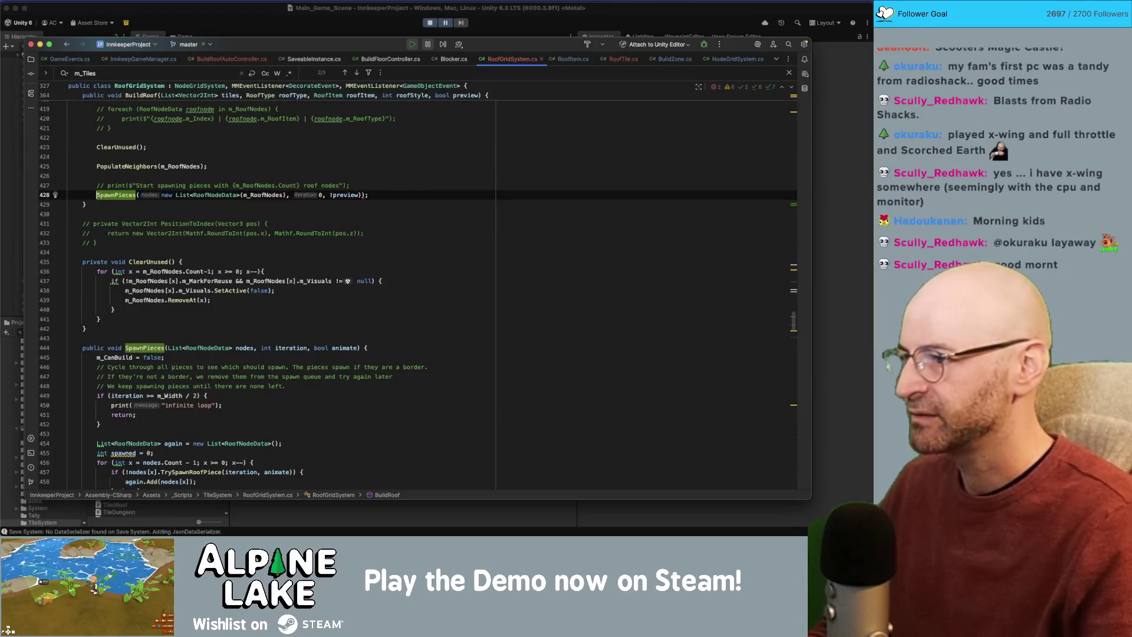
key(BackSpace)
key(Down)
click(255, 22)
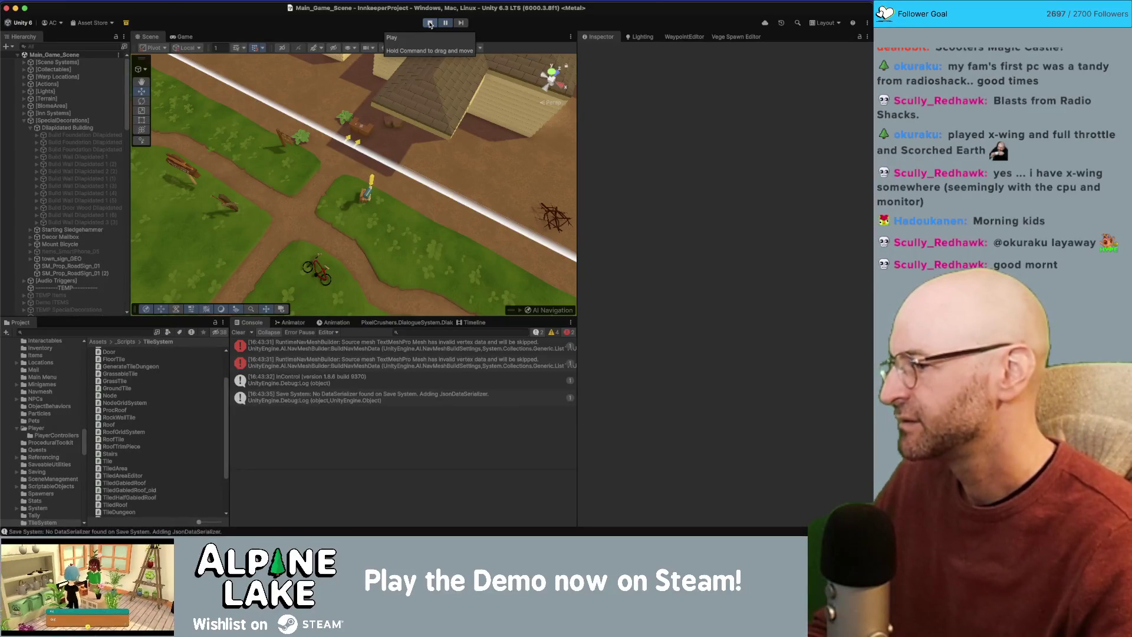
Stop and restart Play mode, clear the Console, and open the CS1503 error in Rider.
click(430, 23)
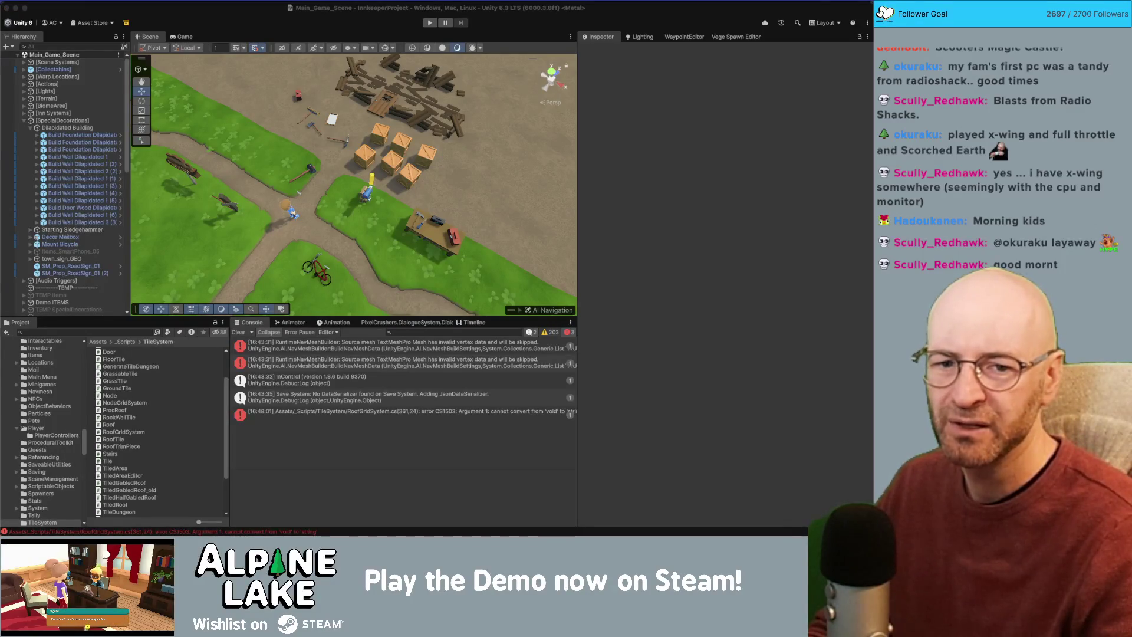
click(432, 23)
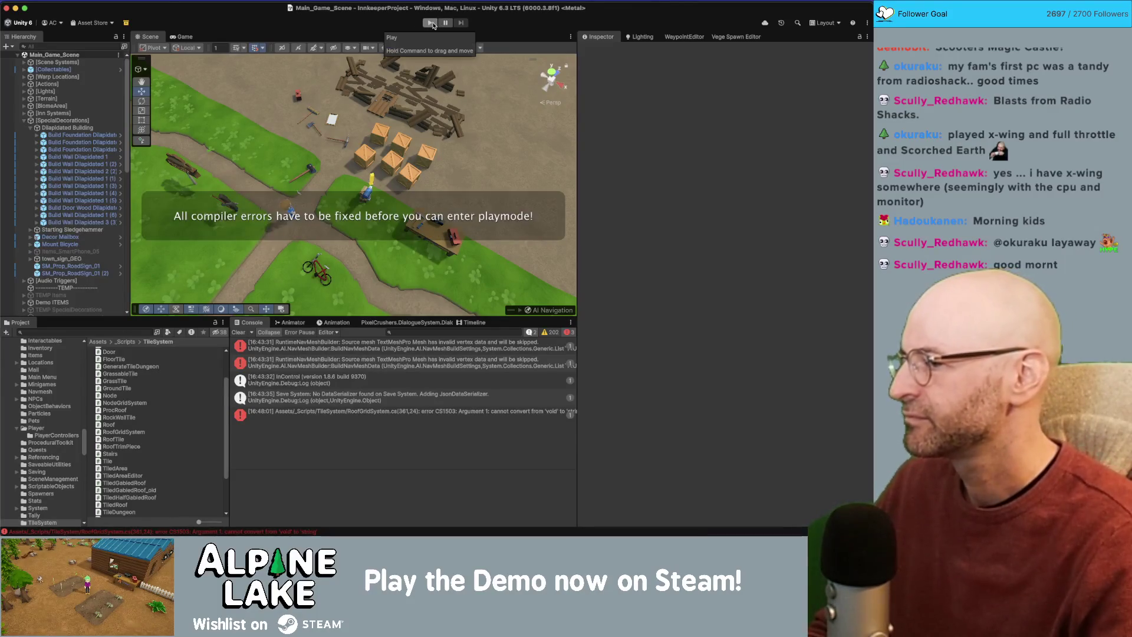
click(238, 332)
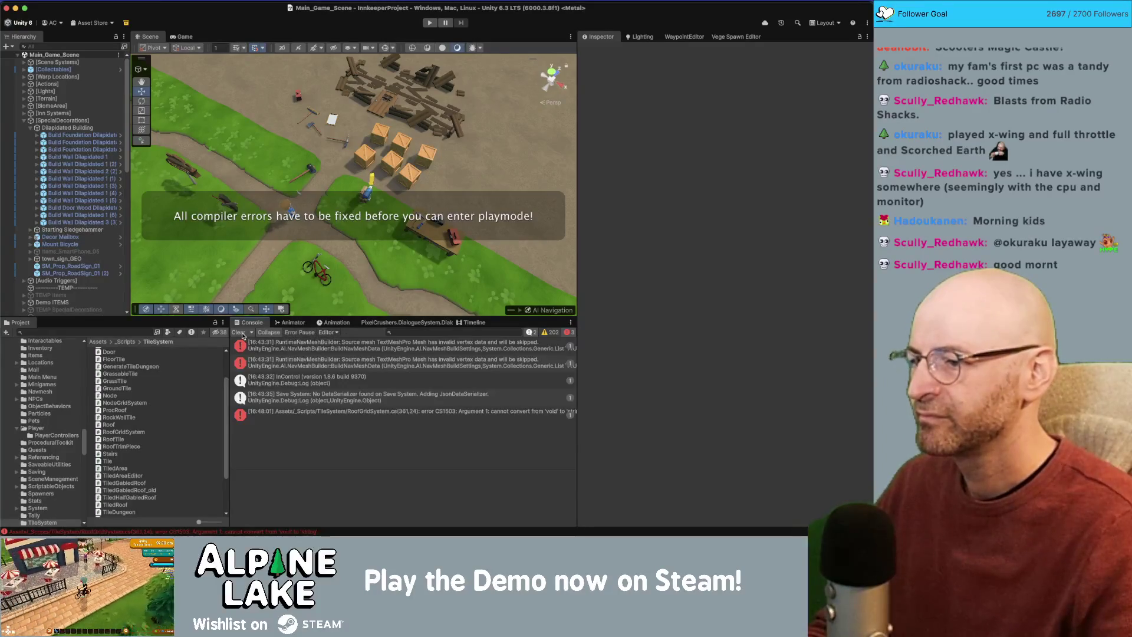
double_click(254, 345)
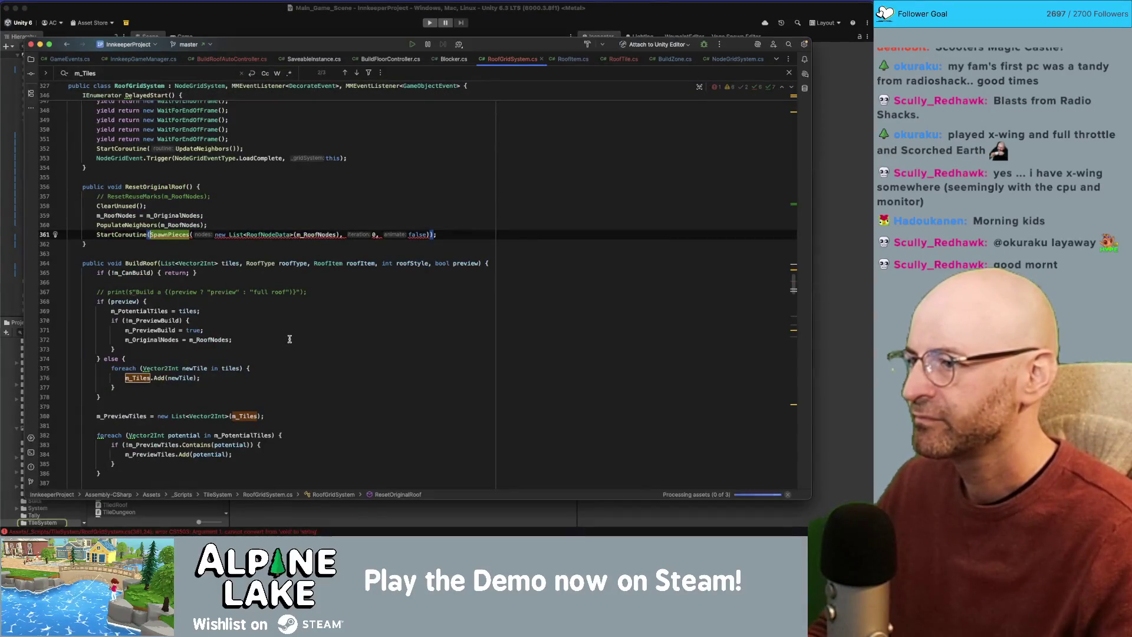
Remove the StartCoroutine wrapper and stray ')' from the SpawnPieces call on line 361.
key(alt+shift+Left)
key(BackSpace)
key(End)
key(Left)
key(BackSpace)
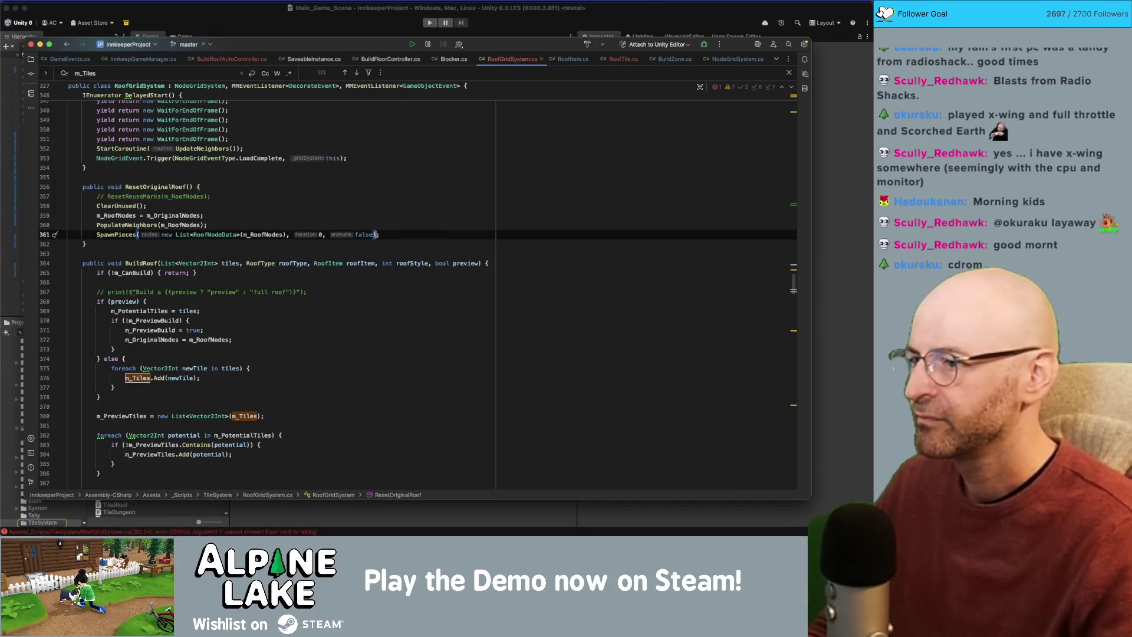
key(BackSpace)
click(202, 26)
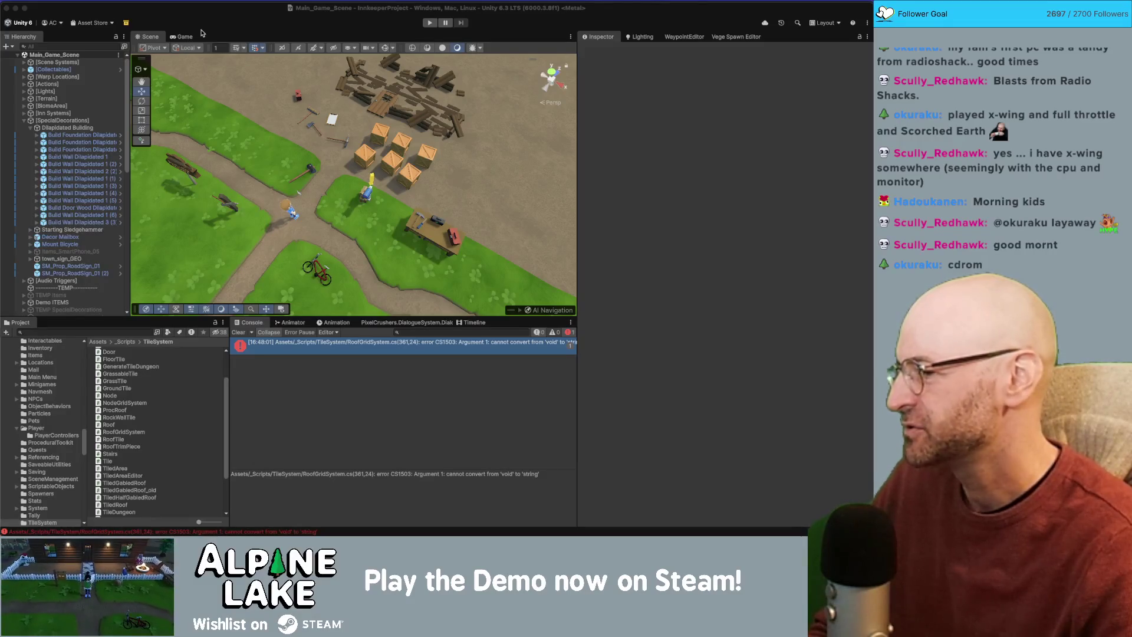
Start play mode in Unity, then bring the Profiler window forward from the window overview.
click(202, 33)
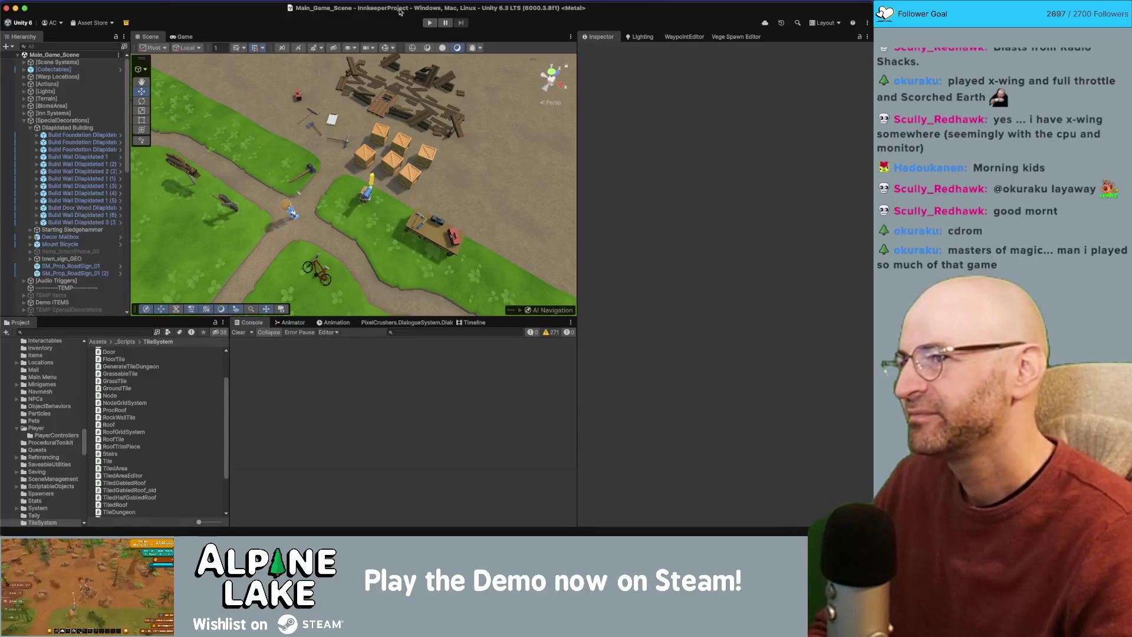
click(428, 24)
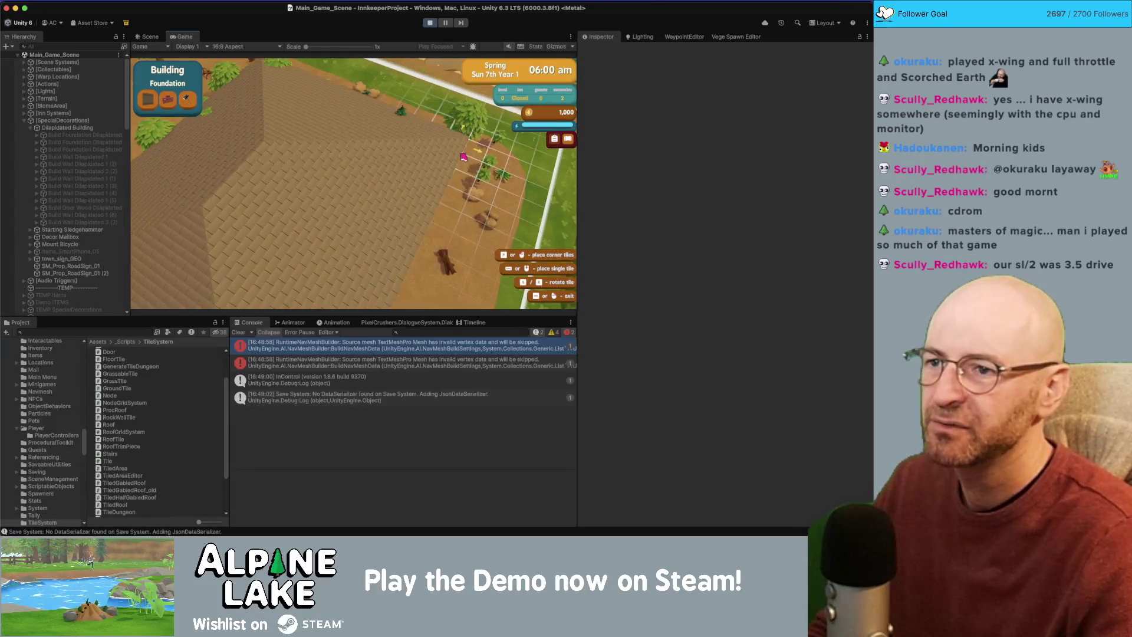
key(ctrl+Up)
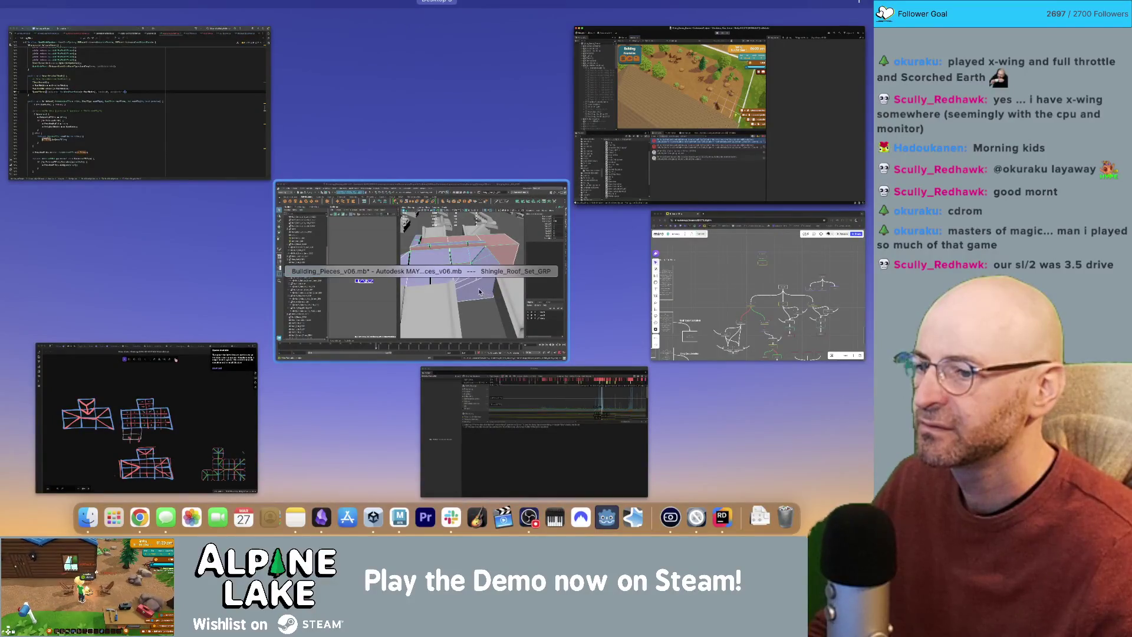
click(482, 388)
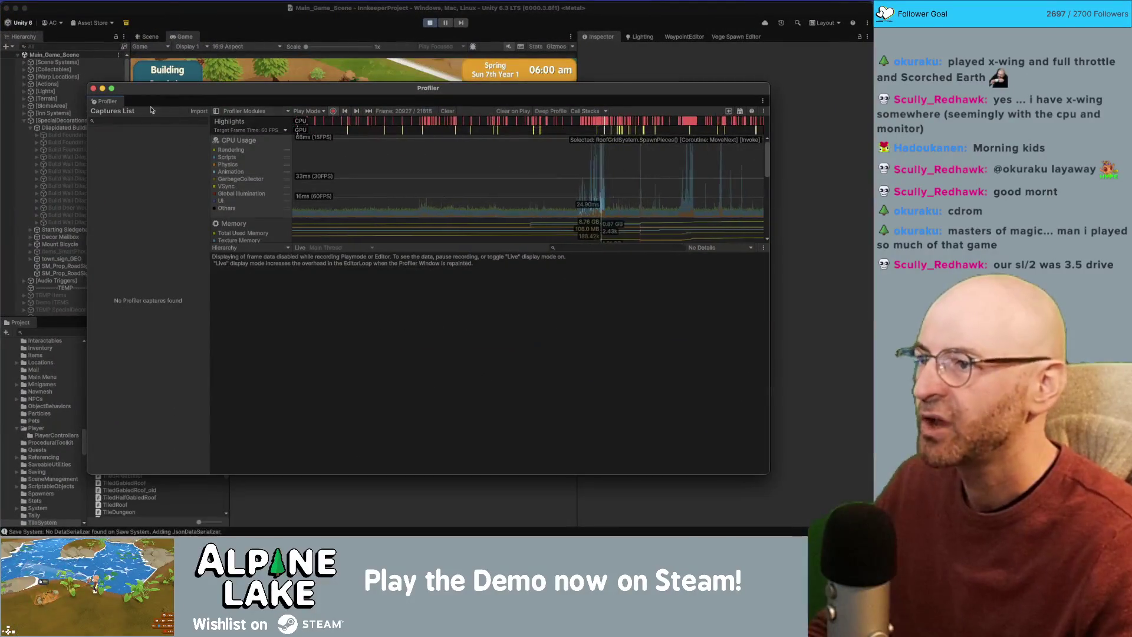
Close the Profiler and pan the game camera across the building grid.
click(93, 88)
key(a)
key(s)
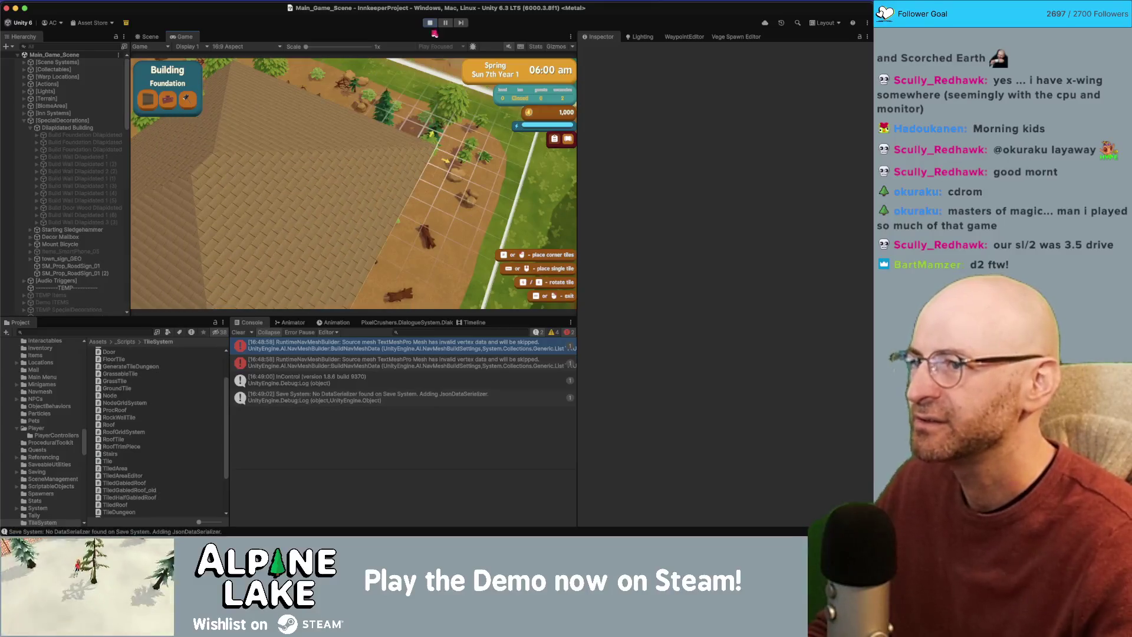
Reopen the Profiler via Window > Analysis > Profiler, close it again, and stop play mode.
click(435, 1)
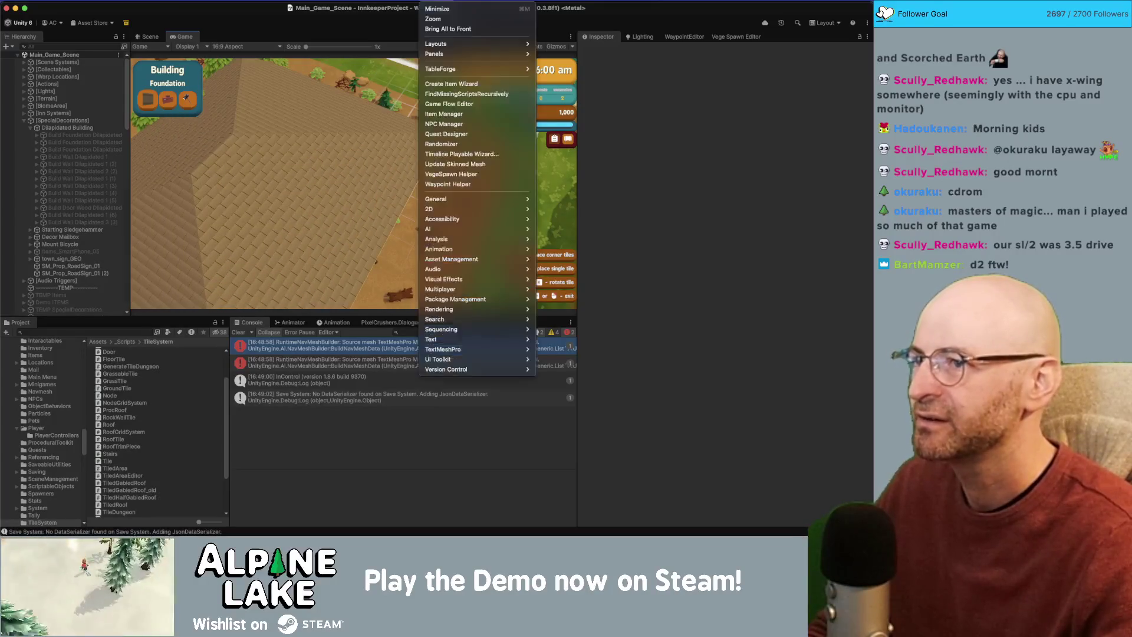
mouse_move(448, 259)
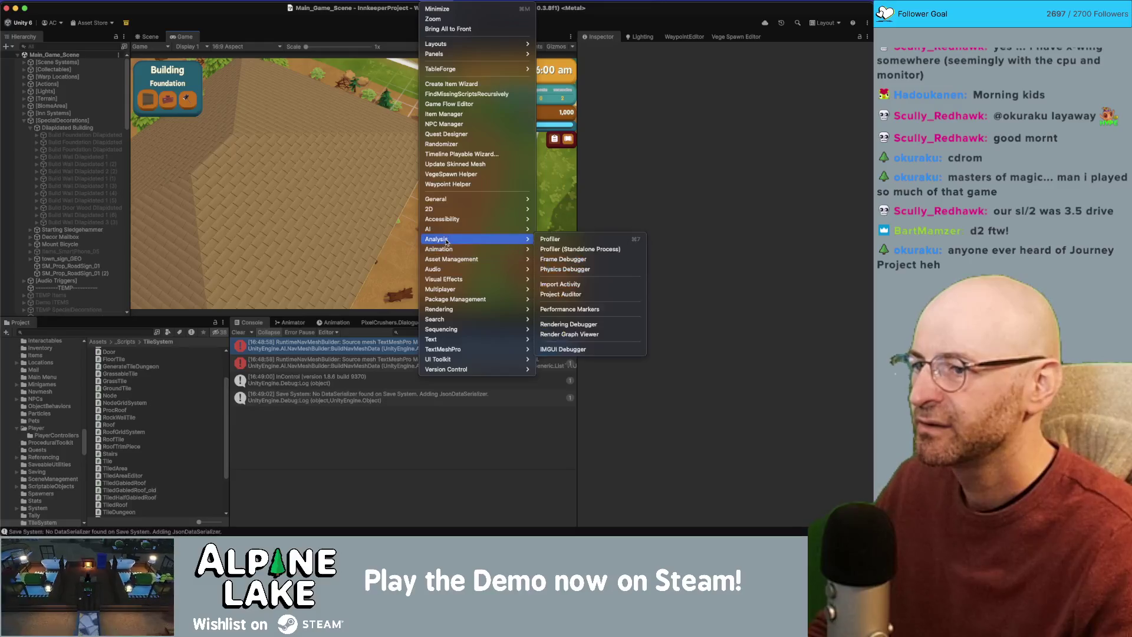
click(571, 244)
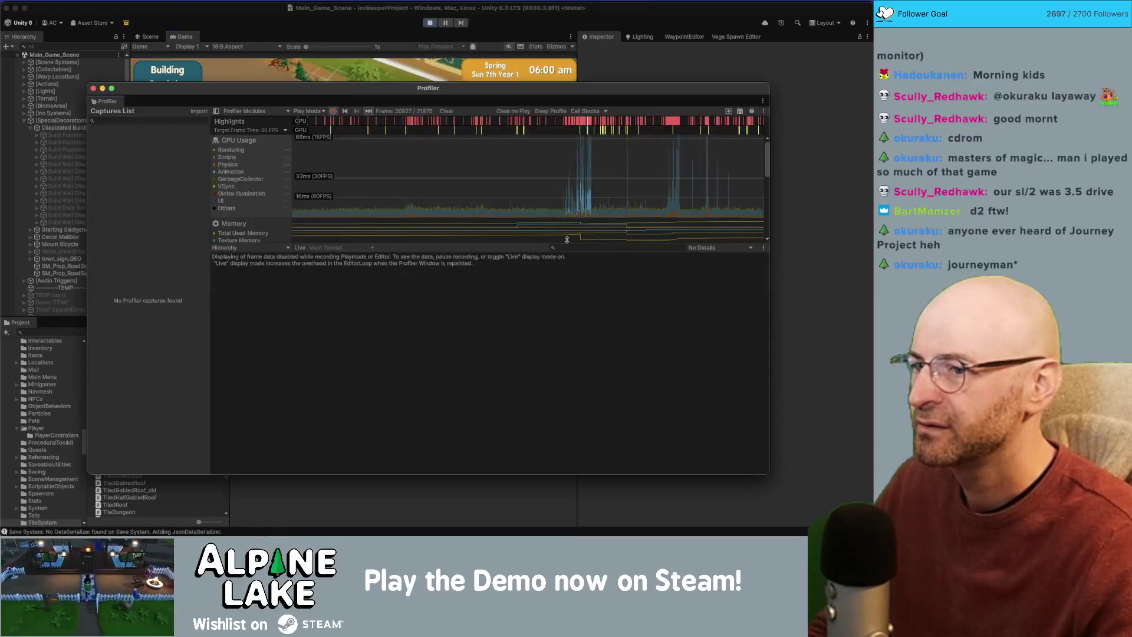
mouse_move(353, 88)
mouse_down()
mouse_move(353, 139)
mouse_move(412, 246)
mouse_up()
click(313, 138)
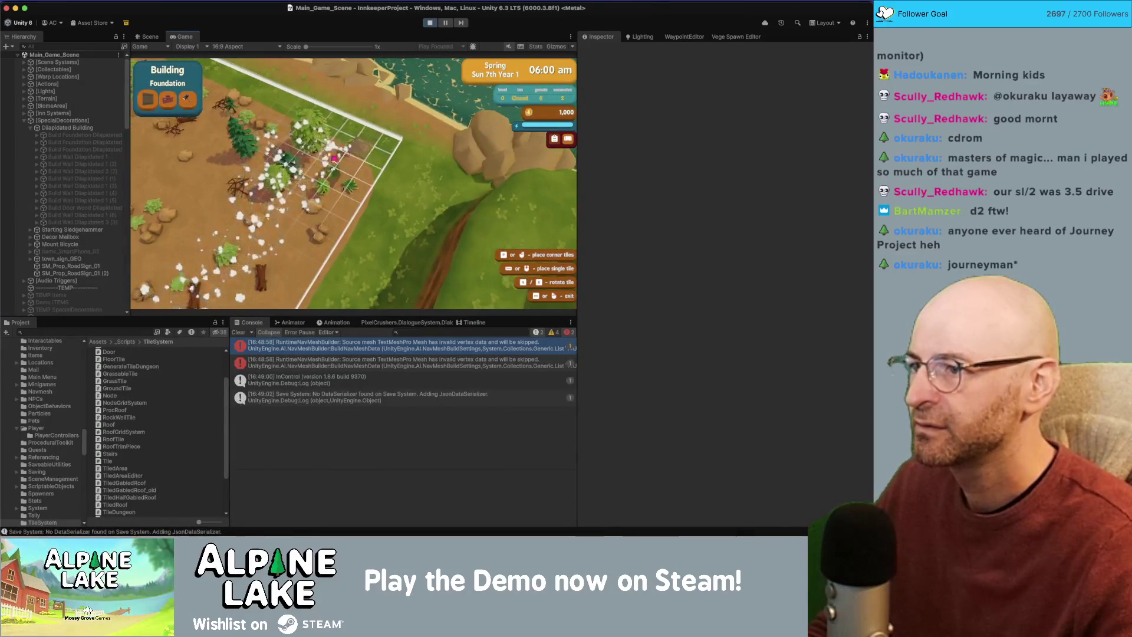
click(432, 23)
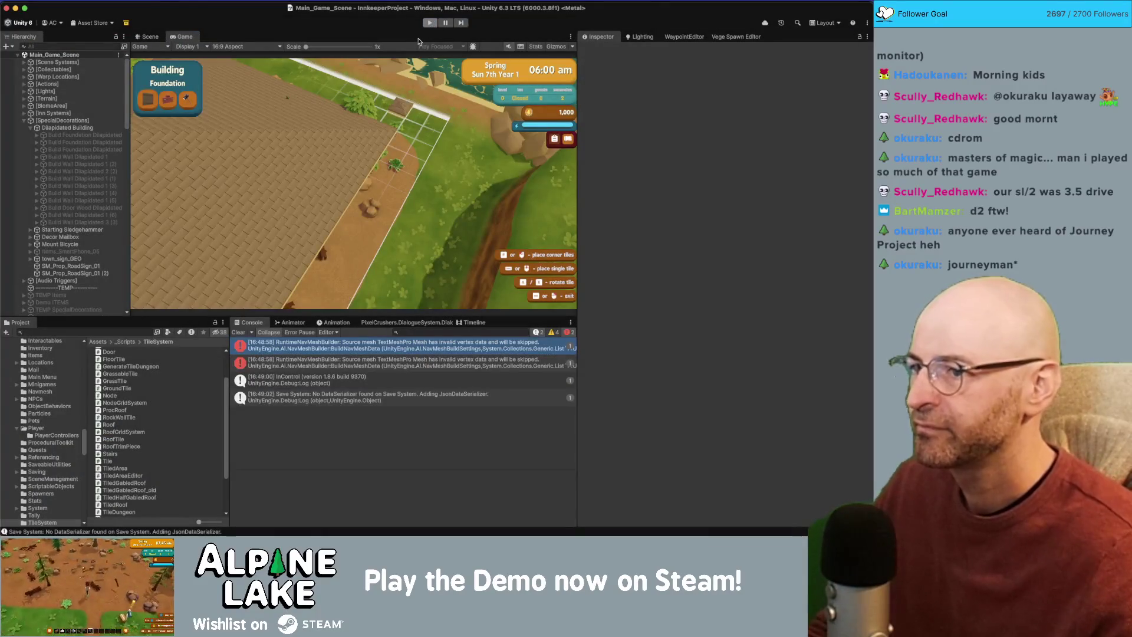
key(ctrl+Up)
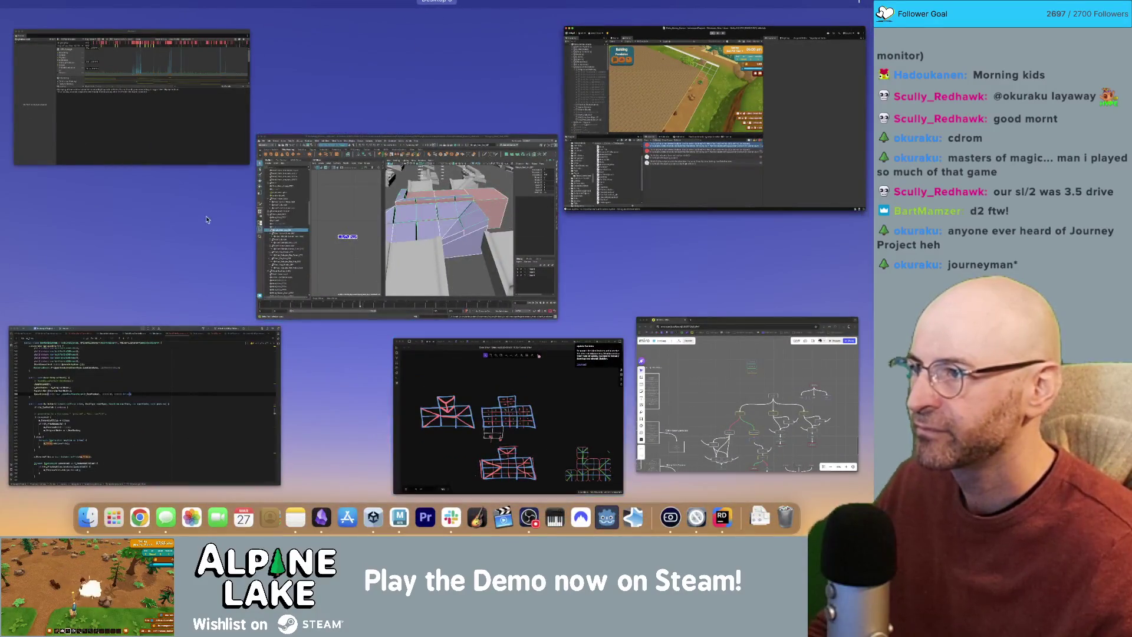
Return to the Unity editor and start a new play session with the Play button.
click(211, 143)
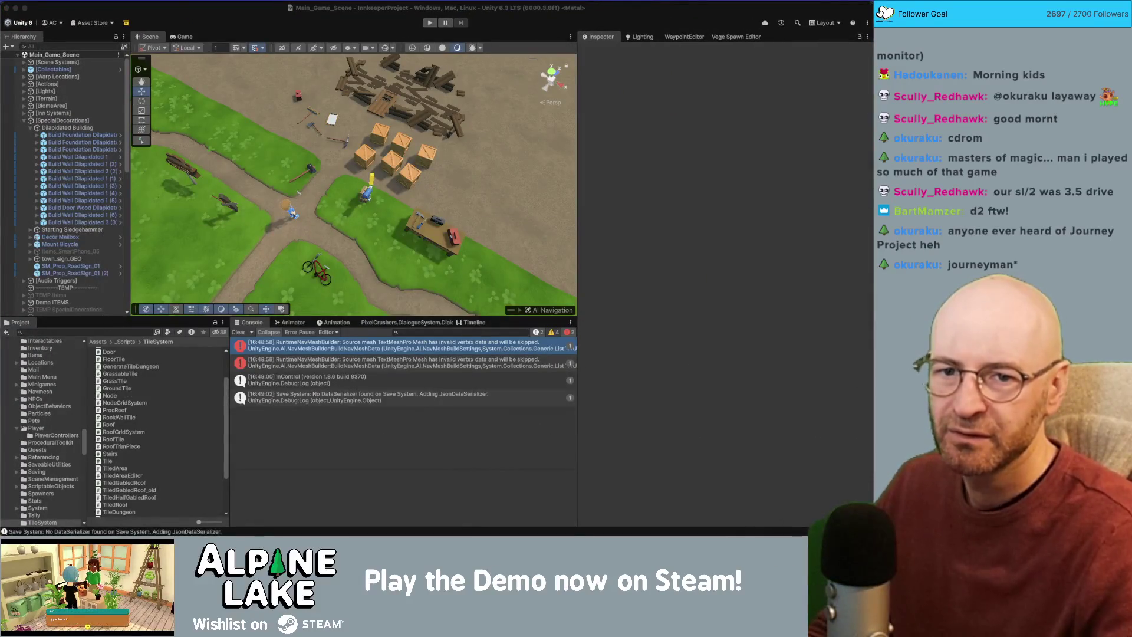
click(429, 22)
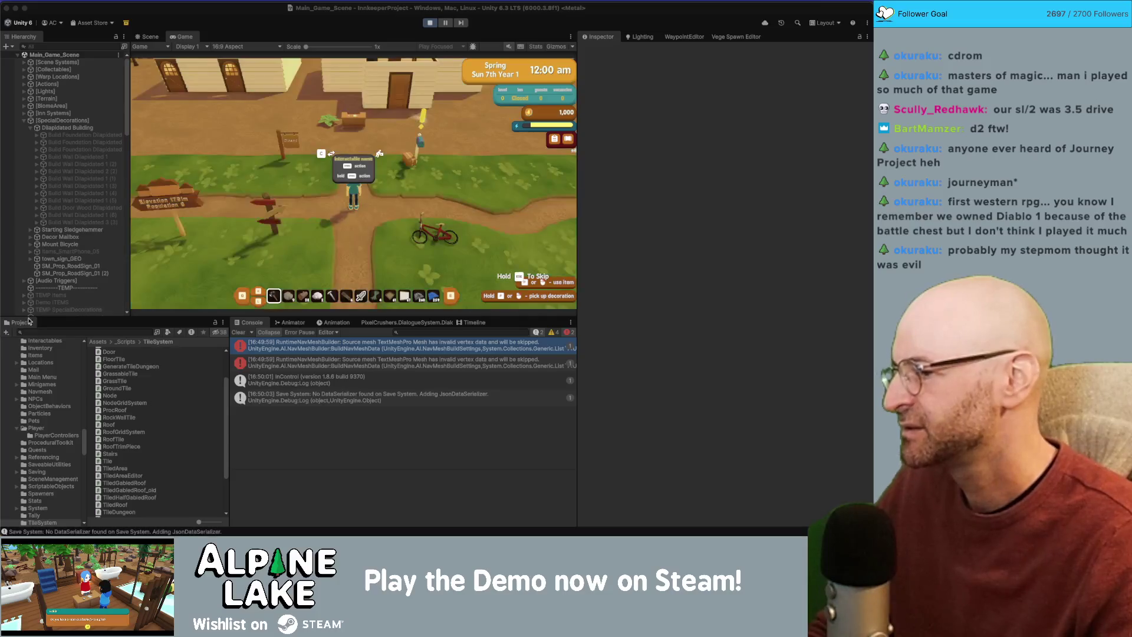
Skip the intro, enter building foundation mode and pan the grid, then stop play and open the Profiler.
click(322, 175)
click(339, 171)
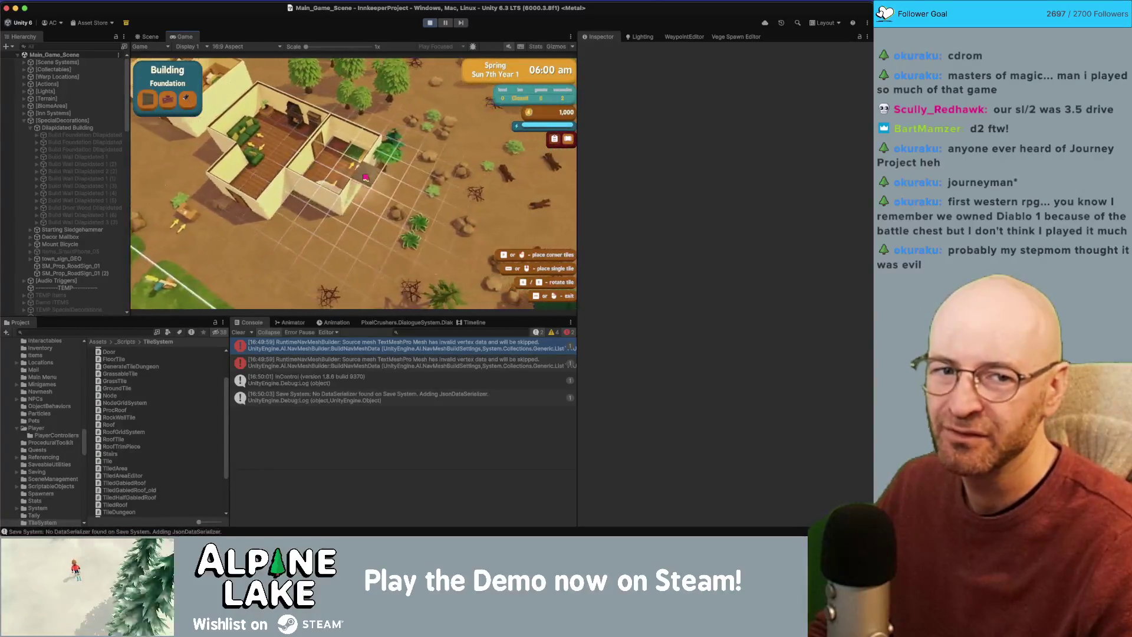
scroll(366, 177, up, 3)
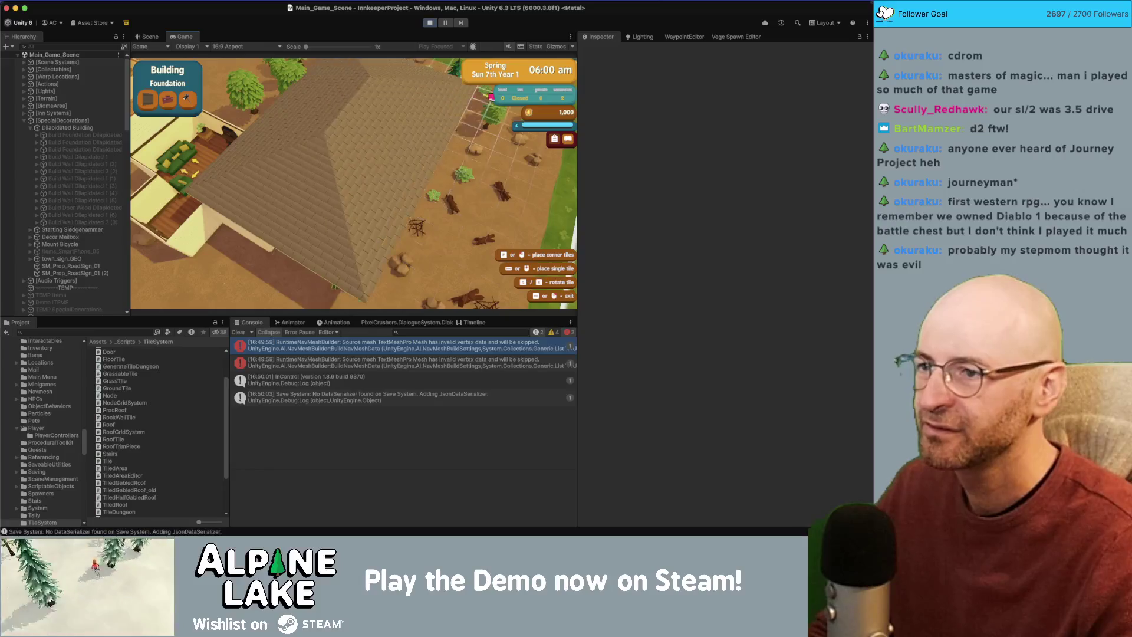
key(w)
key(d)
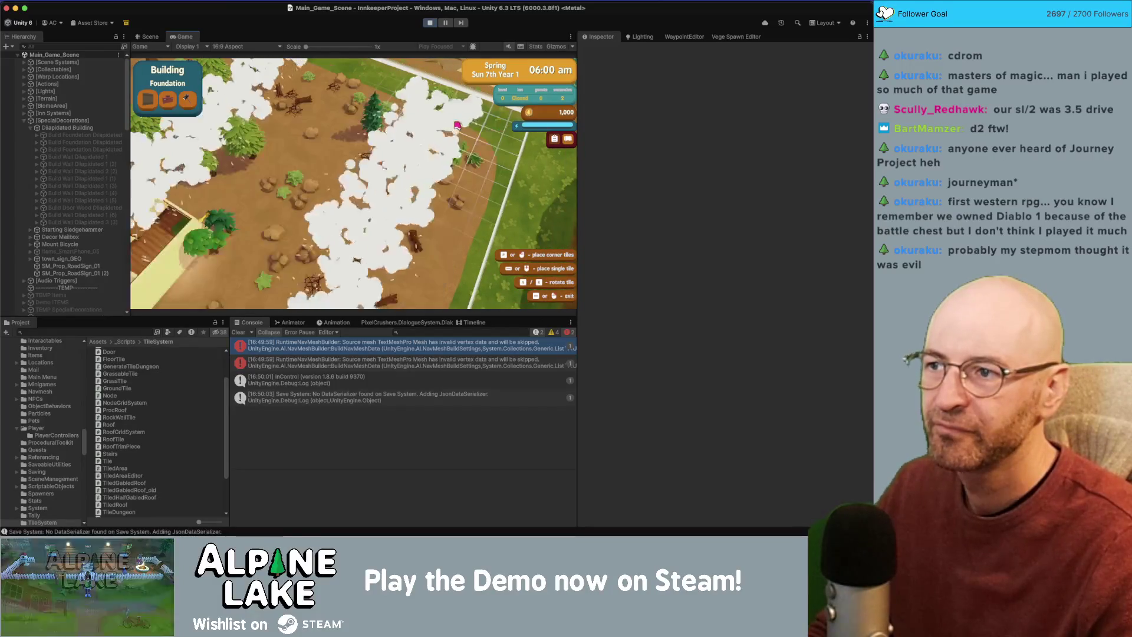
click(428, 23)
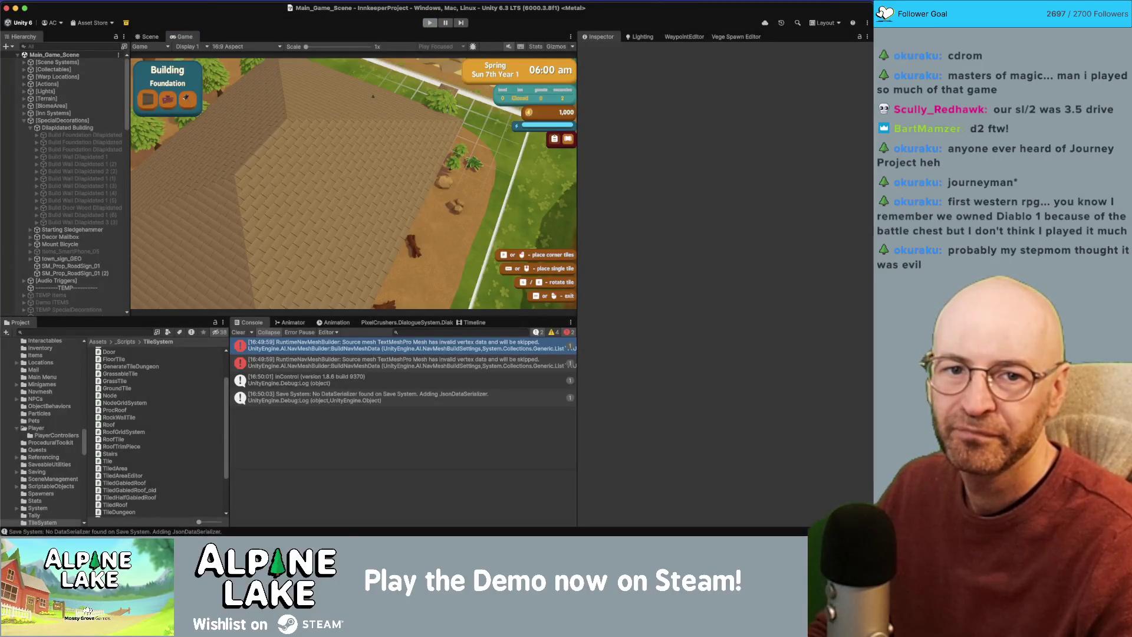
key(super+7)
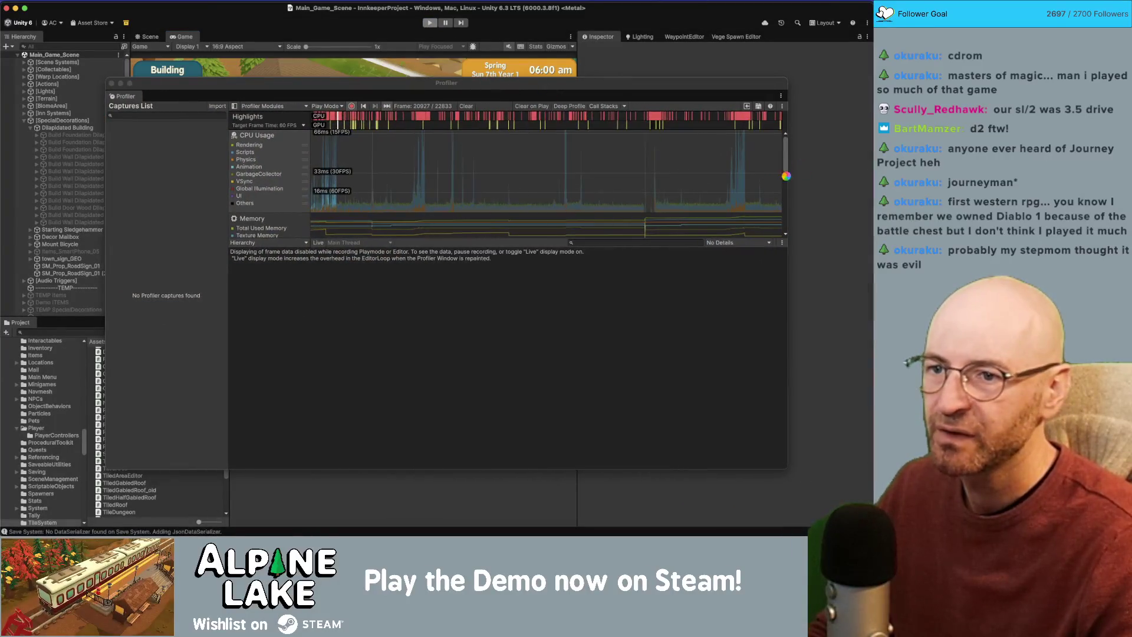
Select spike frame 22666 and expand PlayerLoop down to BuildRoofAutoController.Update().
click(741, 192)
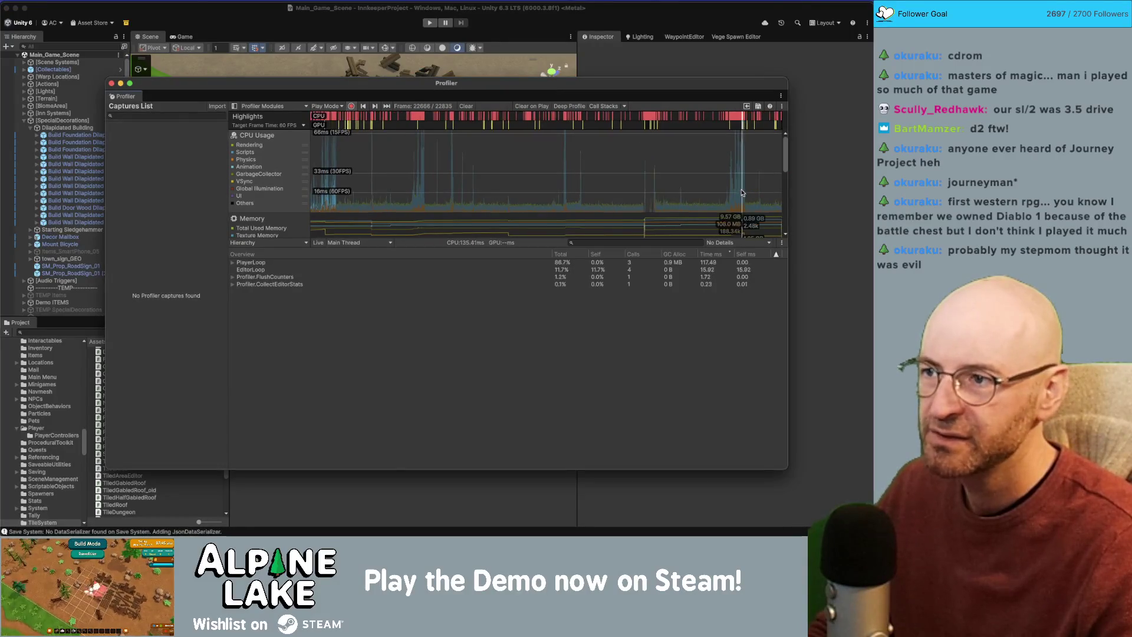
click(739, 194)
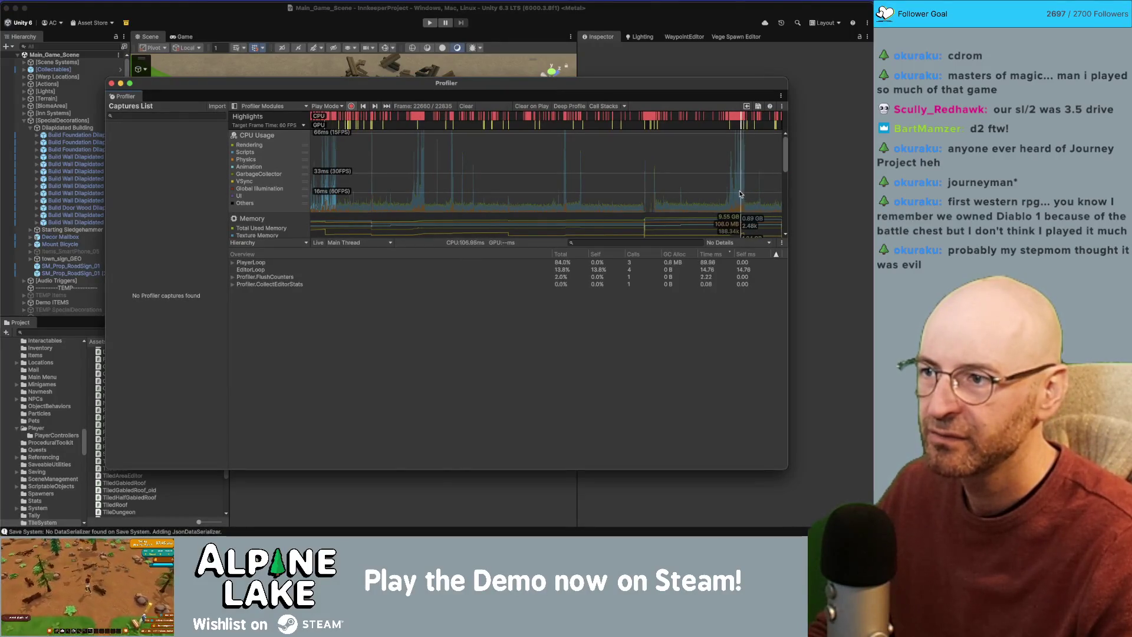
click(742, 195)
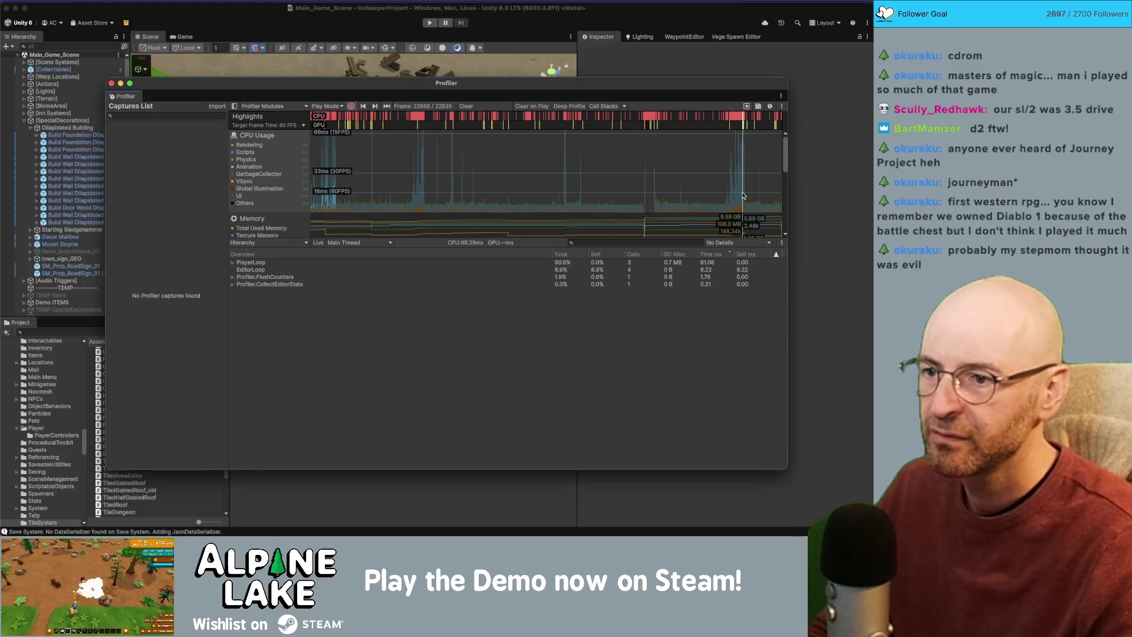
click(233, 263)
click(239, 271)
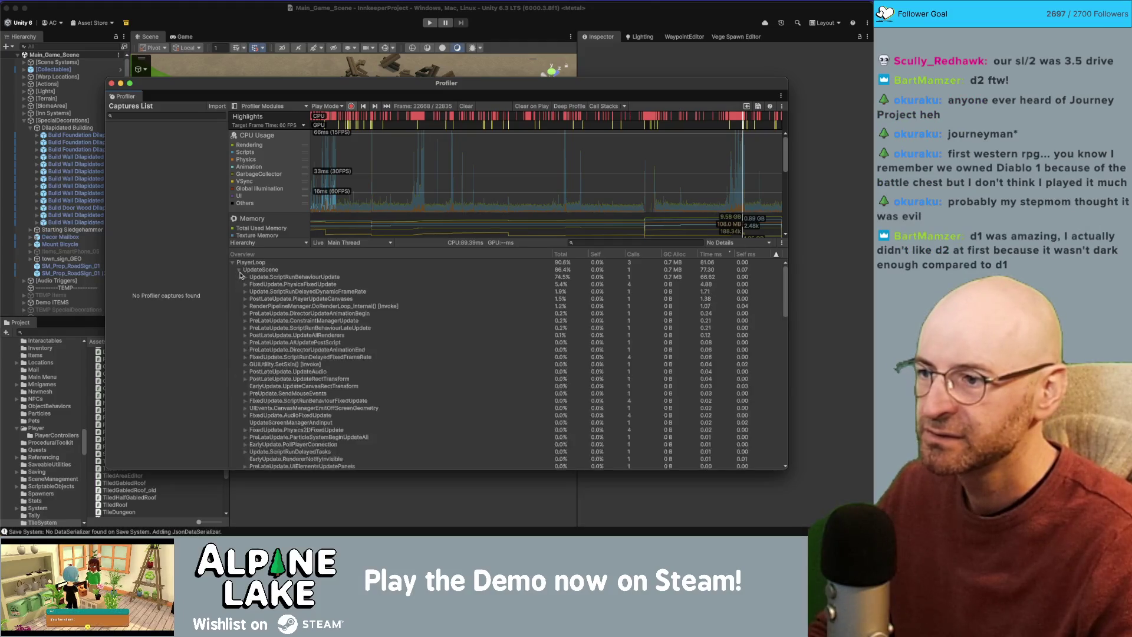
click(367, 278)
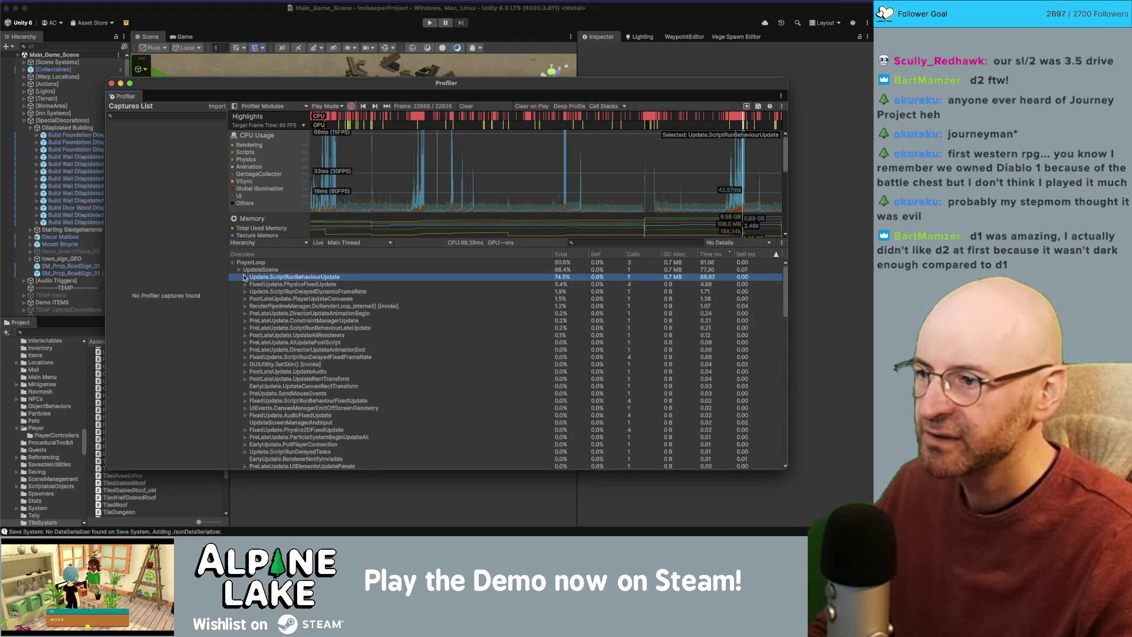
click(246, 277)
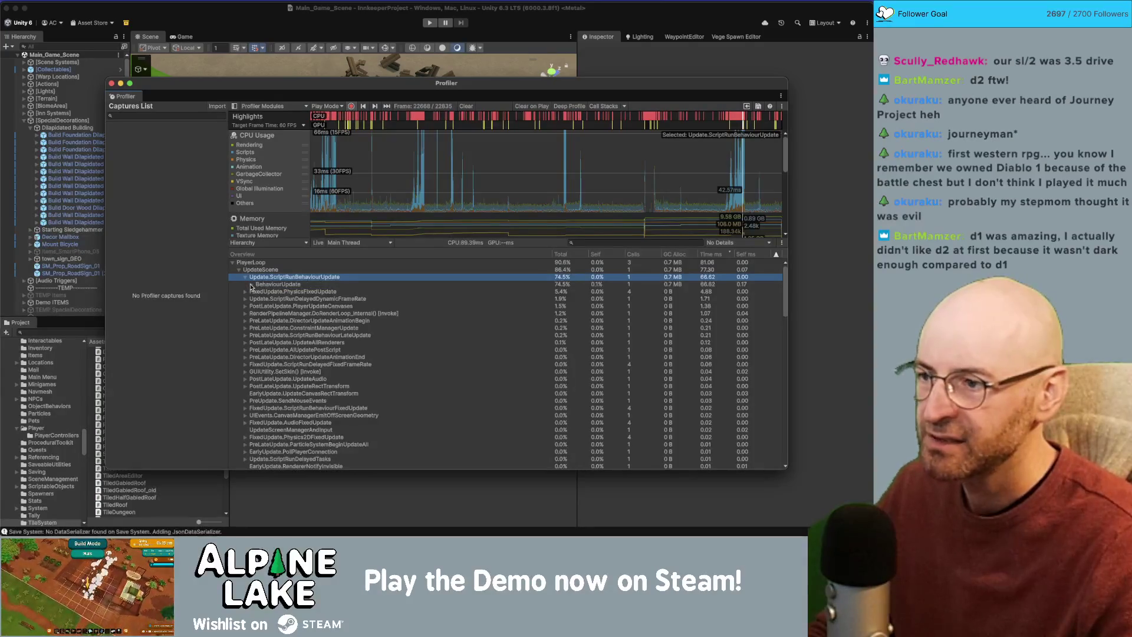
click(252, 285)
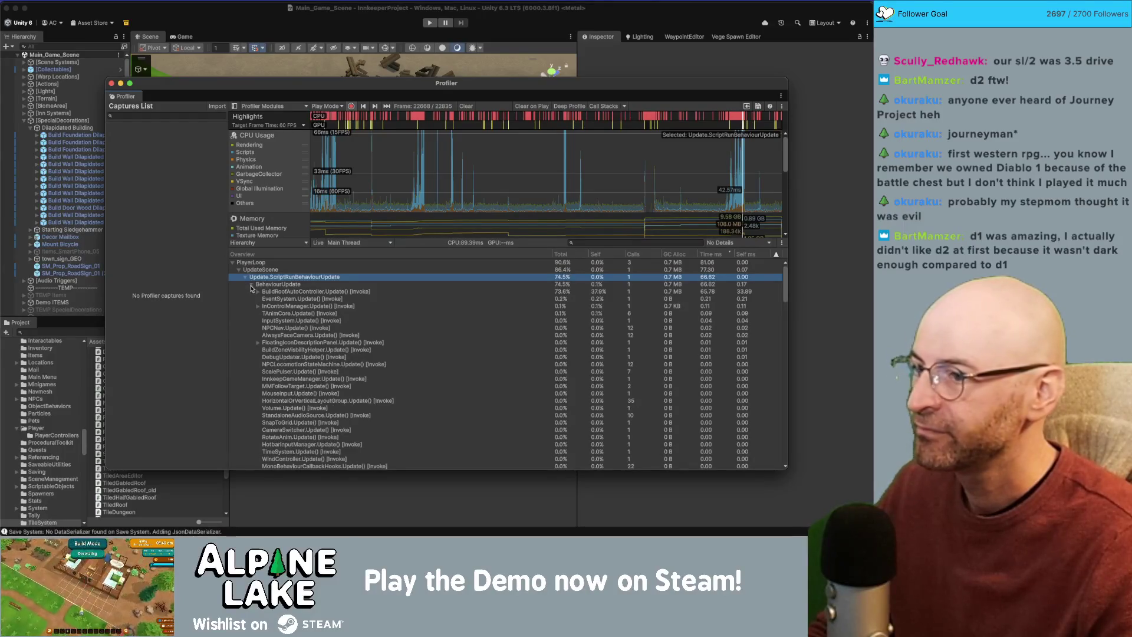
click(257, 292)
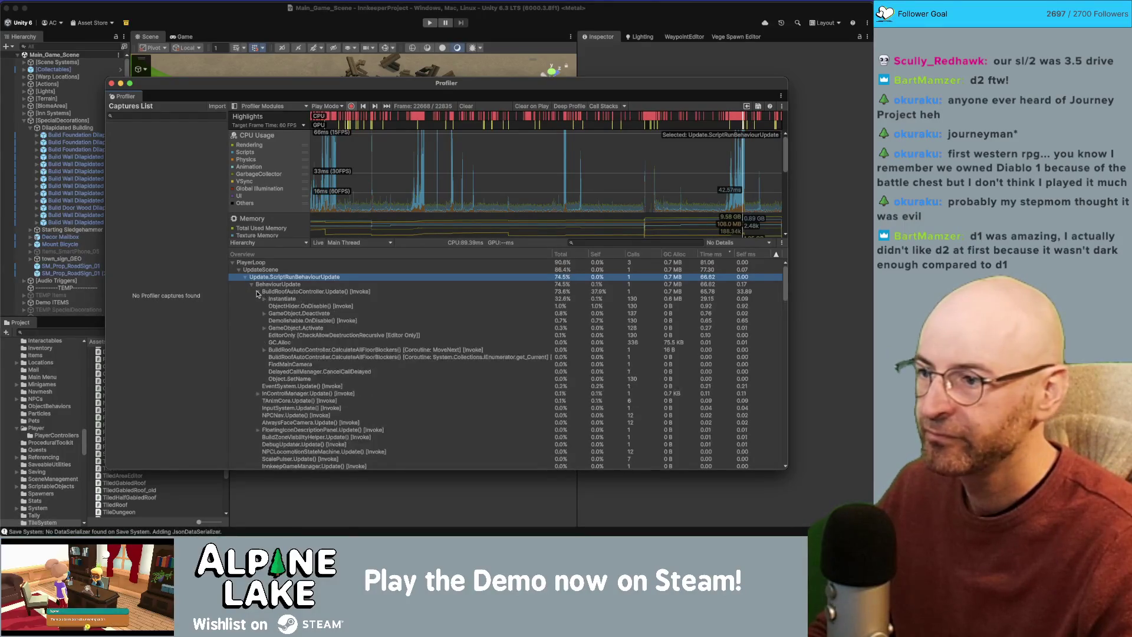
Inspect the Instantiate call under BuildRoofAutoController.Update() and graph its cost.
click(271, 300)
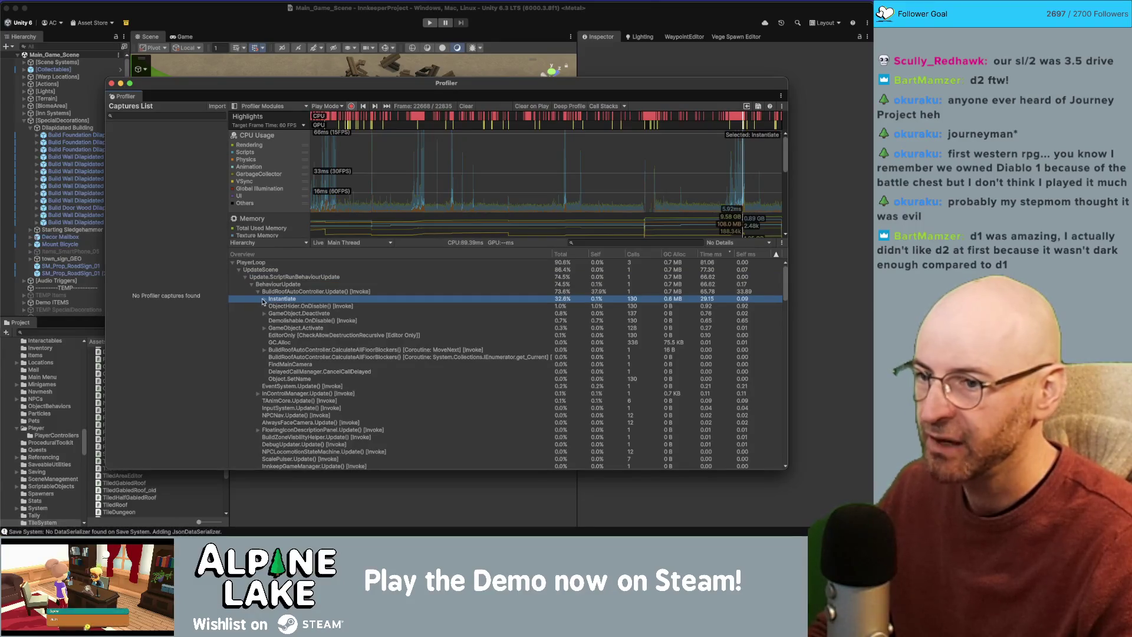
click(263, 300)
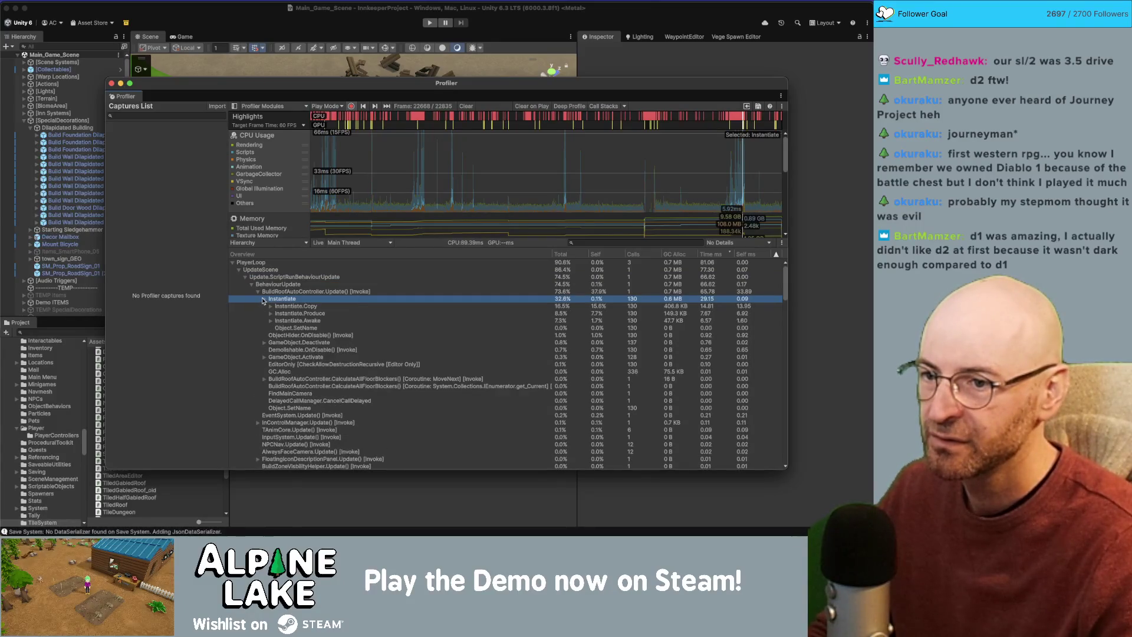
click(263, 300)
click(264, 300)
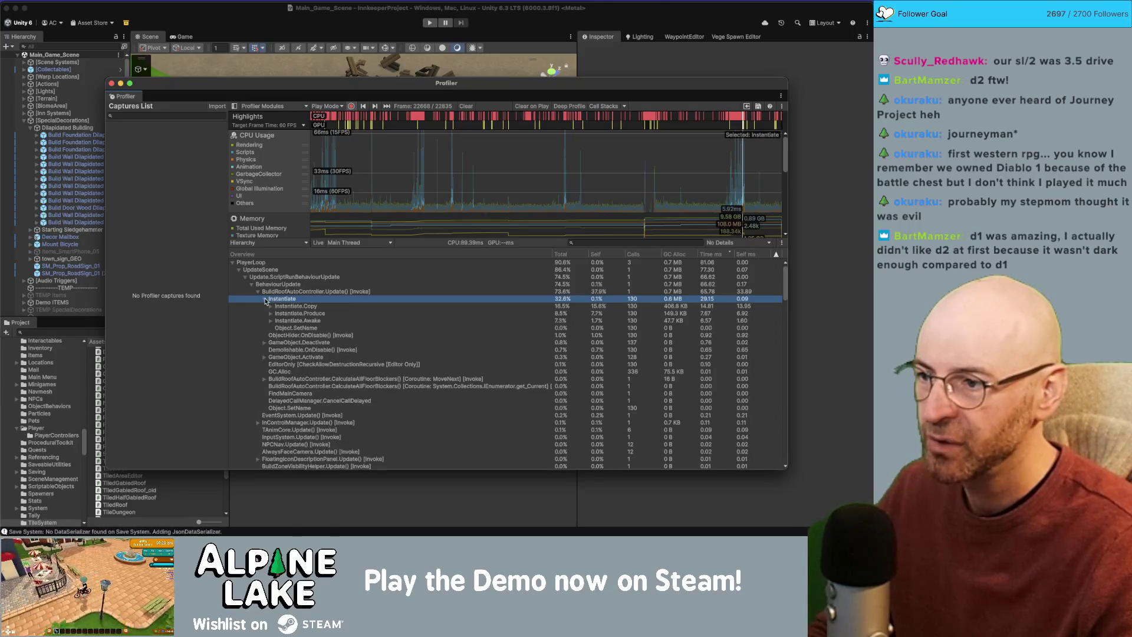
click(264, 300)
click(275, 293)
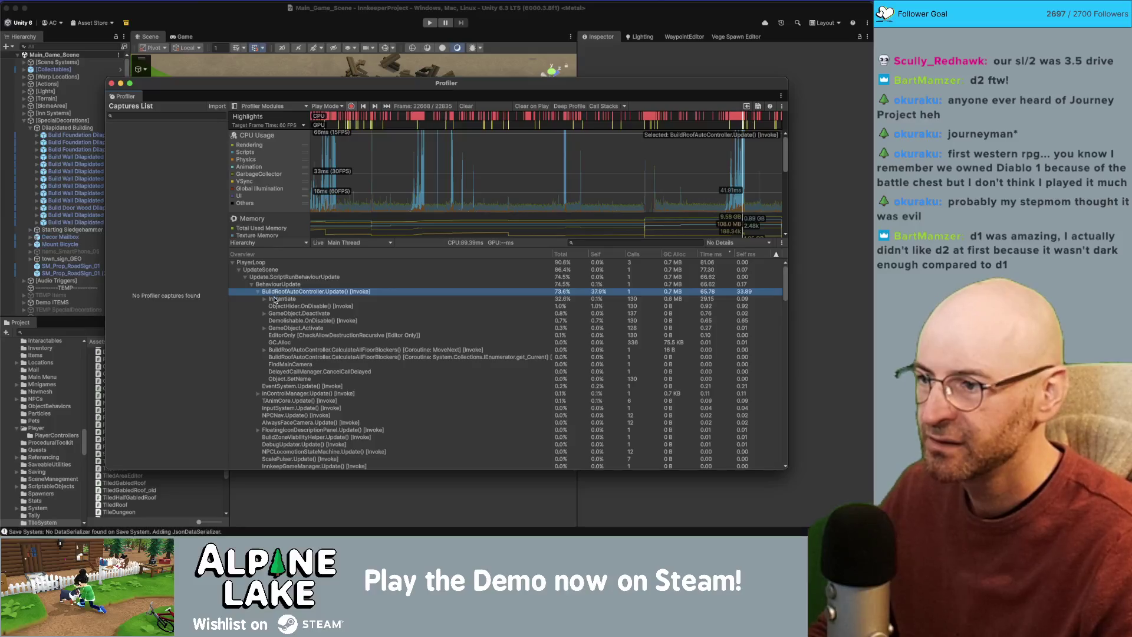
click(275, 299)
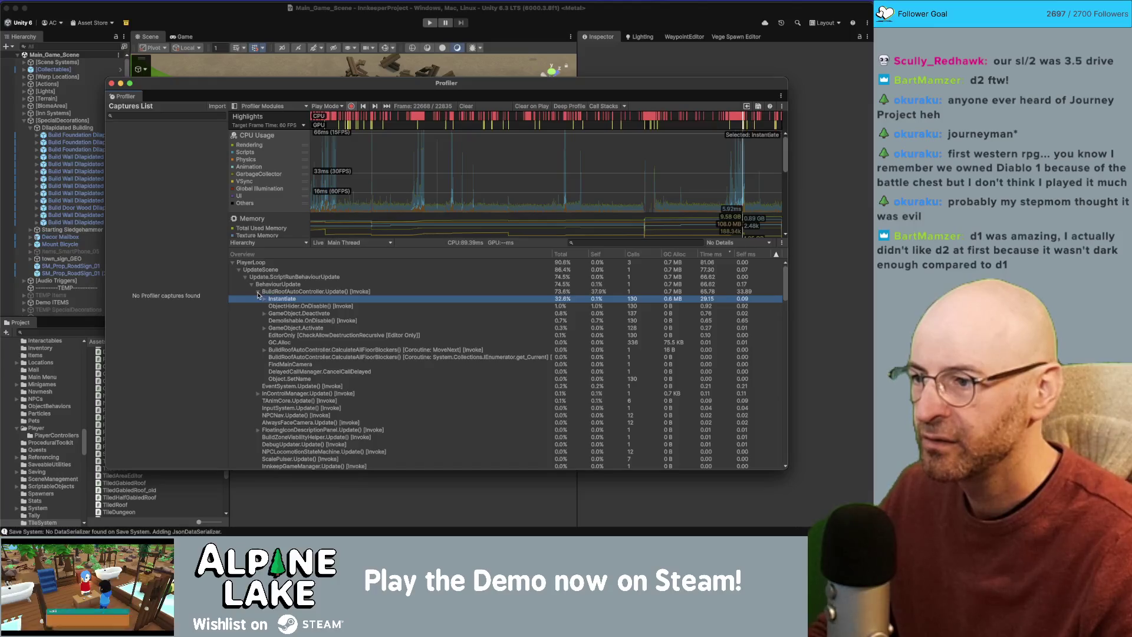
Re-expand the roof controller to view Instantiate's Copy, Produce and Awake parts, then close the Profiler.
click(259, 293)
click(268, 292)
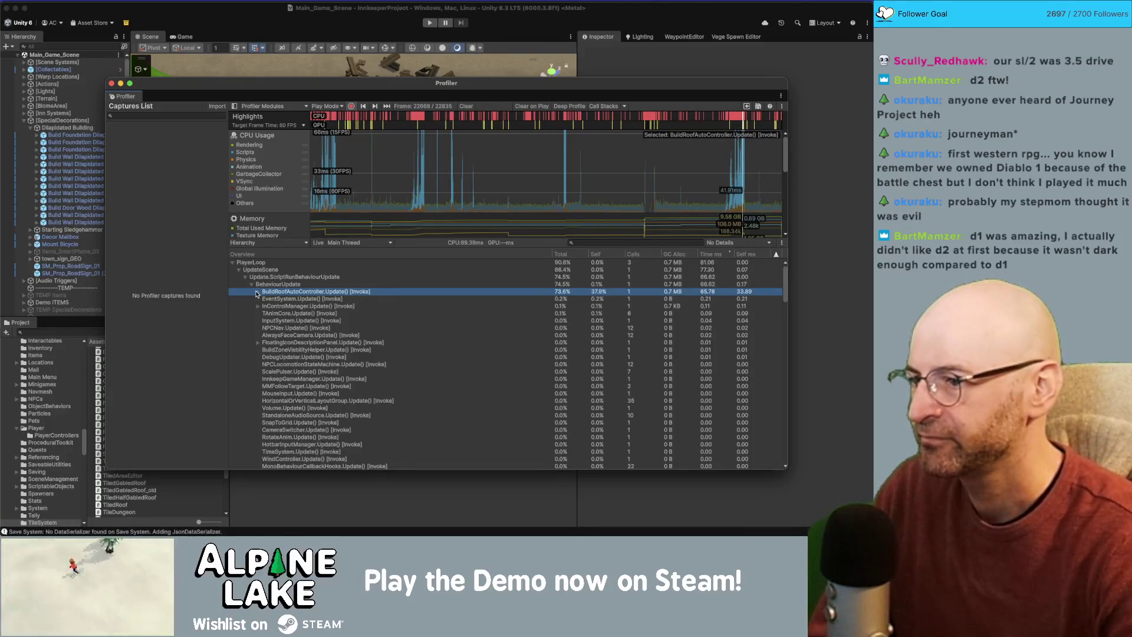
key(Right)
click(270, 299)
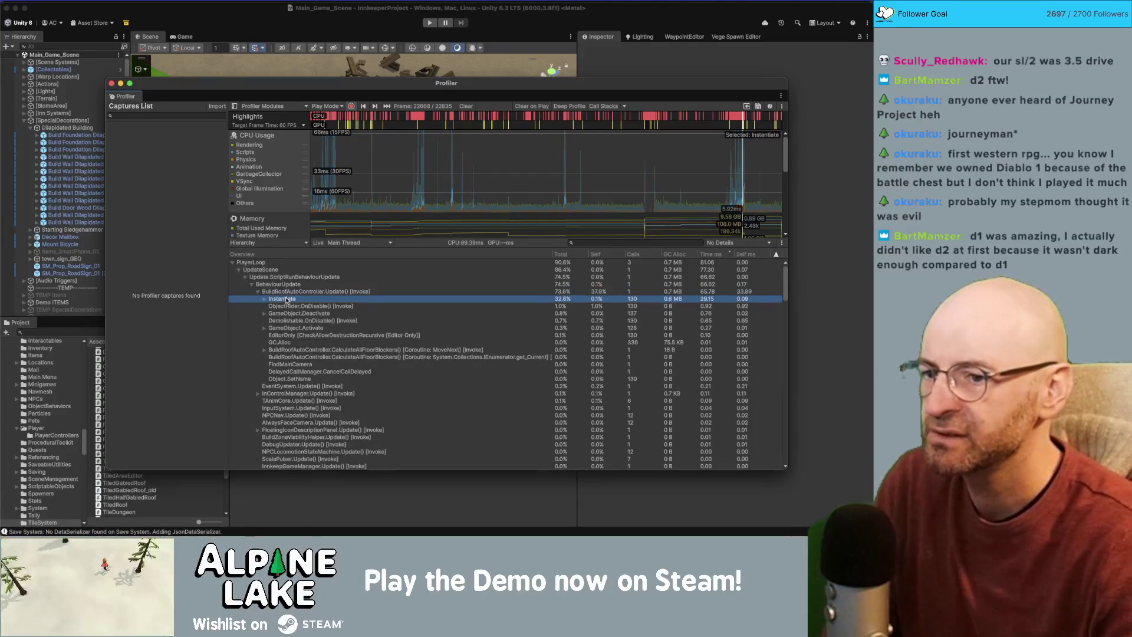
click(264, 300)
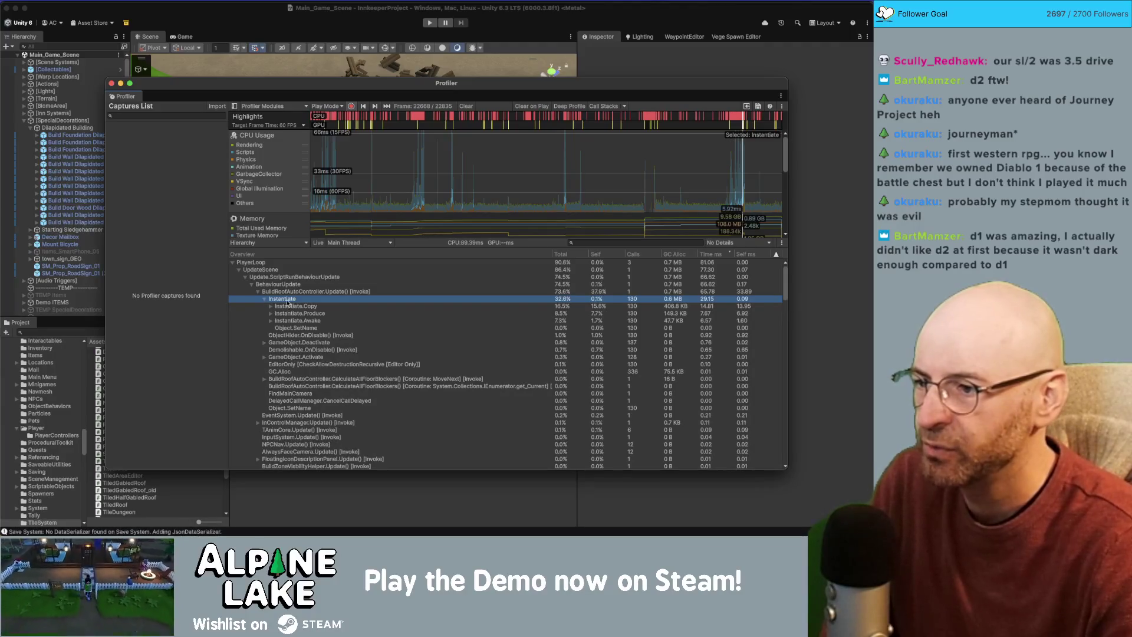
click(288, 293)
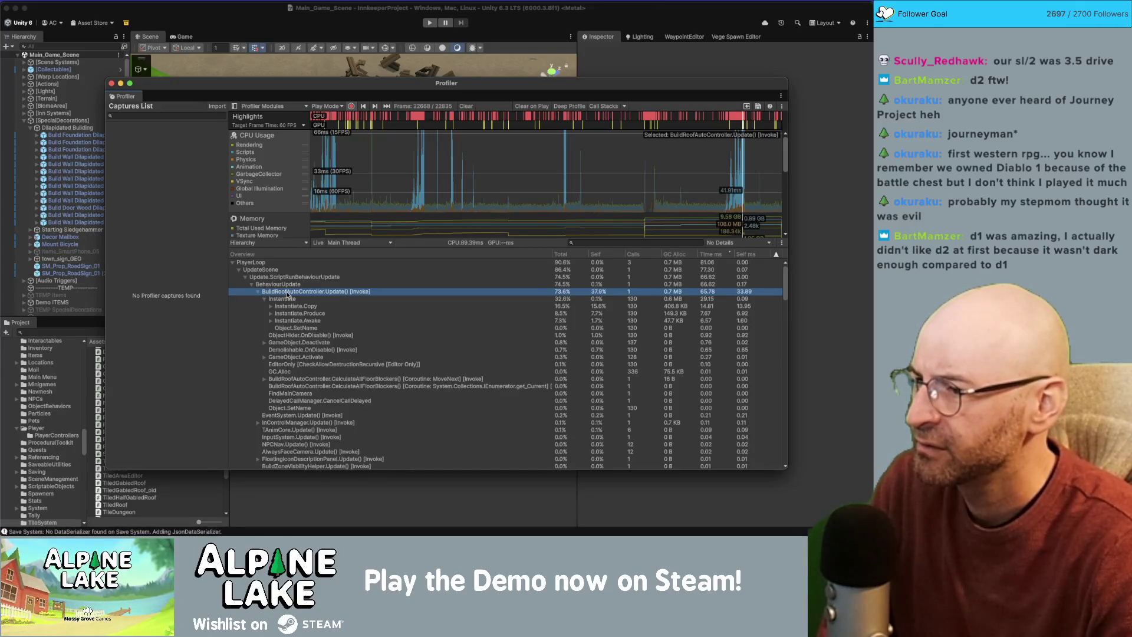
click(111, 83)
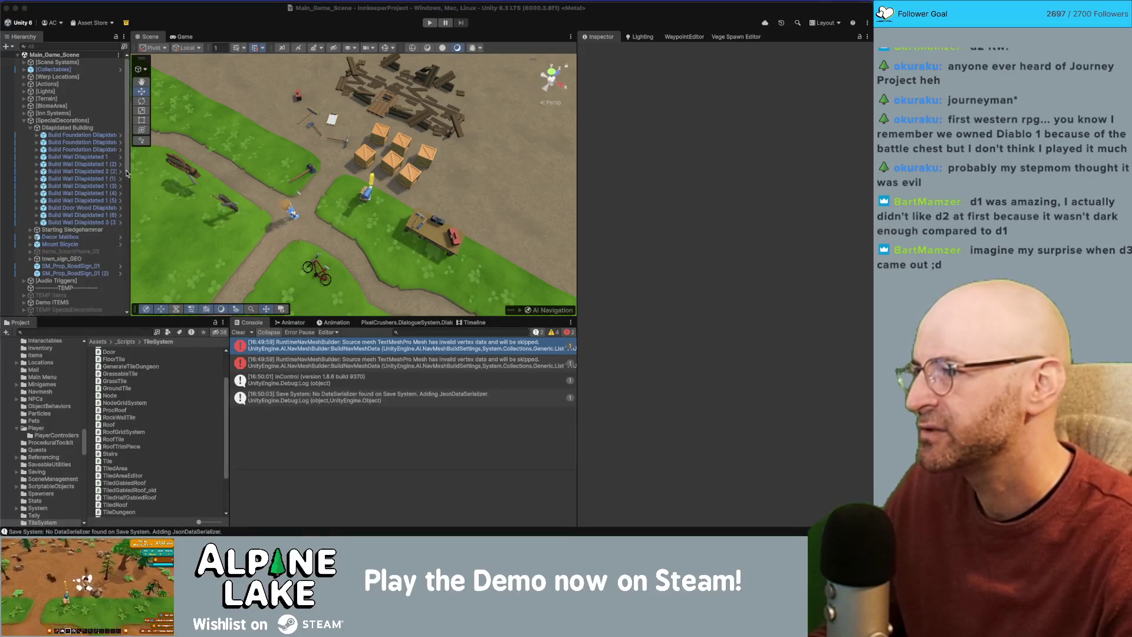
Search the Project for 'pool corner' and select the roof pools through Roof Flat Side Pool.
click(125, 188)
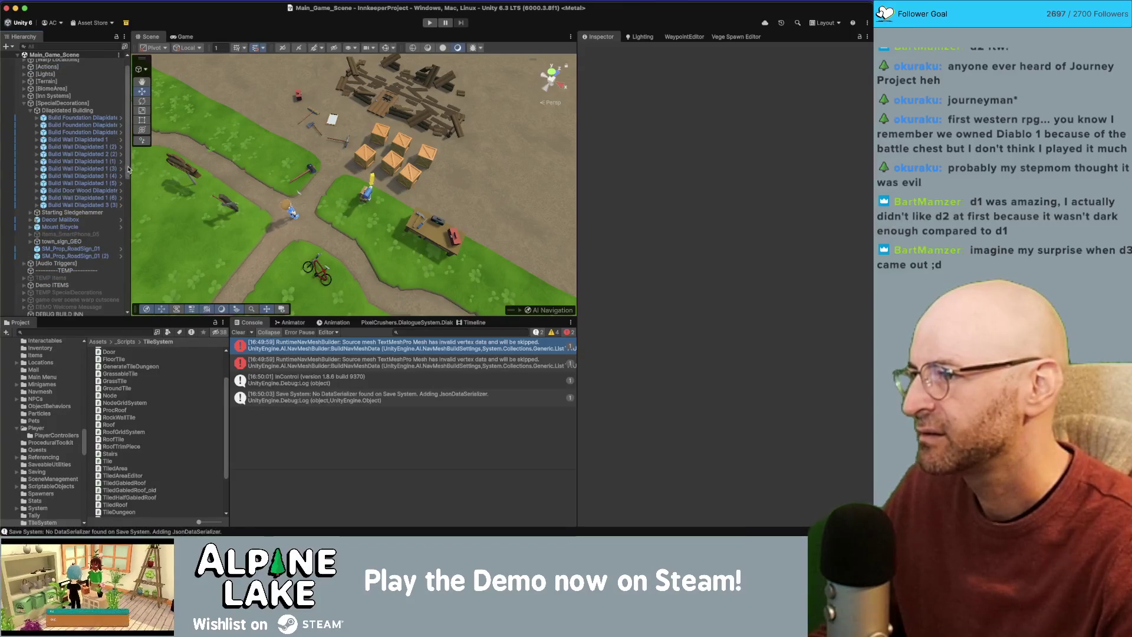
scroll(128, 171, up, 2)
click(97, 332)
text(po)
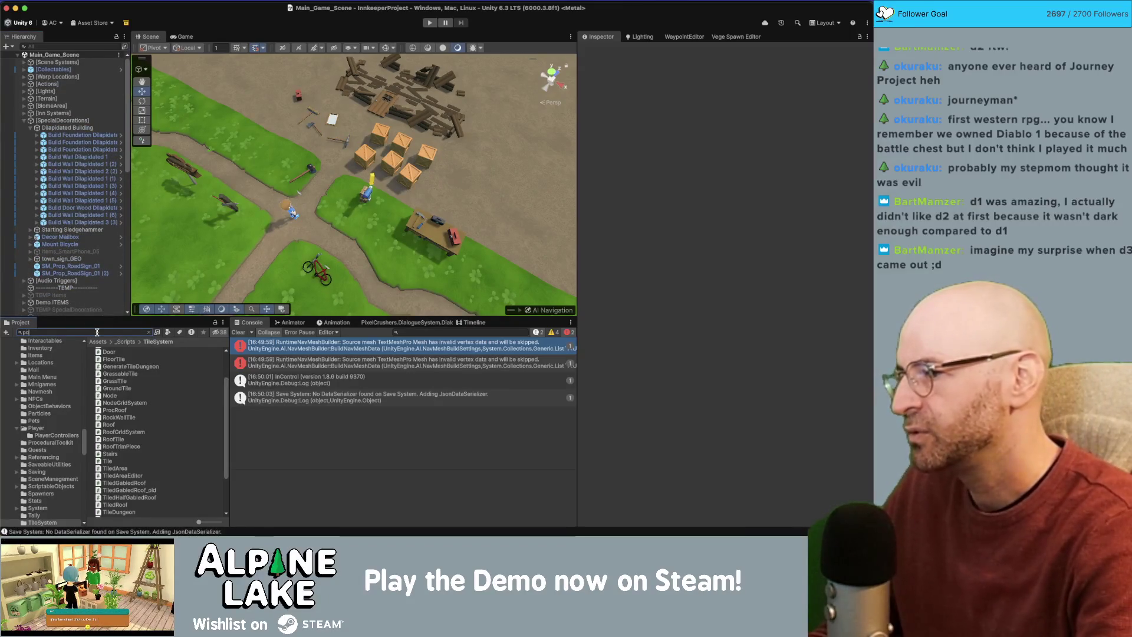
text(ol corner)
click(123, 350)
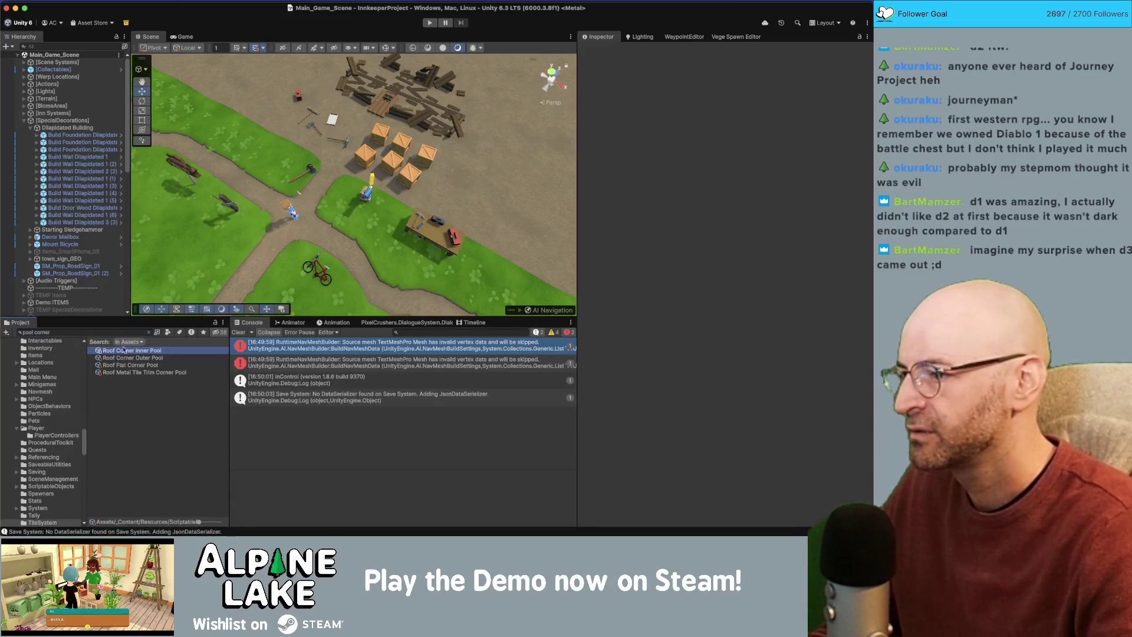
click(149, 332)
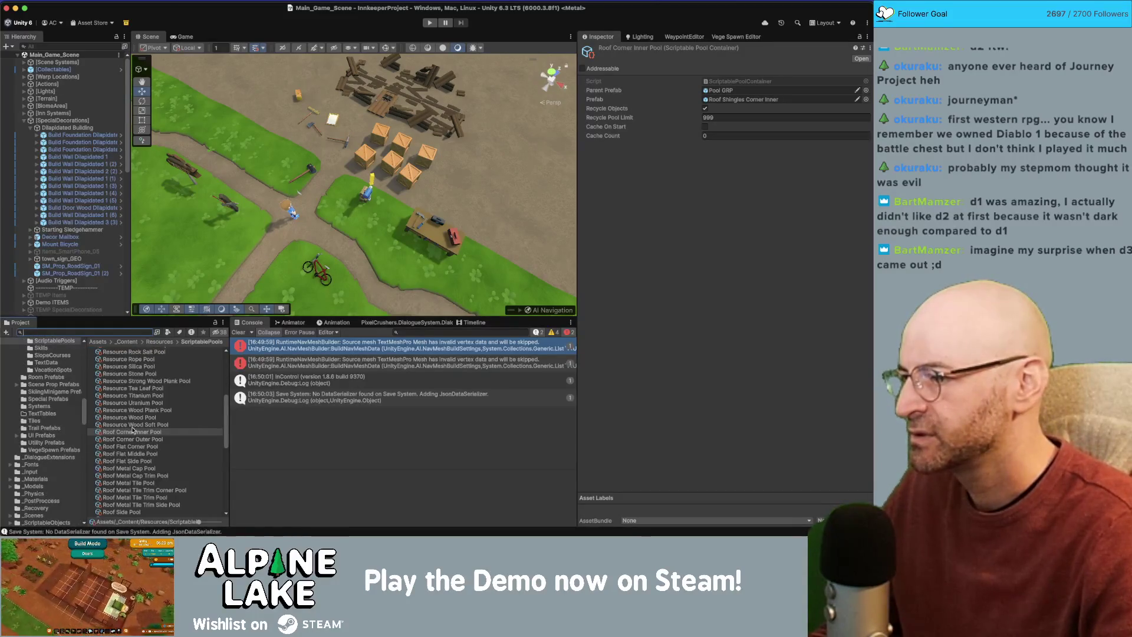
shift+click(135, 460)
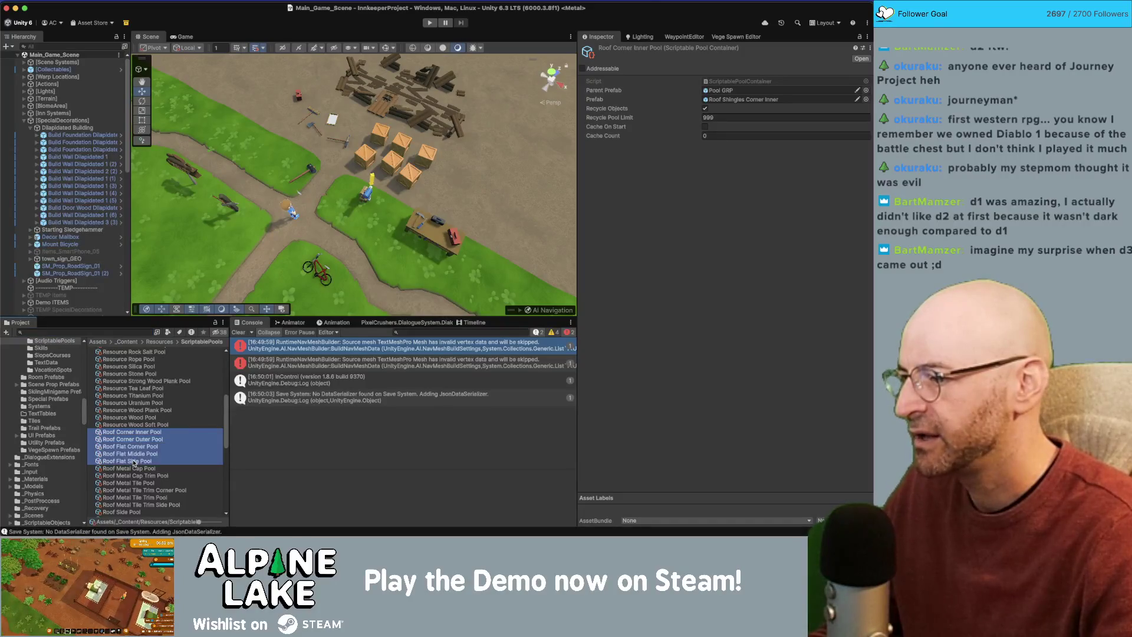
Add Roof Side Pool to the selection and set Recycle Pool Limit to 5000.
scroll(134, 459, down, 5)
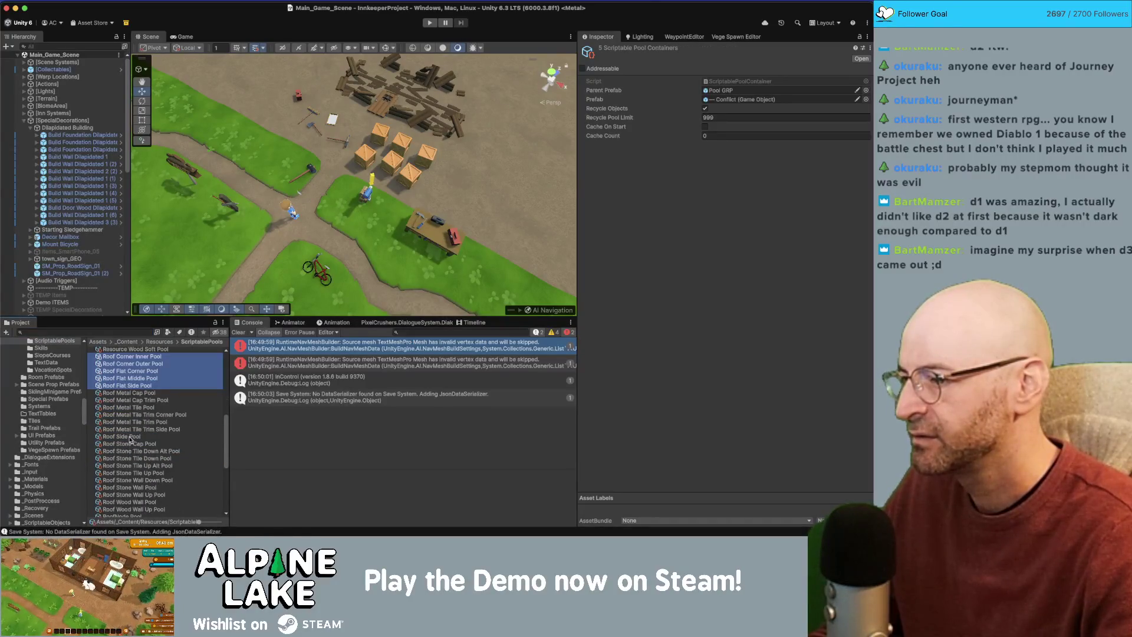
super+click(131, 437)
click(736, 117)
key(Left)
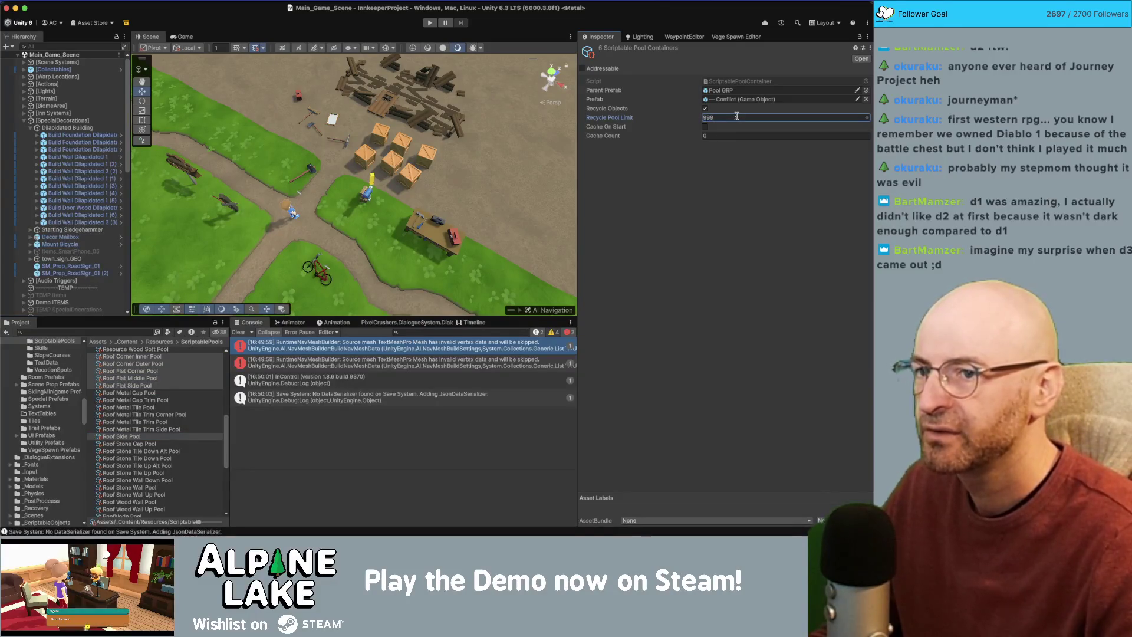
text(0)
key(Return)
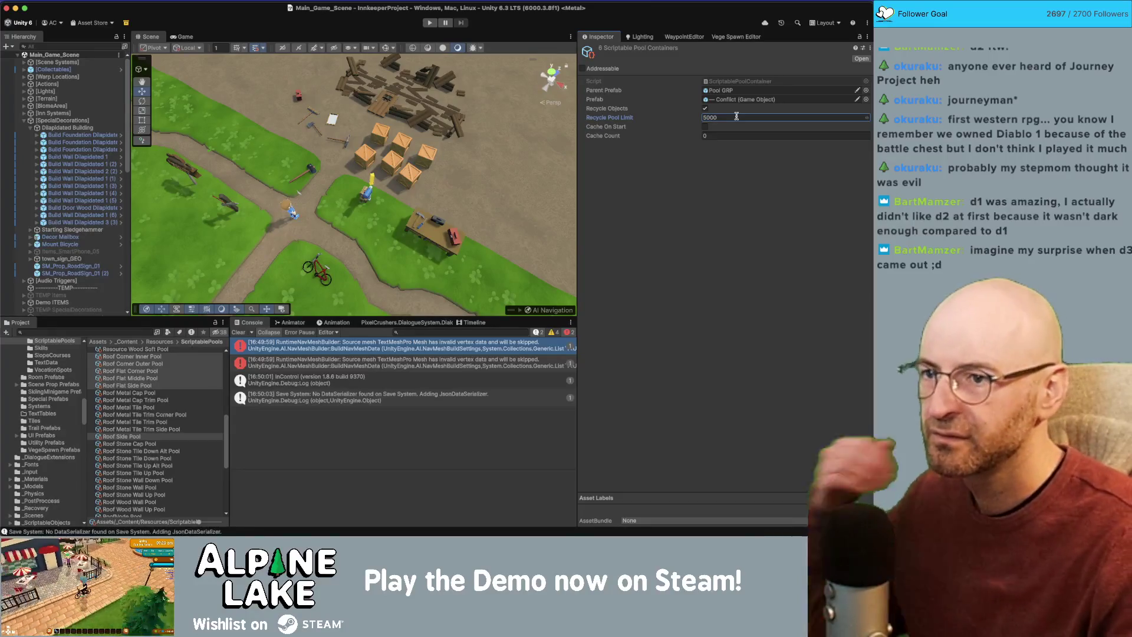
key(Return)
click(698, 153)
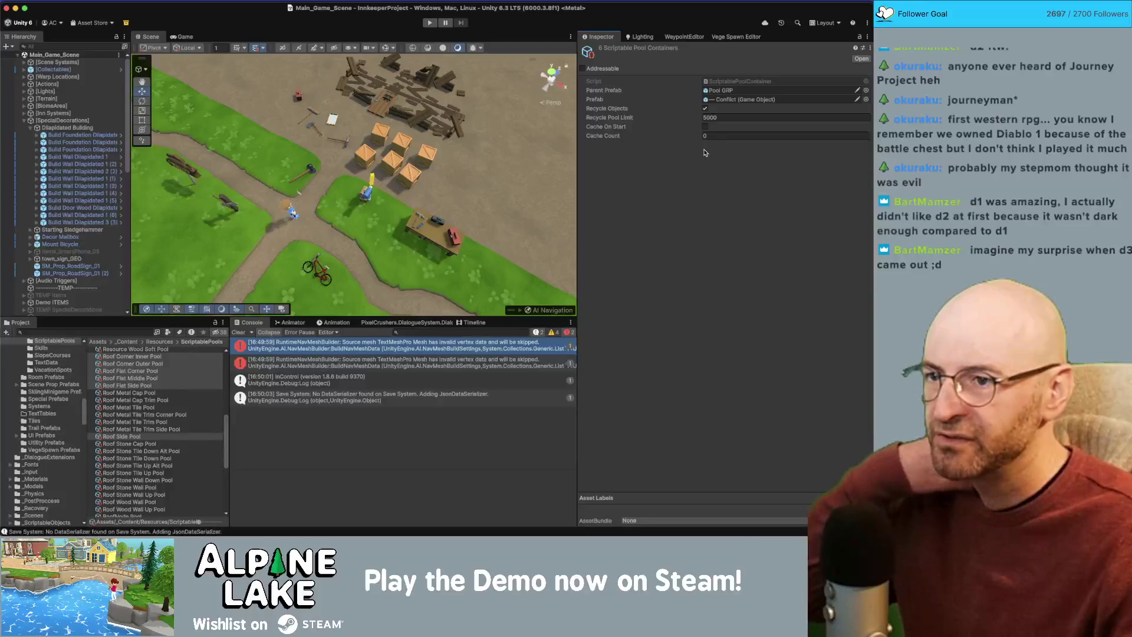
Start the game in play mode and dismiss the application switcher.
click(428, 24)
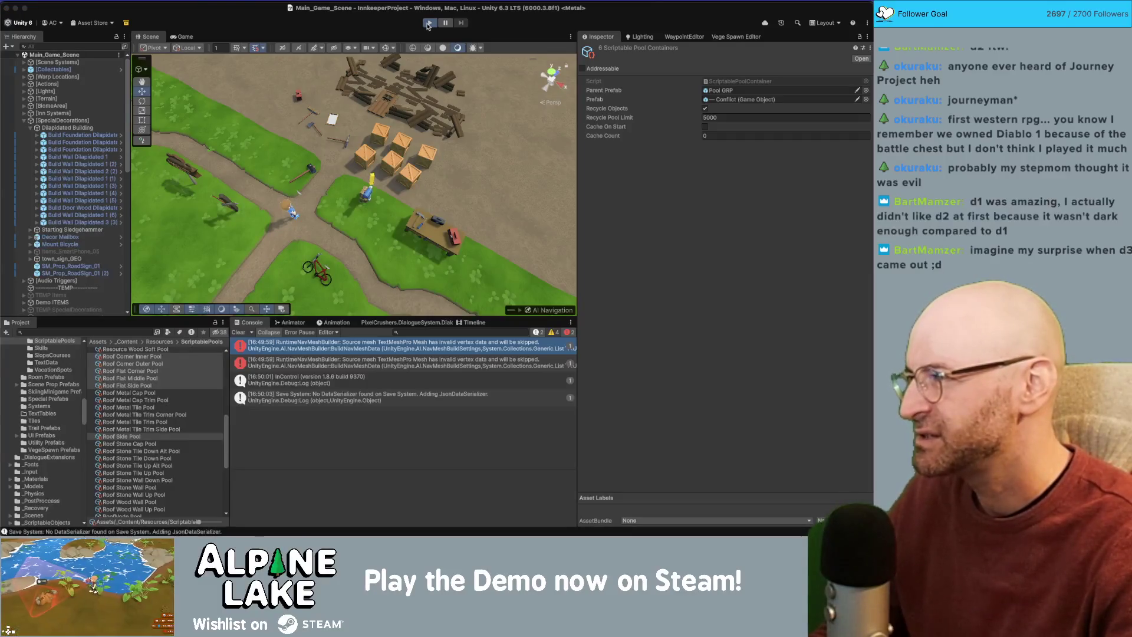
key(super+Tab)
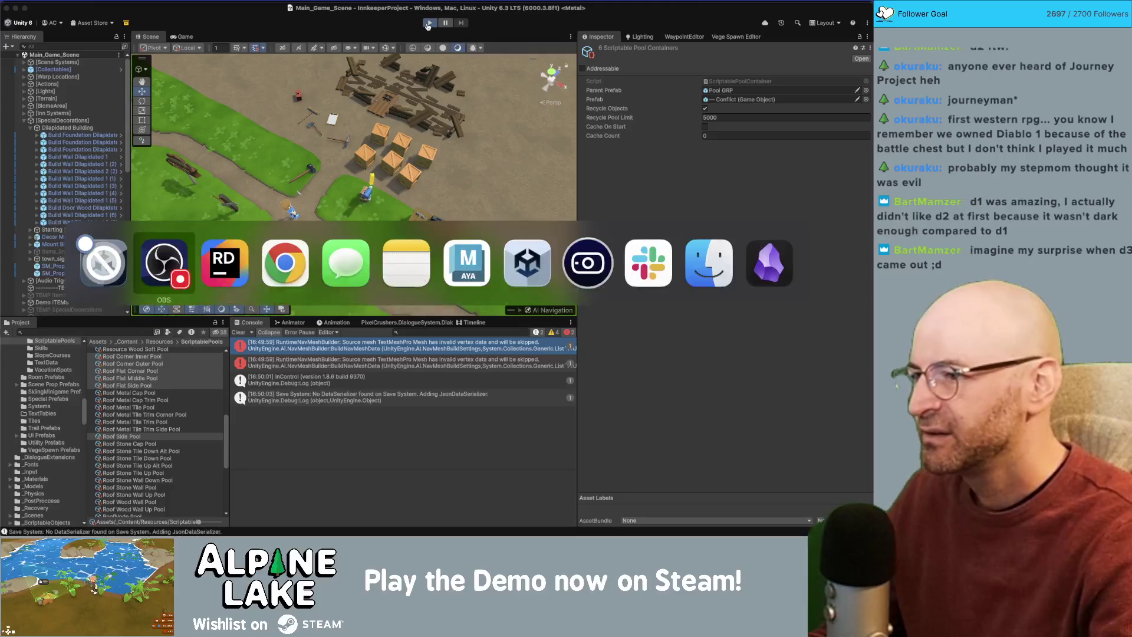
key(Escape)
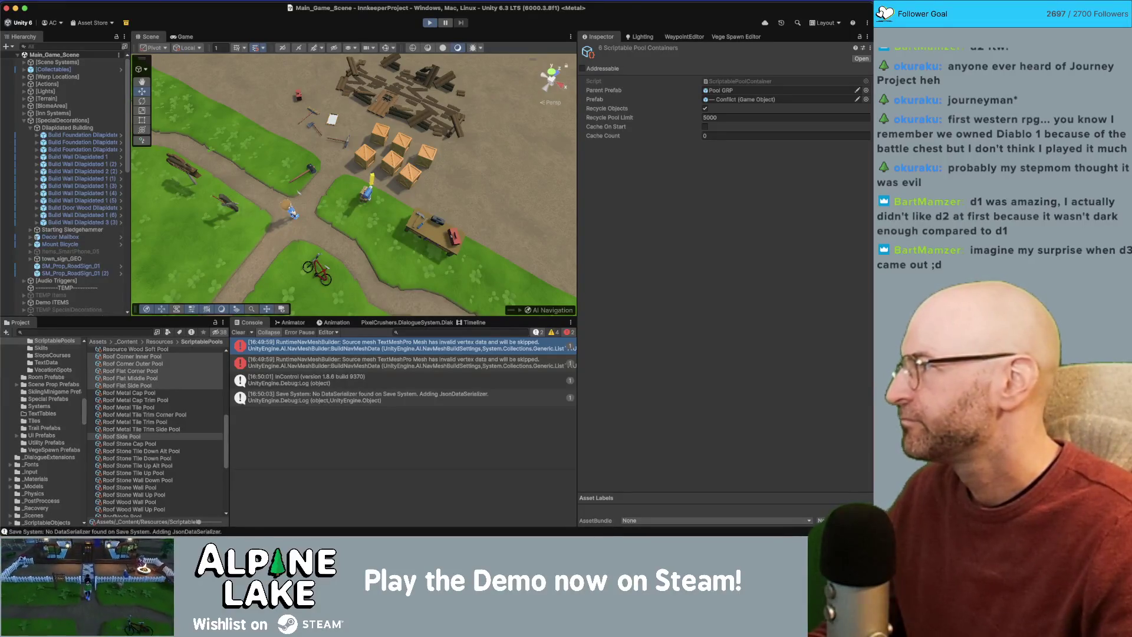
Compute 5000 × 50 = 250000 in Calculator, then close it.
drag(183, 70, 323, 96)
text(5000)
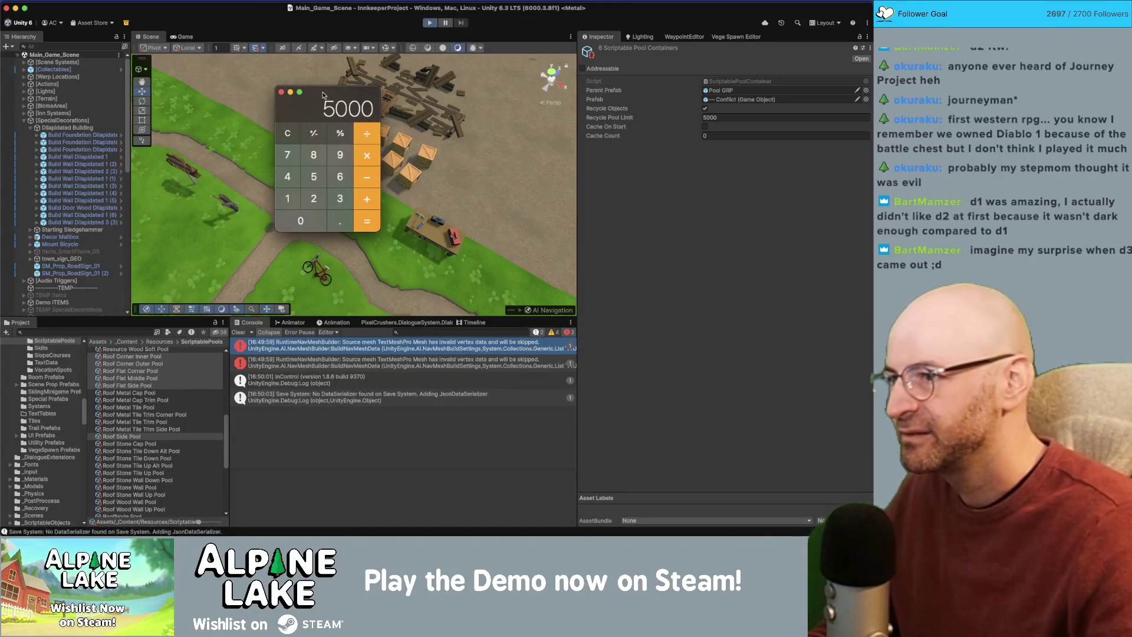
click(366, 155)
text(50)
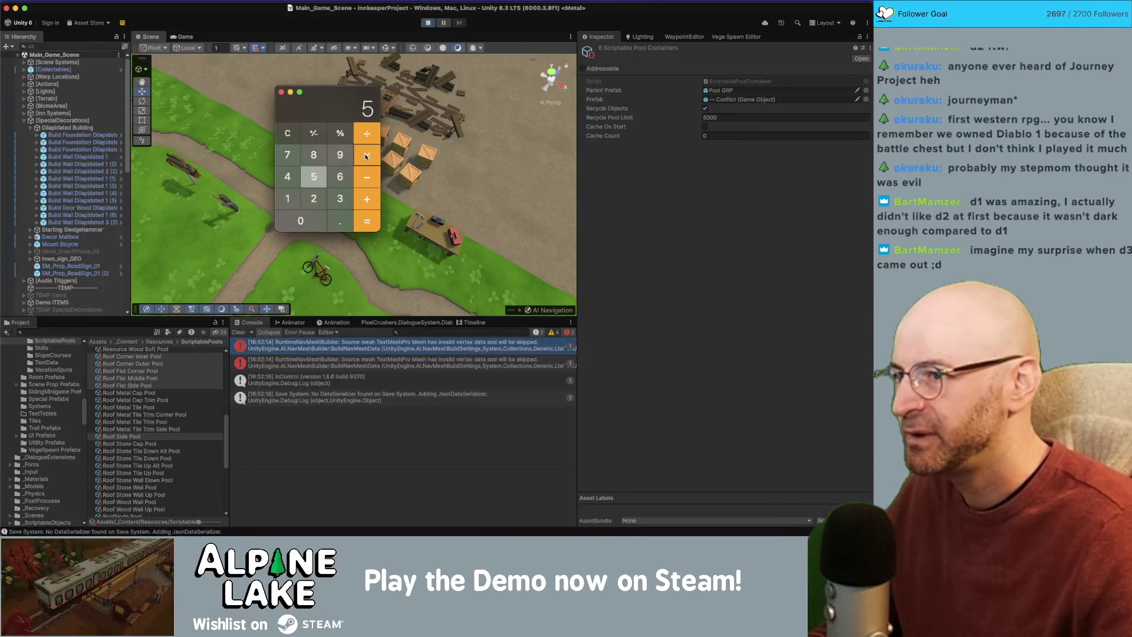
click(366, 157)
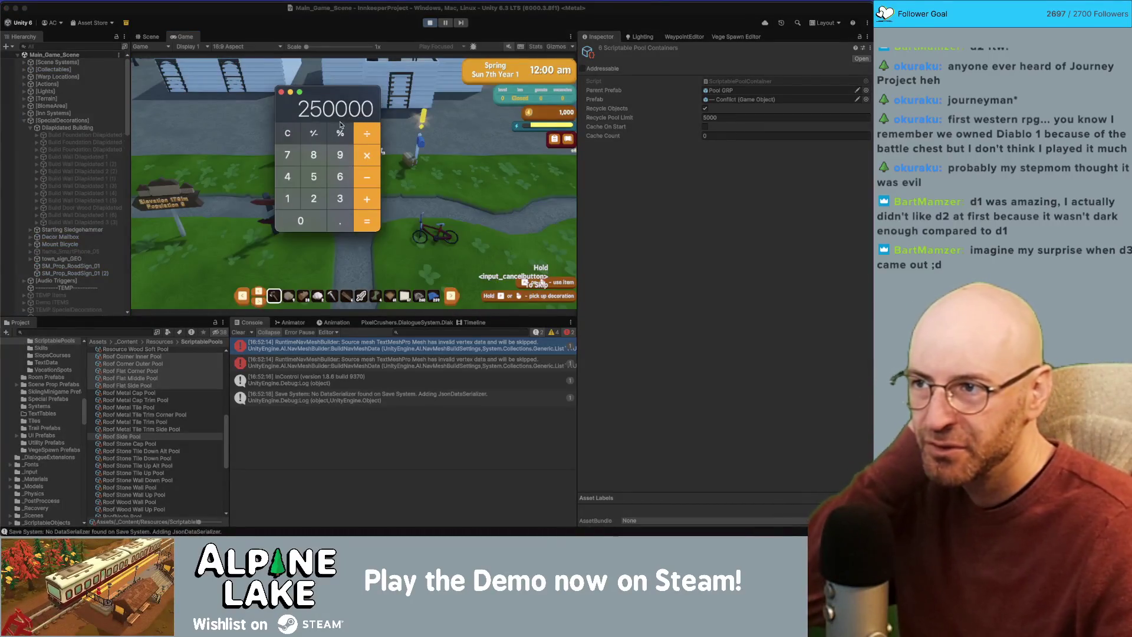
click(283, 93)
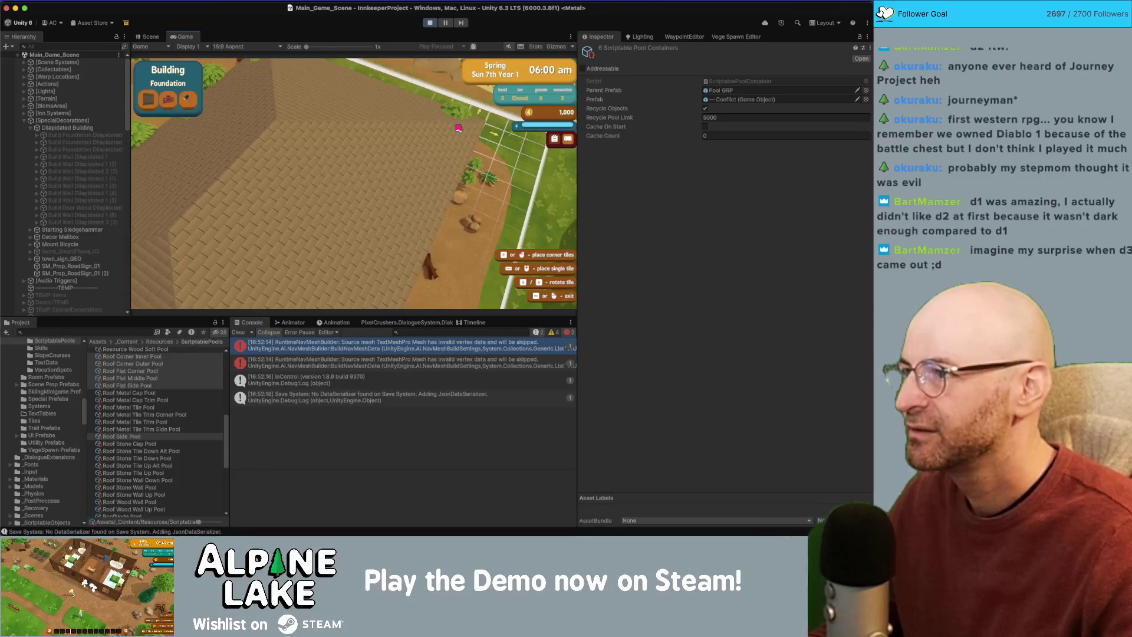
Expand Roof Side Pool in the Hierarchy to view its pooled shingles.
scroll(88, 233, down, 10)
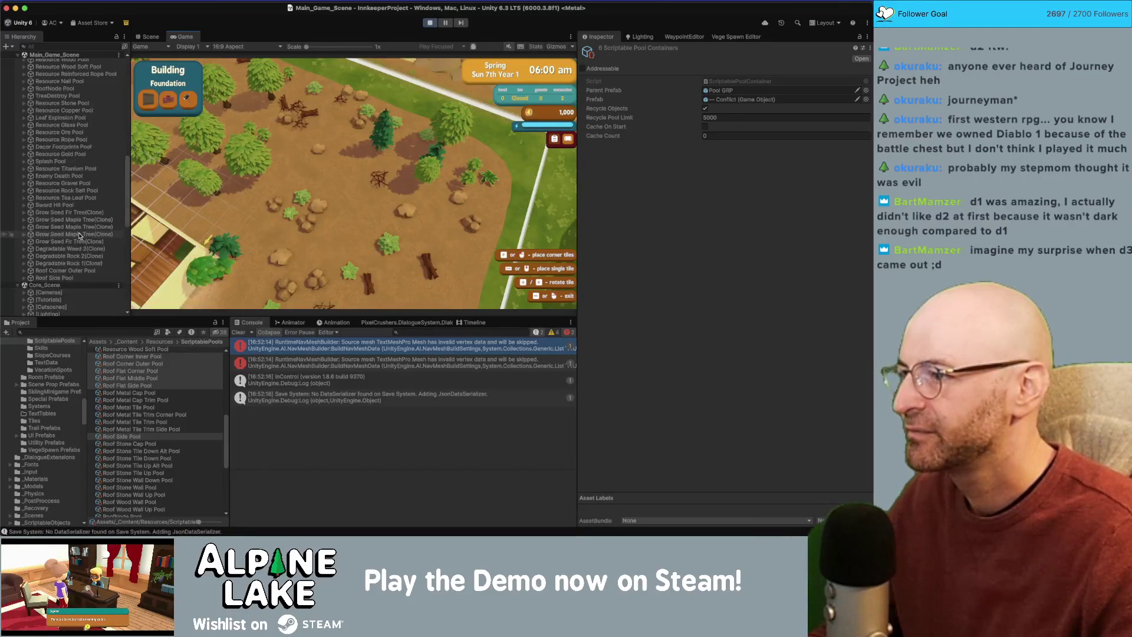
scroll(58, 196, up, 10)
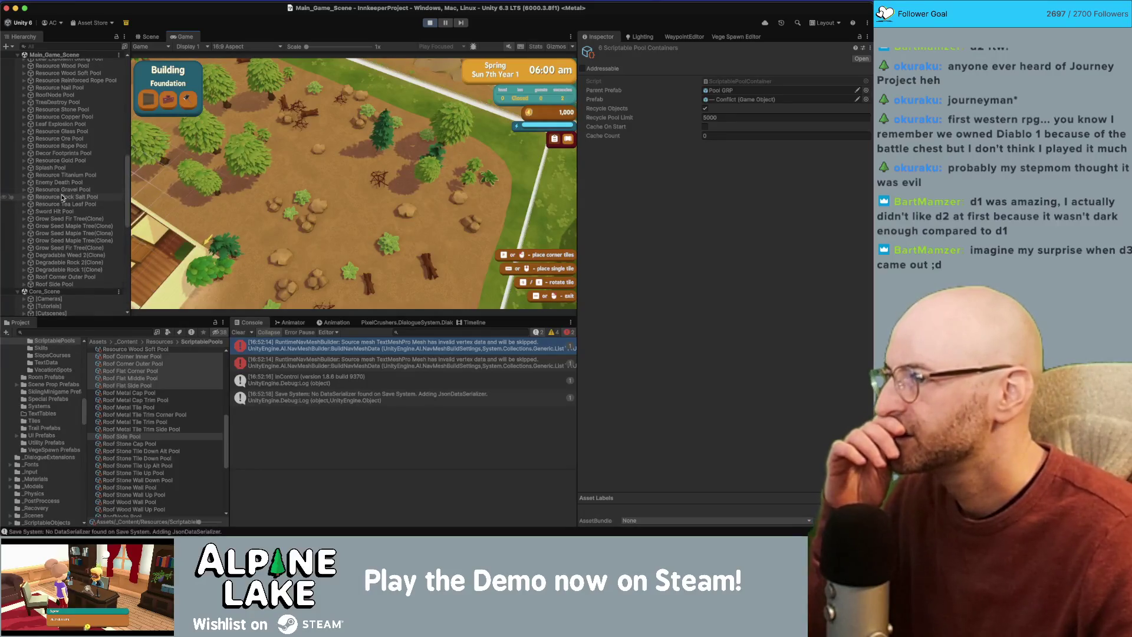
scroll(58, 192, down, 15)
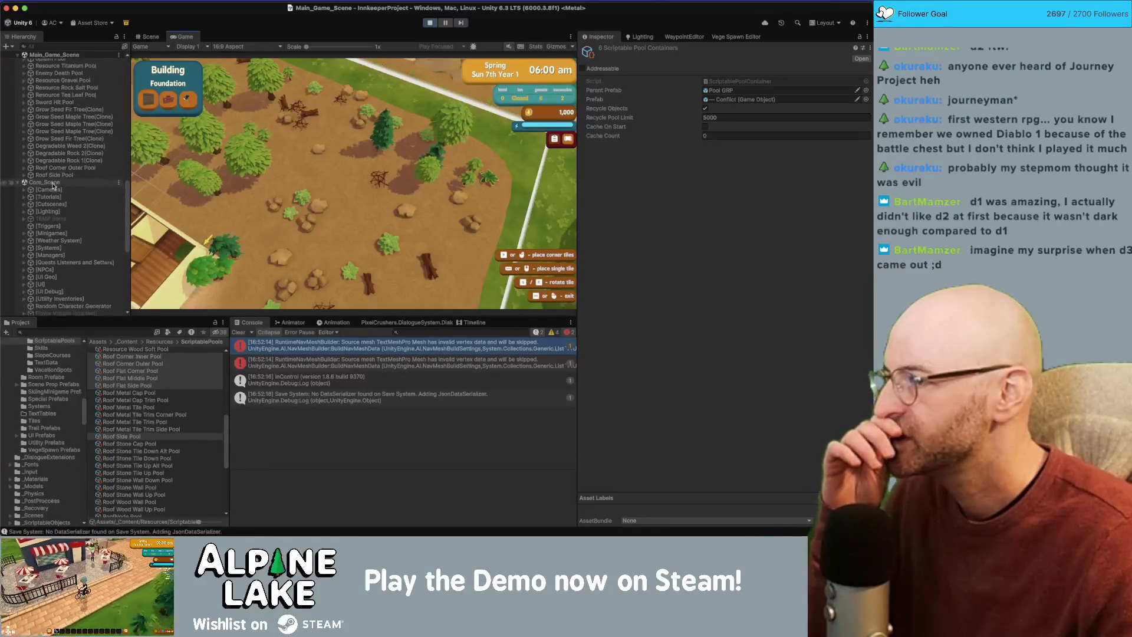
click(23, 184)
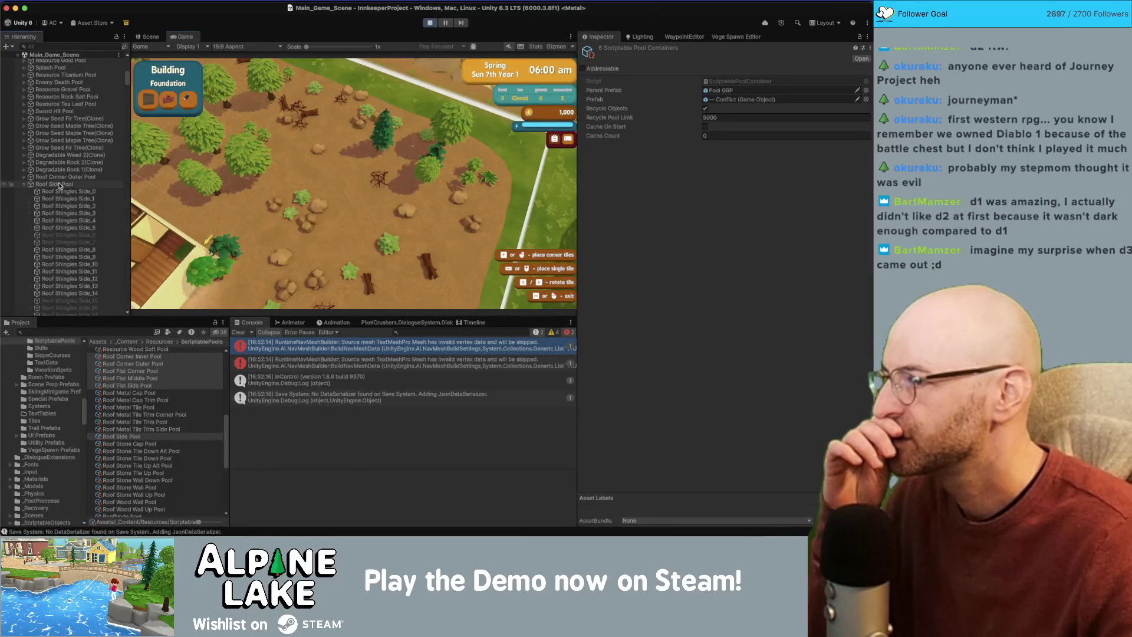
scroll(65, 177, down, 10)
drag(128, 103, 124, 299)
scroll(88, 236, down, 5)
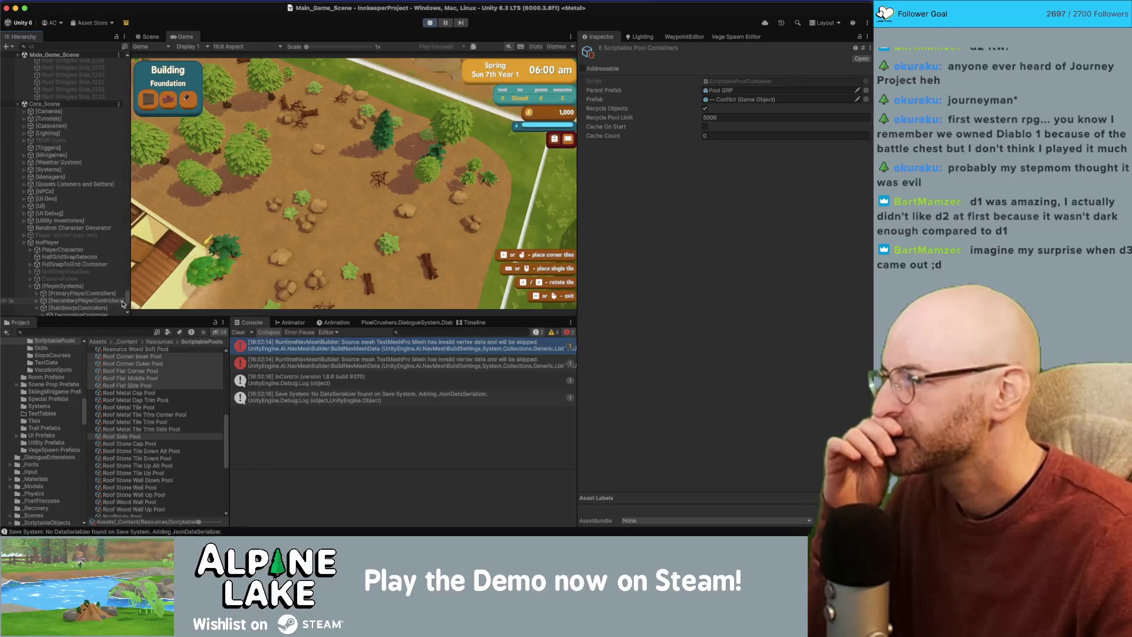
Stretch a wooden foundation across the dirt plot and extend the roof toward the grass edge.
mouse_move(274, 166)
mouse_down()
mouse_move(383, 126)
mouse_move(475, 122)
mouse_move(534, 139)
mouse_move(441, 165)
mouse_move(520, 134)
mouse_move(424, 139)
mouse_move(466, 127)
mouse_move(494, 158)
mouse_move(508, 154)
mouse_move(413, 118)
mouse_move(486, 134)
mouse_move(456, 118)
mouse_move(545, 150)
mouse_move(477, 143)
mouse_move(540, 145)
mouse_up()
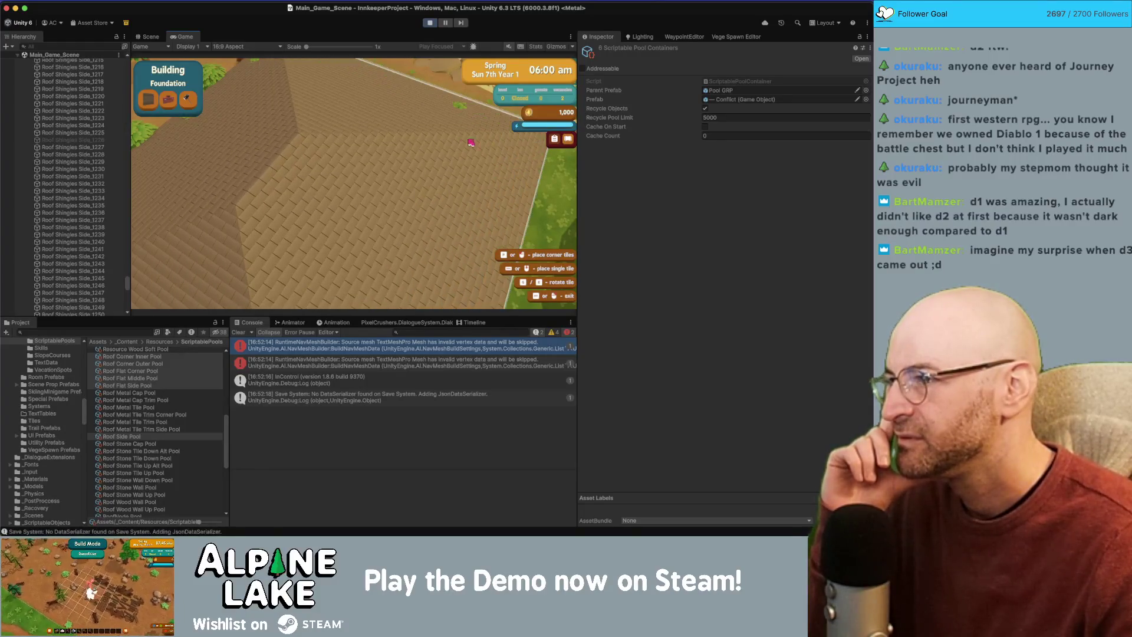
drag(470, 142, 541, 141)
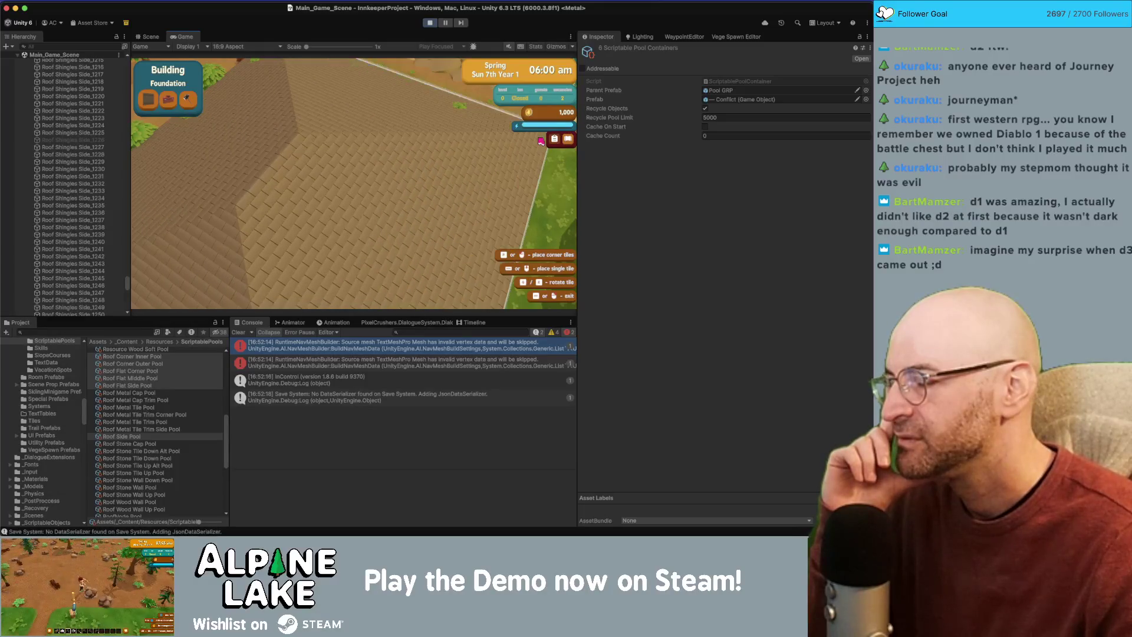
key(ctrl+Up)
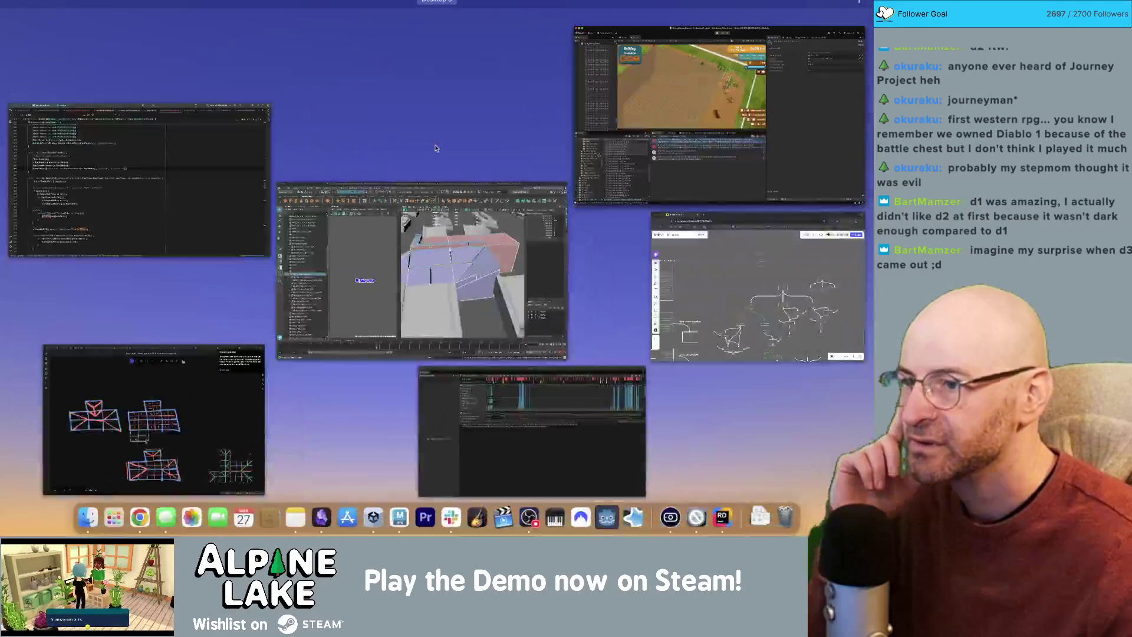
Bring the Profiler forward and pick a spike frame in the CPU usage chart.
click(568, 405)
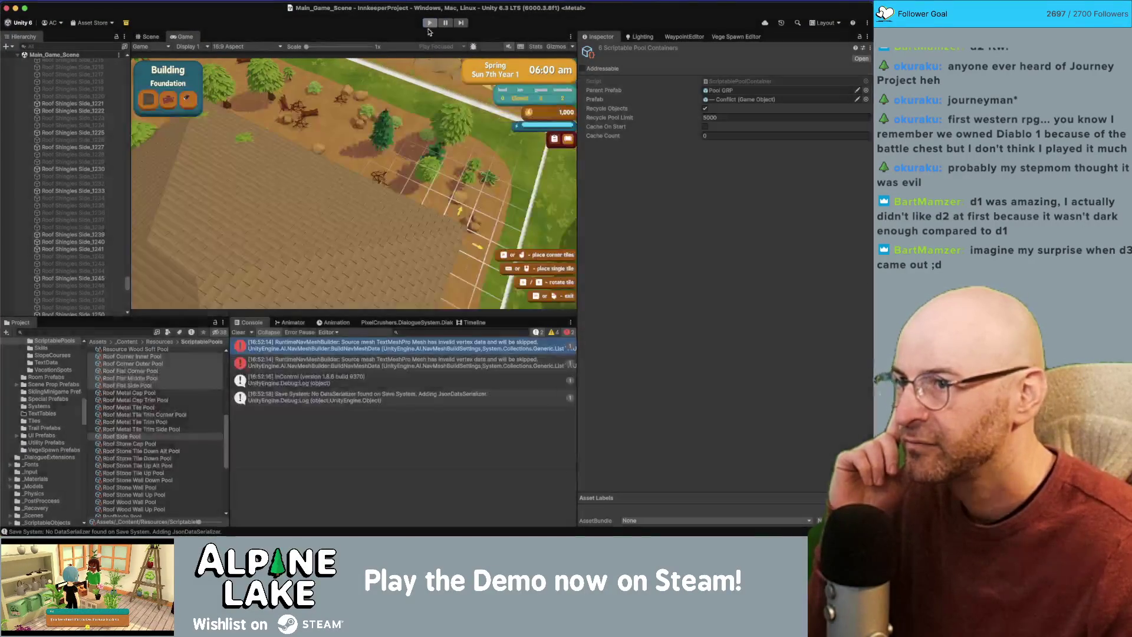
key(ctrl+Up)
click(591, 378)
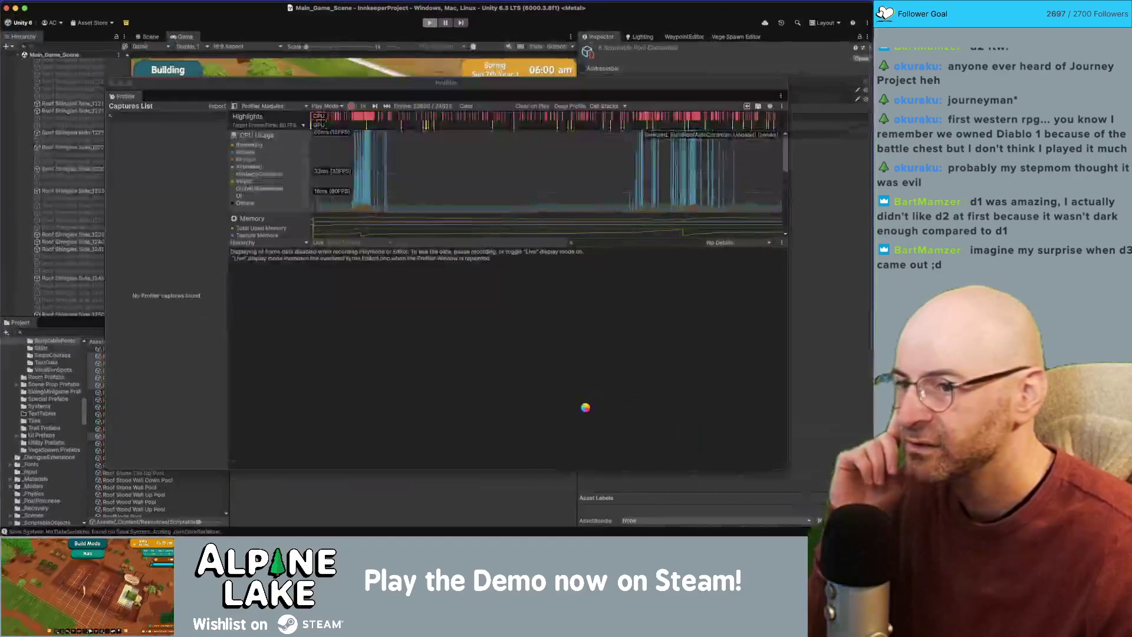
click(694, 187)
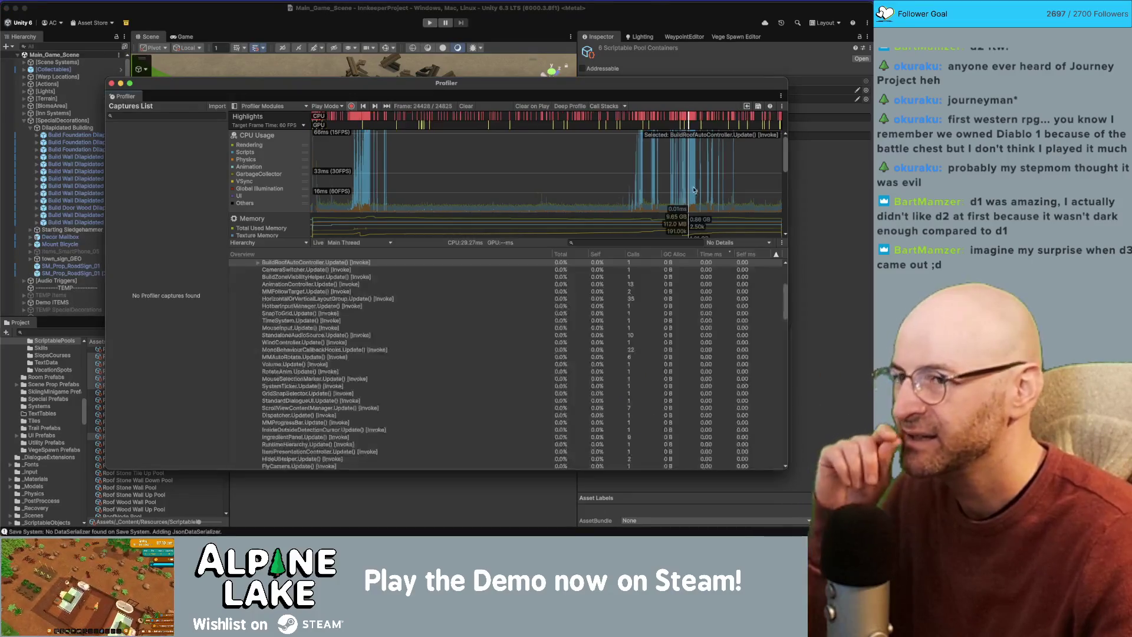
key(Left)
key(Left)
key(Left)
scroll(448, 305, up, 2)
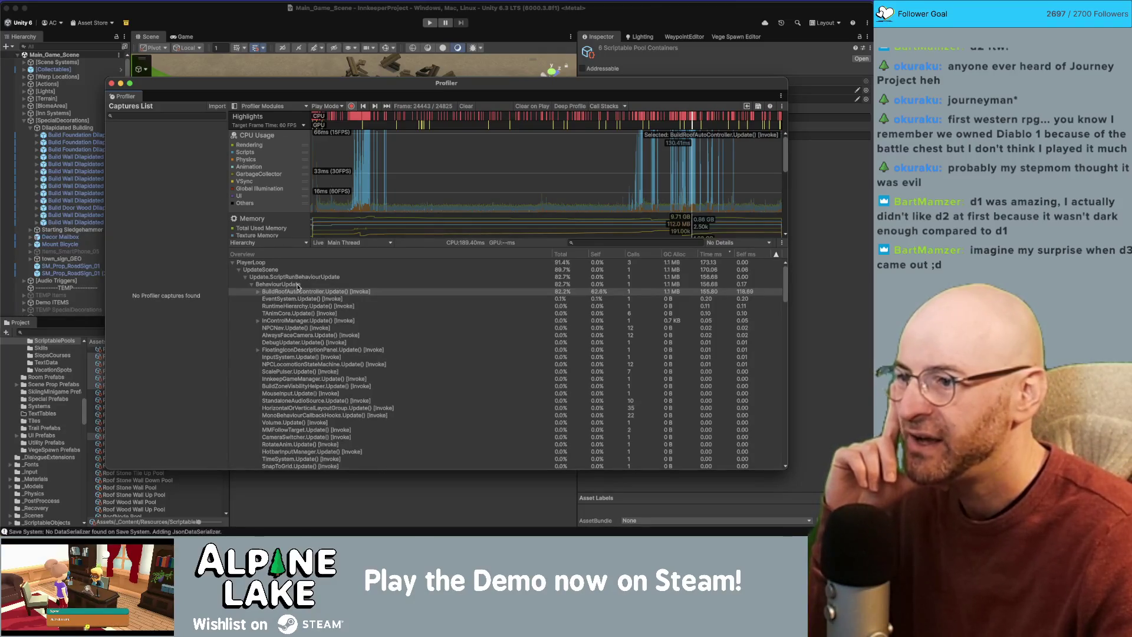
Expand BuildRoofAutoController.Update and open its Instantiate sample's code in Rider.
click(258, 292)
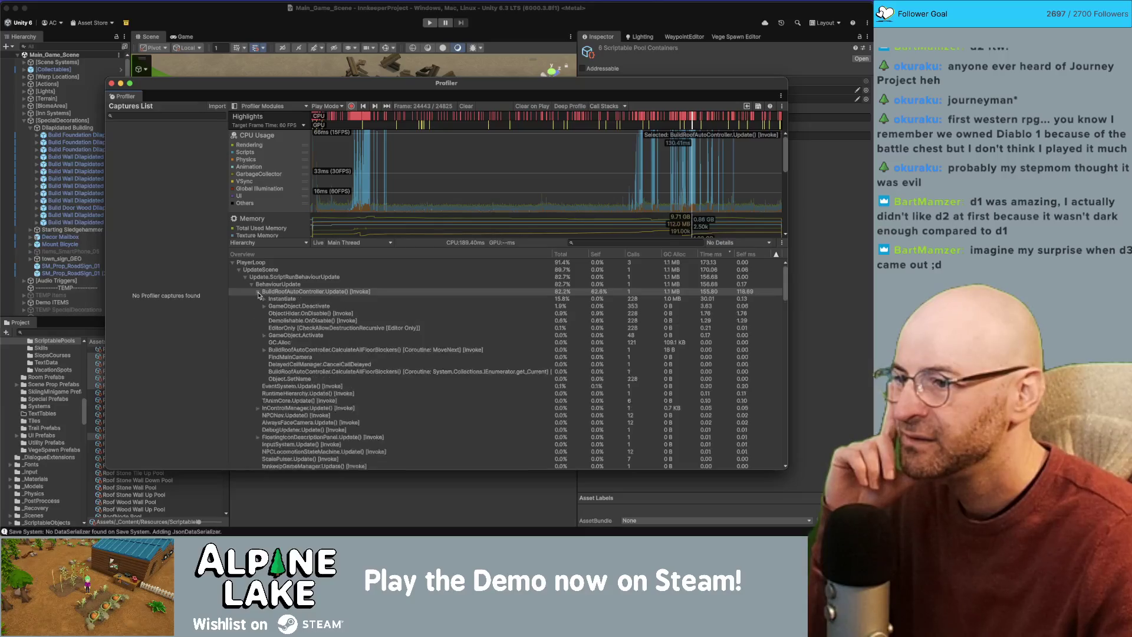
click(281, 298)
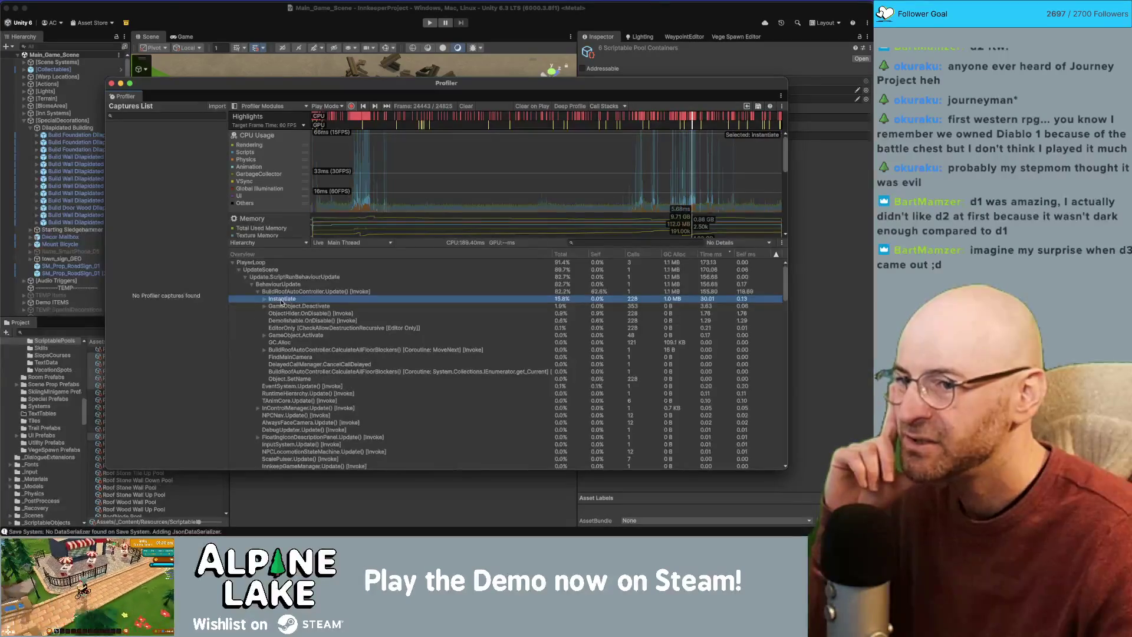
click(282, 292)
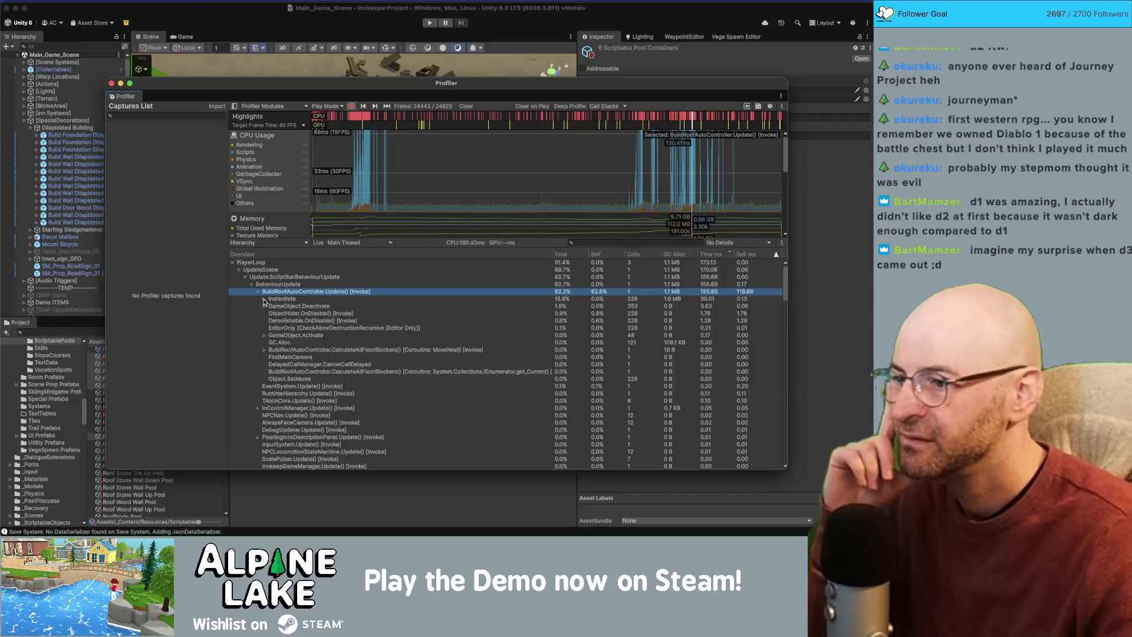
click(264, 300)
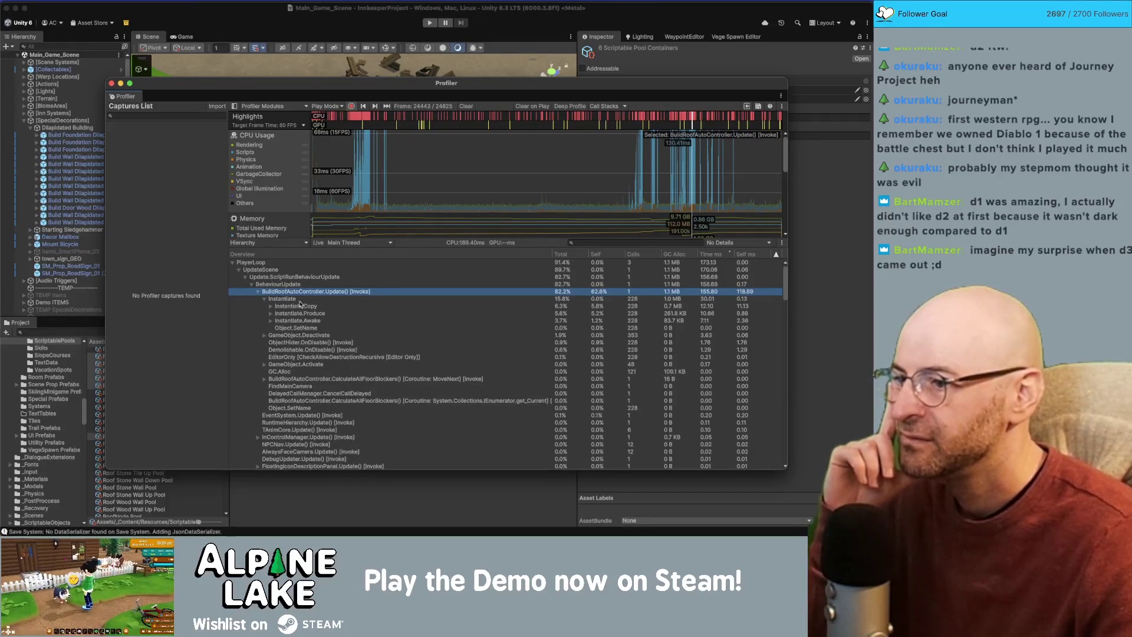
click(294, 300)
double_click(293, 300)
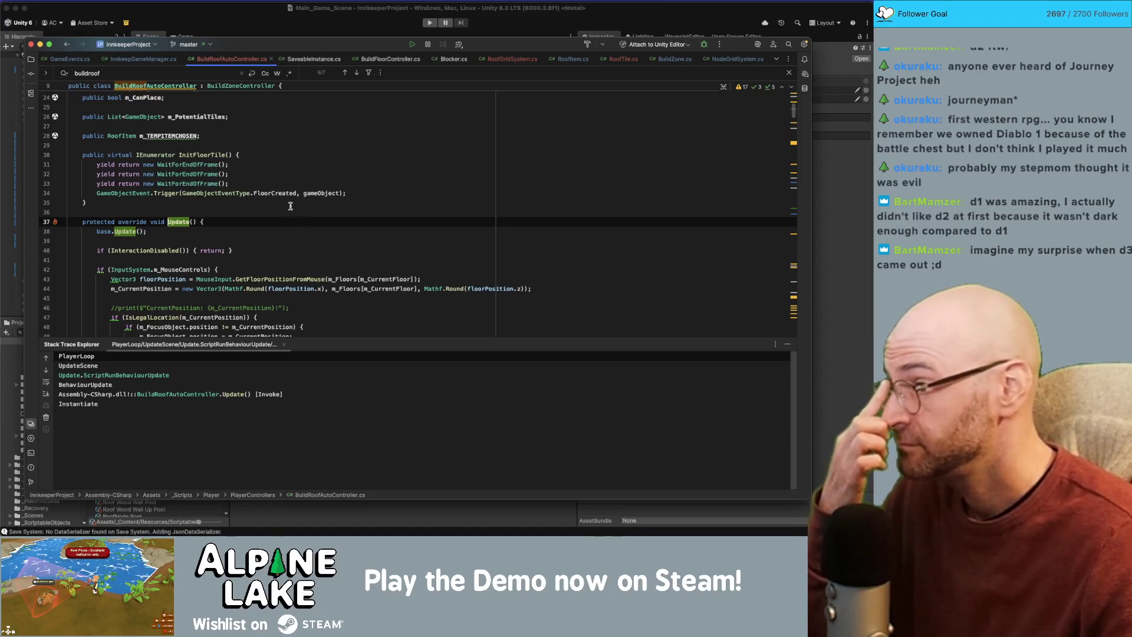
Review the Update method in Rider and open the Instantiate.Copy and Instantiate call paths.
scroll(300, 208, down, 3)
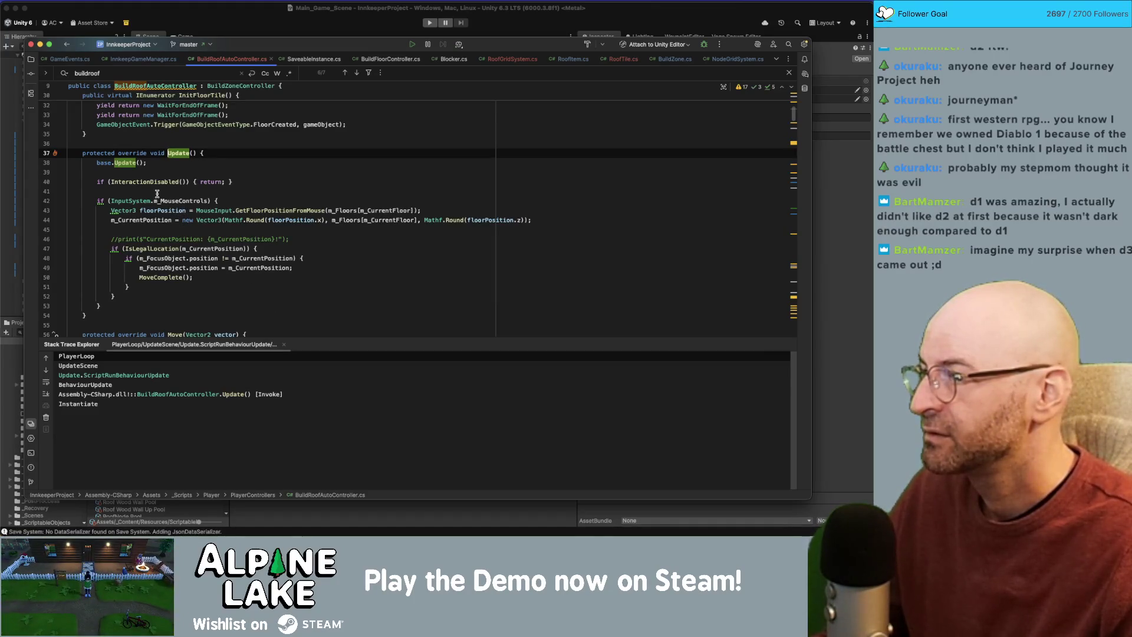
key(super+Tab)
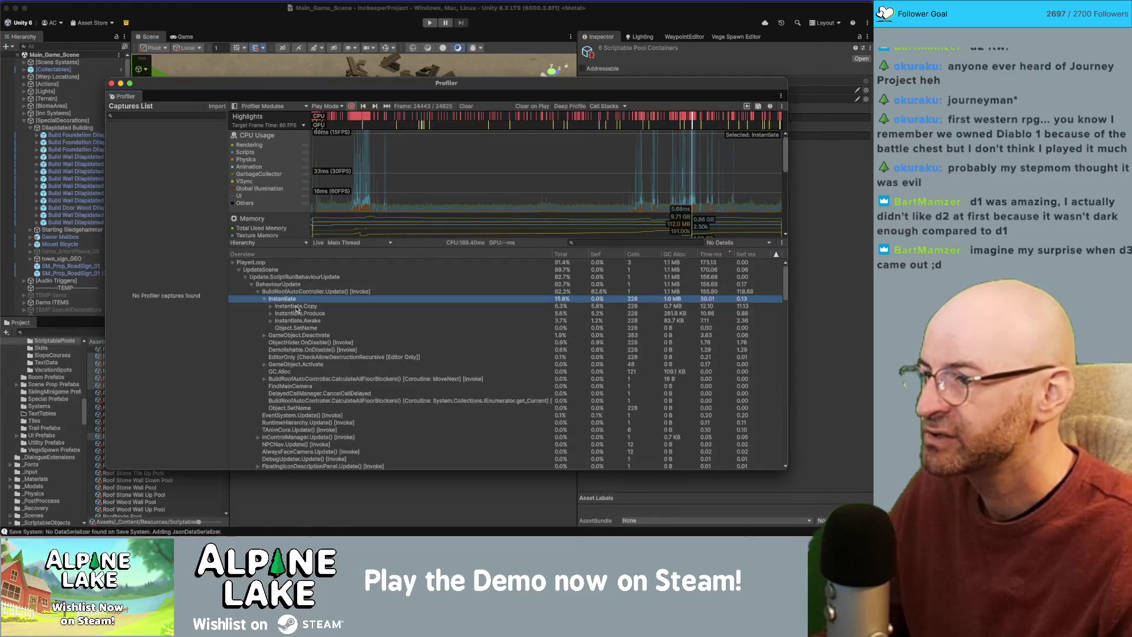
click(287, 306)
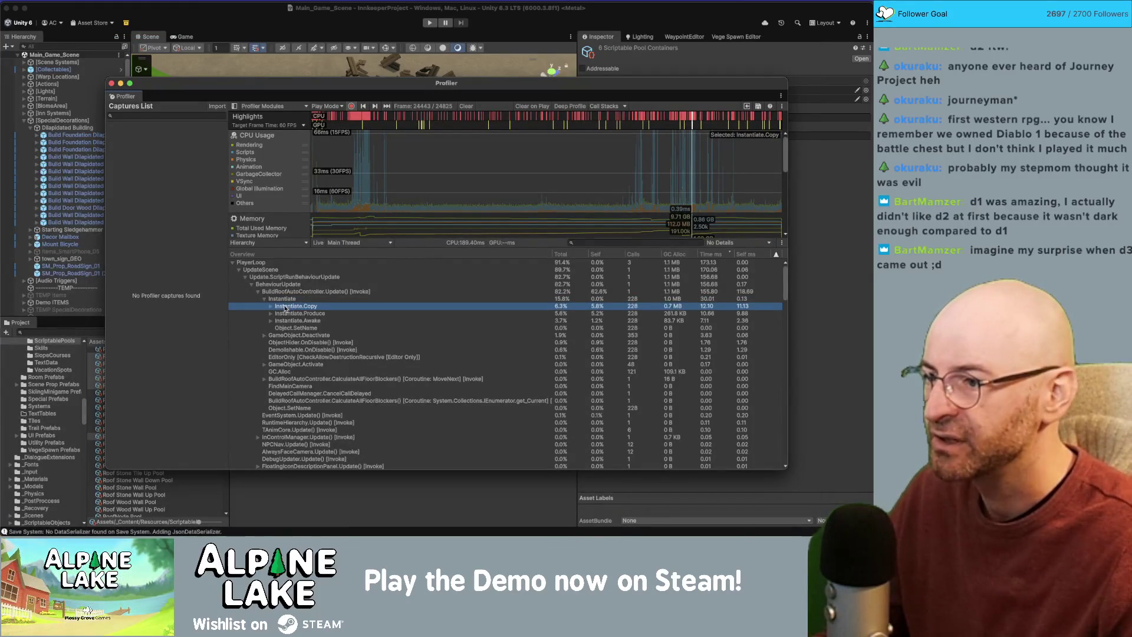
double_click(284, 306)
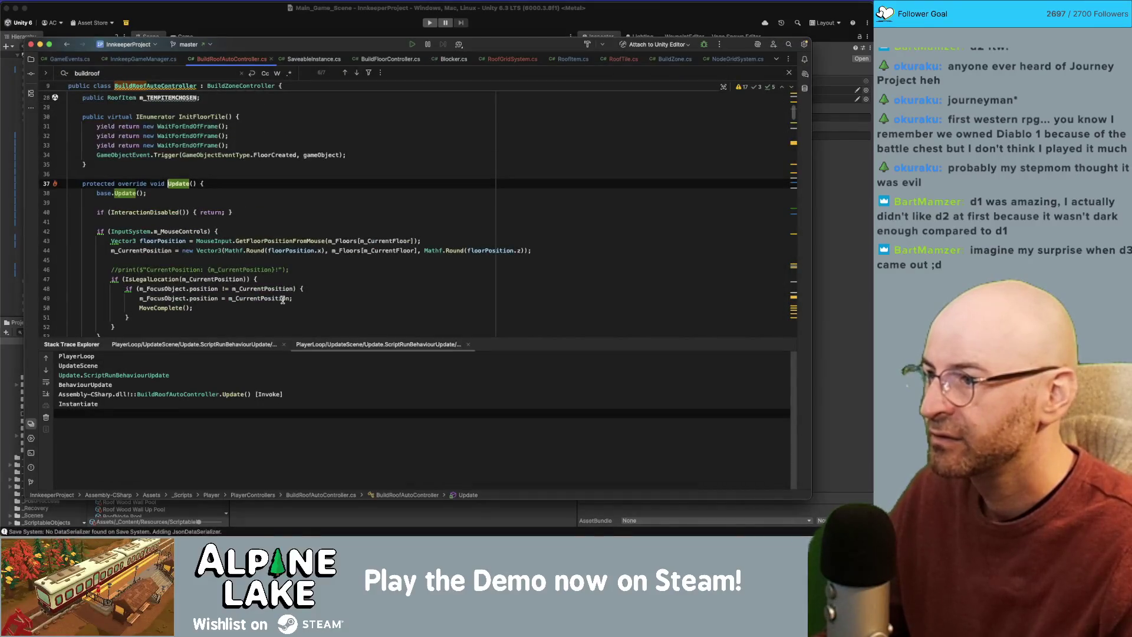
key(super+Tab)
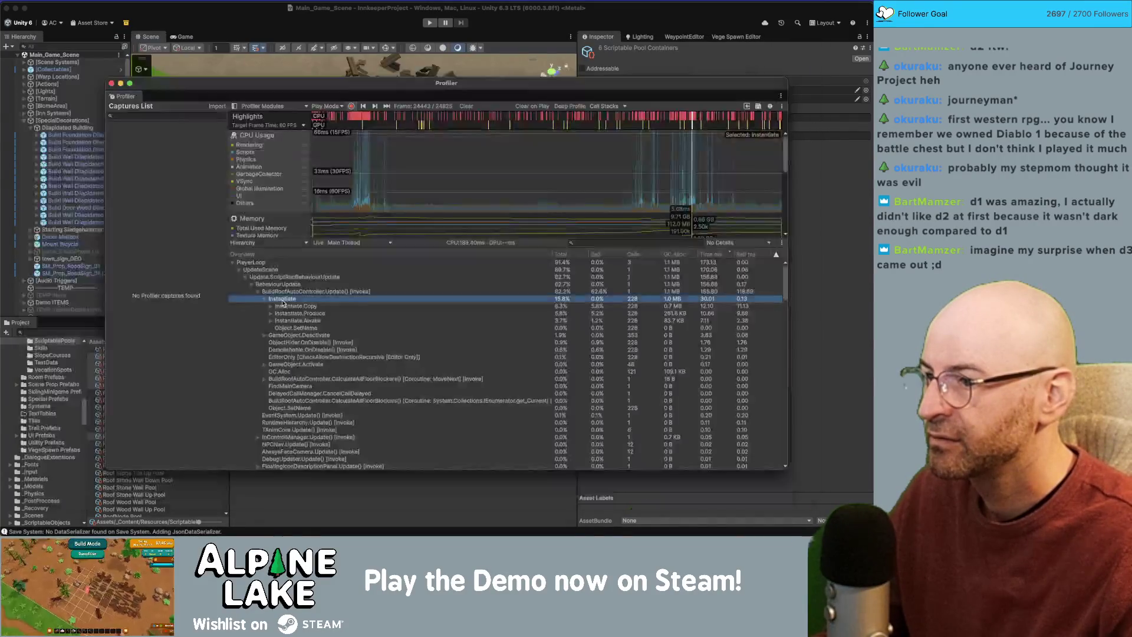
double_click(285, 299)
key(super+Tab)
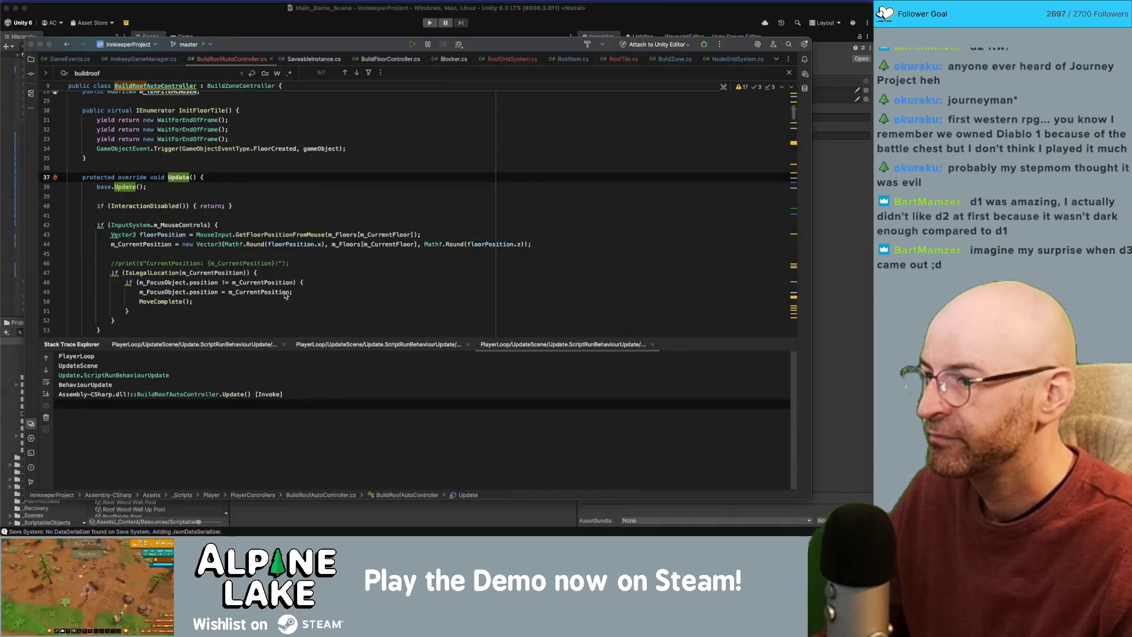
Open the code for BehaviourUpdate and BuildRoofAutoController.Update, going to MoveComplete on line 50.
click(286, 285)
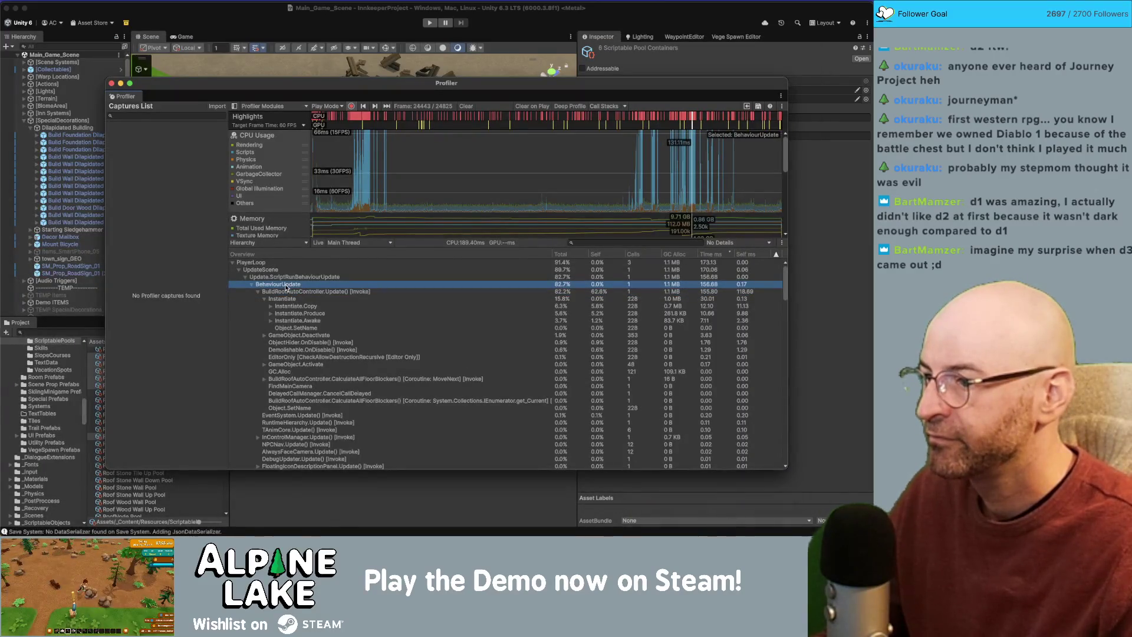
double_click(287, 292)
click(449, 252)
key(super+Tab)
click(296, 292)
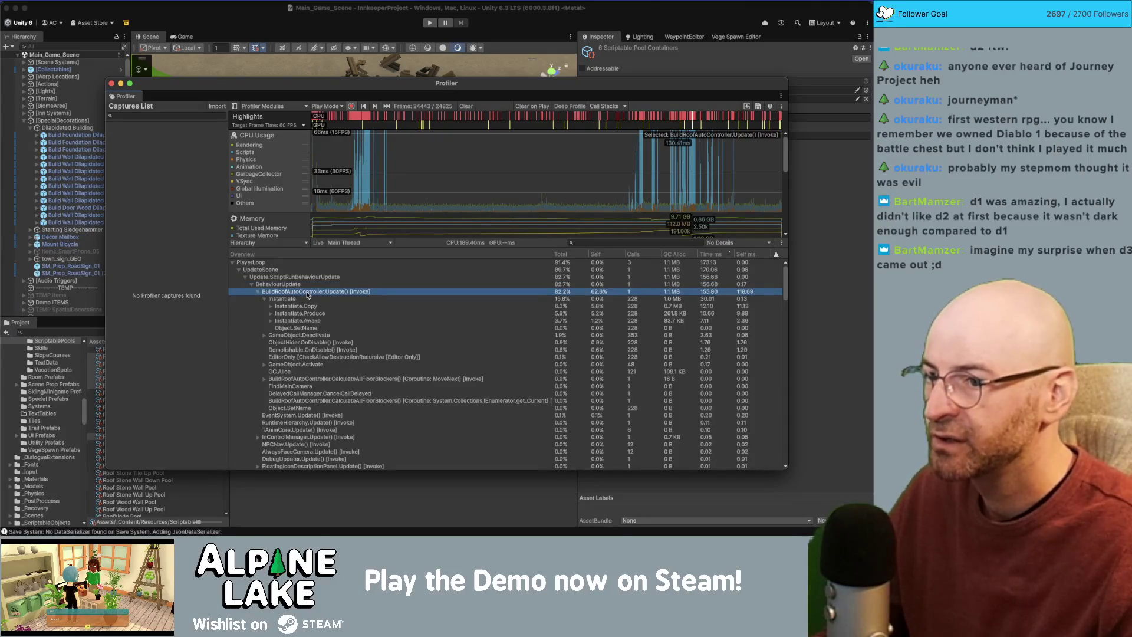
double_click(307, 292)
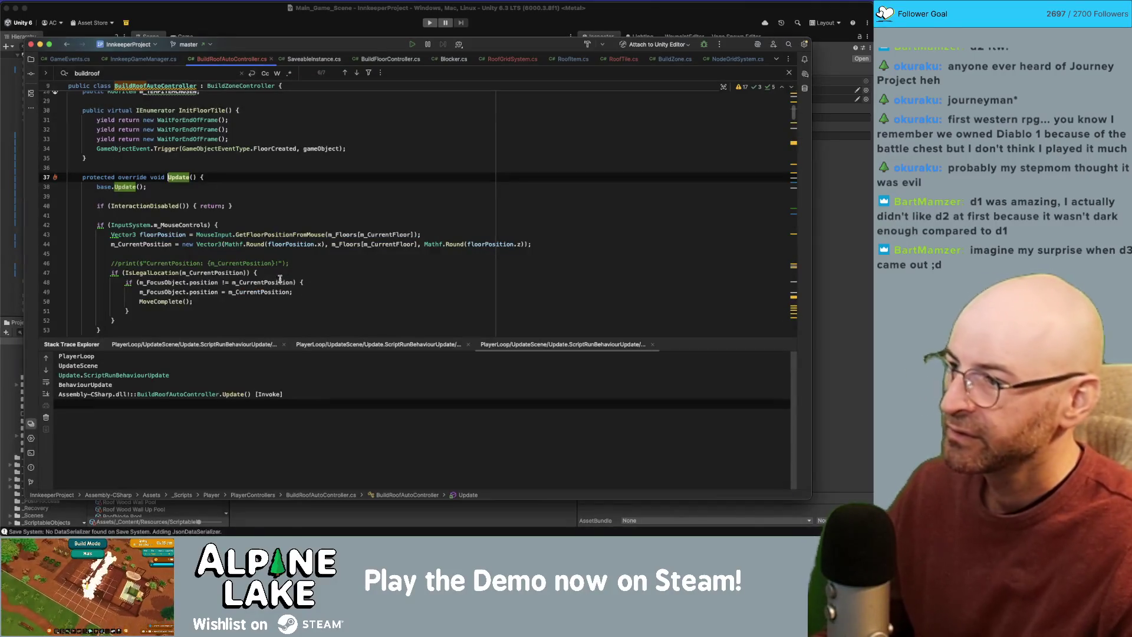
click(156, 302)
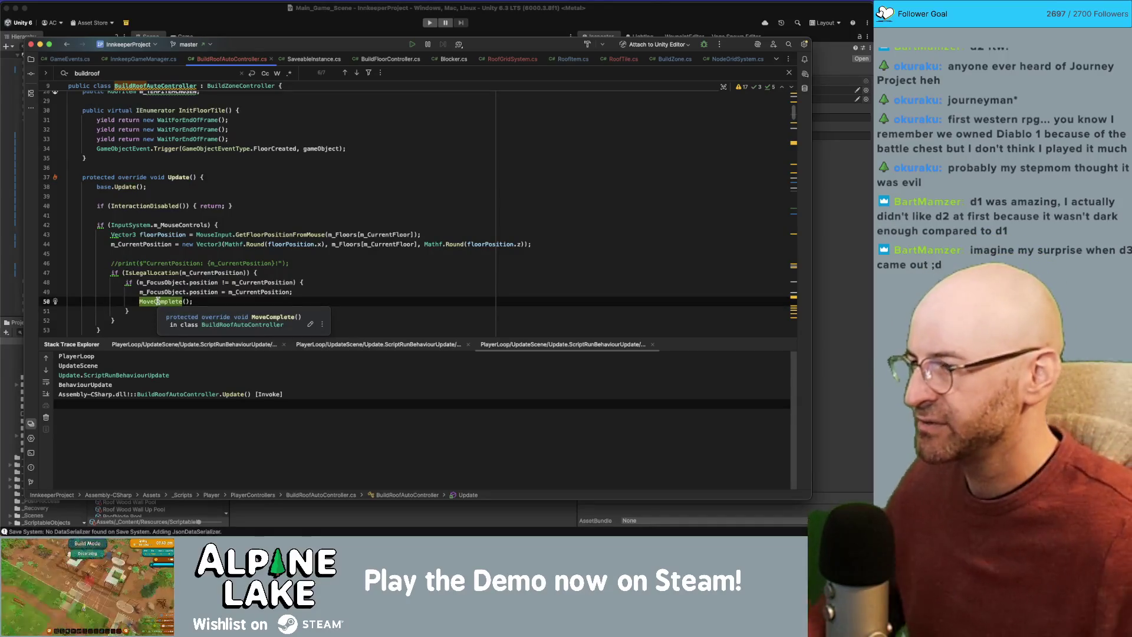
key(super+Tab)
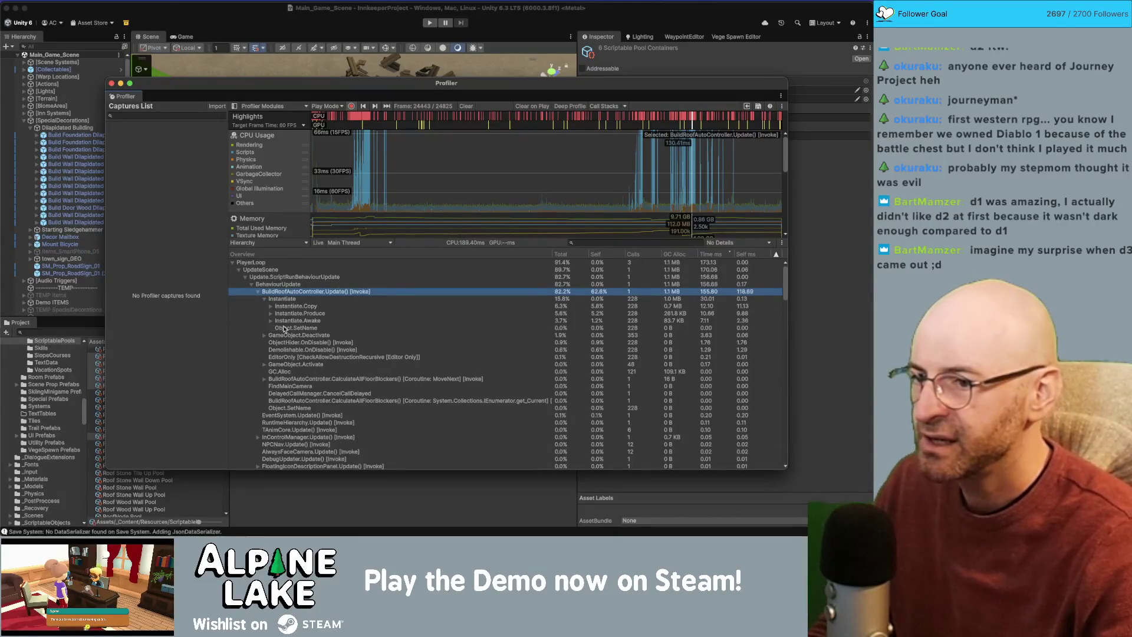
Expand BuildRoofAutoController.Update, then Instantiate, then Instantiate.Copy to list its sub-calls such as GC.Alloc.
click(284, 329)
key(Up)
key(Up)
key(Up)
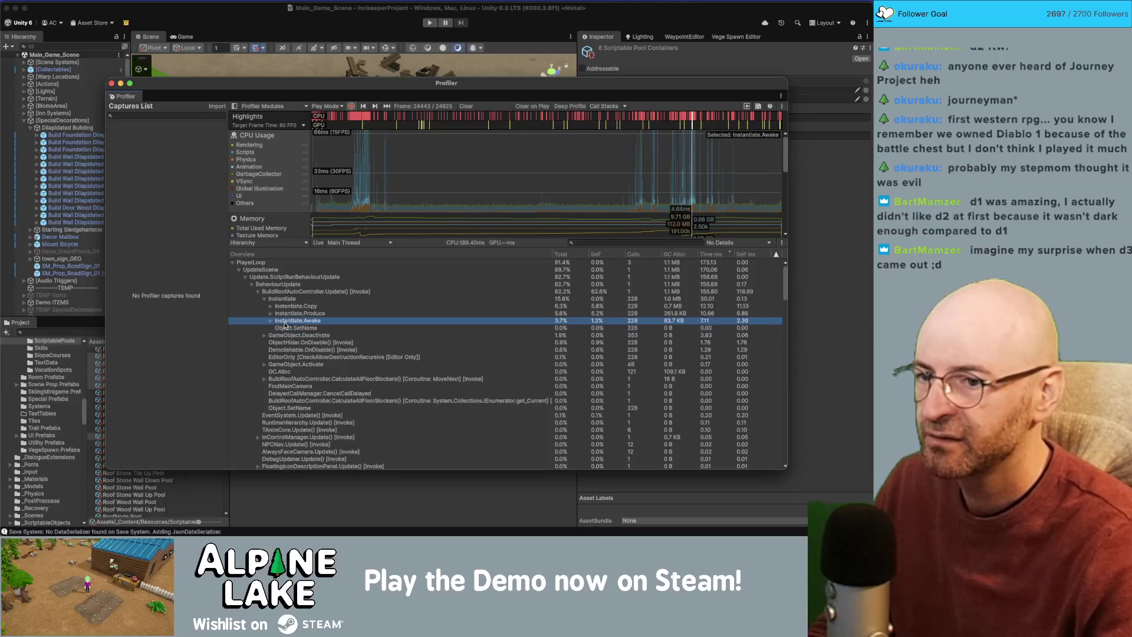
key(Up)
key(Up)
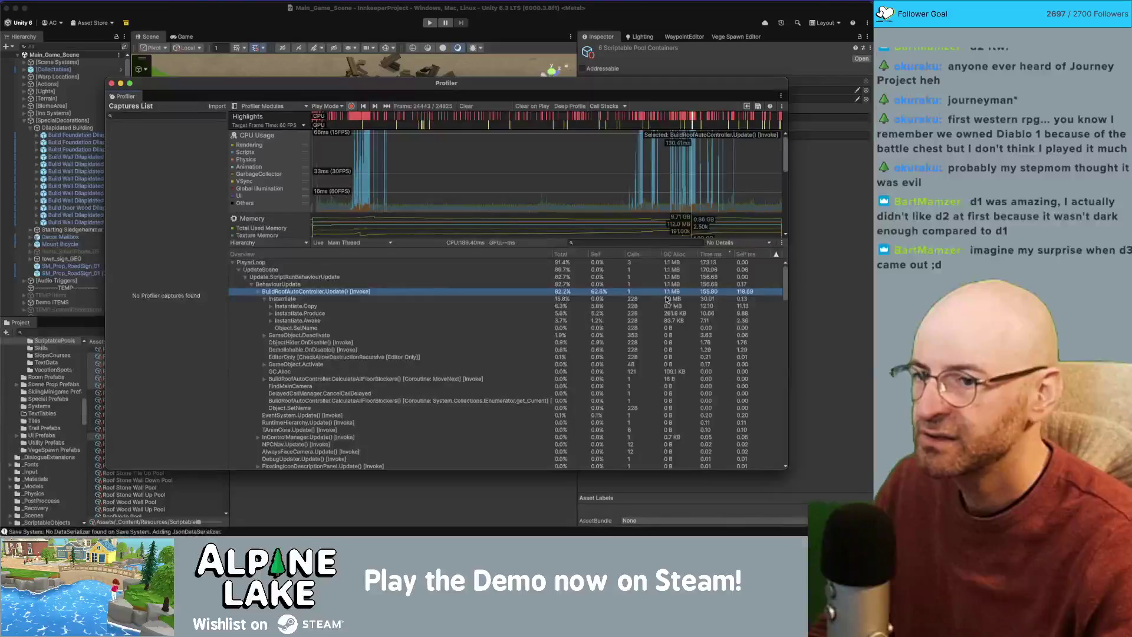
click(257, 292)
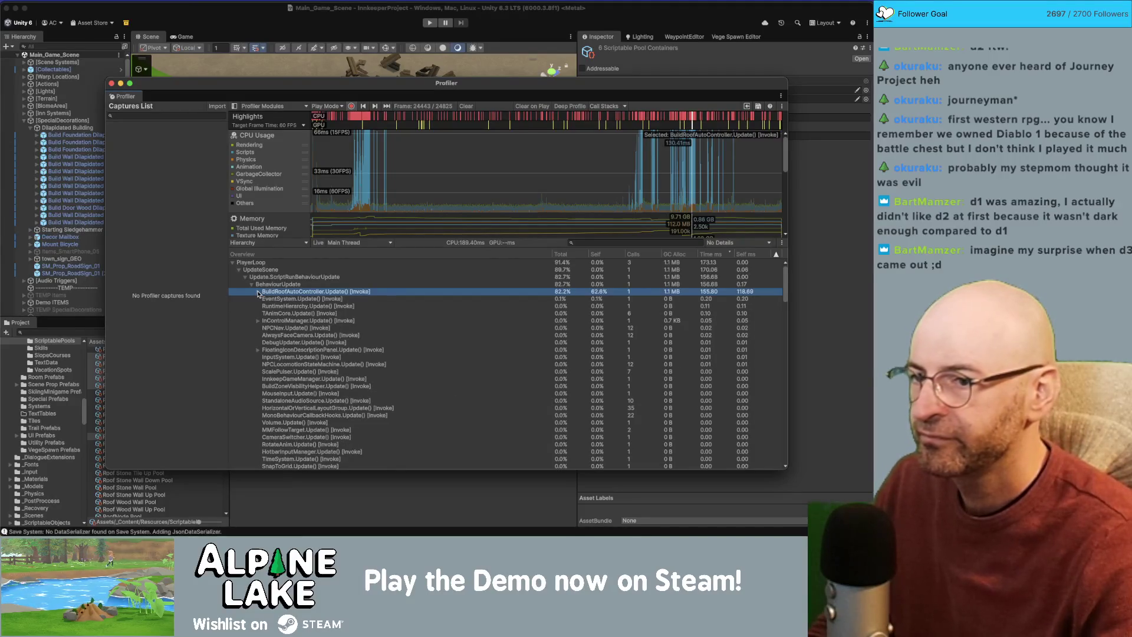
click(258, 292)
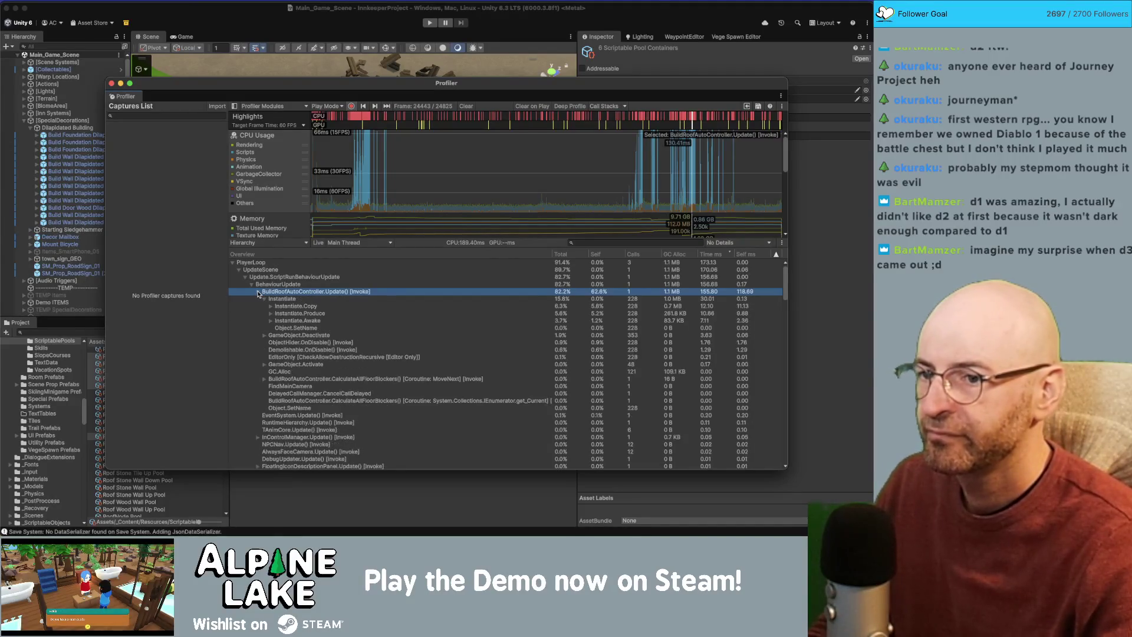
click(298, 300)
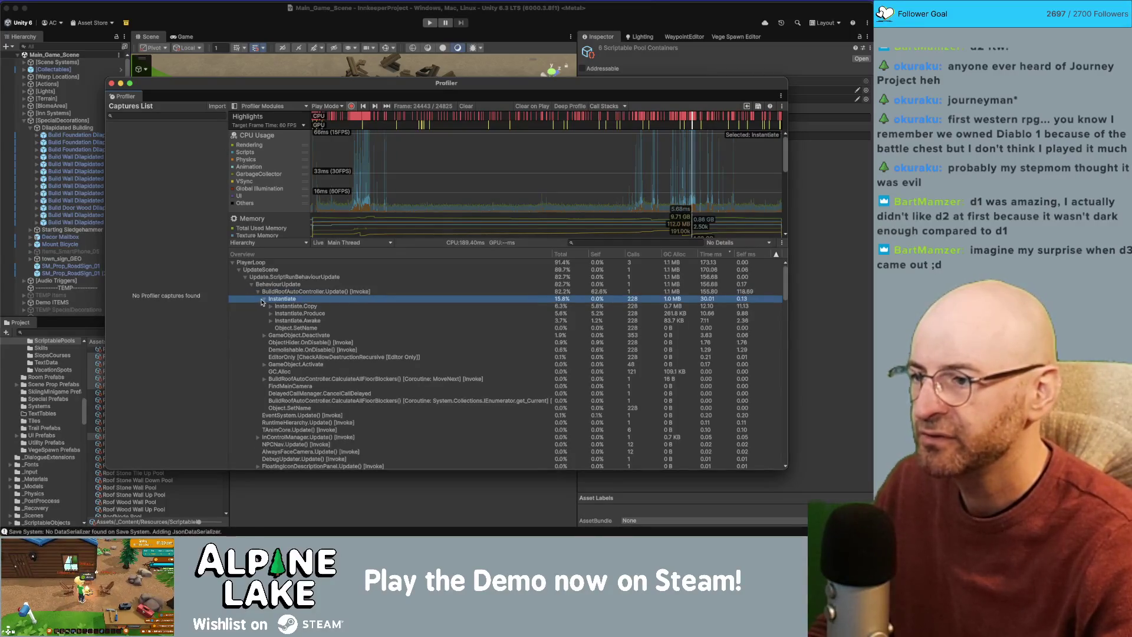
click(263, 300)
click(263, 300)
click(304, 306)
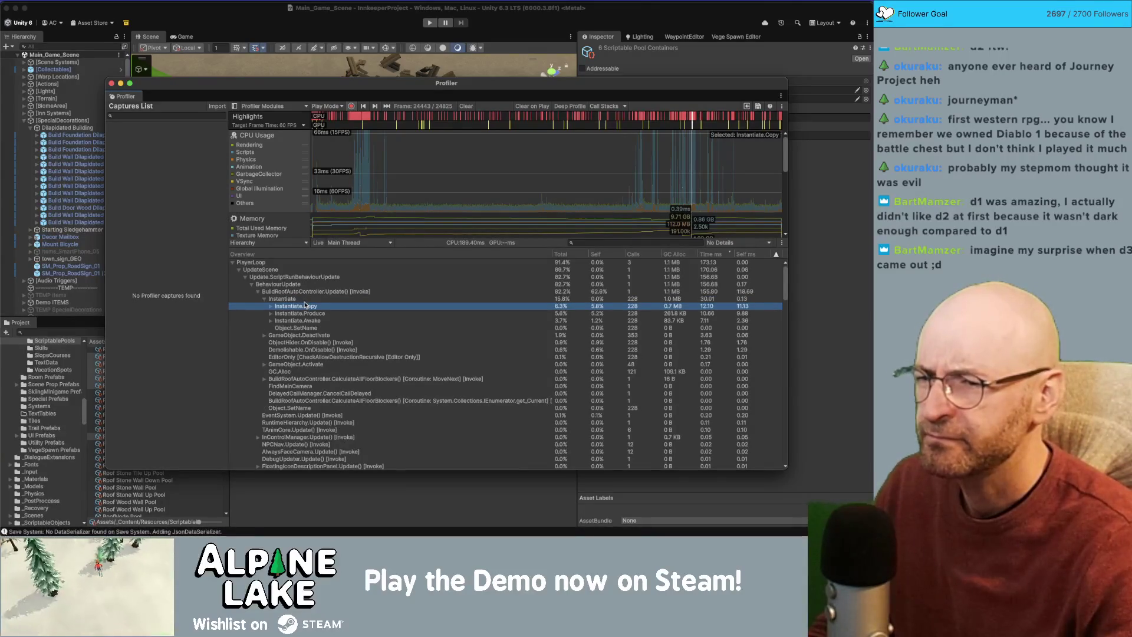
click(271, 306)
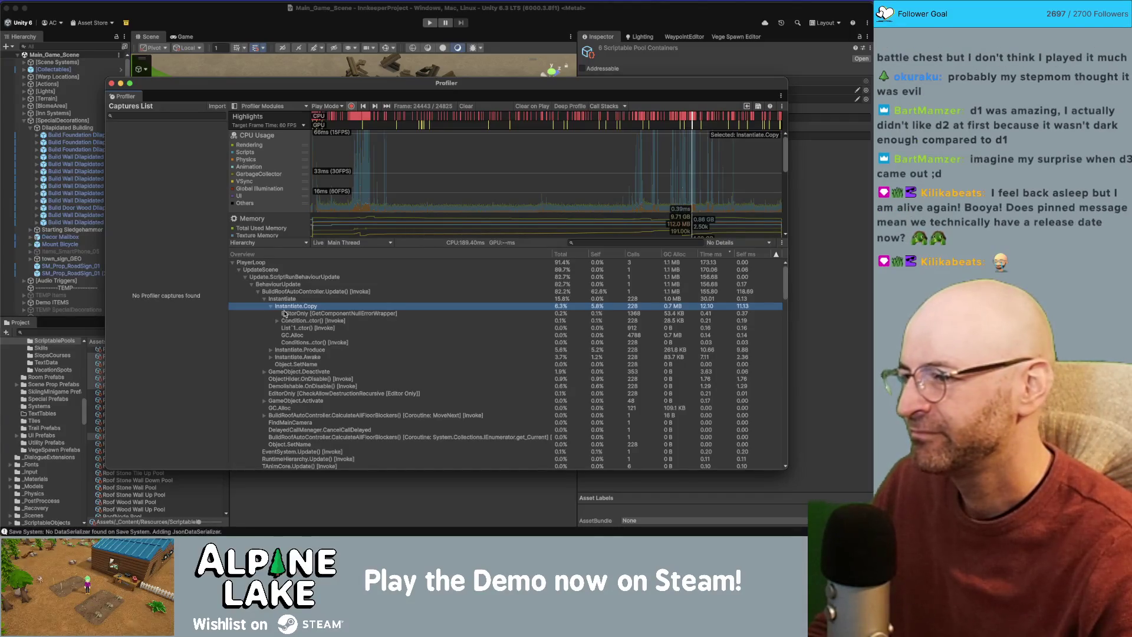
Check the Instantiate.Copy breakdown, including GetComponentNullErrorWrapper and Condition..ctor() costs.
click(271, 307)
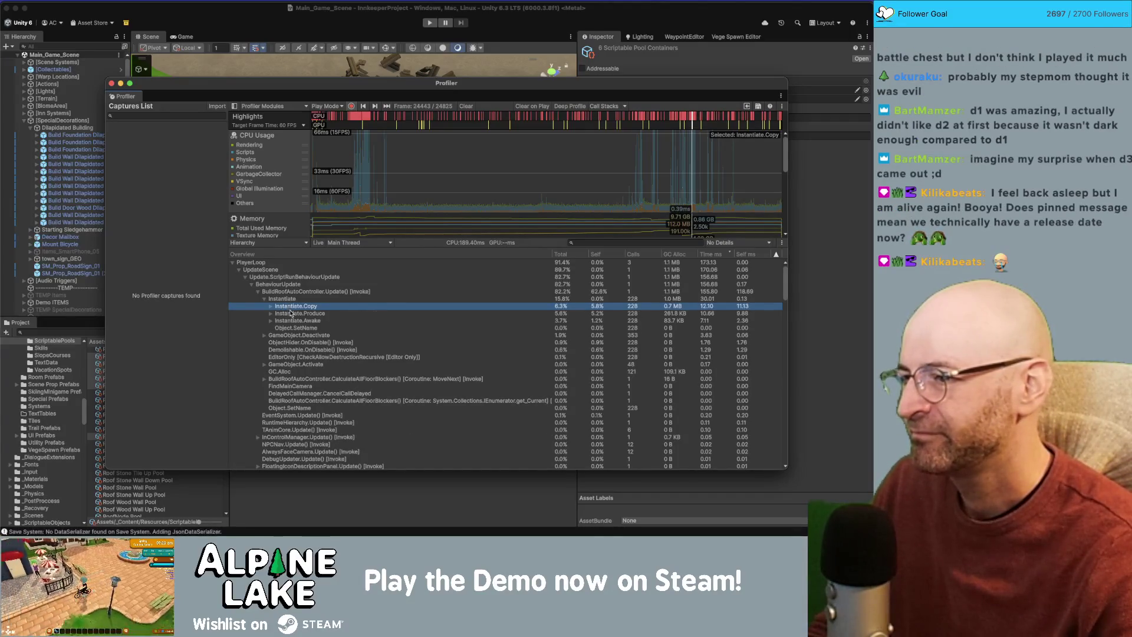
click(271, 321)
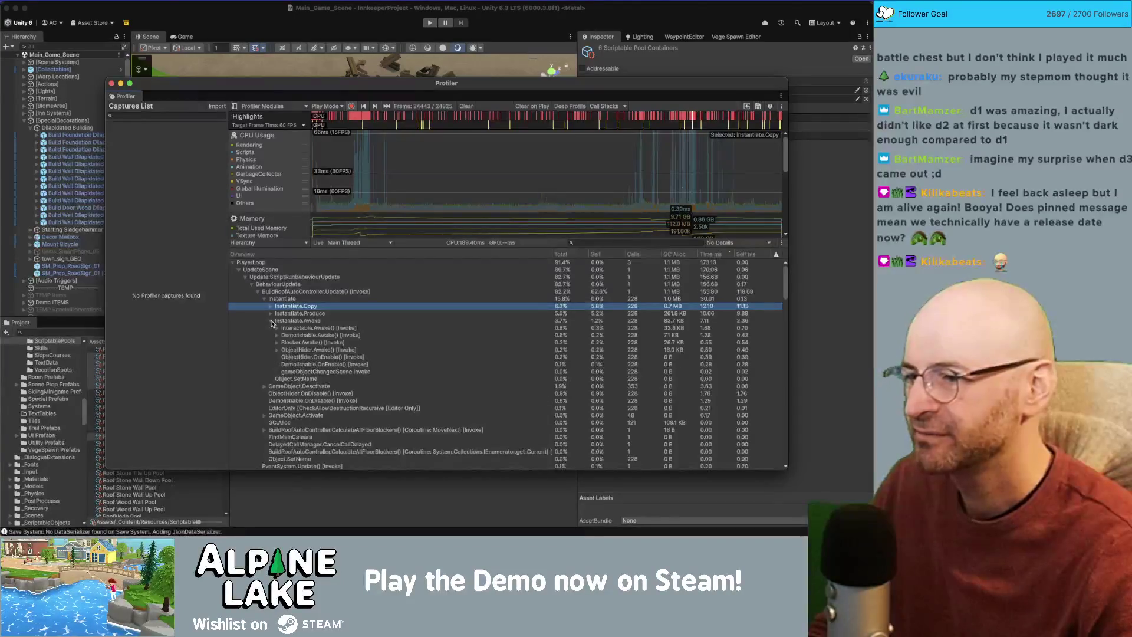
click(271, 321)
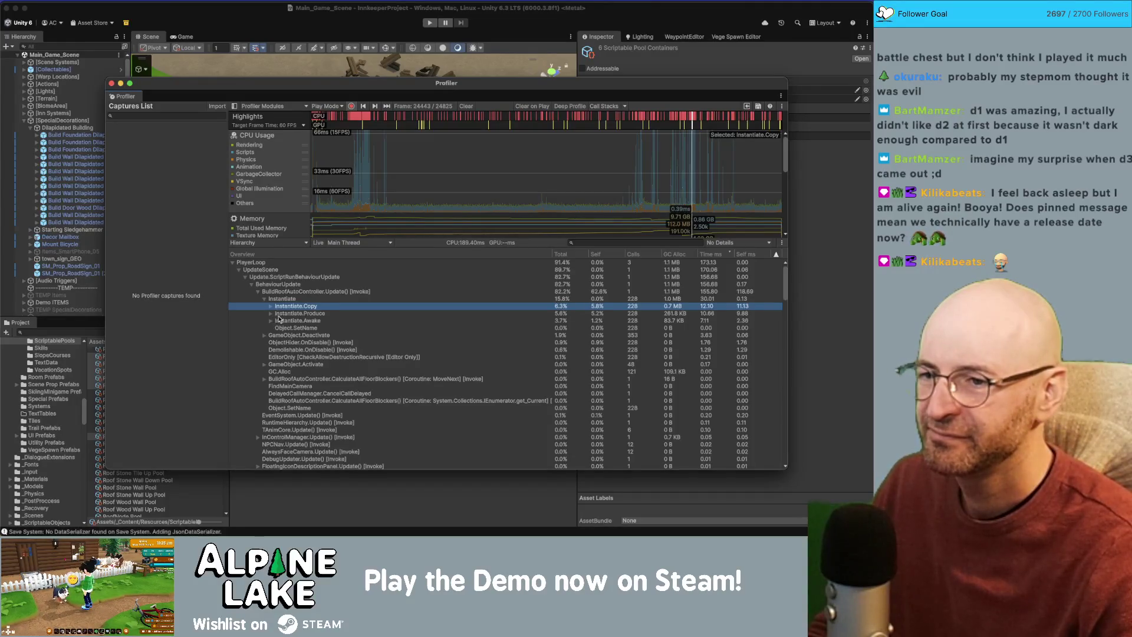
click(283, 293)
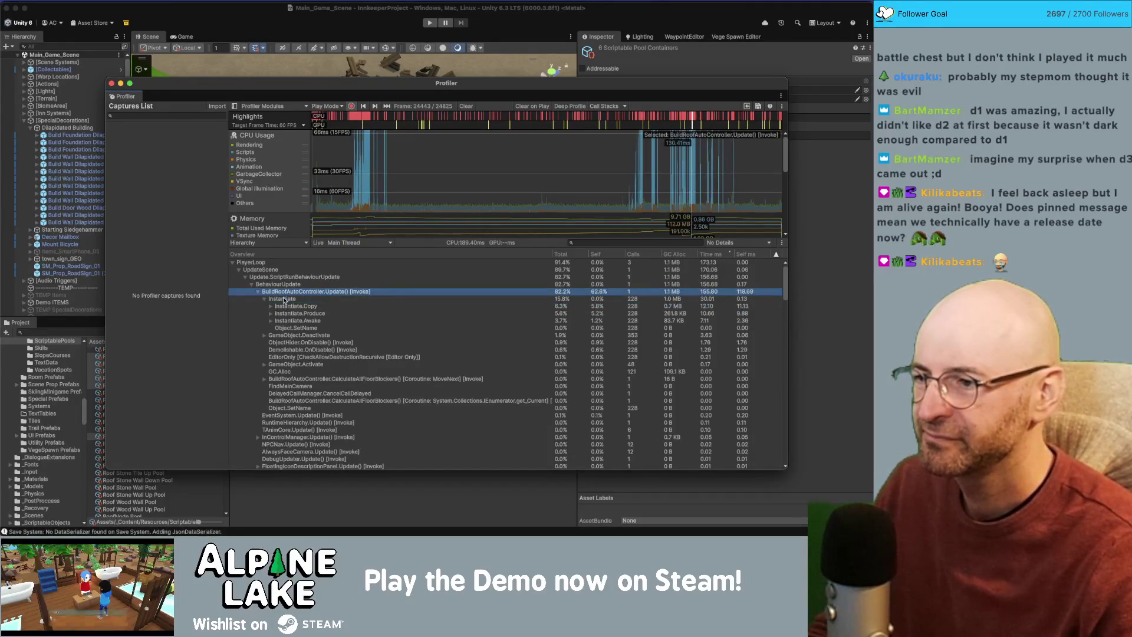
click(284, 299)
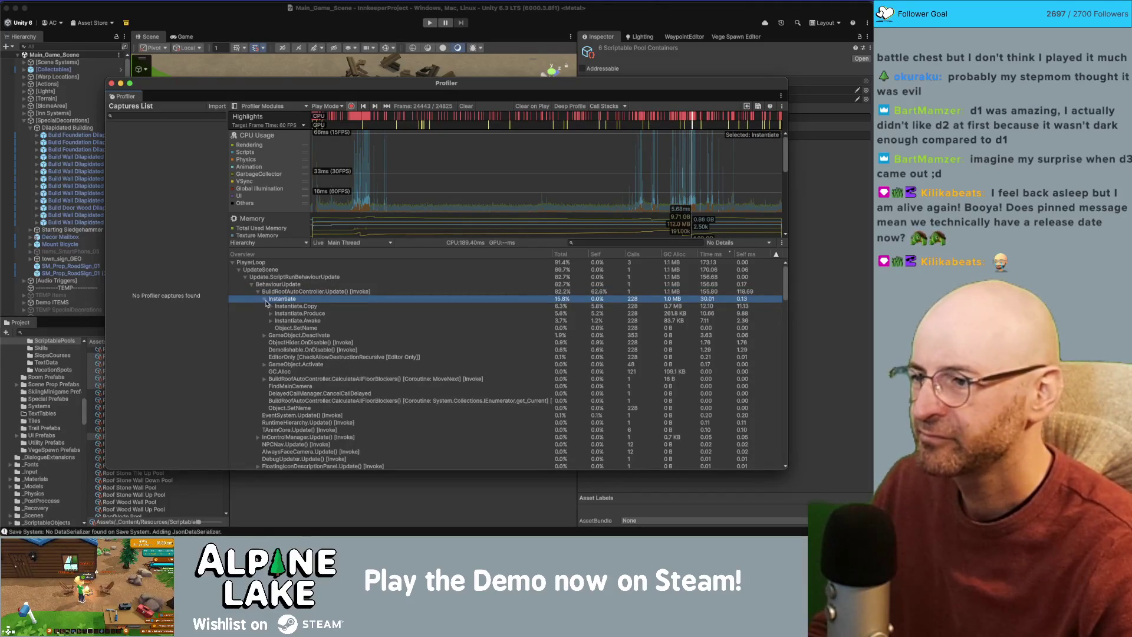
click(270, 306)
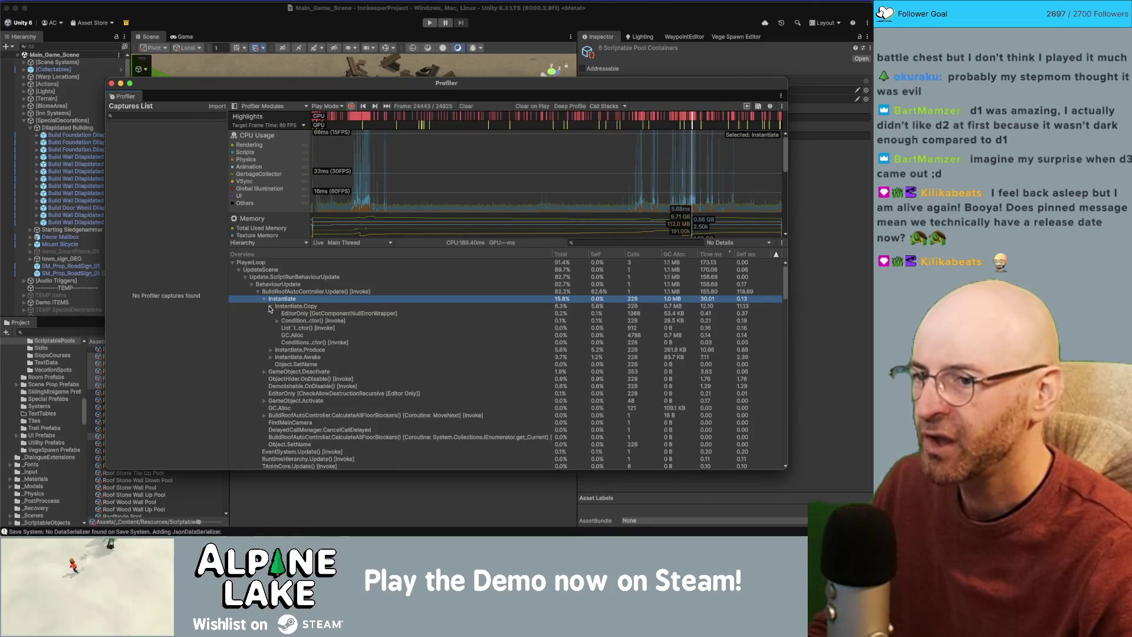
click(270, 306)
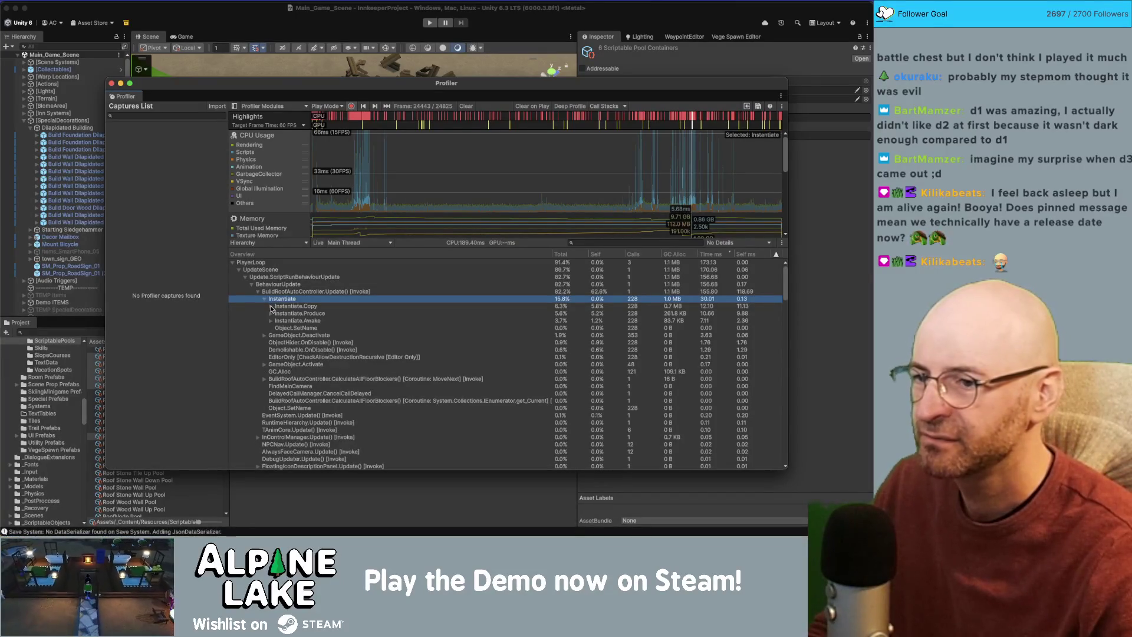
click(271, 307)
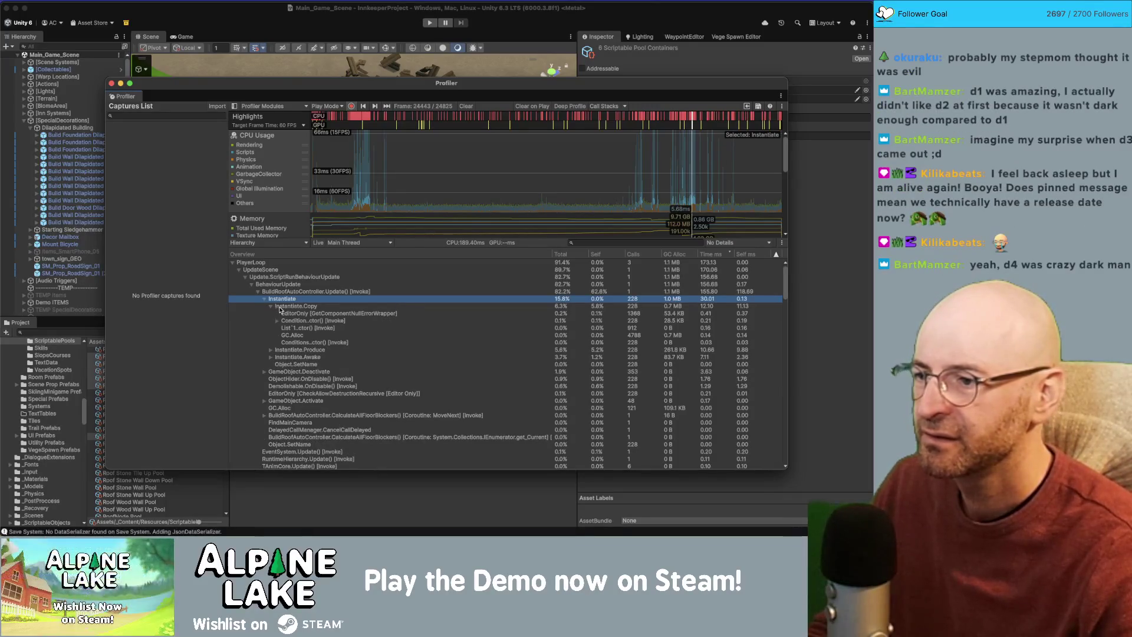
click(288, 314)
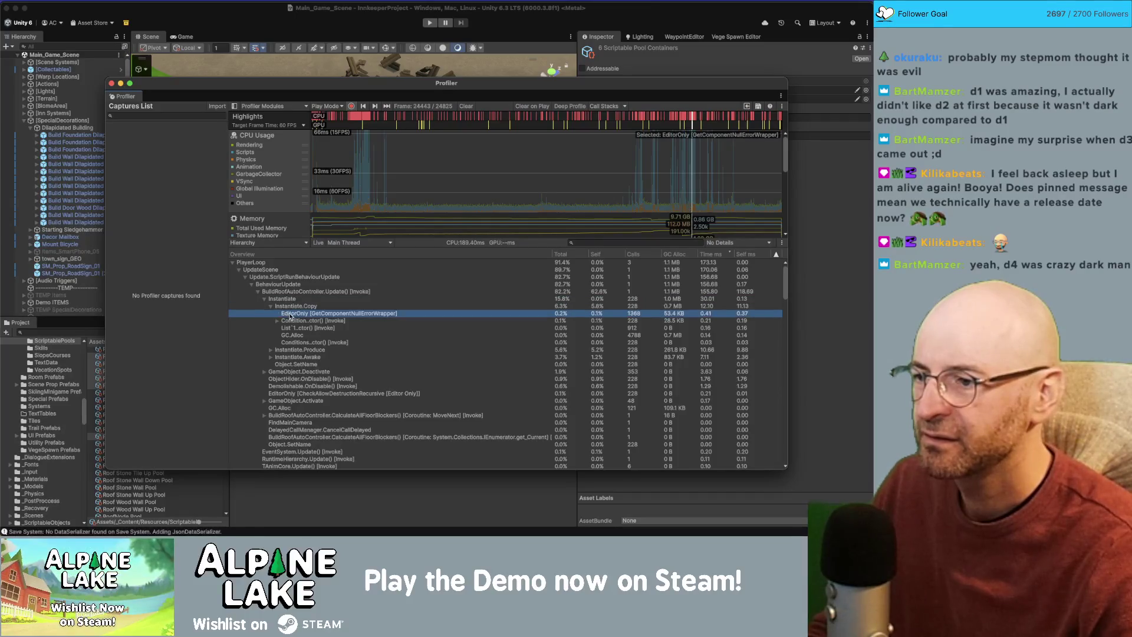
click(279, 323)
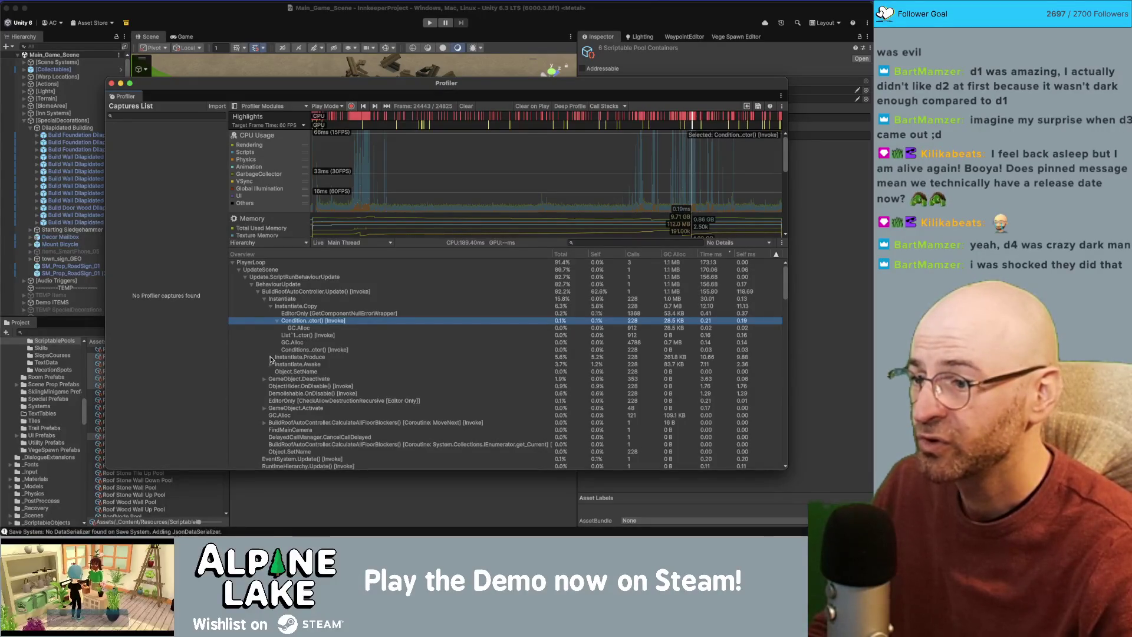
Trace Instantiate.Produce to RoofTile..ctor(), view it in Rider, then switch the Profiler to Timeline.
click(271, 358)
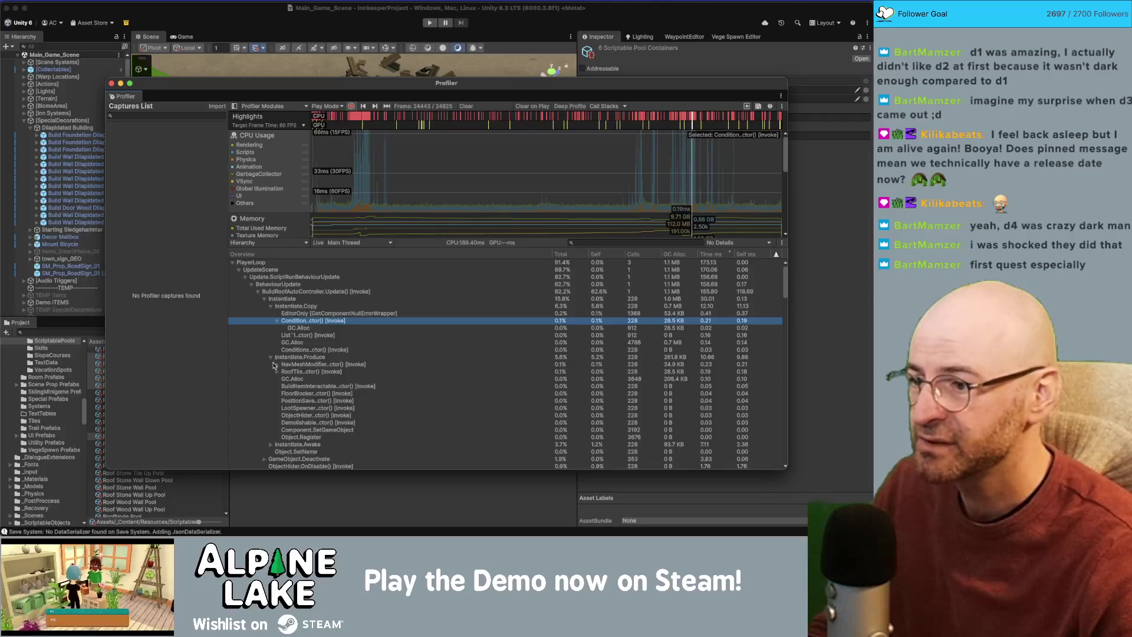
double_click(317, 372)
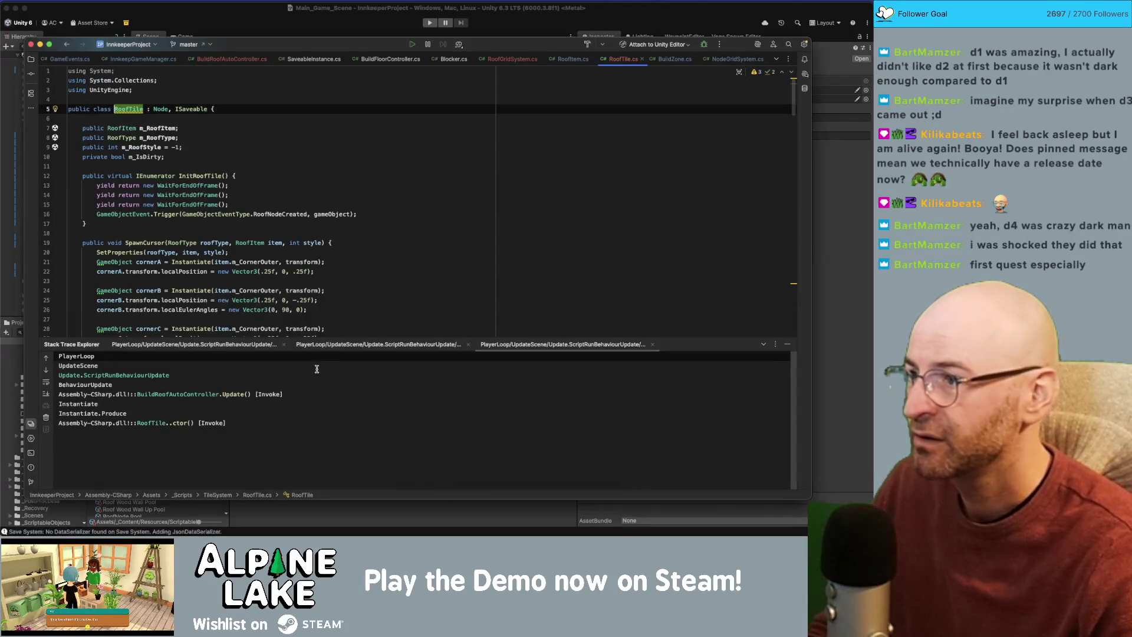
click(210, 223)
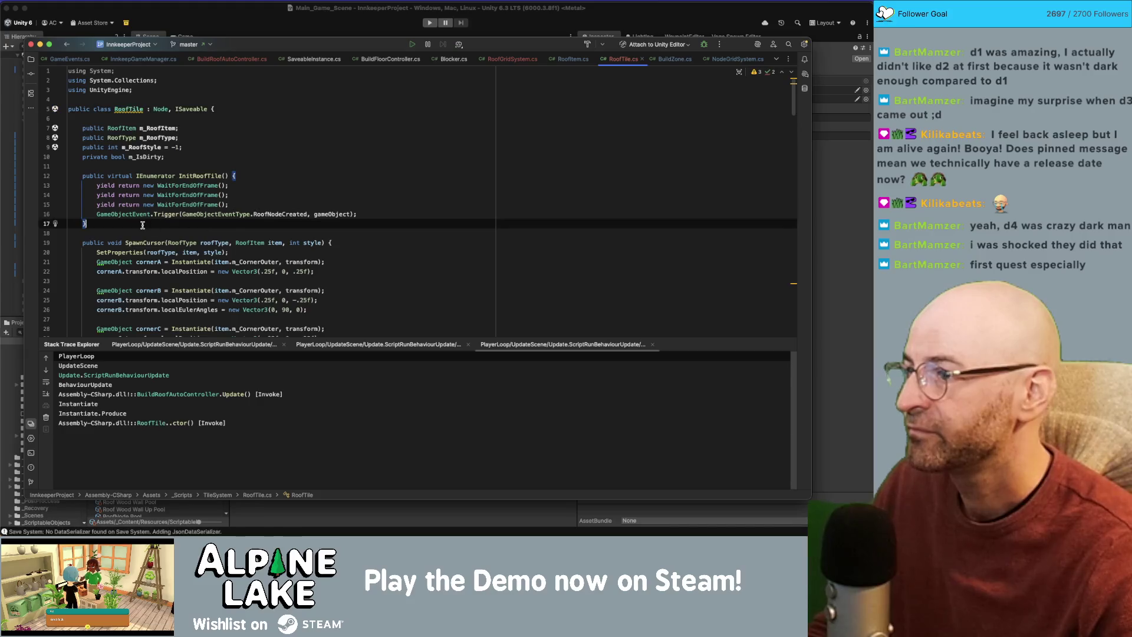
key(super+Tab)
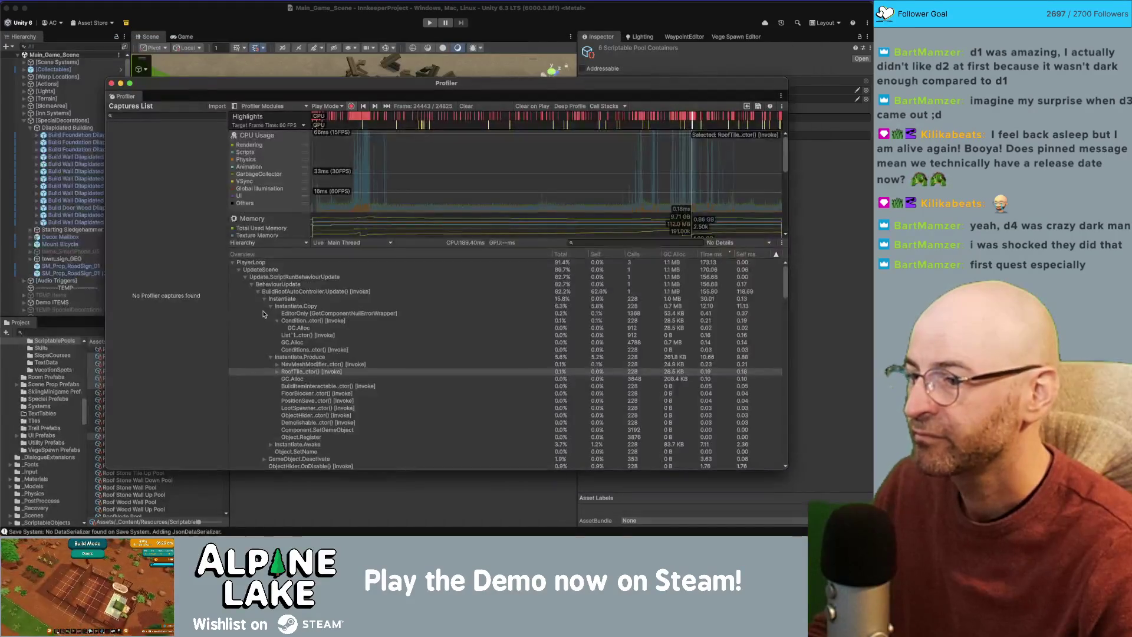
click(276, 373)
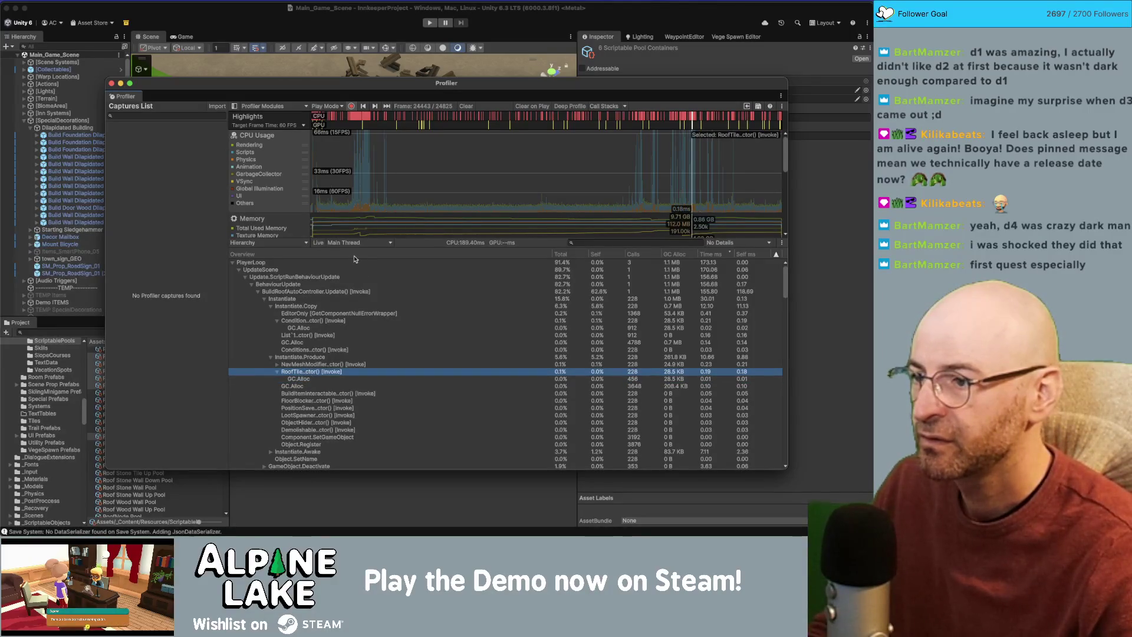
click(252, 243)
click(259, 255)
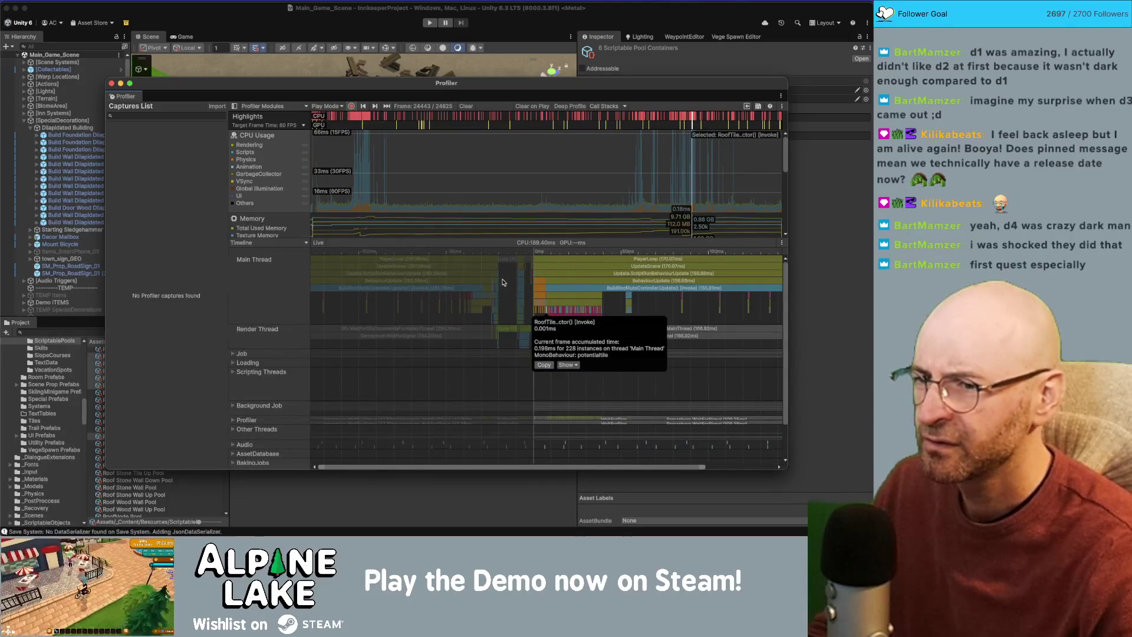
Switch the Profiler view through Raw Hierarchy and settle on Inverted Hierarchy.
click(286, 243)
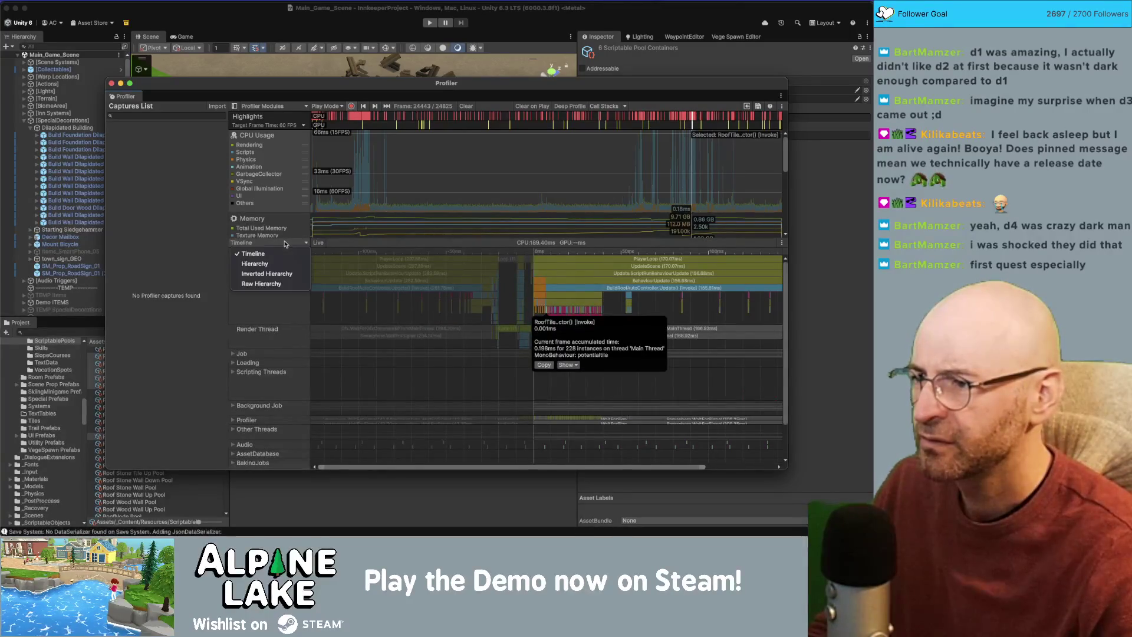
click(286, 274)
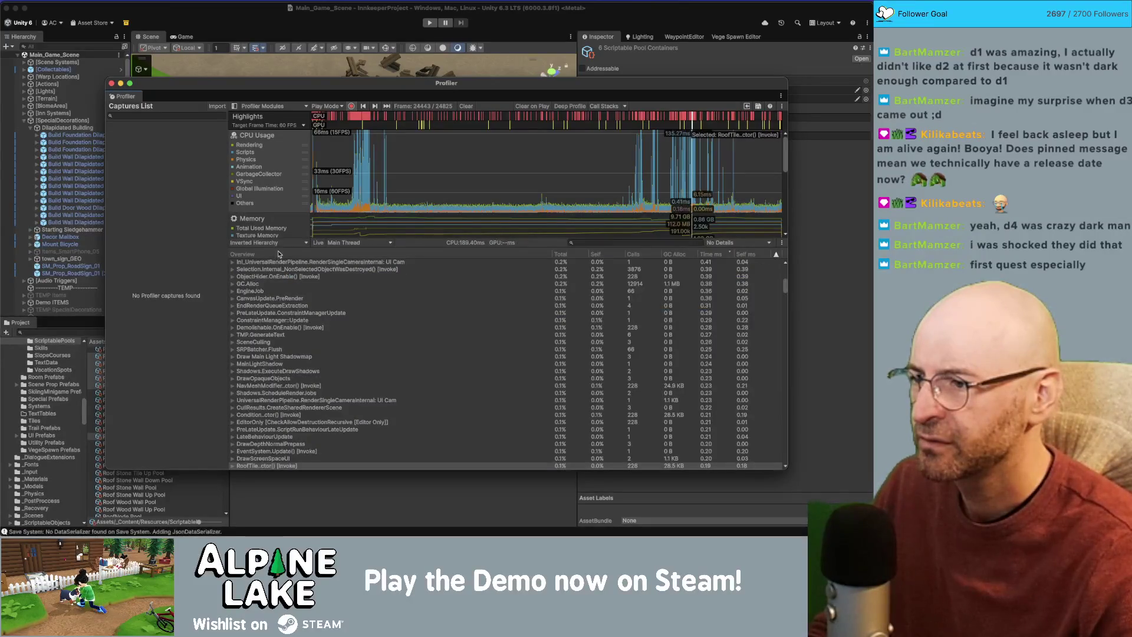
click(282, 243)
click(273, 283)
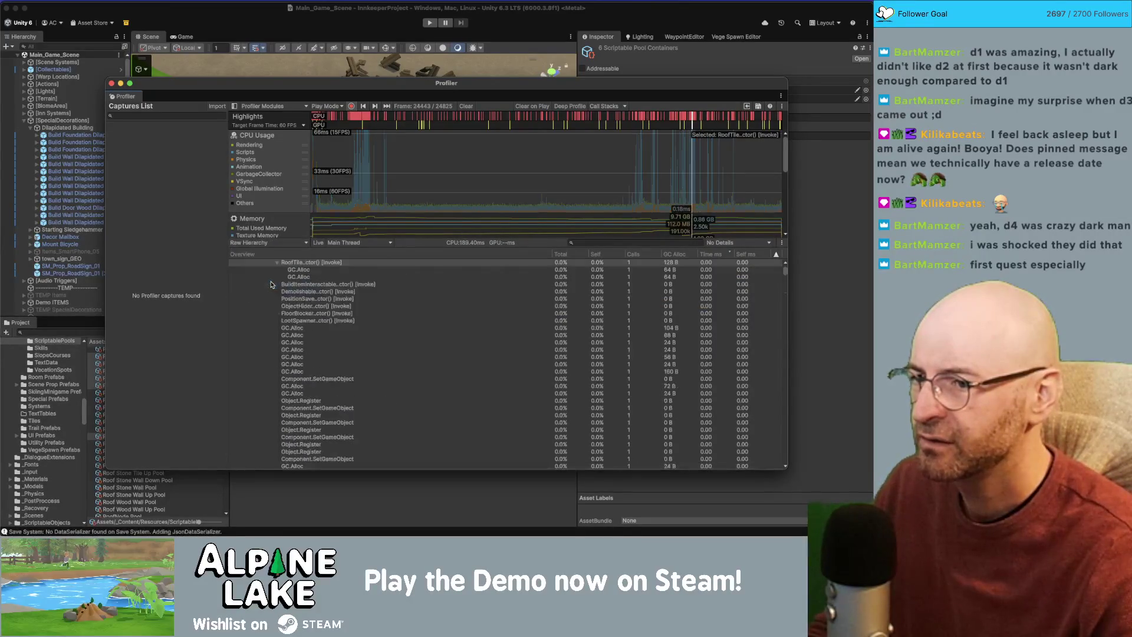
click(269, 244)
click(267, 274)
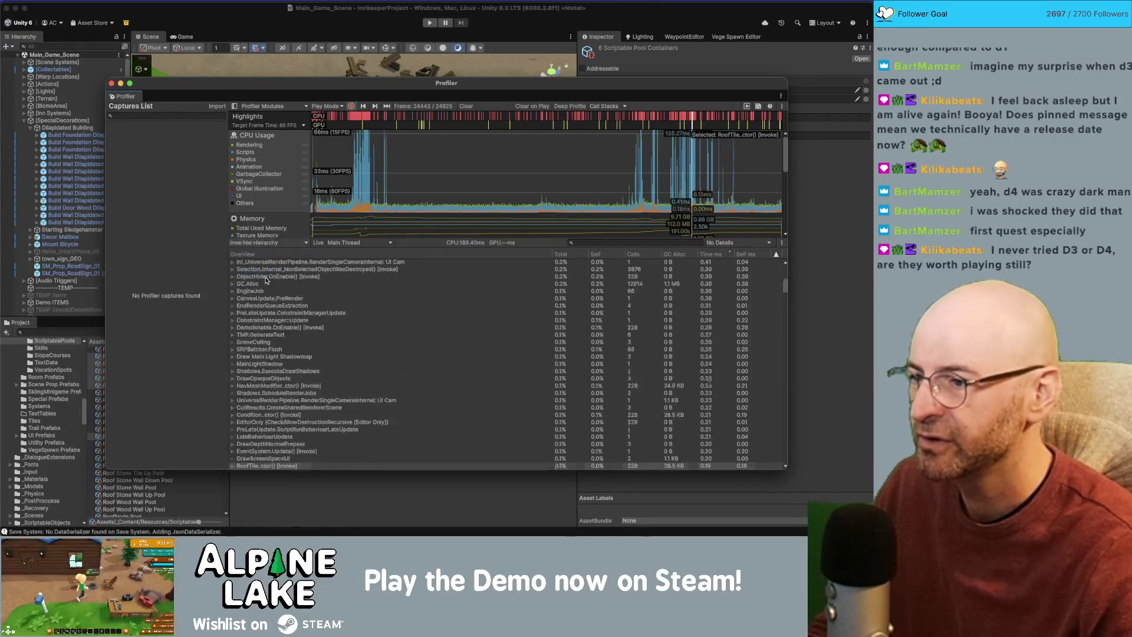
Trace the callers of UpdateScene, ScriptRunBehaviourUpdate and BehaviourUpdate up to PlayerLoop.
scroll(301, 312, up, 5)
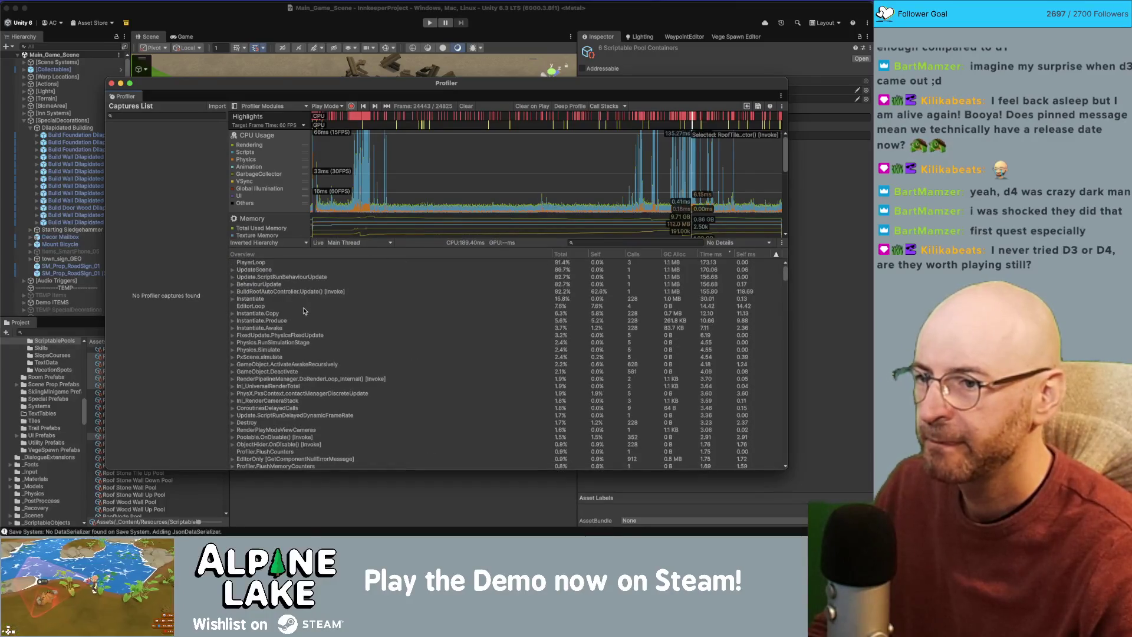
click(249, 270)
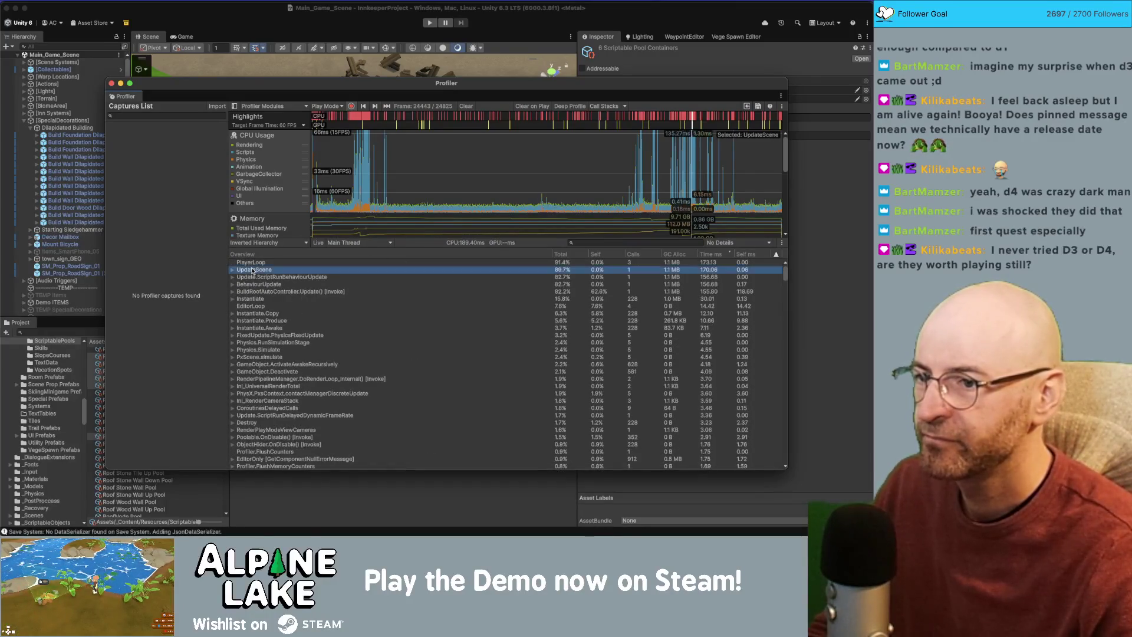
click(233, 270)
click(244, 277)
click(246, 284)
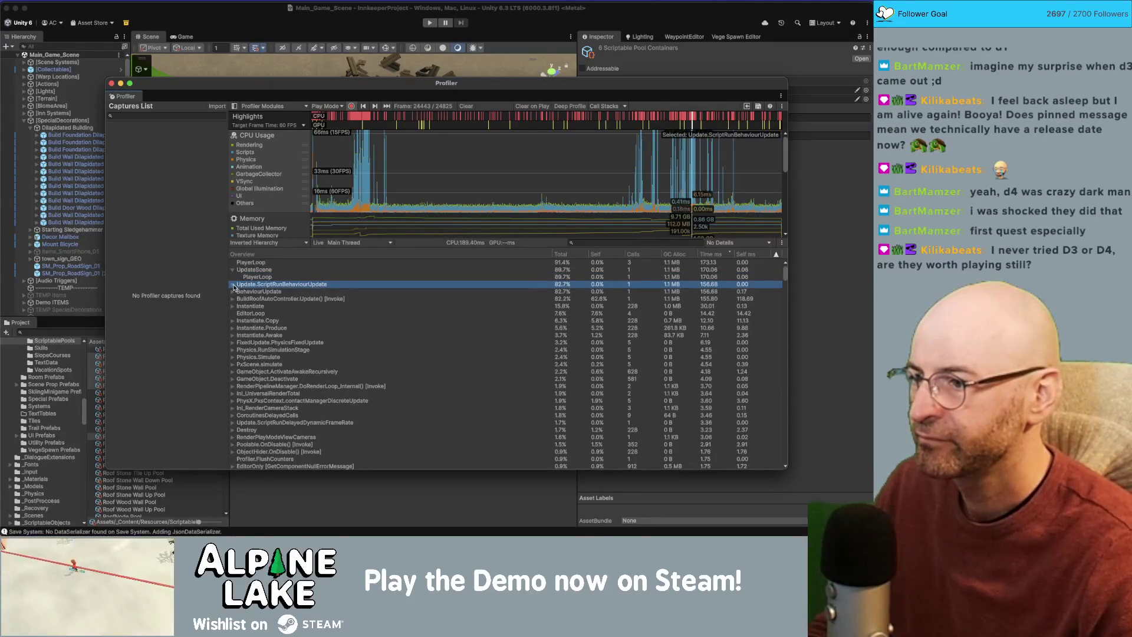
click(232, 284)
click(238, 291)
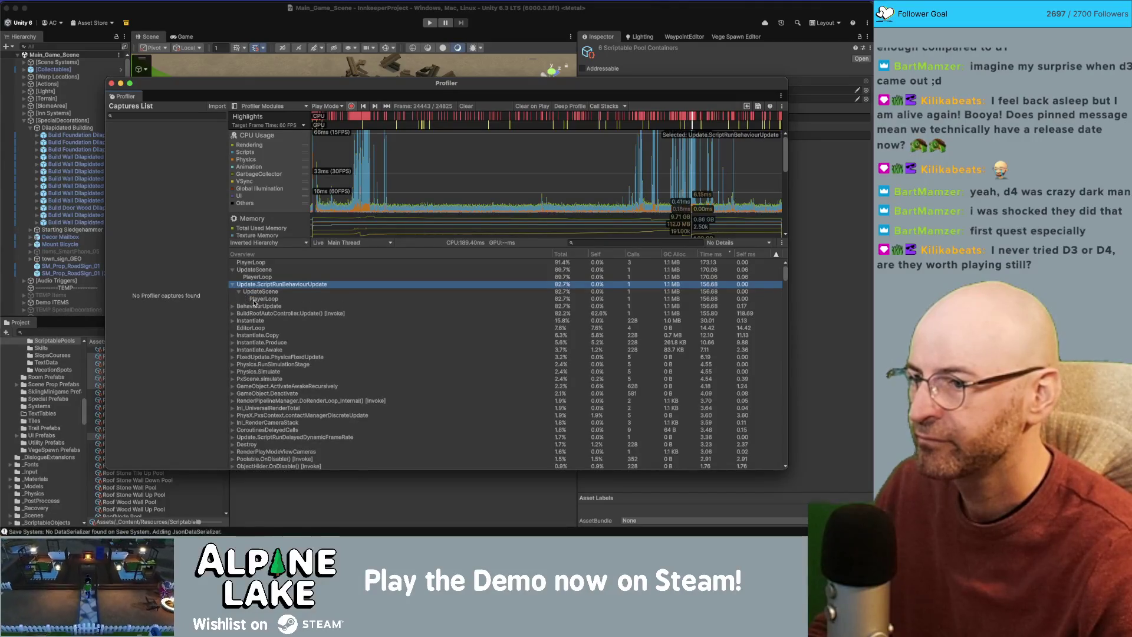
click(255, 299)
click(254, 306)
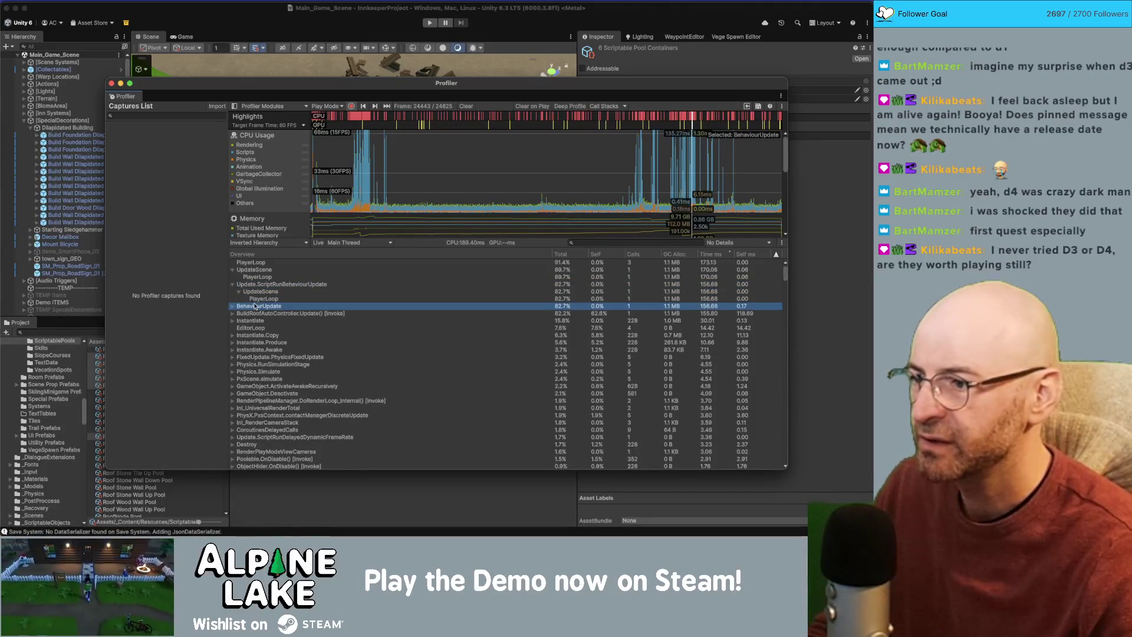
click(232, 306)
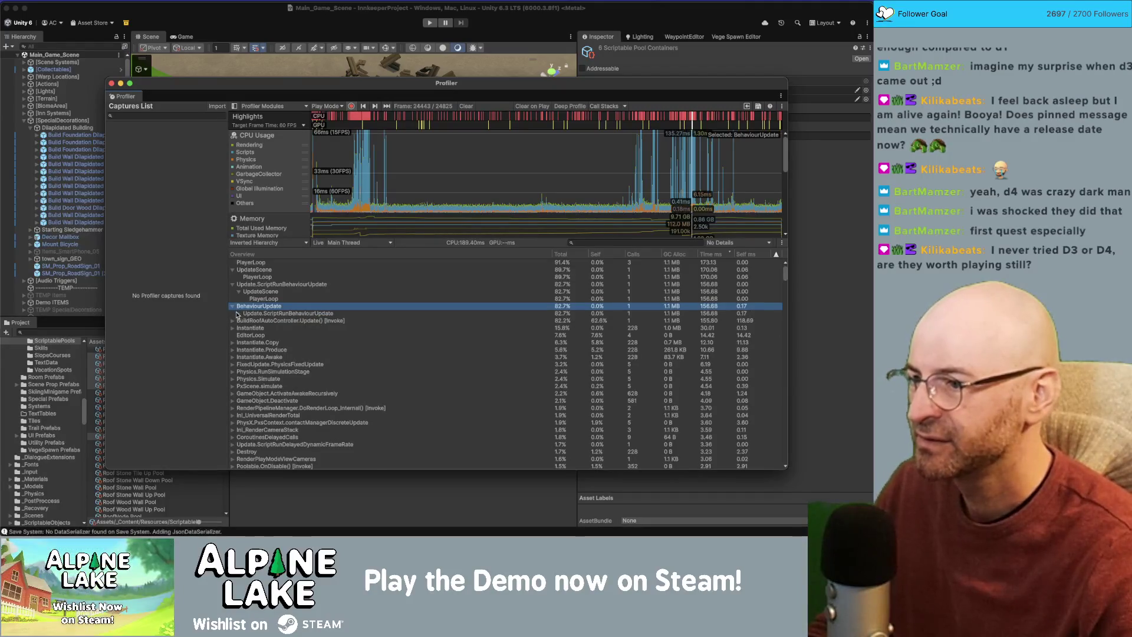
click(238, 313)
click(245, 321)
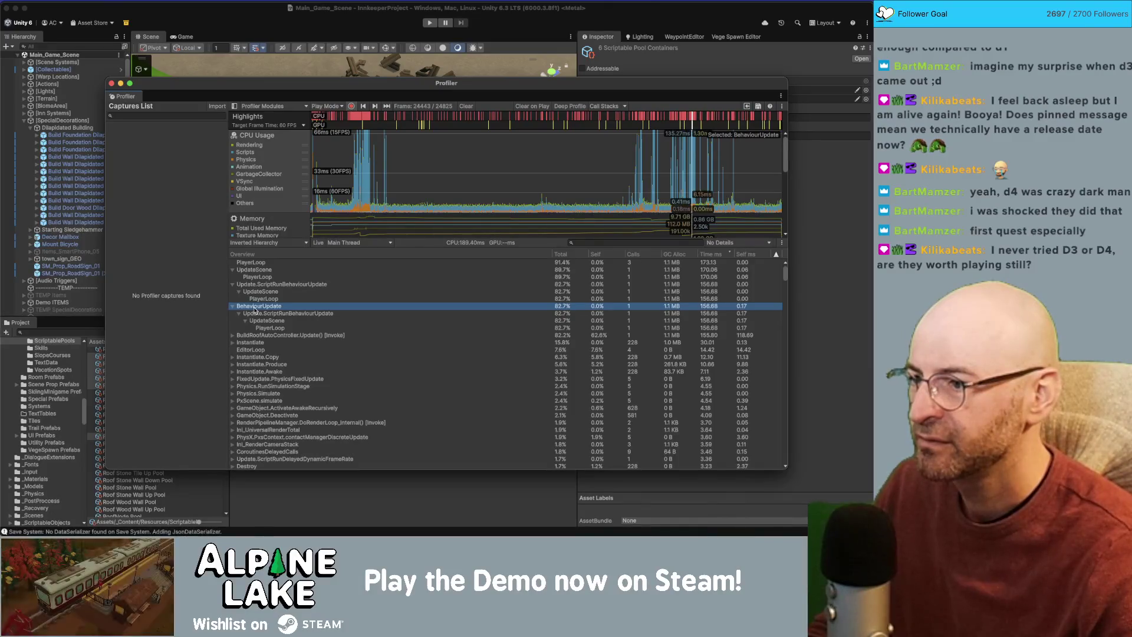
Open BuildRoofAutoController.Update() [Invoke] in Rider, dismissing the decompiler notice along the way.
double_click(255, 308)
click(451, 252)
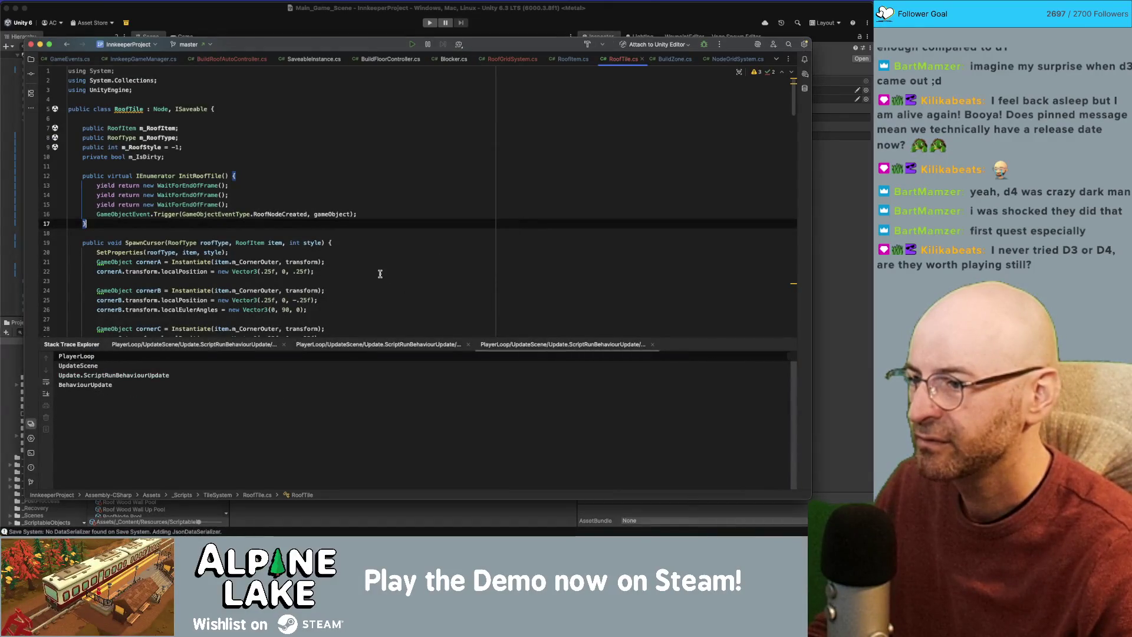
key(super+Tab)
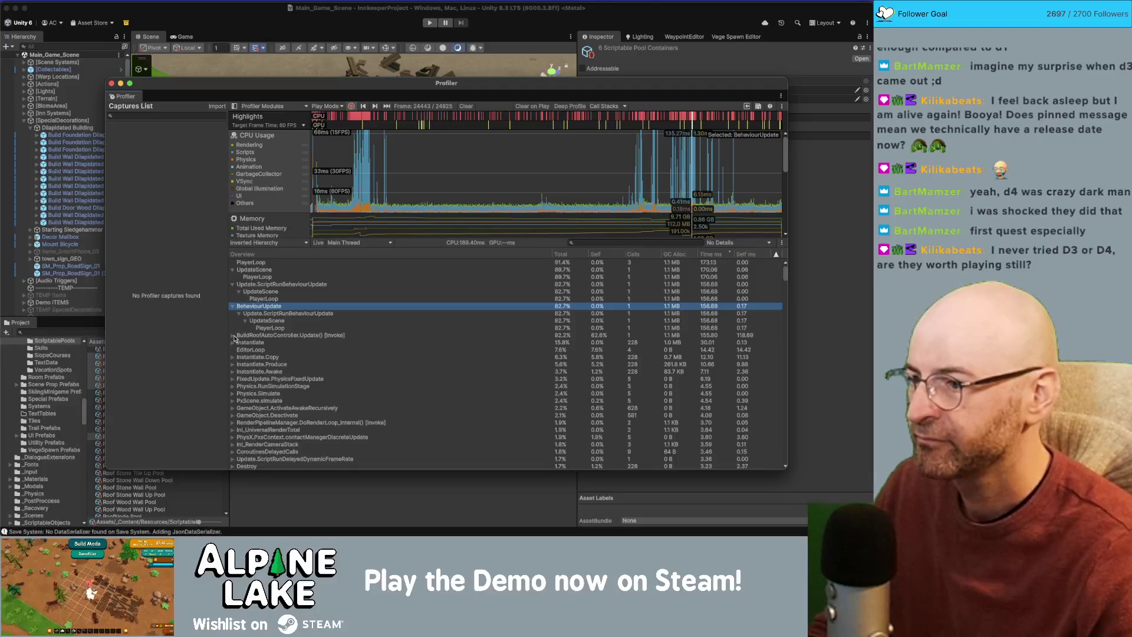
click(233, 335)
click(245, 336)
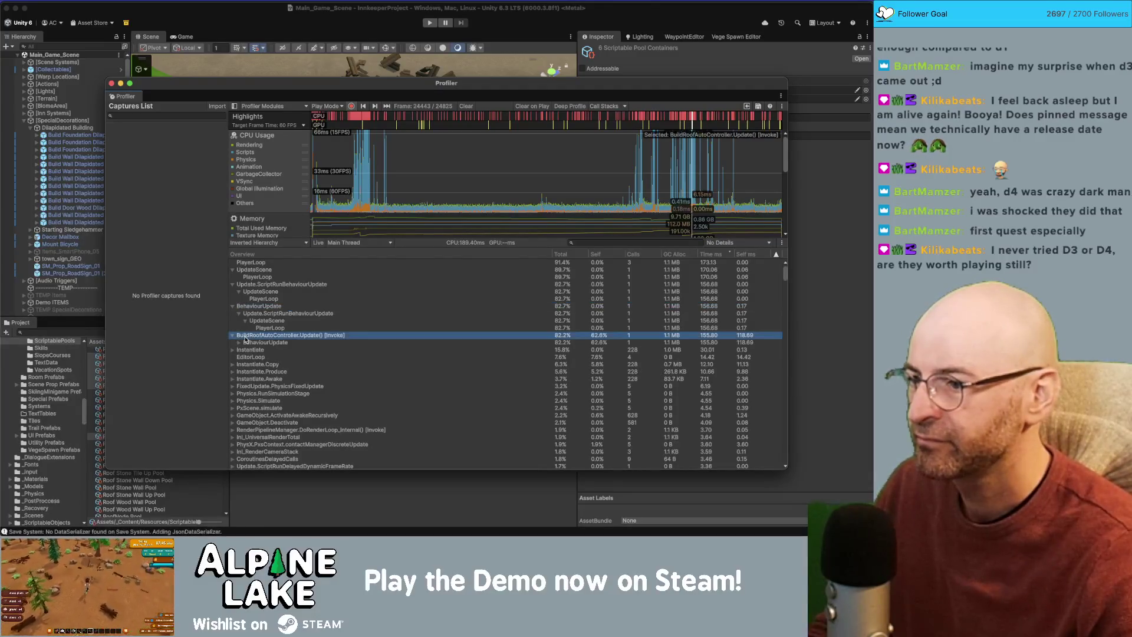
double_click(257, 336)
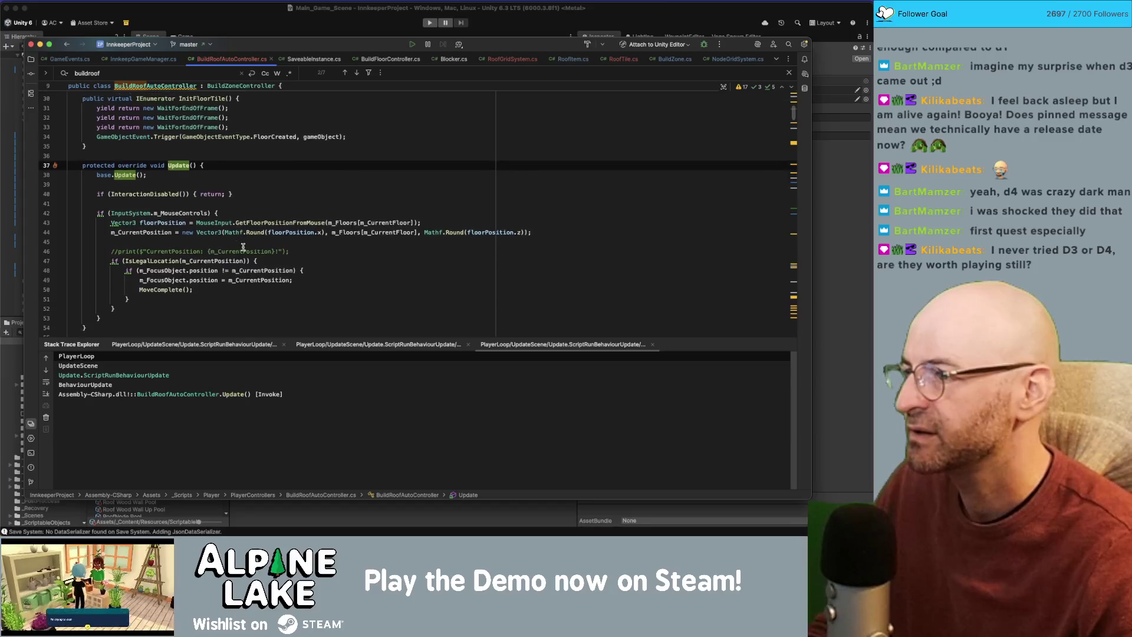
scroll(252, 249, down, 1)
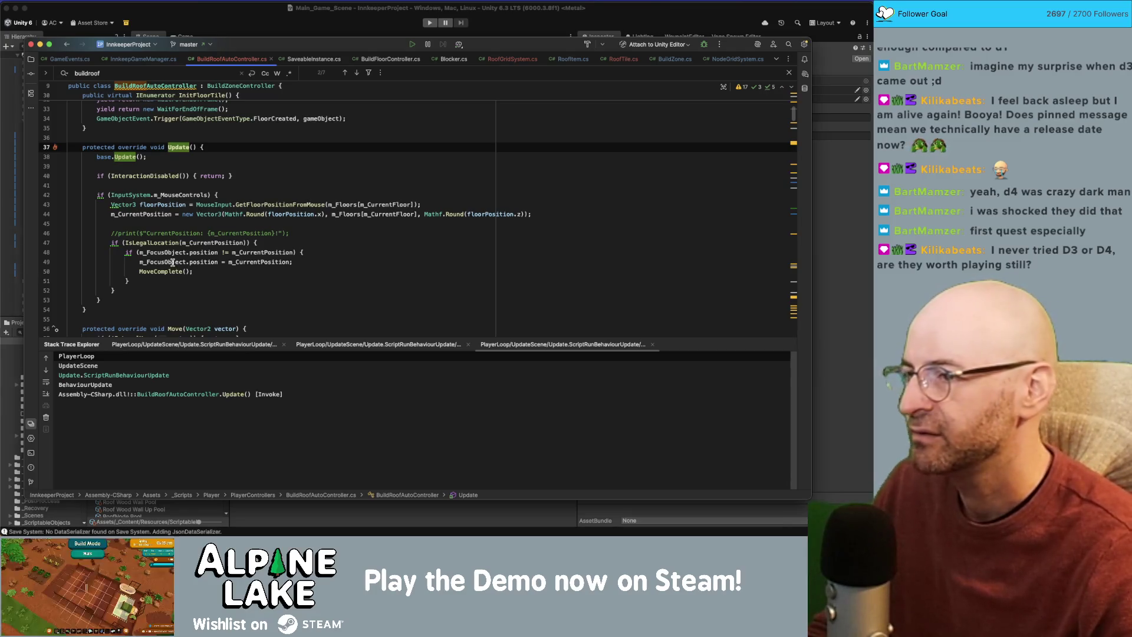
key(super+Tab)
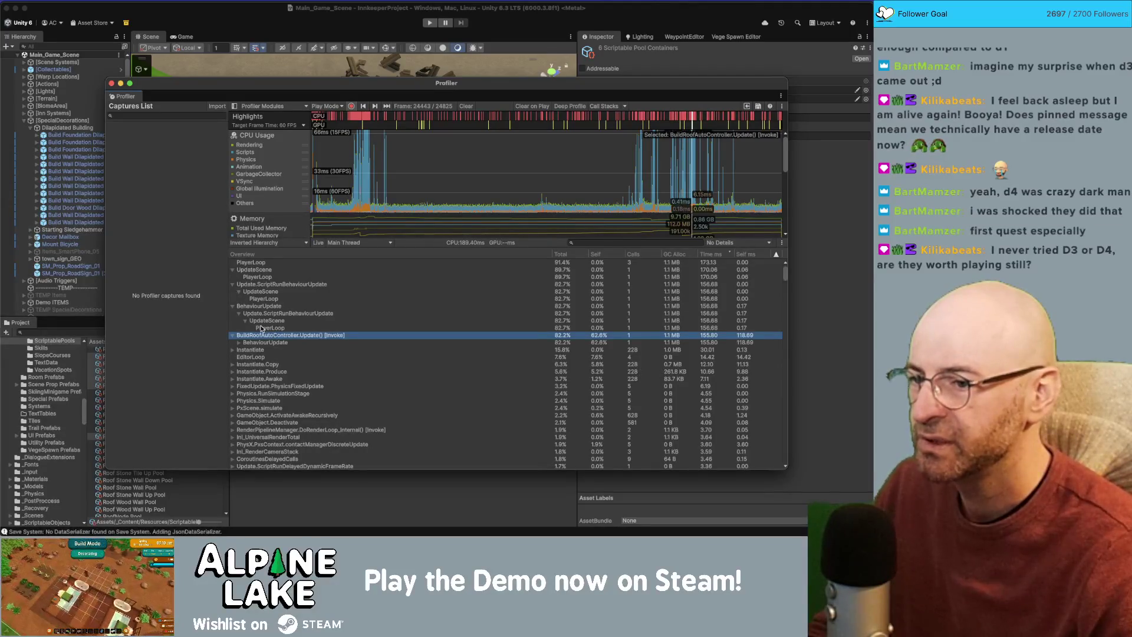
click(240, 343)
click(255, 351)
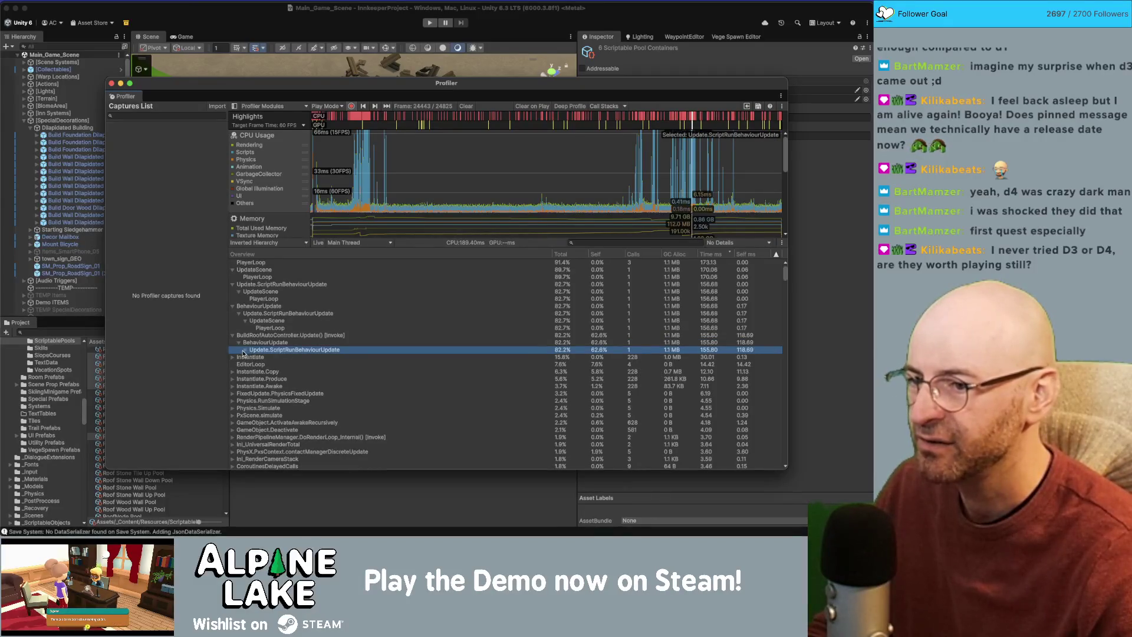
click(243, 352)
click(253, 361)
click(283, 365)
click(274, 336)
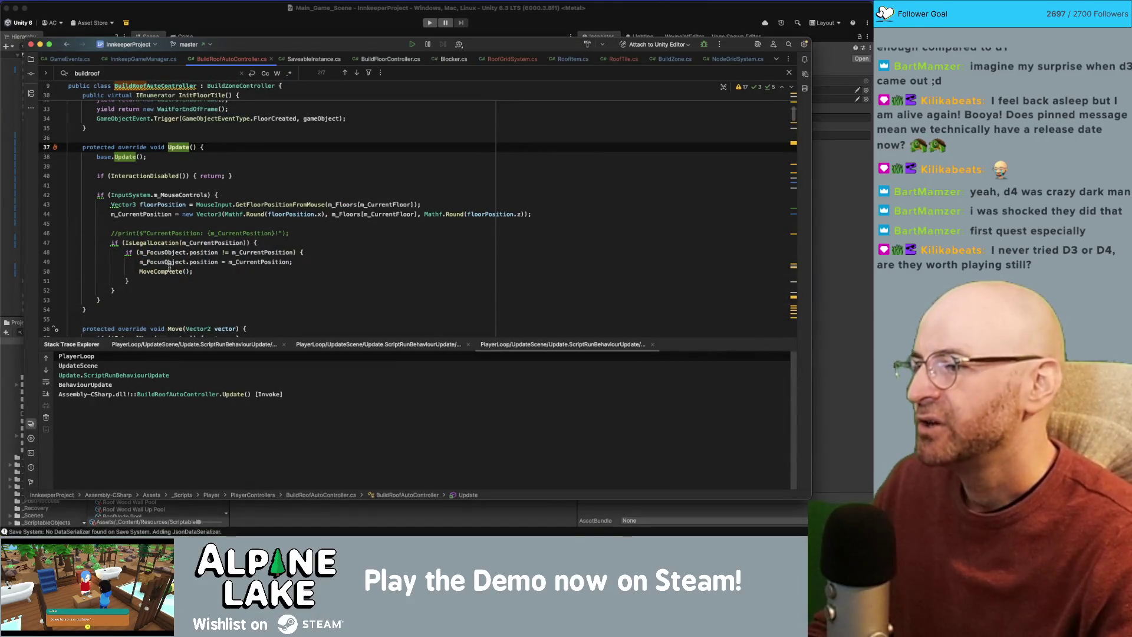
click(169, 271)
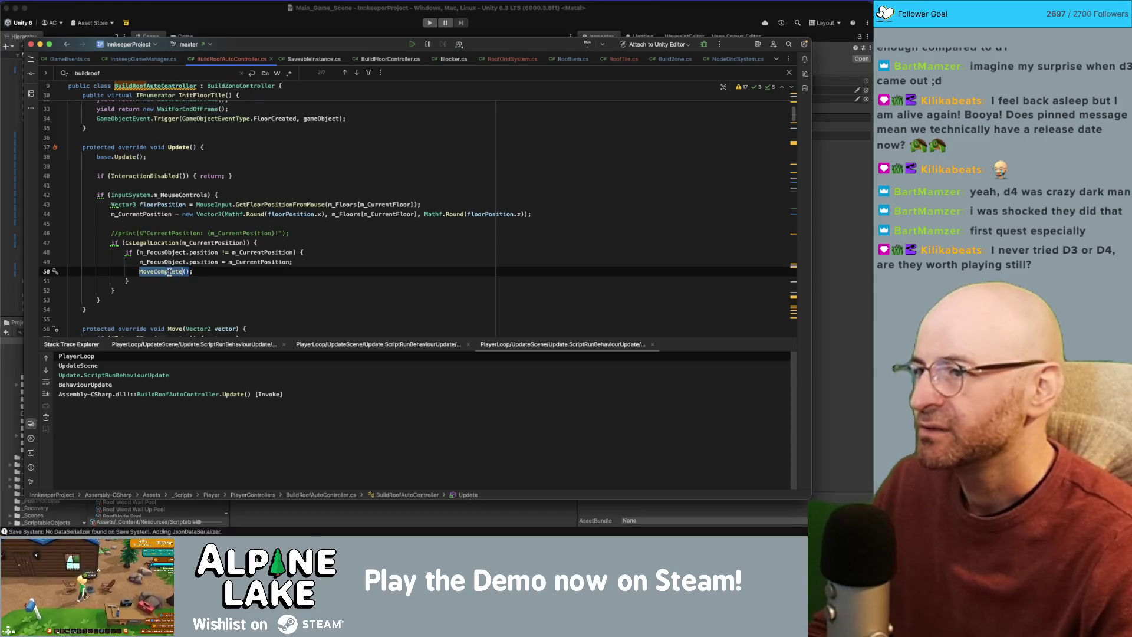
key(super+Tab)
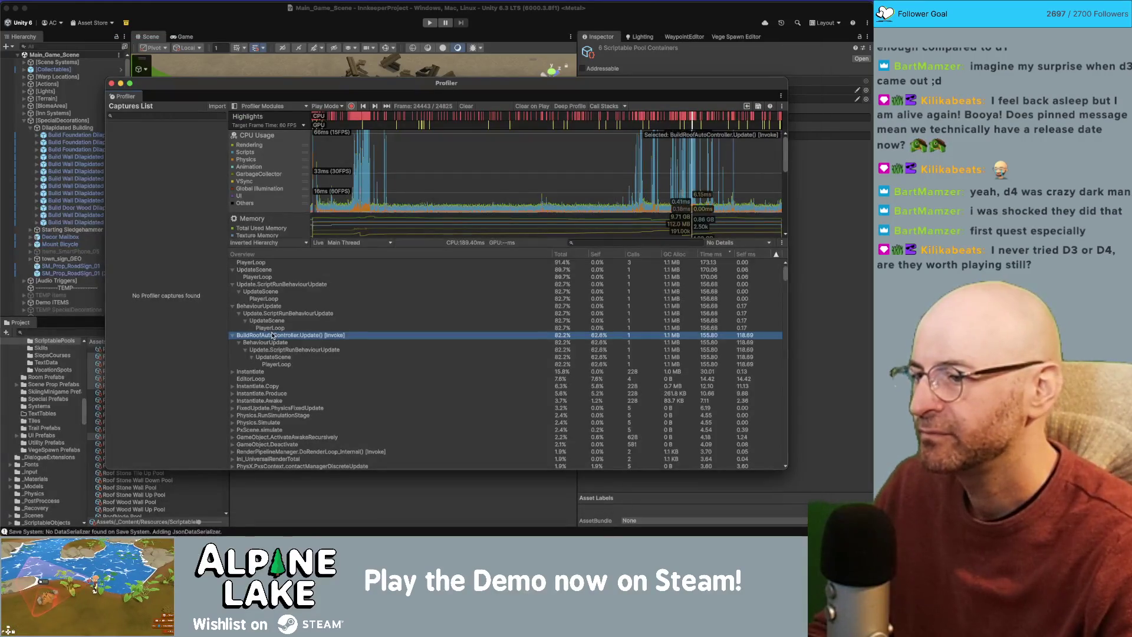
key(super+Tab)
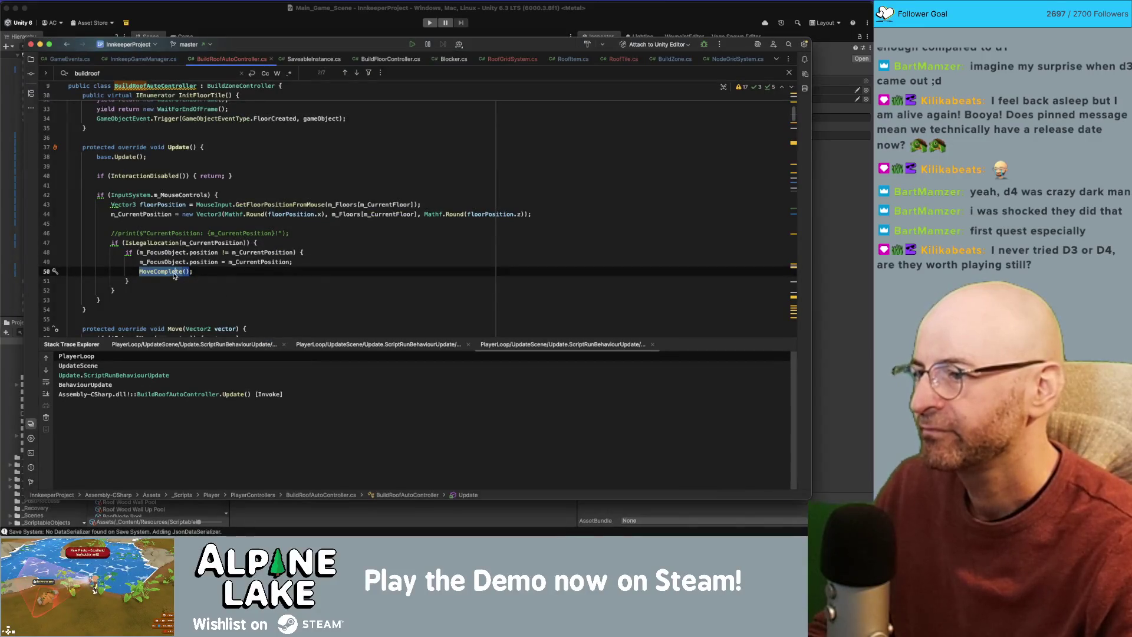
Go to MoveComplete, inspect its StartCoroutine calls on lines 264 and 268, and open CalculateAllFloorBlockers.
super+click(174, 274)
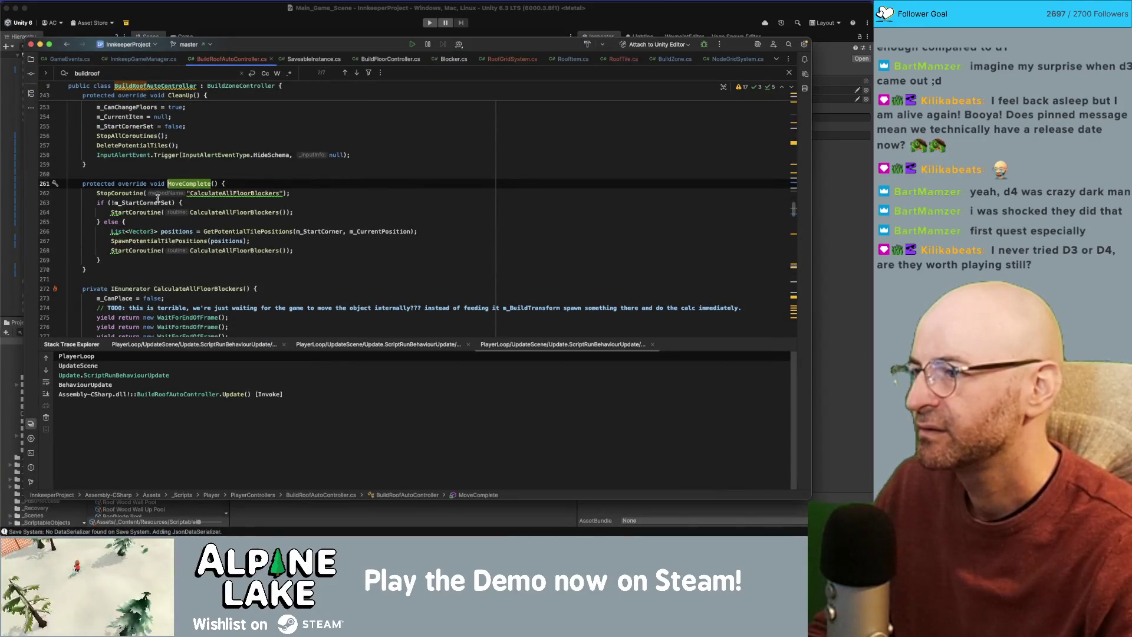
click(233, 194)
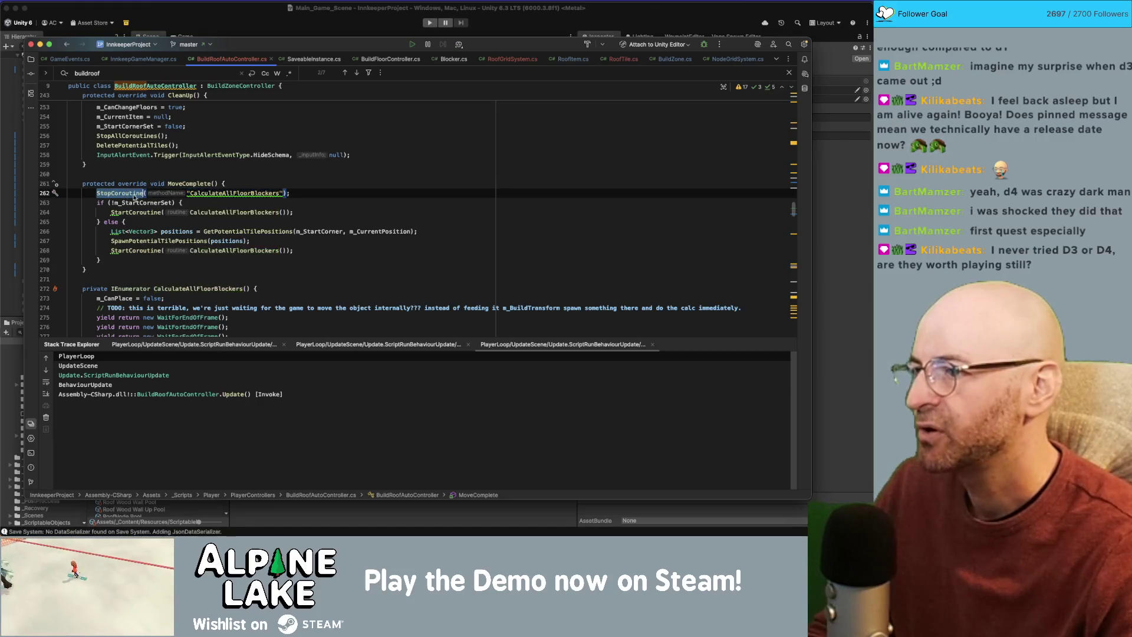
double_click(134, 213)
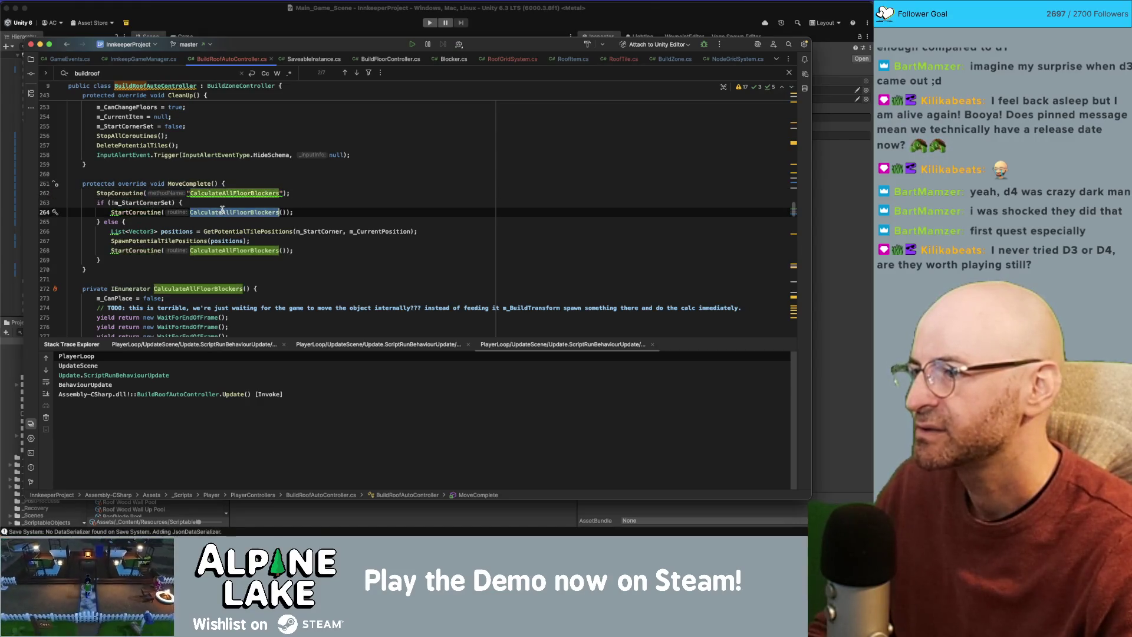
scroll(142, 214, down, 1)
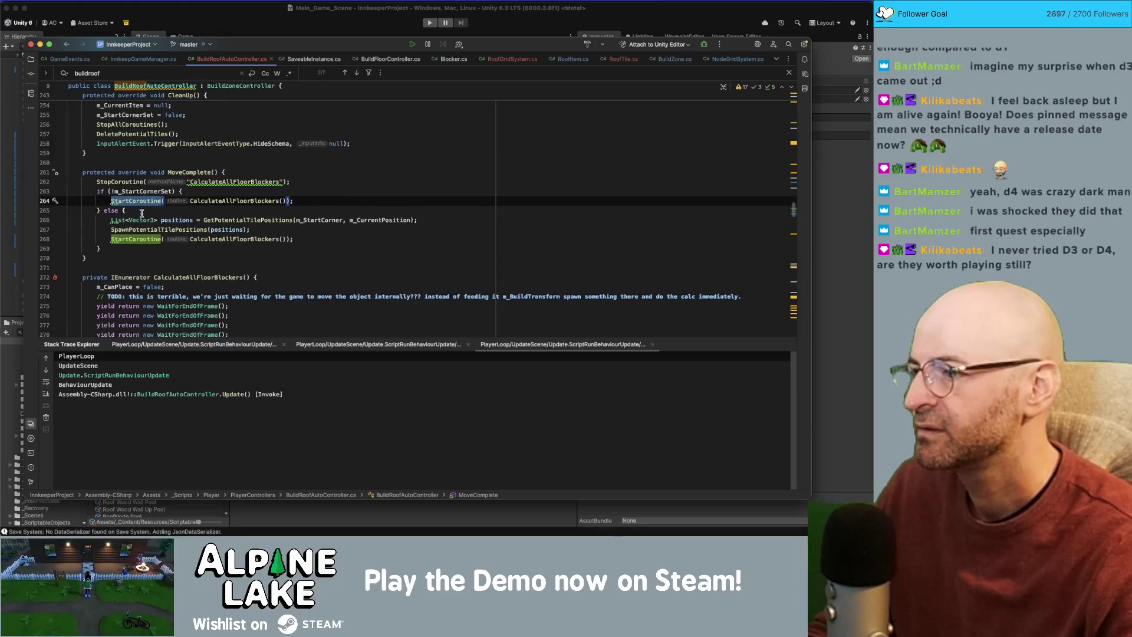
click(139, 202)
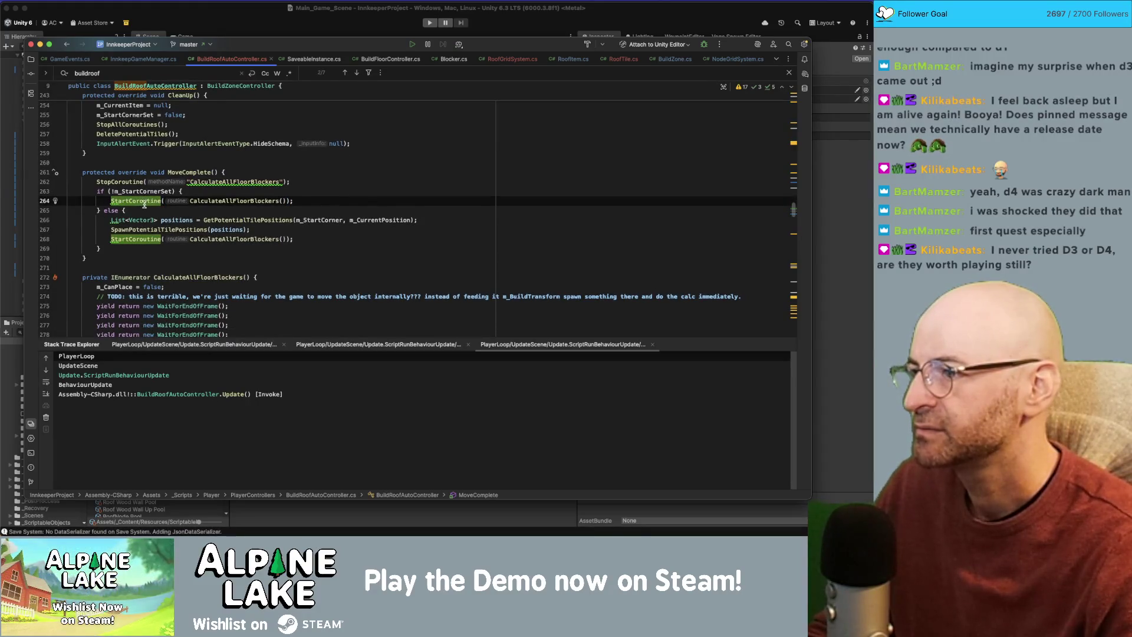
click(144, 238)
super+click(142, 239)
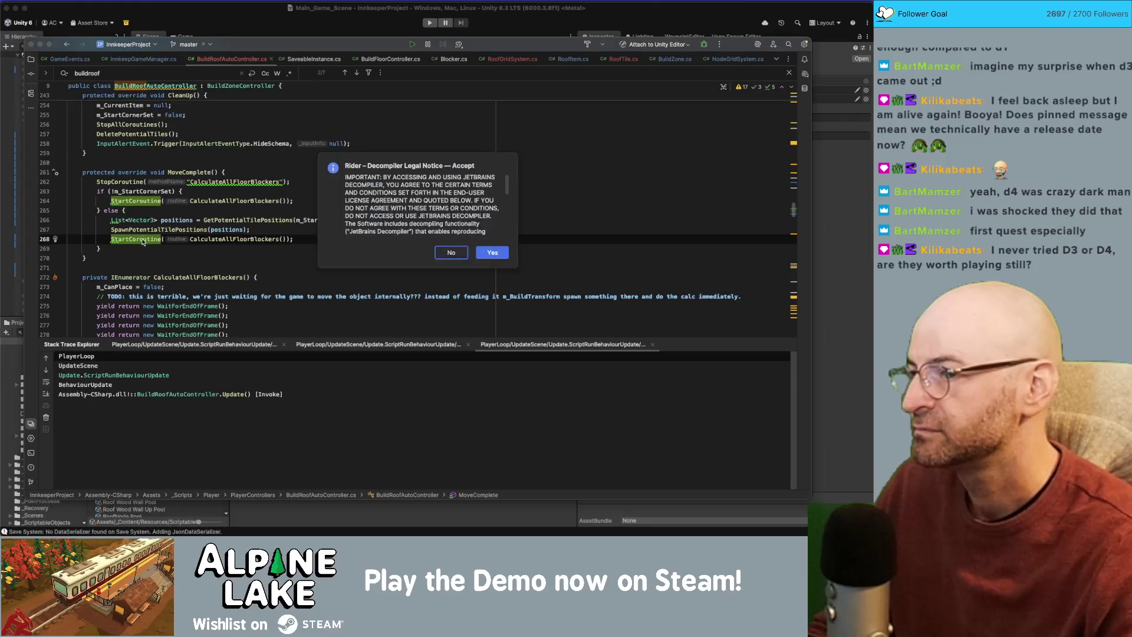
click(451, 254)
super+click(193, 239)
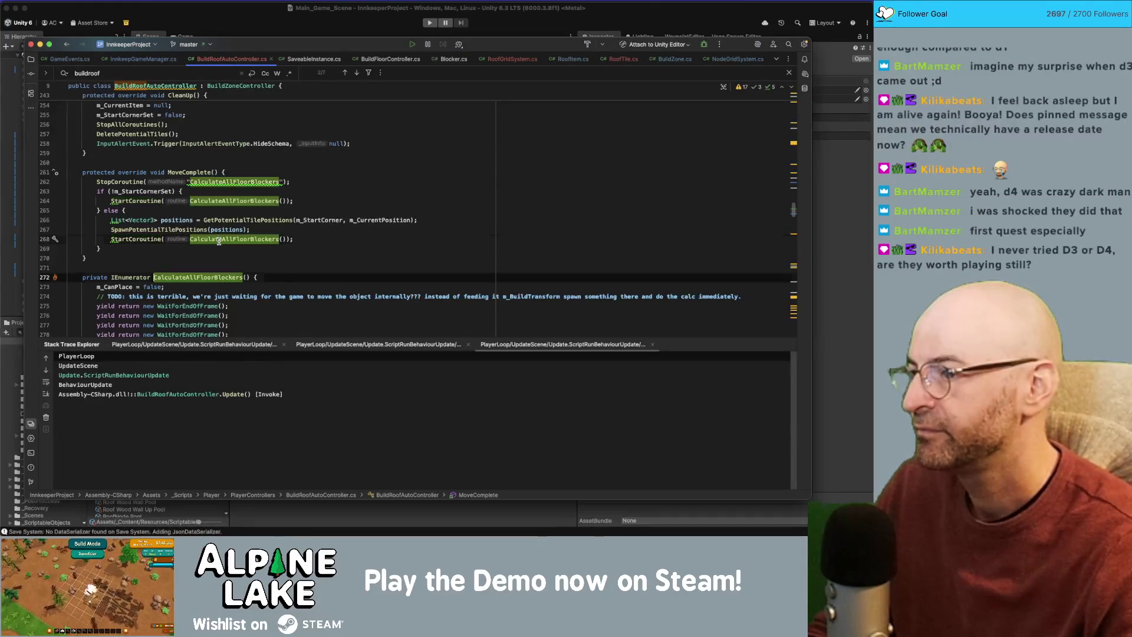
Try an early yield break at the top of CalculateAllFloorBlockers, then delete it.
scroll(223, 257, down, 2)
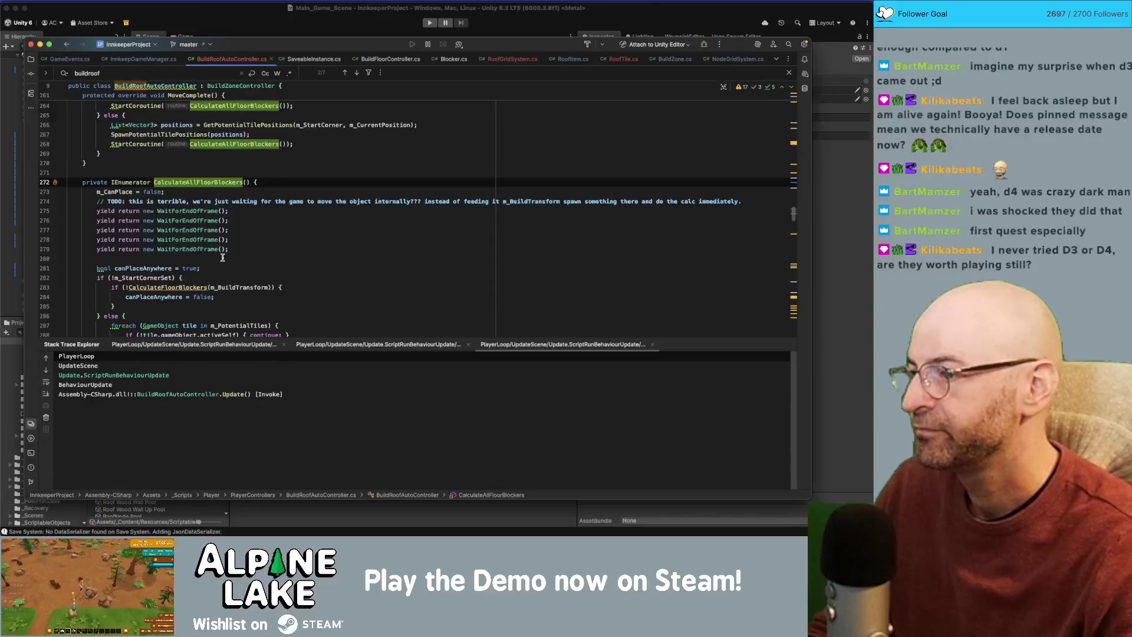
key(Return)
text(return true;)
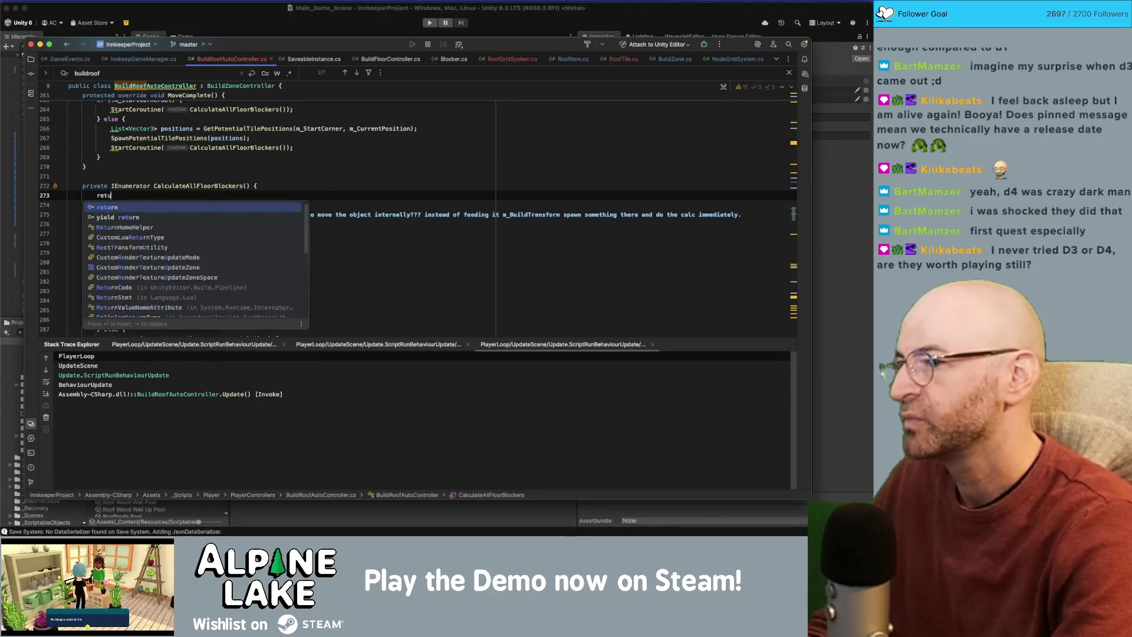
key(super+shift+Left)
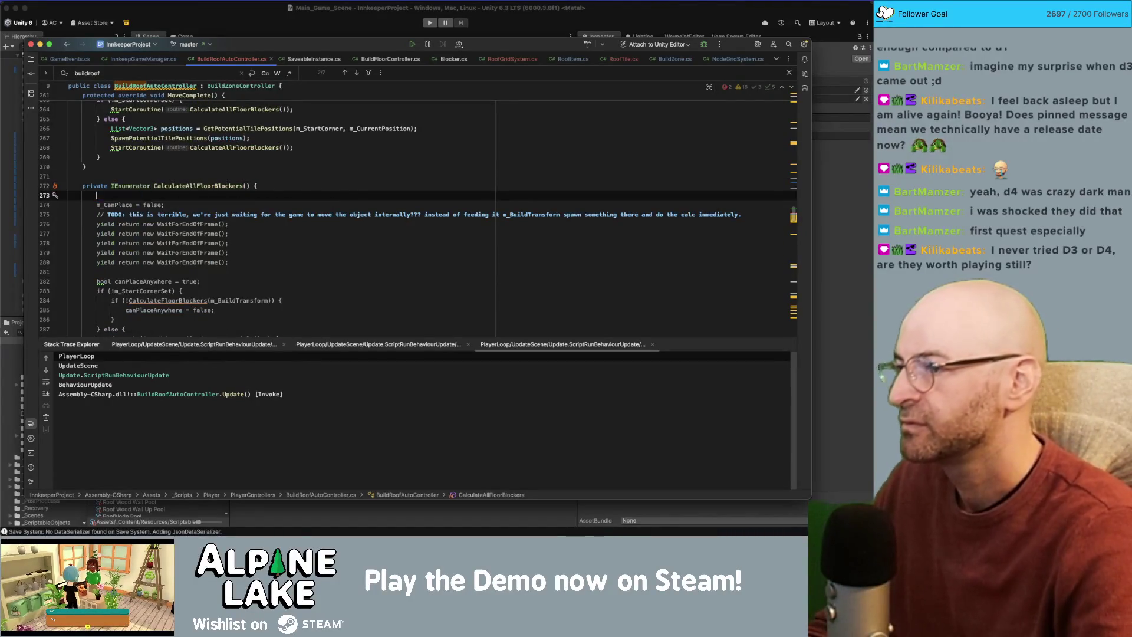
text(yield b)
key(Return)
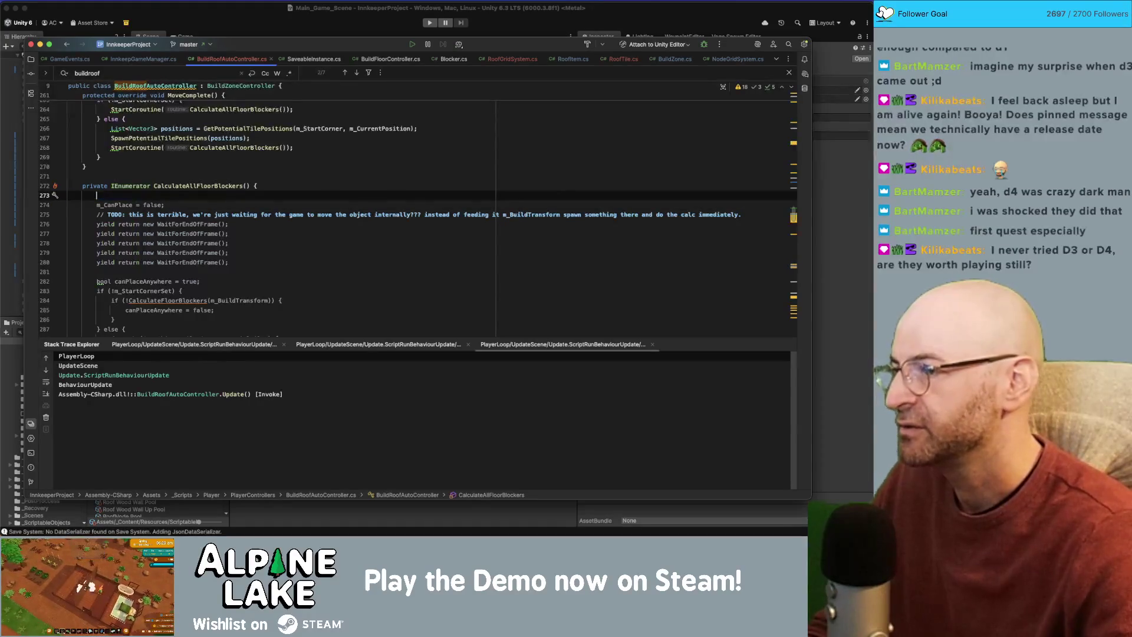
key(super+BackSpace)
Comment out StartCoroutine(CalculateAllFloorBlockers()) on line 268 and return to Unity.
key(Up)
key(Up)
key(Up)
key(super+slash)
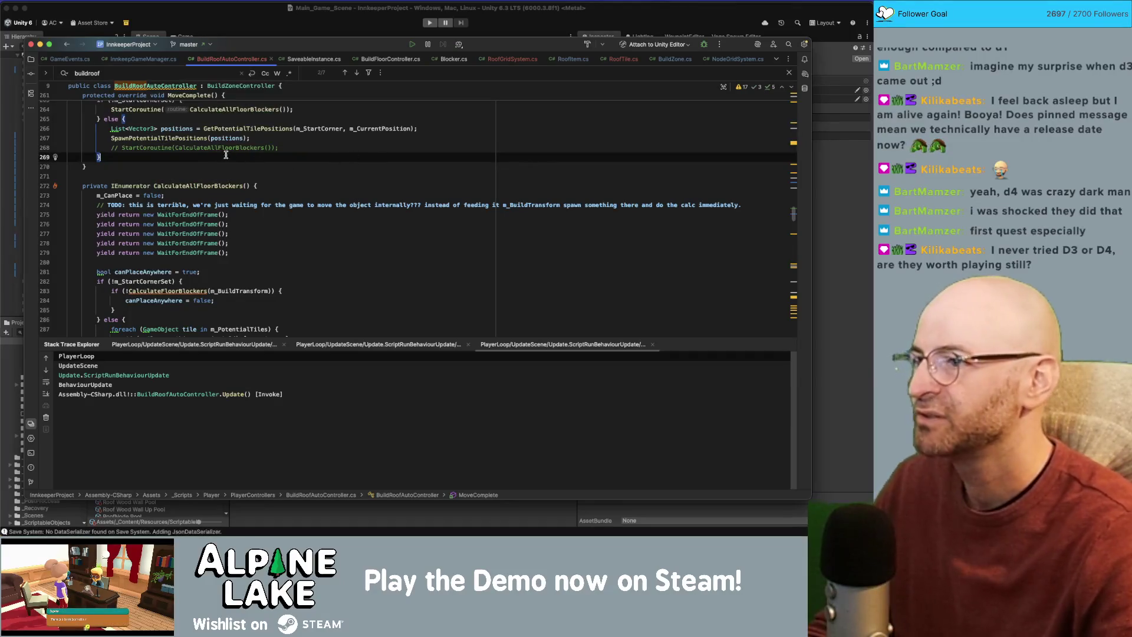
click(253, 29)
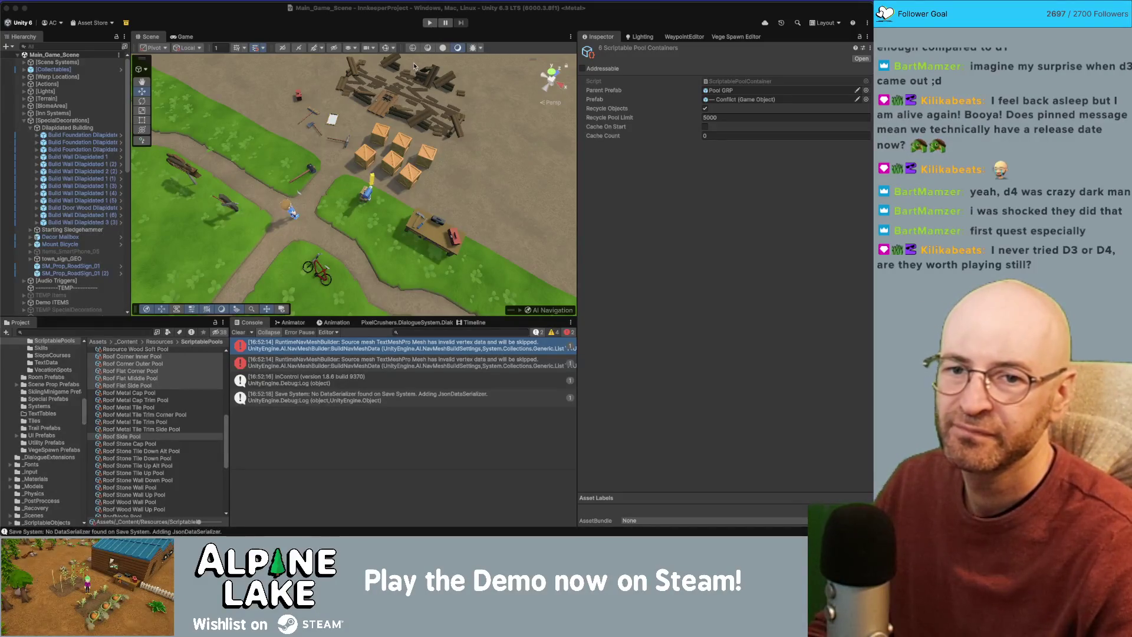
Run Main_Game_Scene in Play mode with the CalculateAllFloorBlockers call disabled.
click(428, 23)
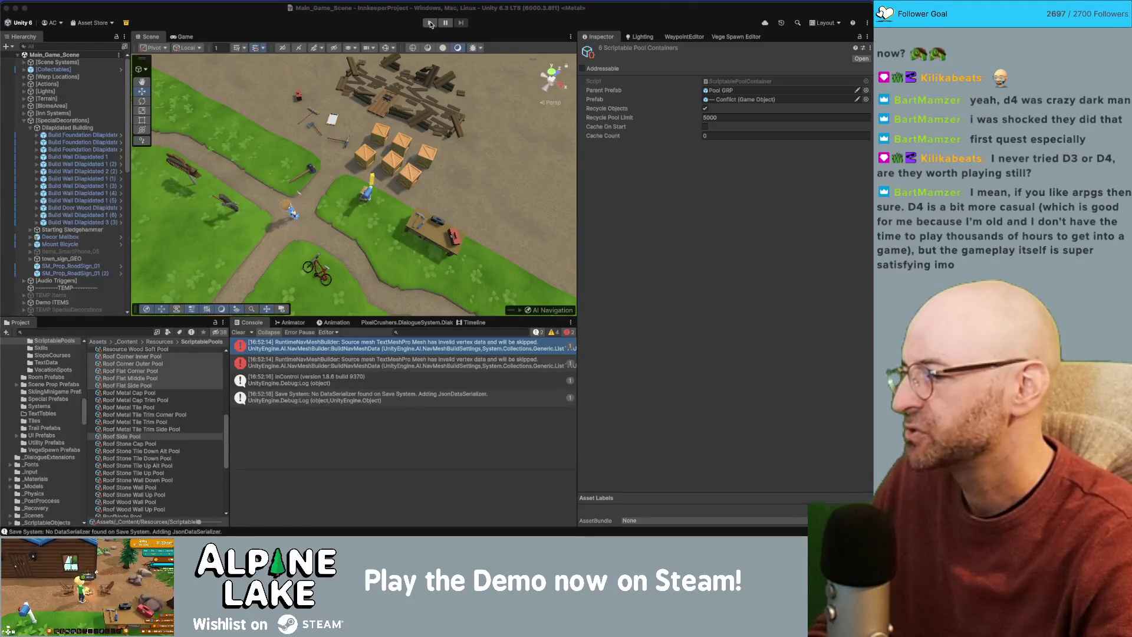
click(430, 24)
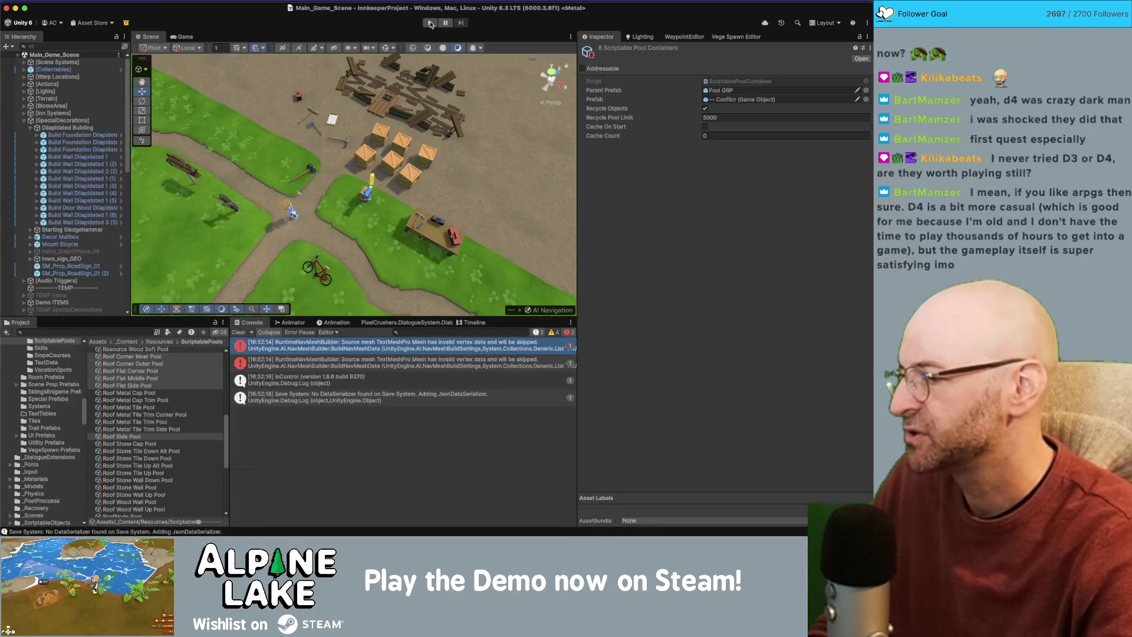
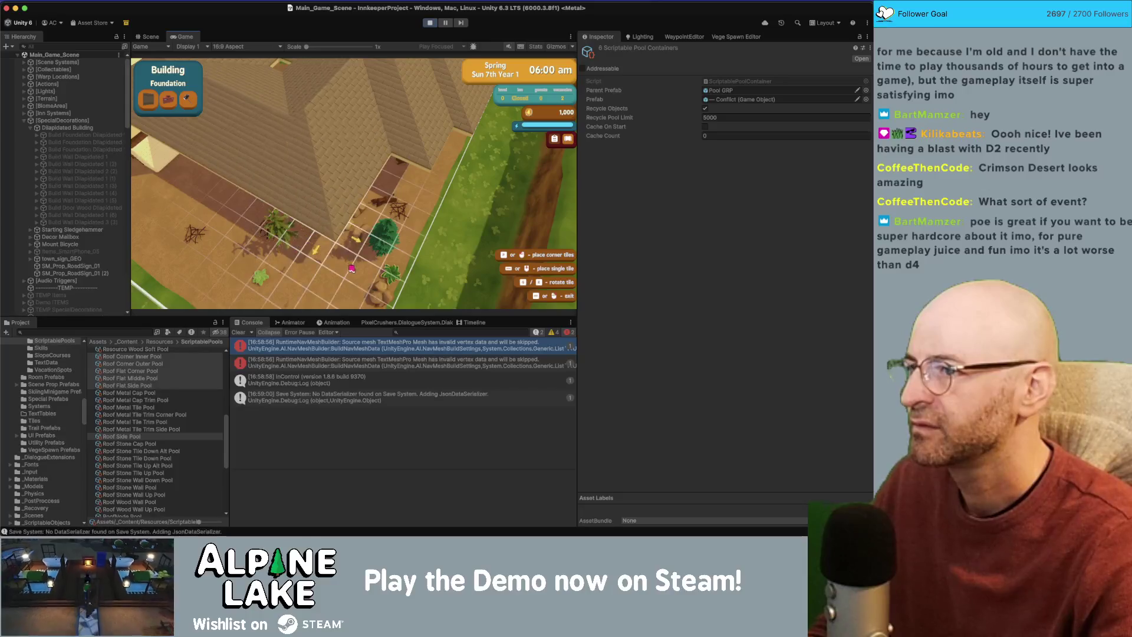
Place foundation tiles on the build grid near and to the left of the two-room building.
click(360, 239)
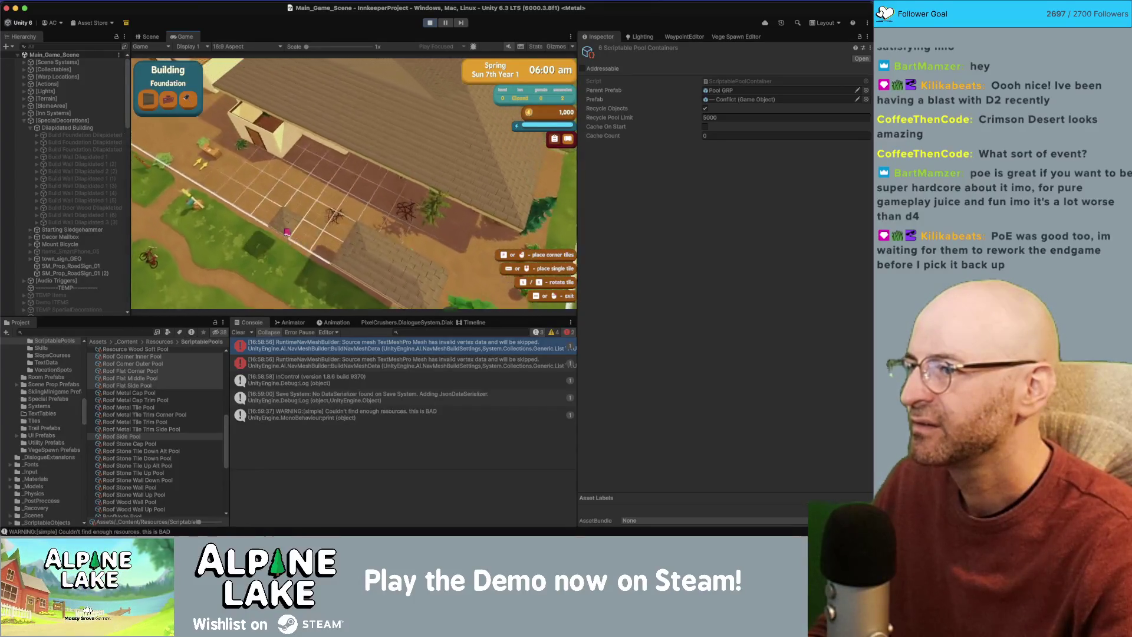
click(207, 136)
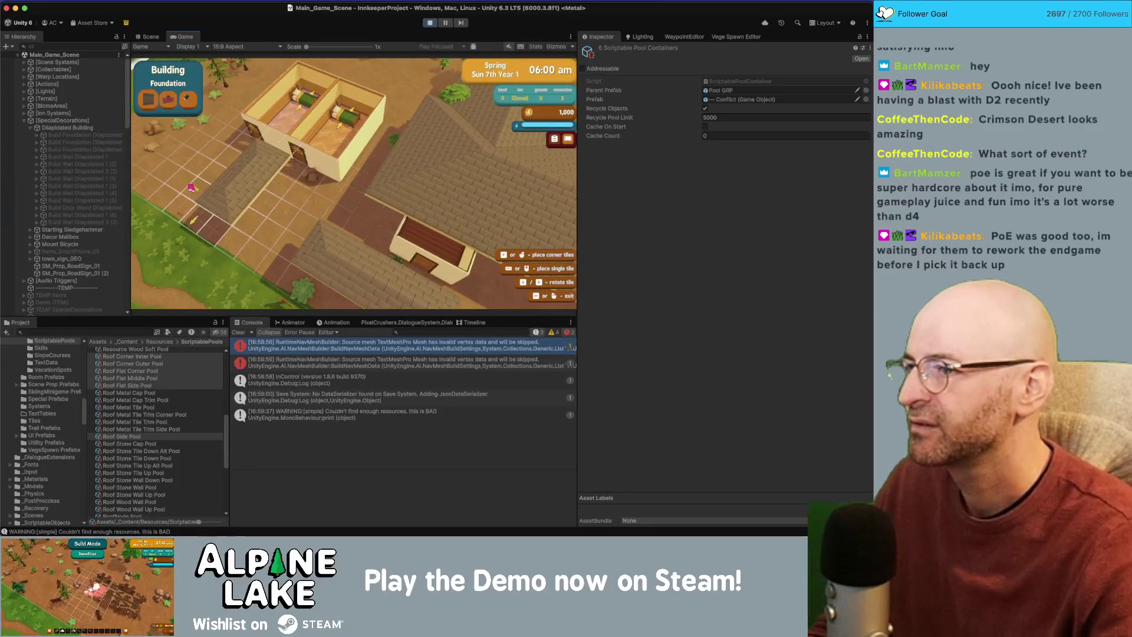
click(259, 179)
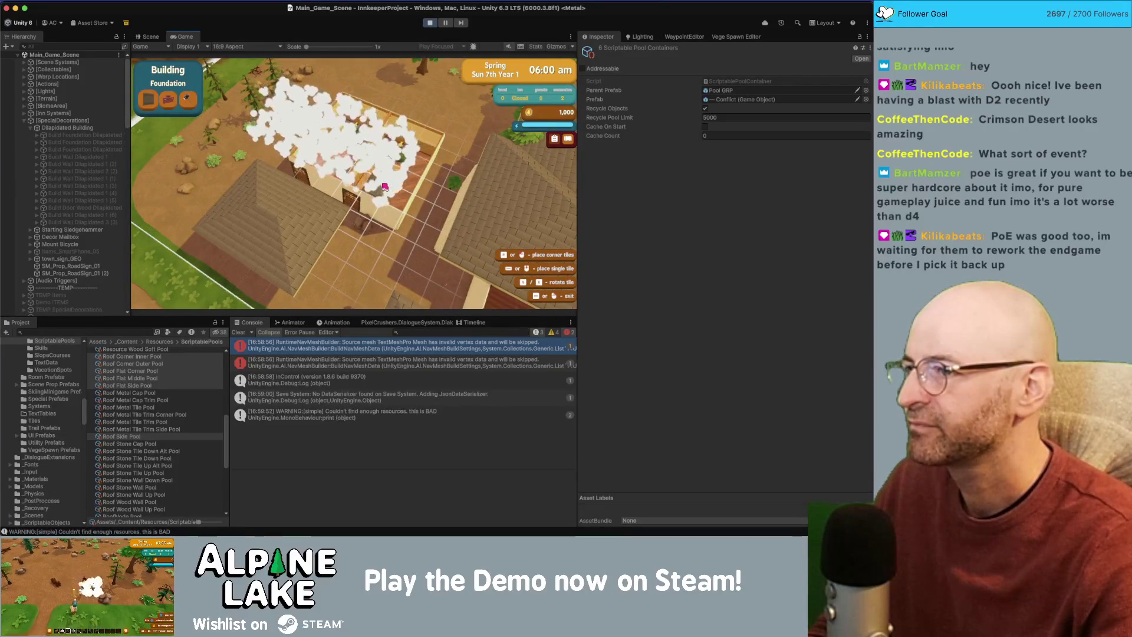
Place a roof section over the rooms.
key(d)
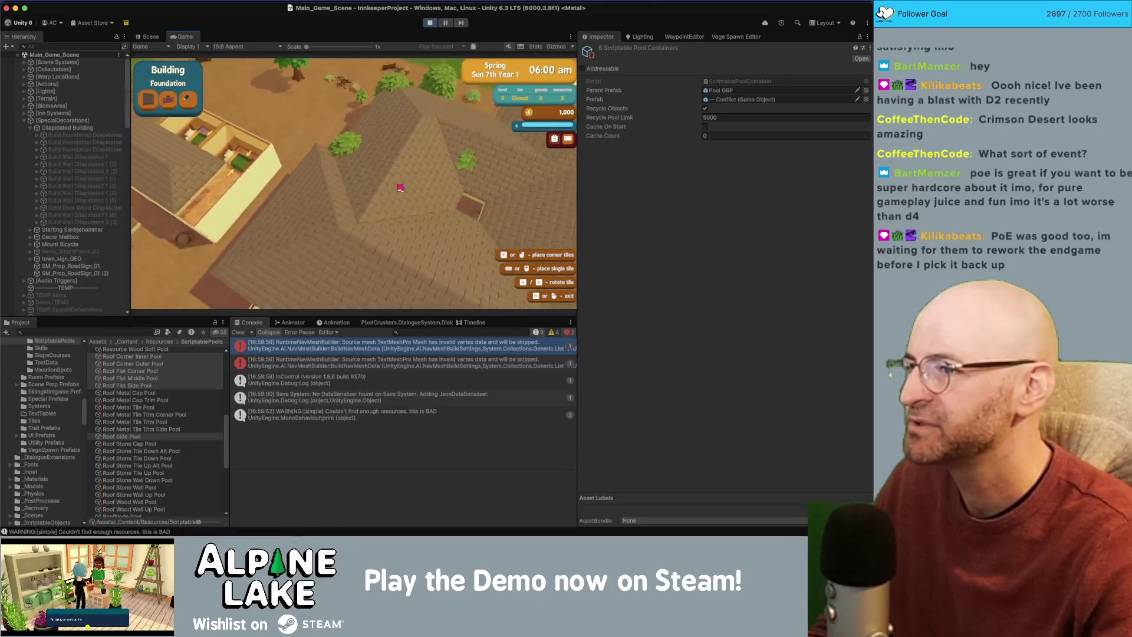
key(w)
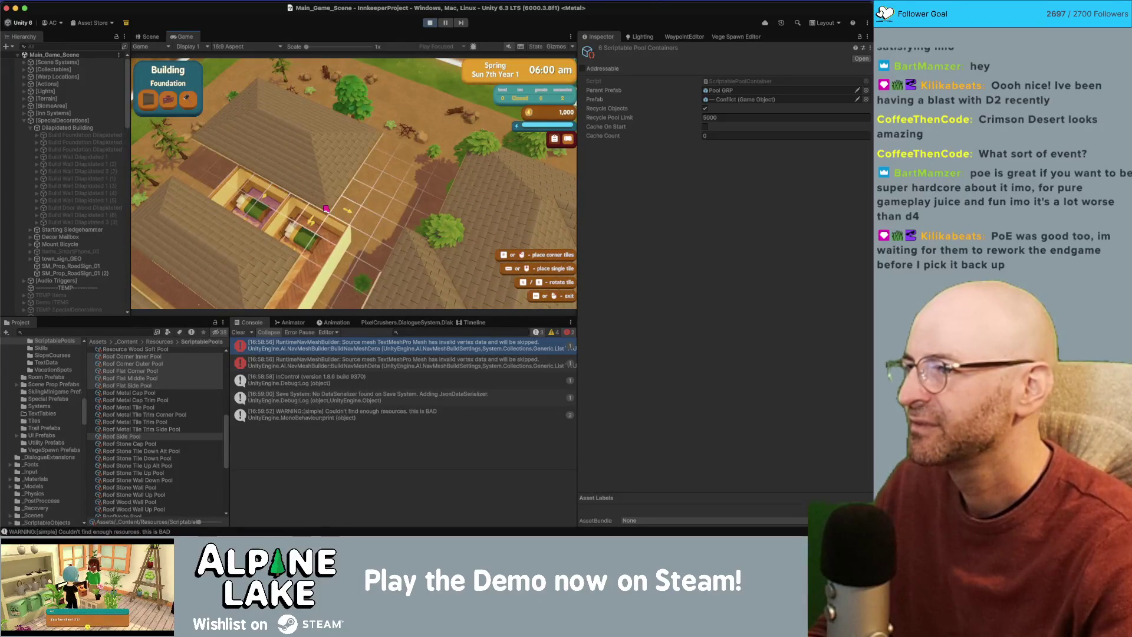
click(315, 109)
key(w)
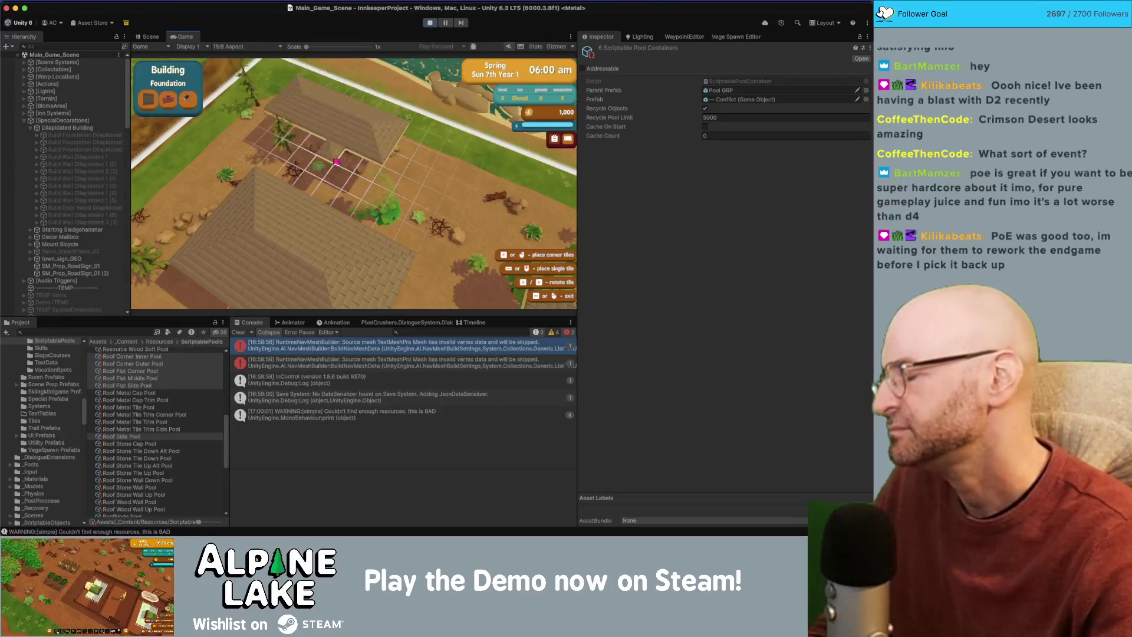
key(d)
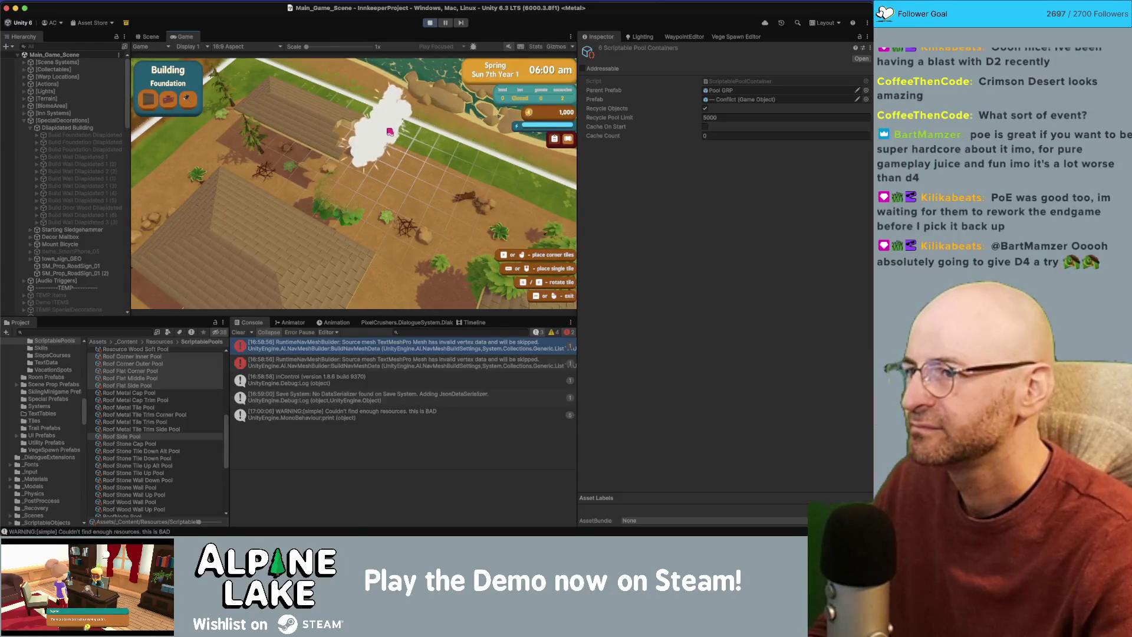
Place a wall along the grass edge, a wooden section mid-grid, and a roof section.
key(d)
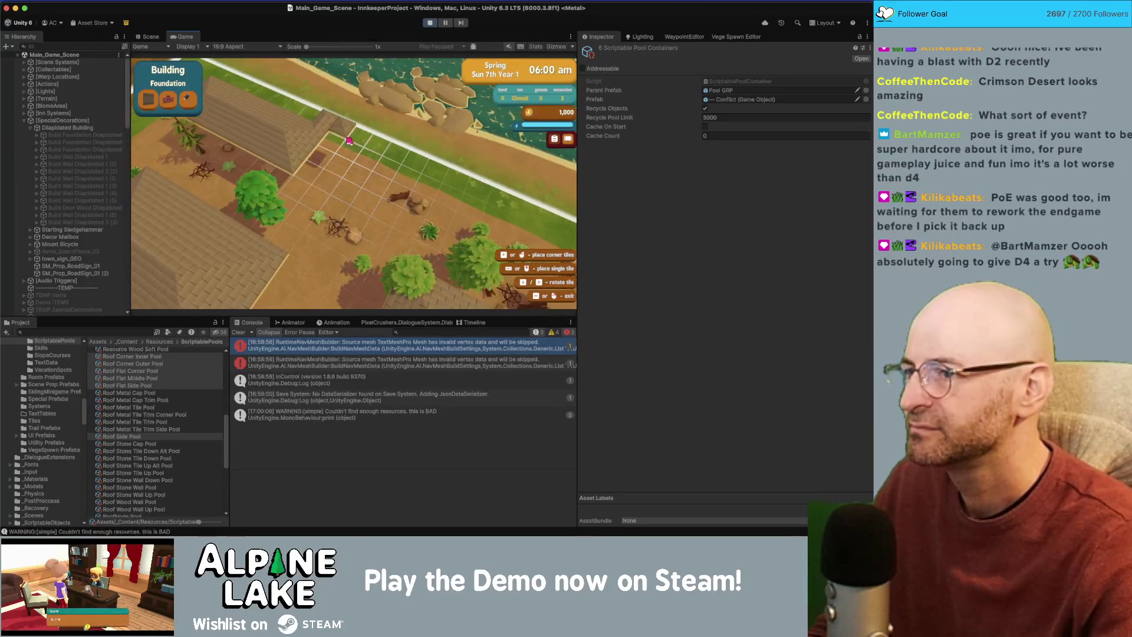
click(405, 170)
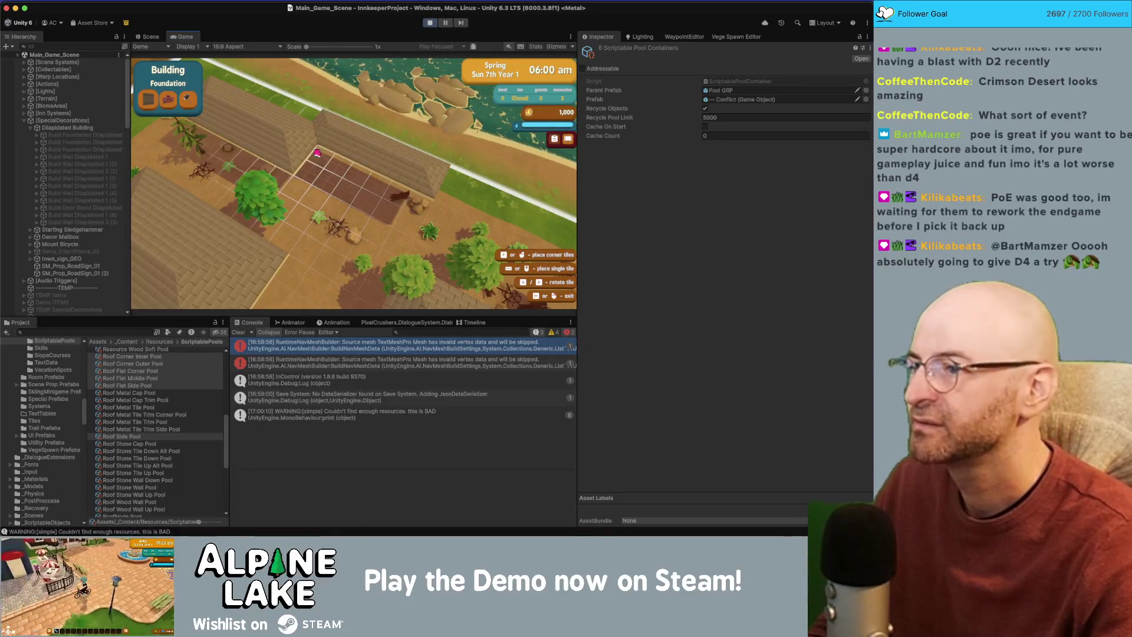
click(356, 188)
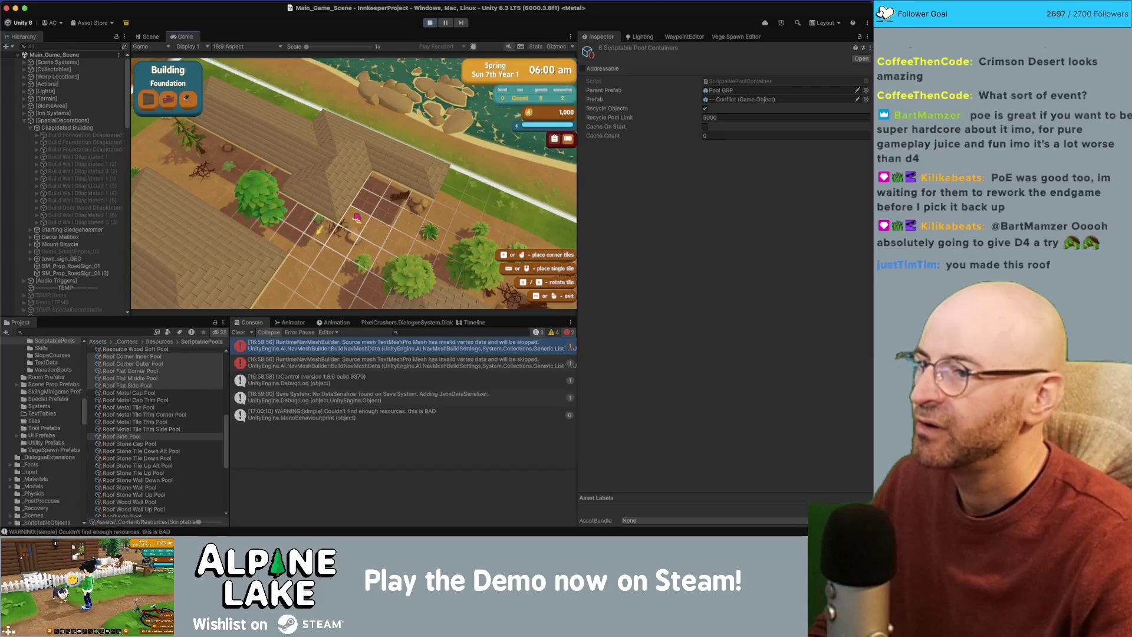
click(372, 233)
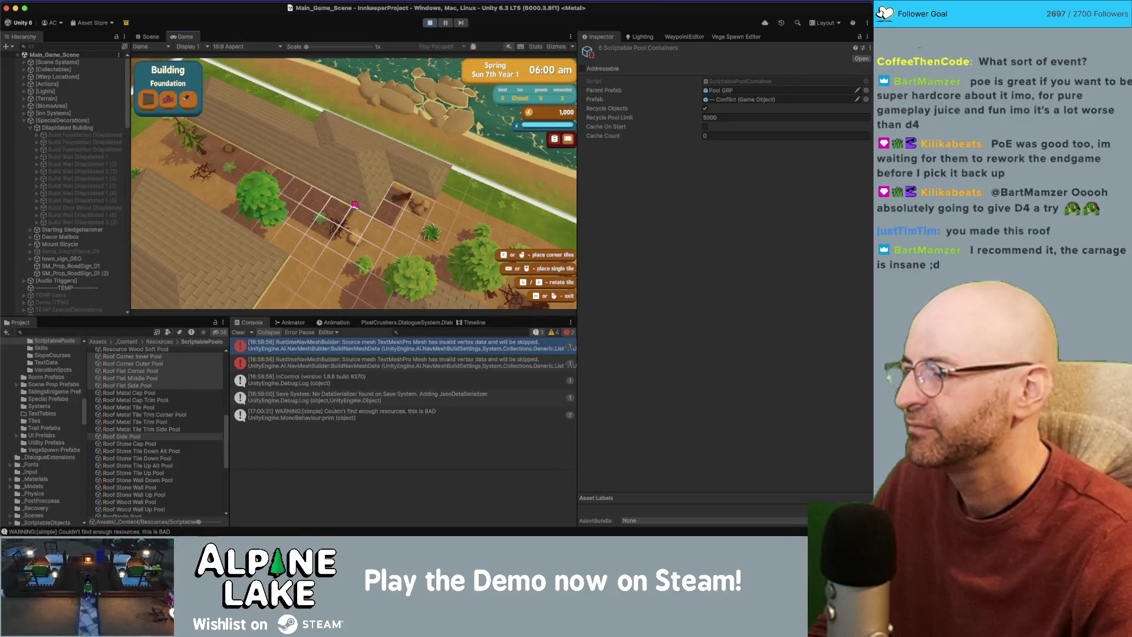
Stretch a roof strip leftward into a full section and roof the left section.
key(w)
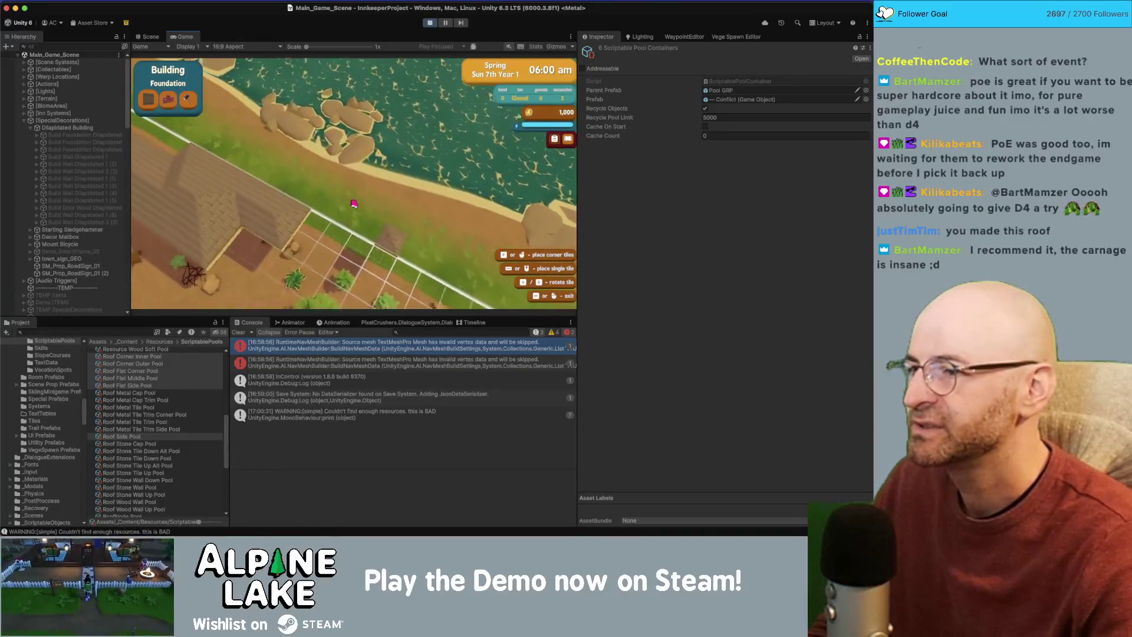
key(s)
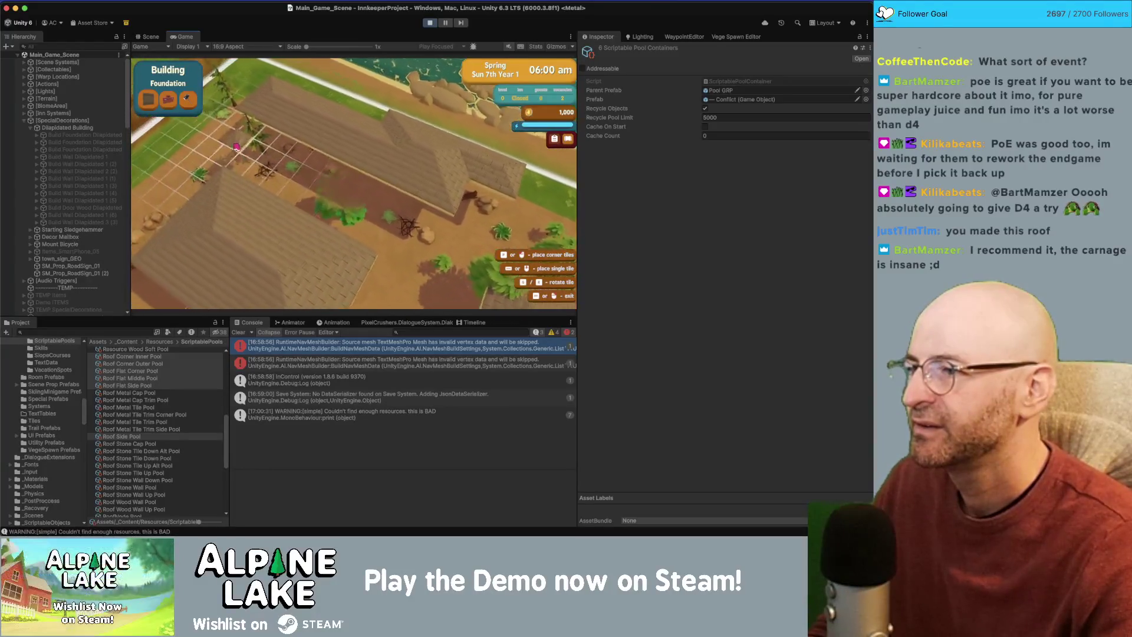
key(a)
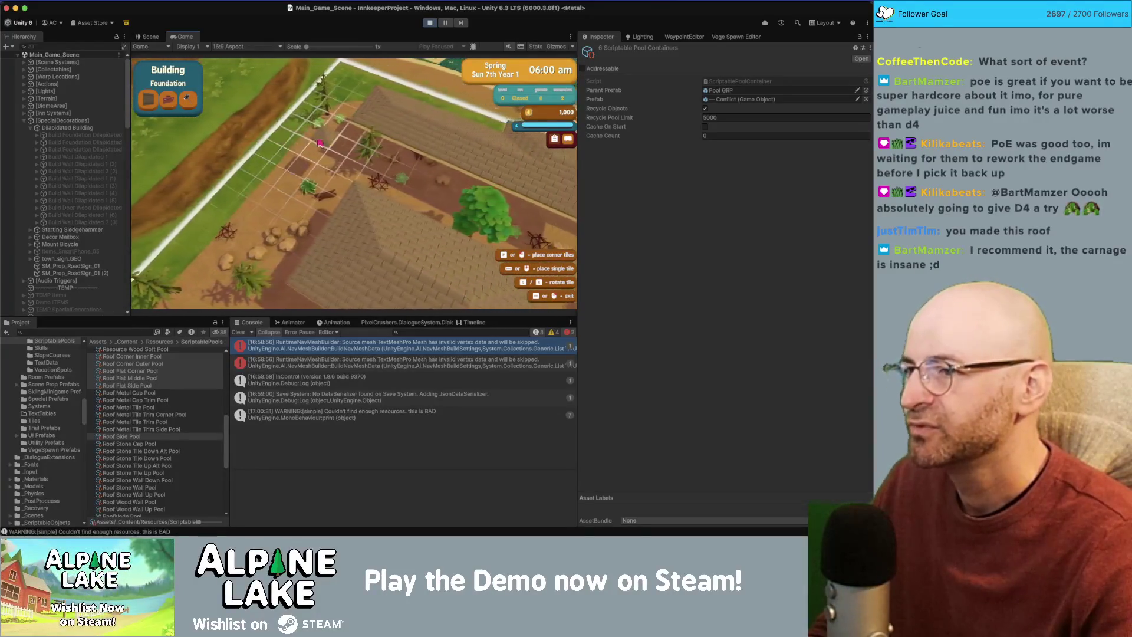
key(s)
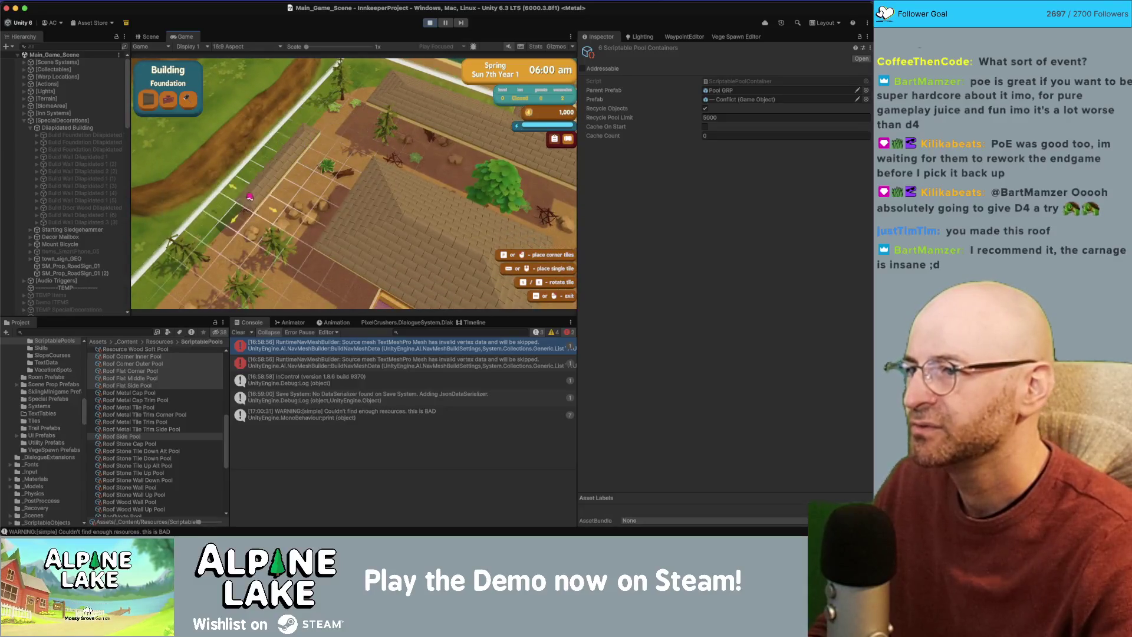
drag(250, 196, 221, 201)
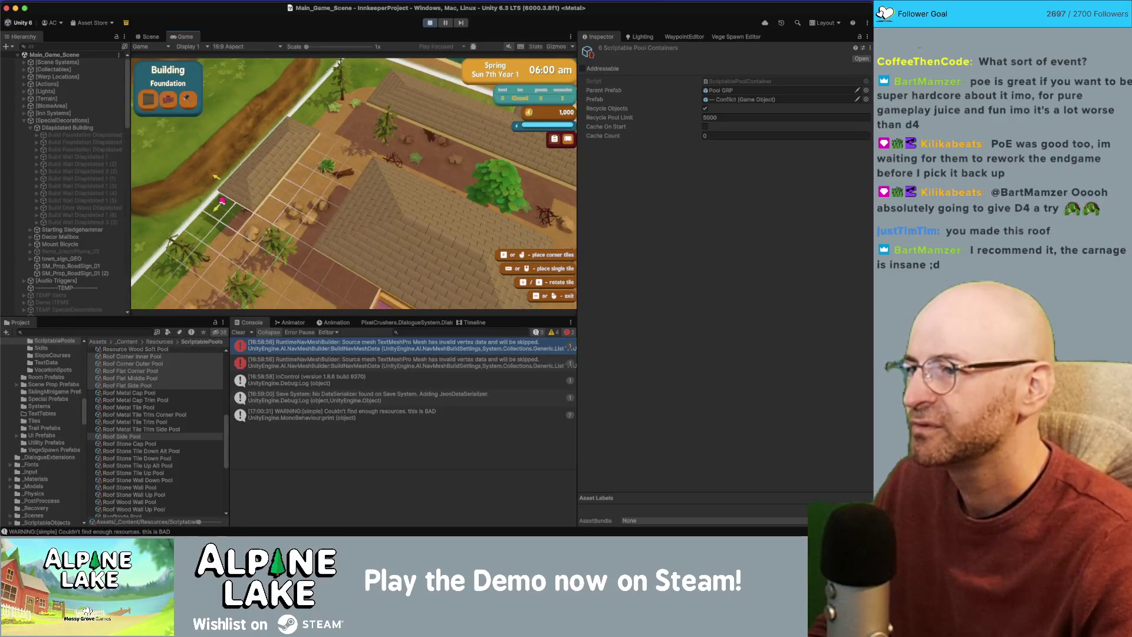
key(a)
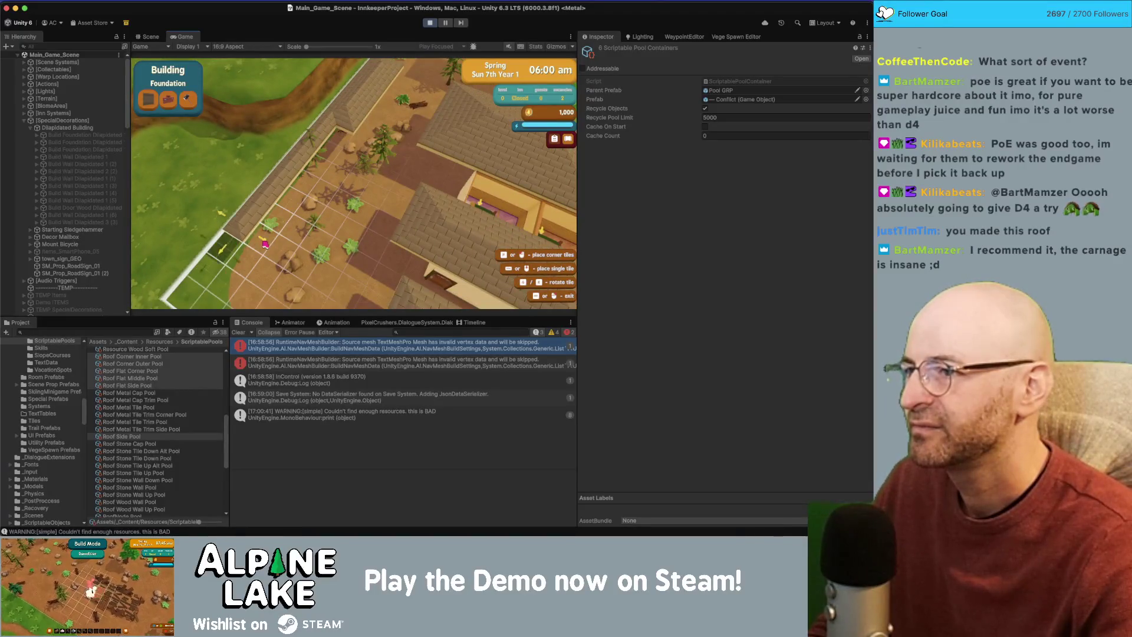
click(291, 243)
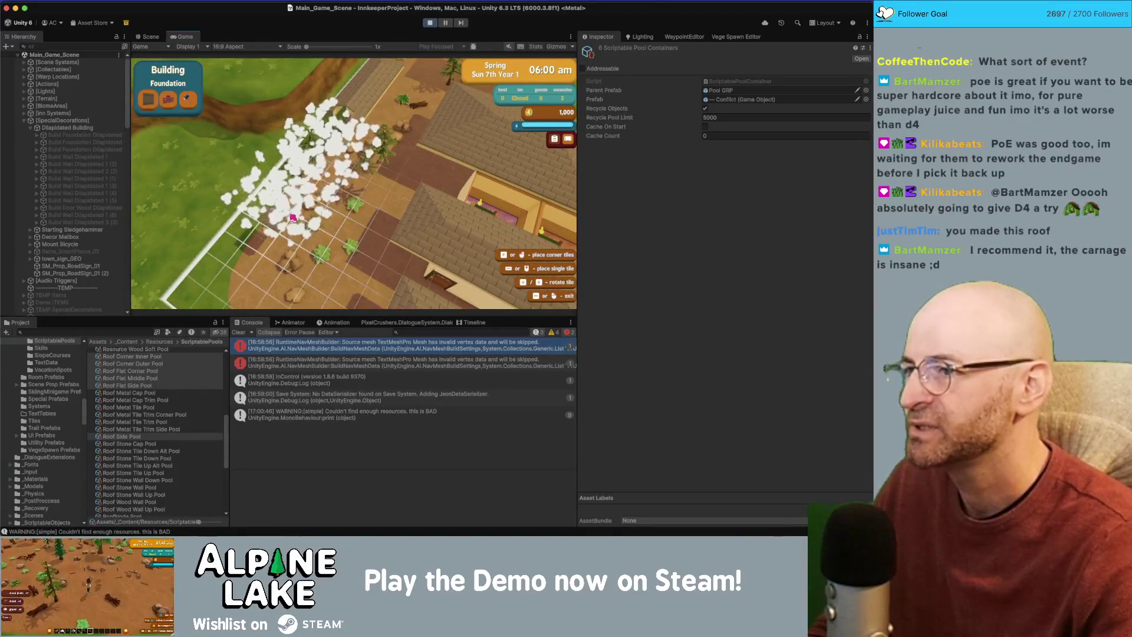
key(d)
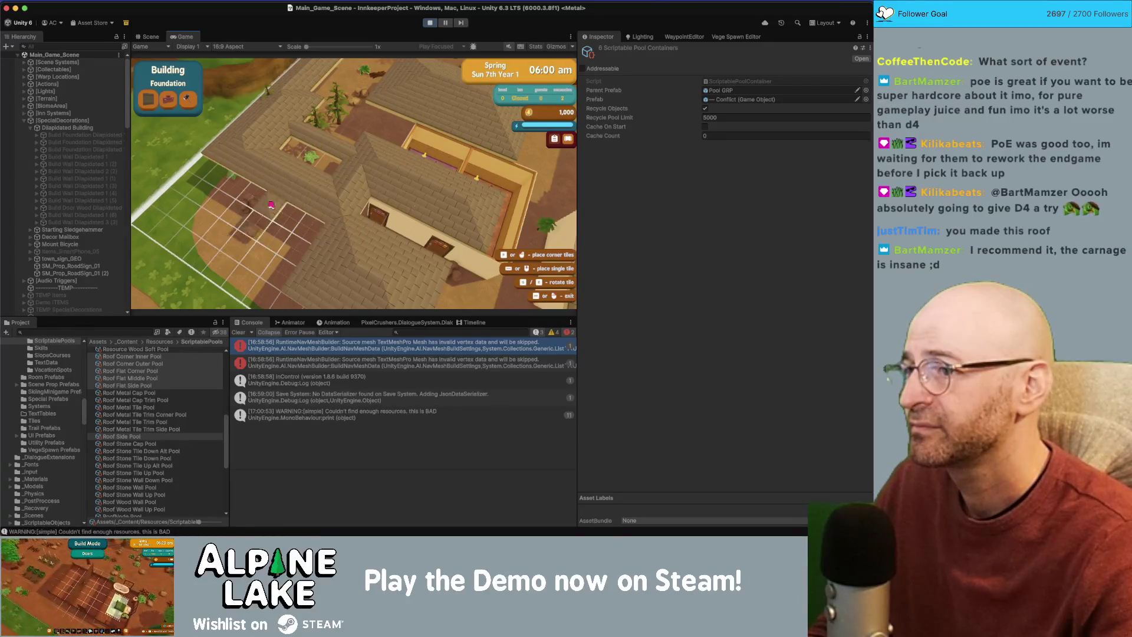
Place roof tiles over the courtyard rooms.
key(w)
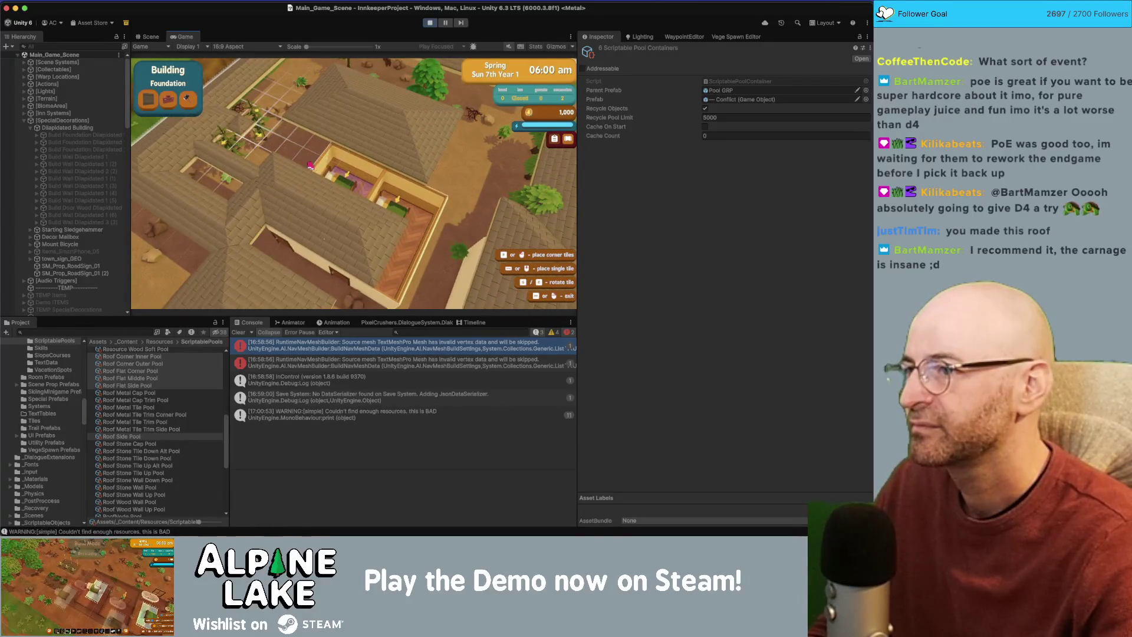
click(389, 193)
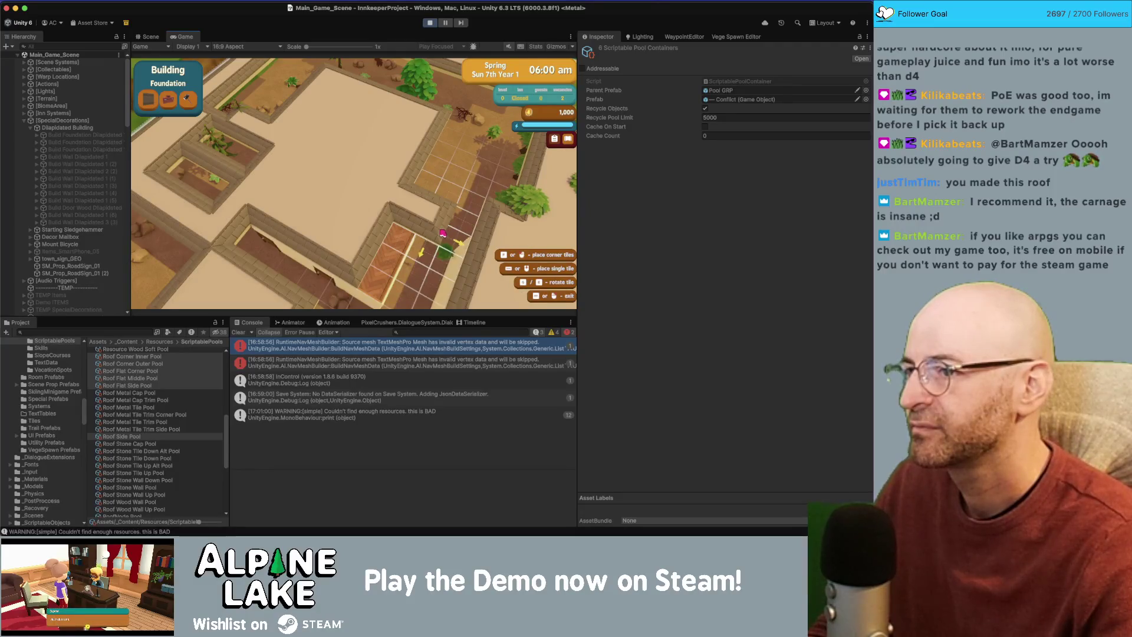
click(413, 213)
key(d)
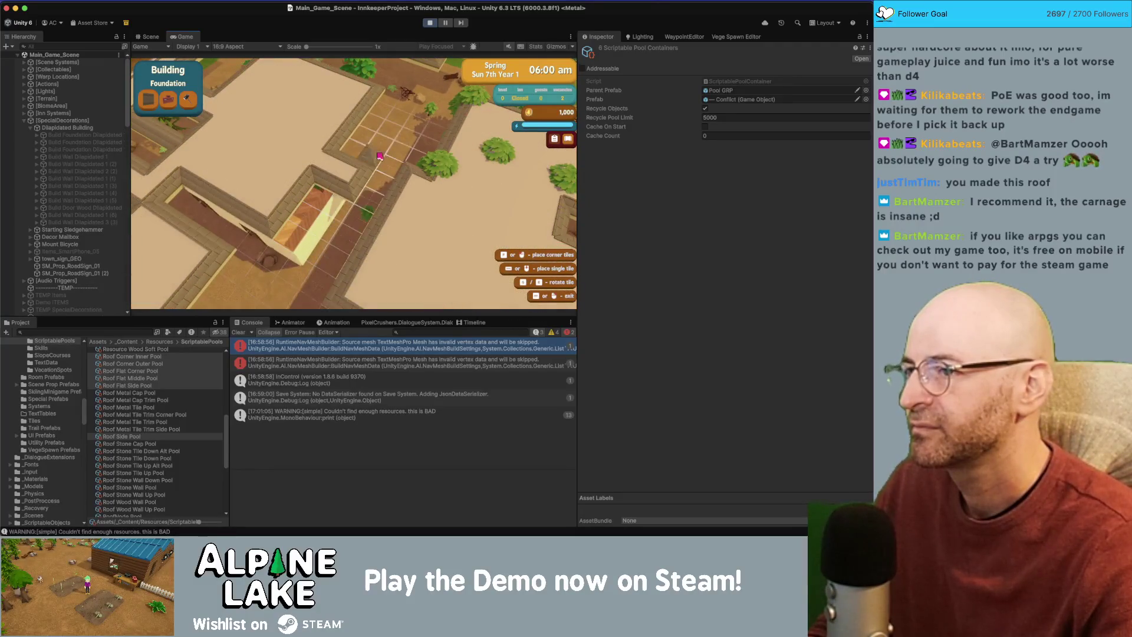
key(a)
key(d)
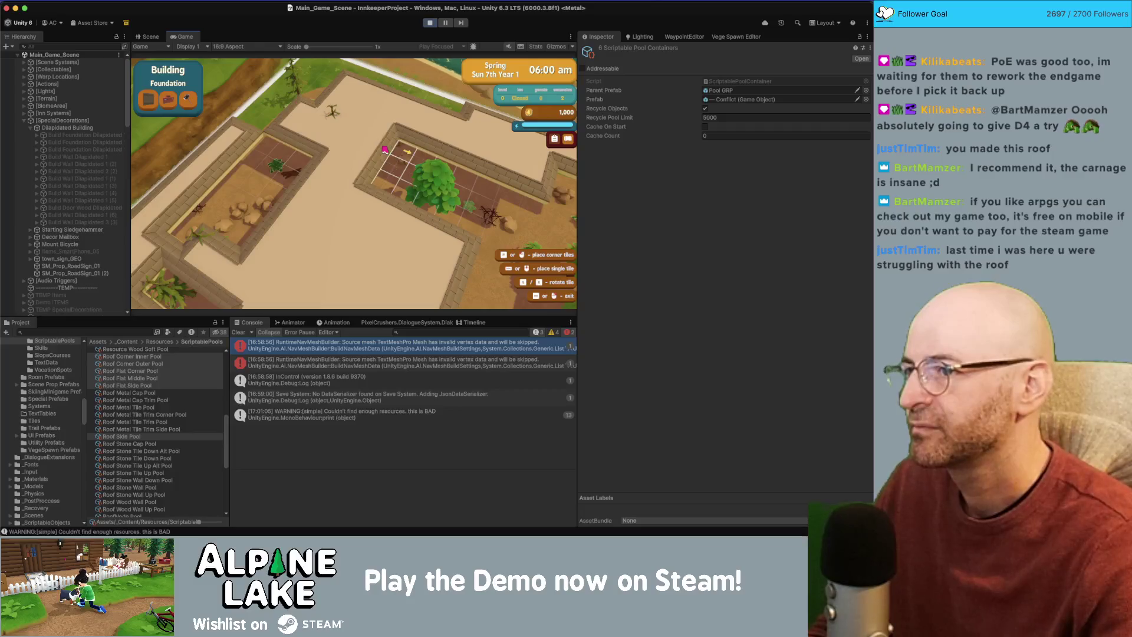
Place several builds over the gridded walled room and the small room.
click(384, 150)
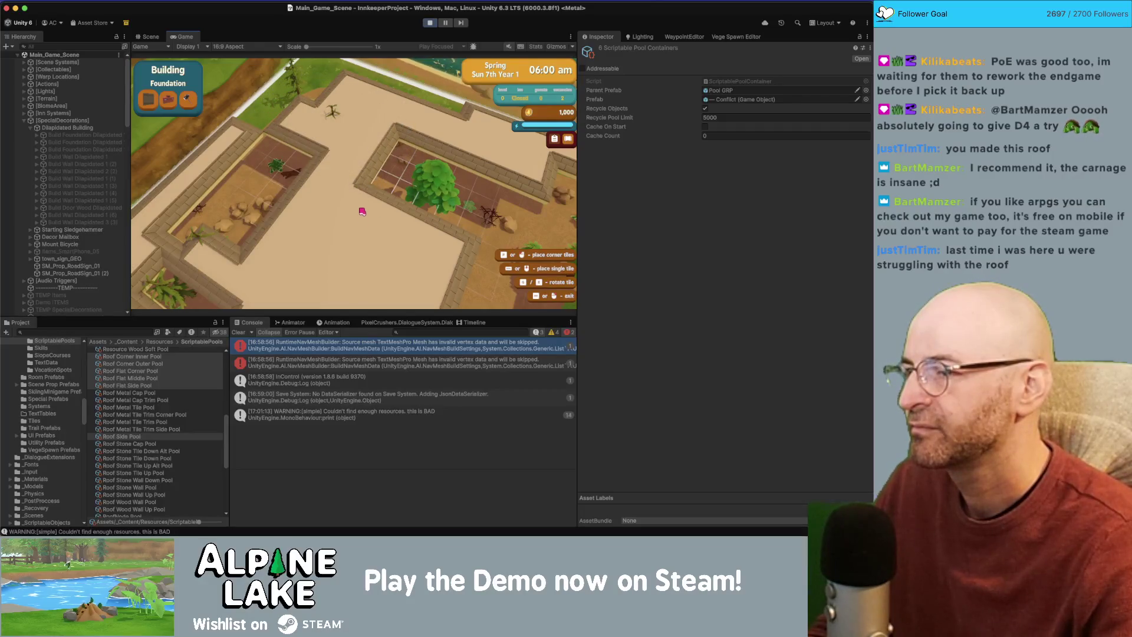
key(d)
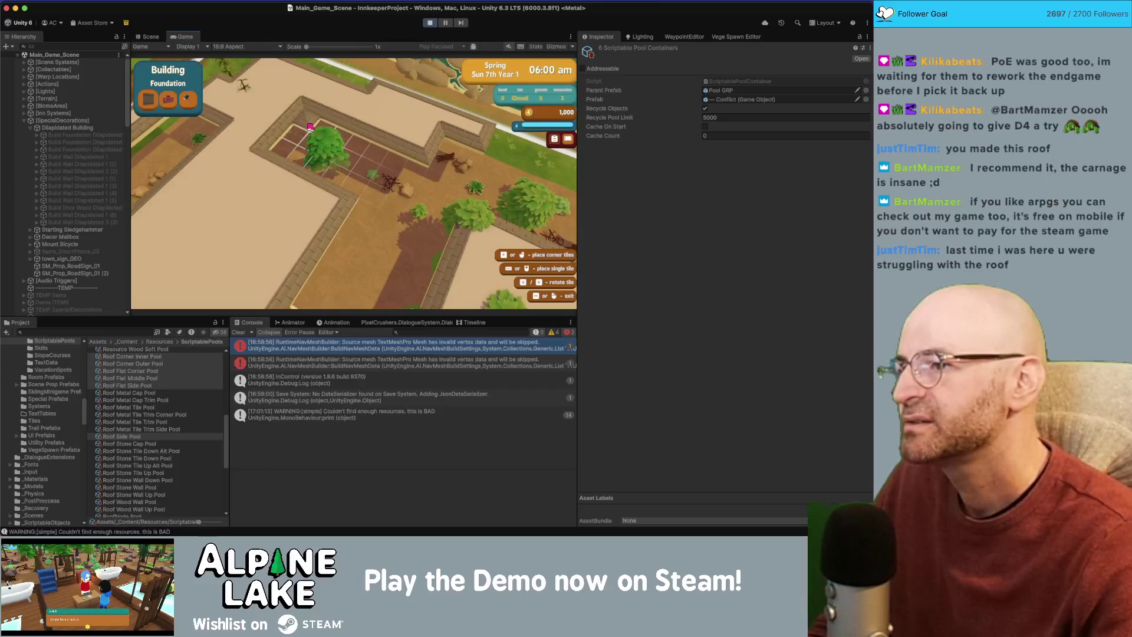
key(a)
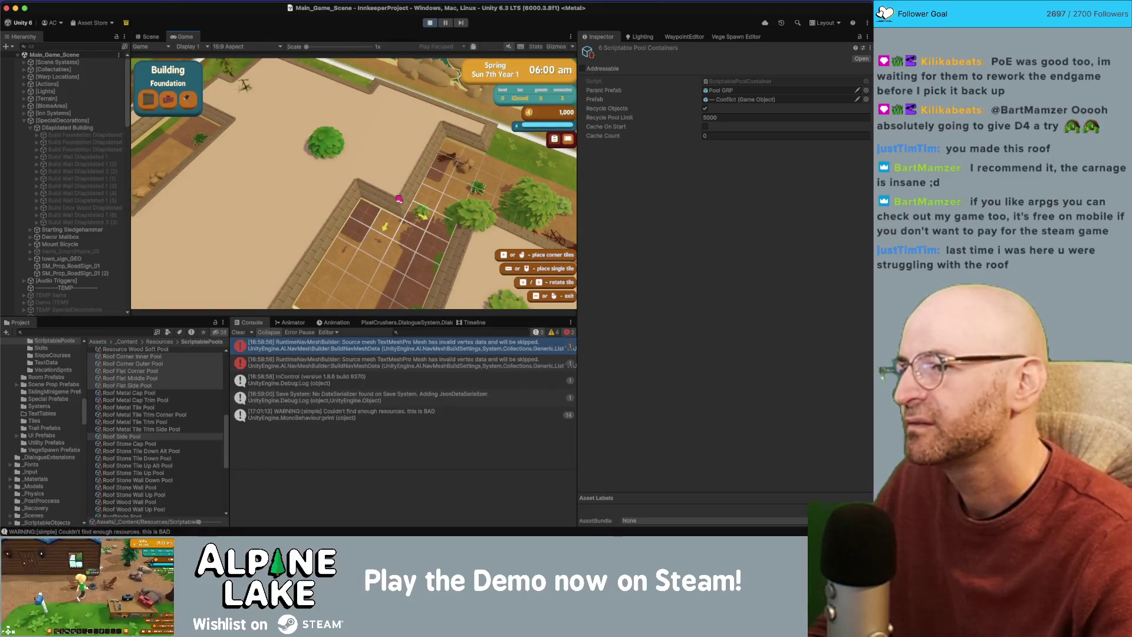
click(398, 199)
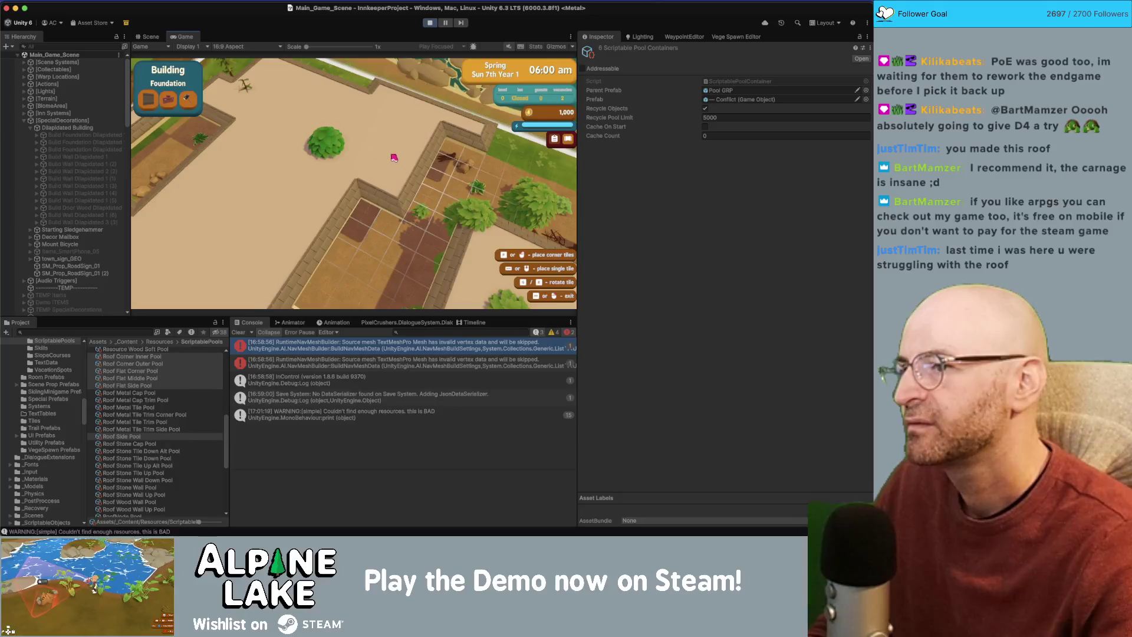
key(a)
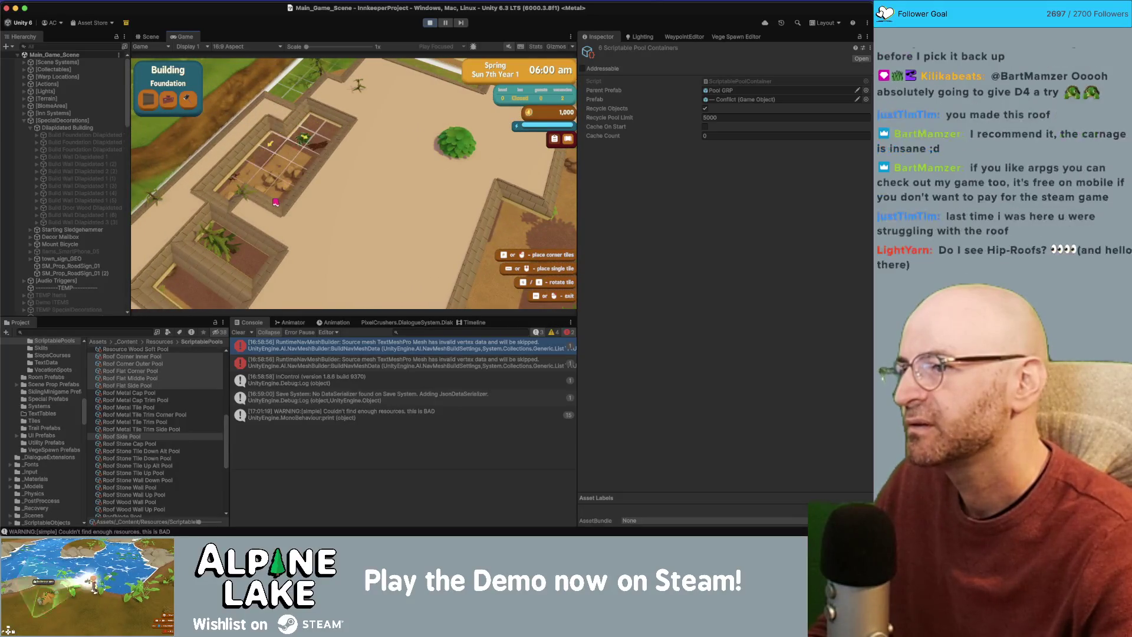
click(276, 203)
key(a)
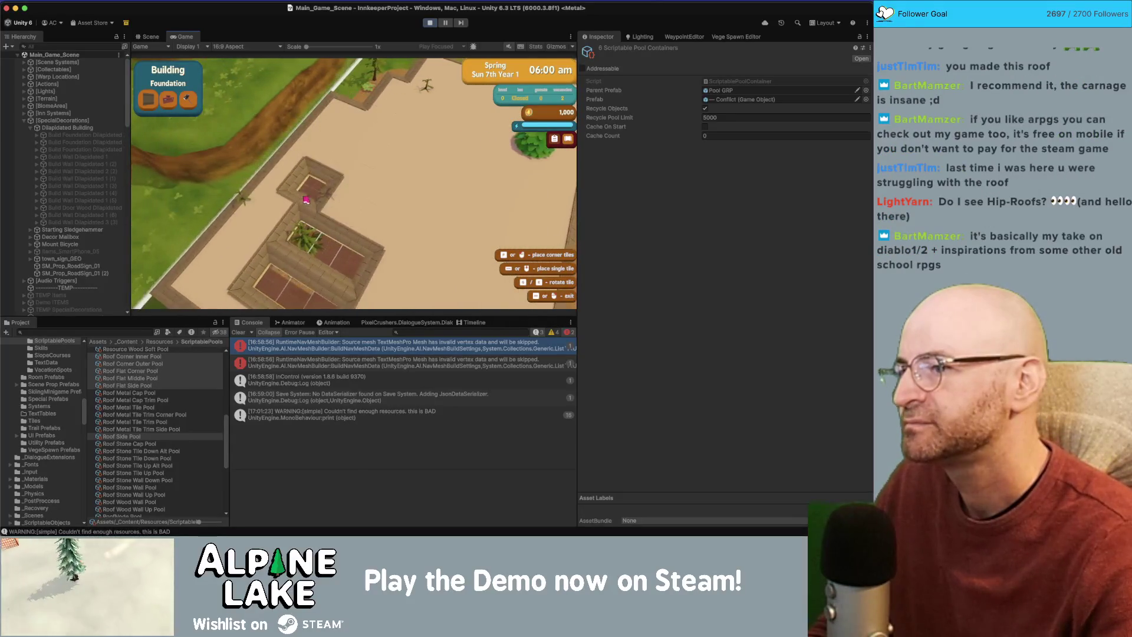
click(306, 200)
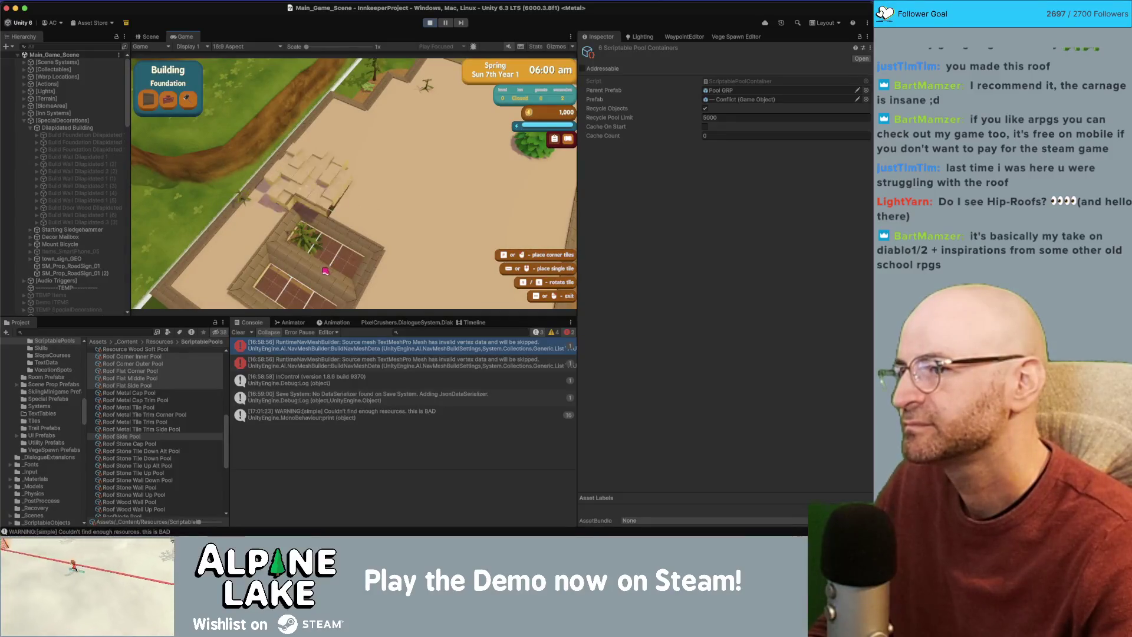
Place three more roof sections across the building.
key(s)
key(d)
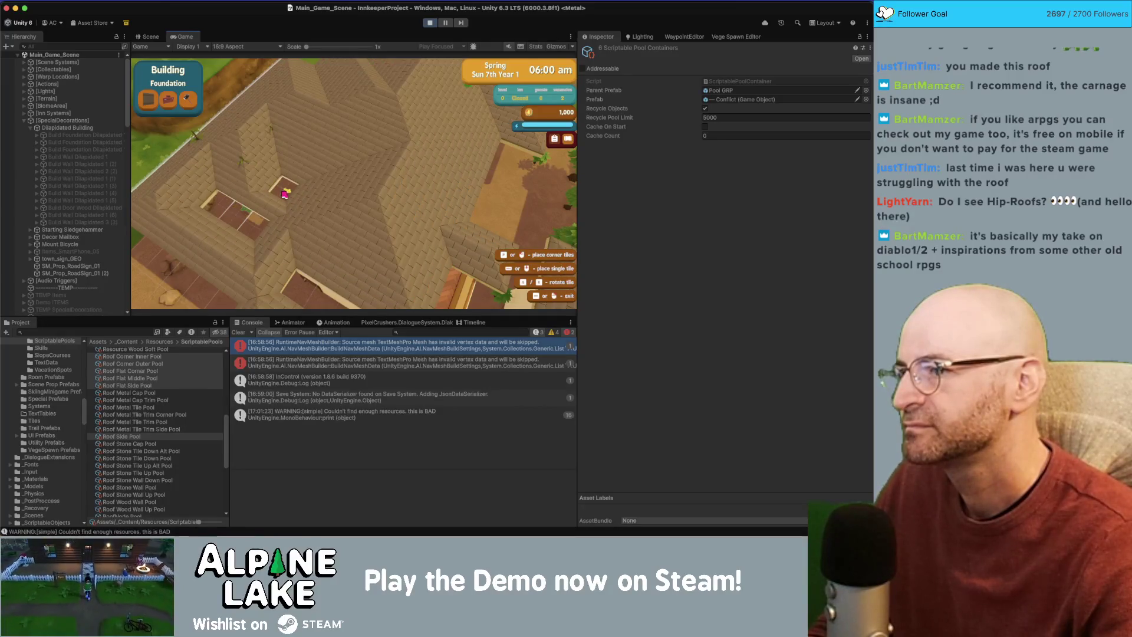
click(284, 195)
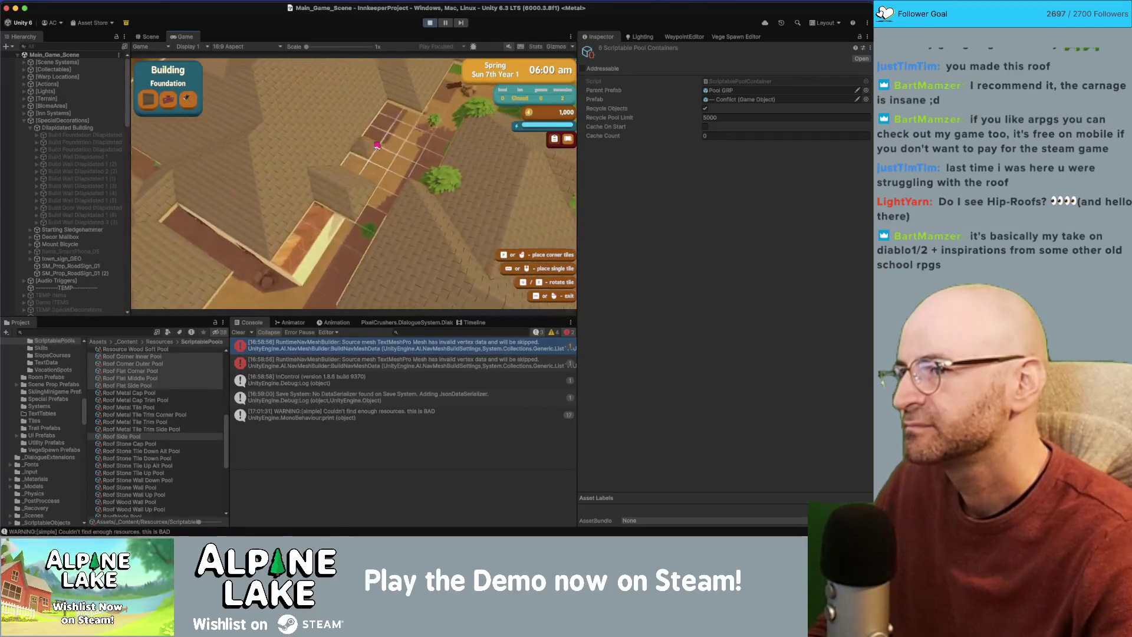
key(w)
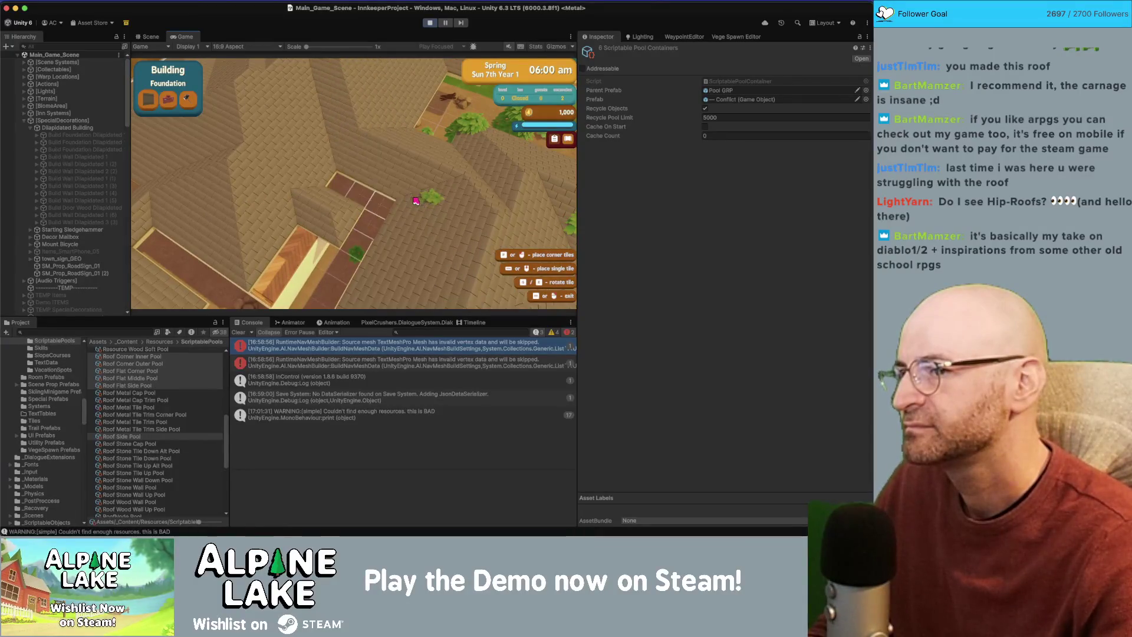
click(415, 201)
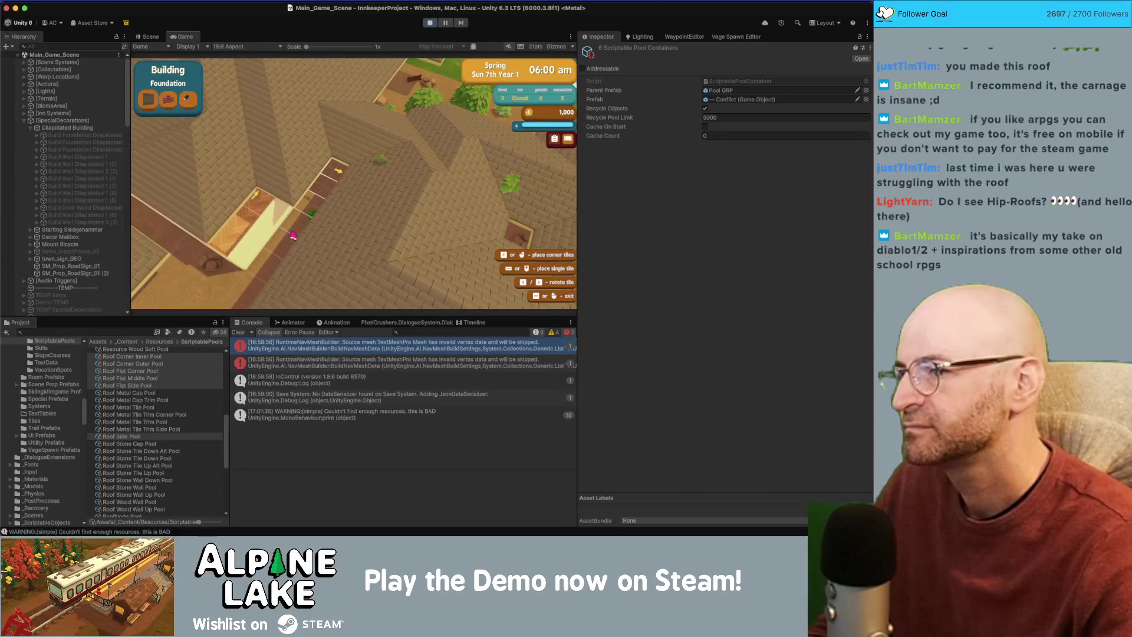
key(w)
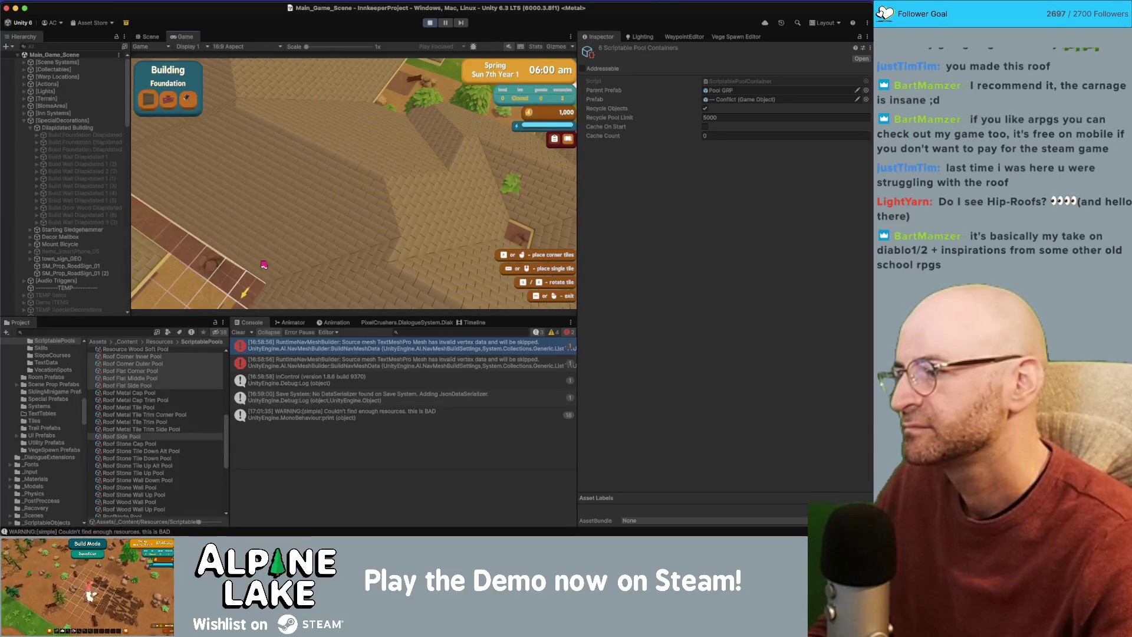
click(264, 265)
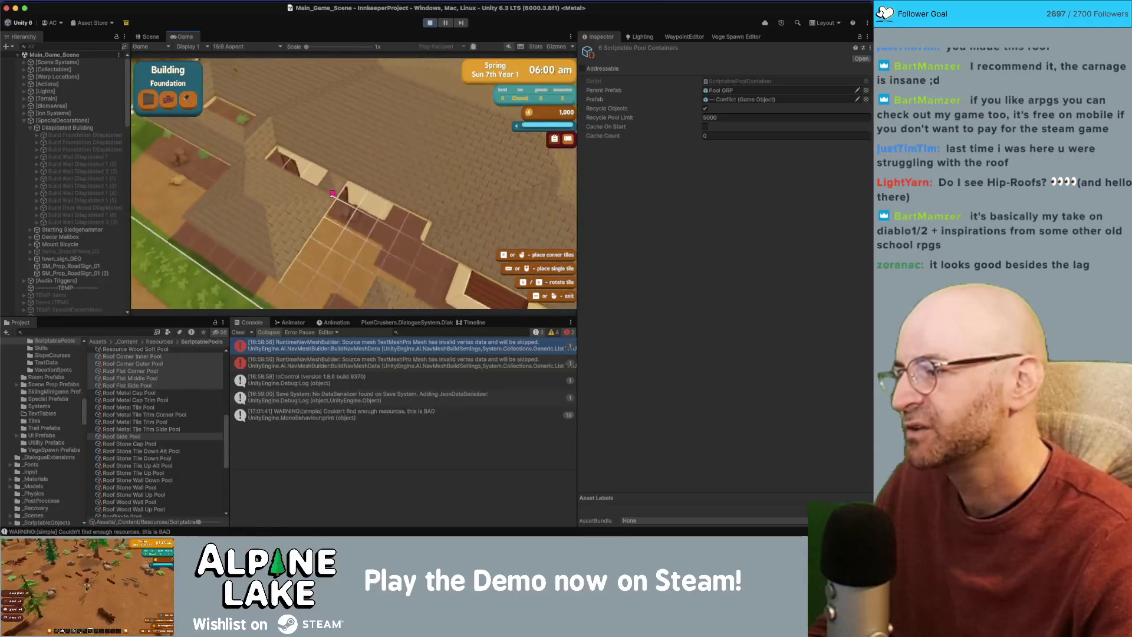
Place another roof tile on the building.
key(s)
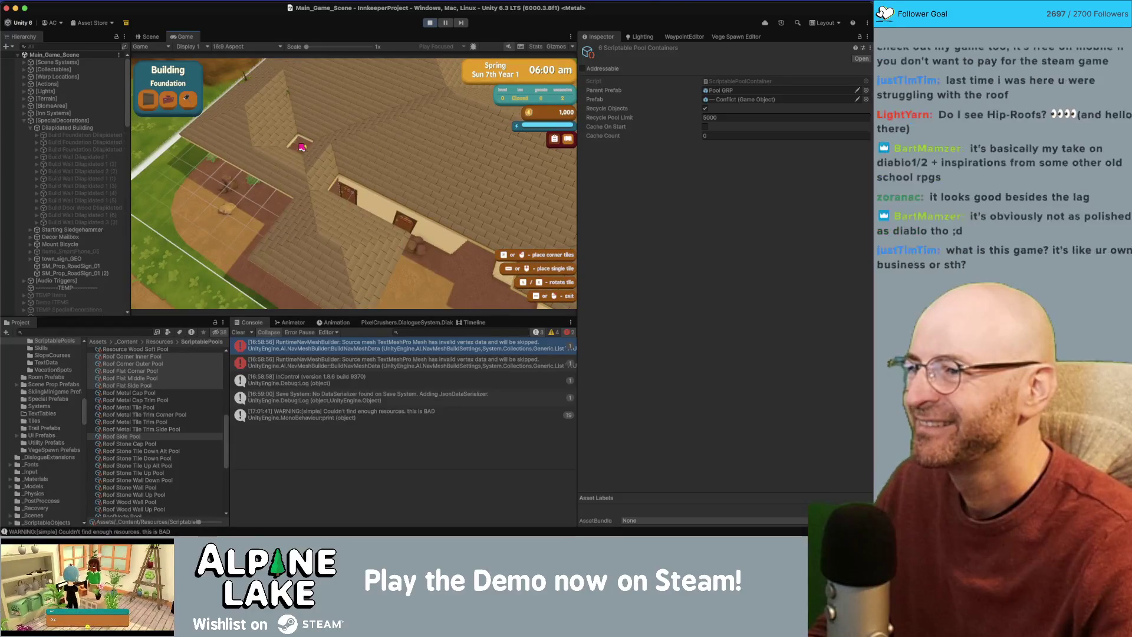
click(301, 147)
key(s)
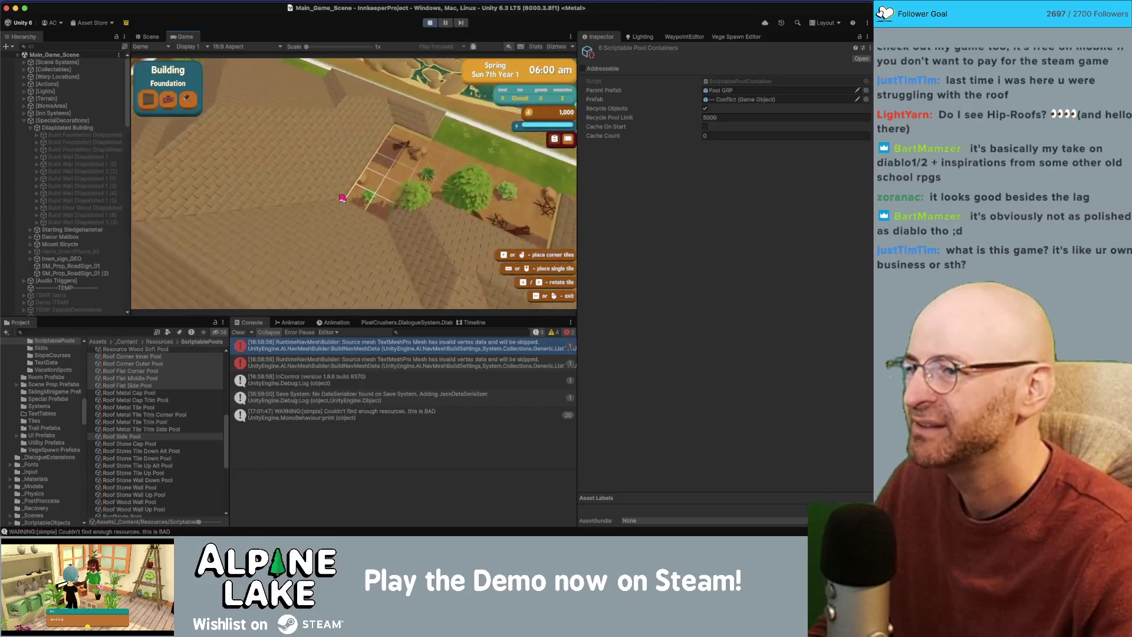
key(w)
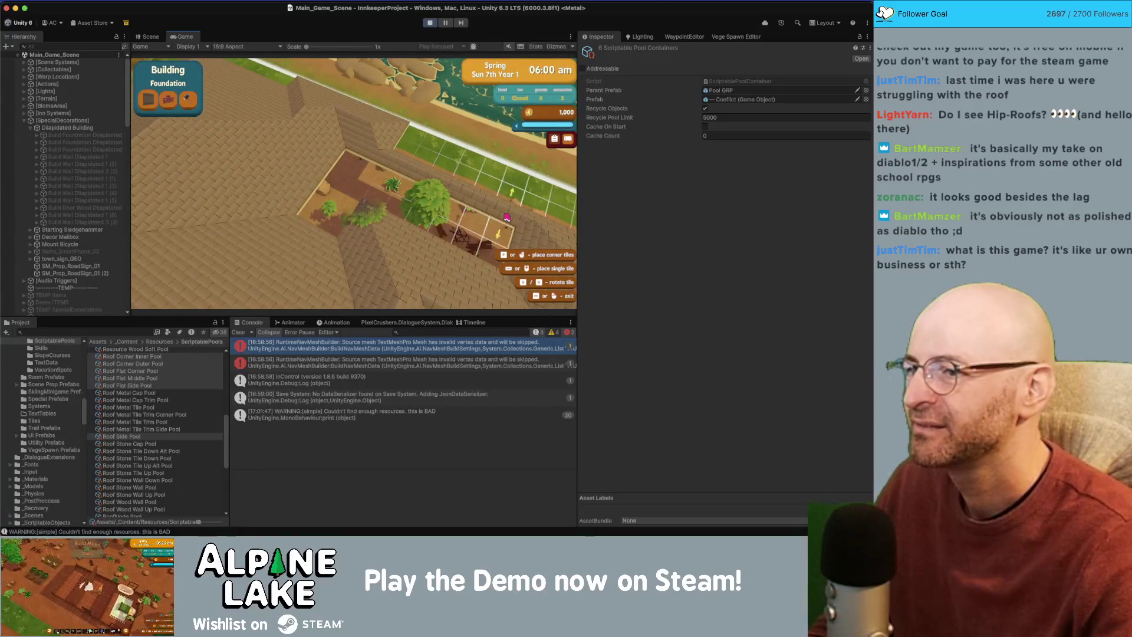
Try building over the garden plot twice, then lay a foundation strip along the shoreline.
key(d)
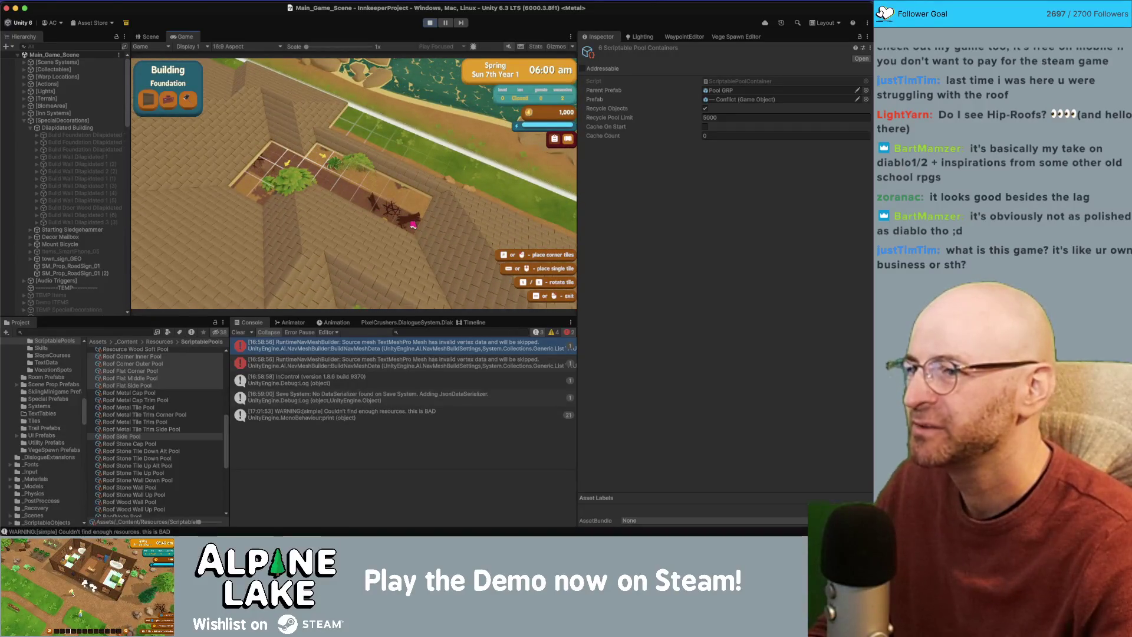
click(257, 171)
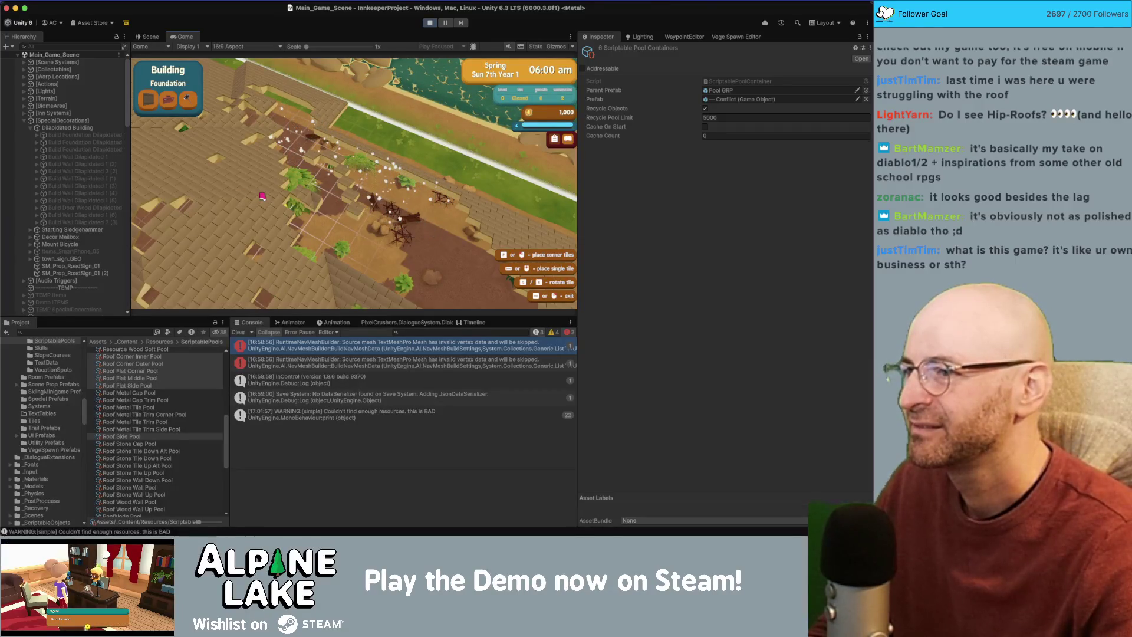
click(262, 197)
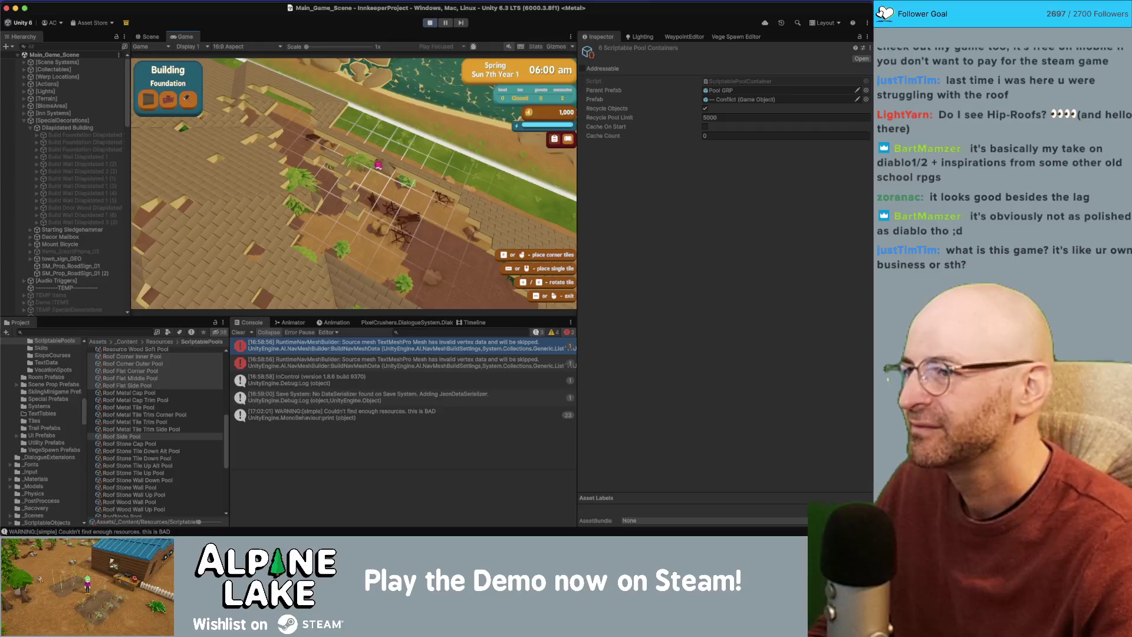
scroll(378, 165, up, 3)
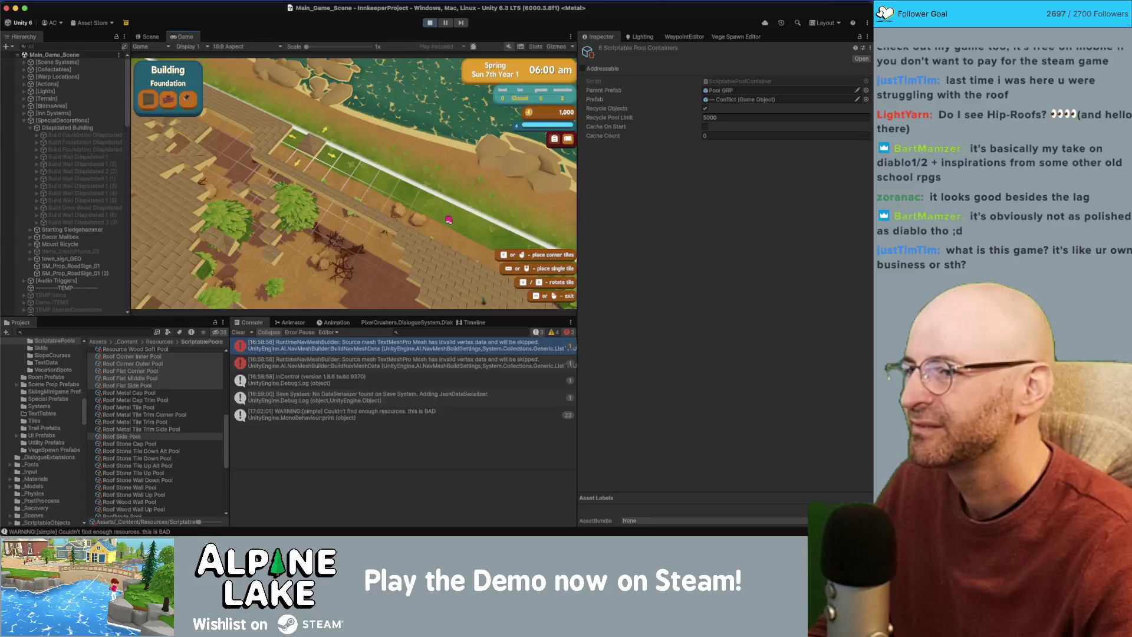
drag(446, 222, 441, 229)
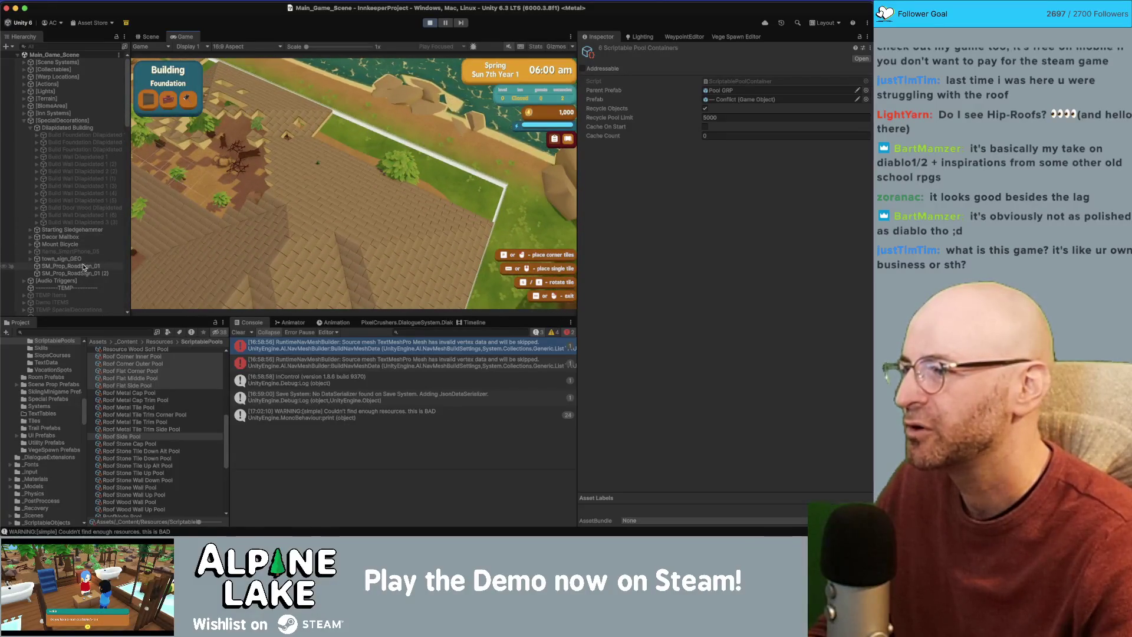
Select Roof Flat Side Pool, then expand Roof Side Pool to reveal thousands of Roof Shingles Side children.
scroll(83, 267, down, 10)
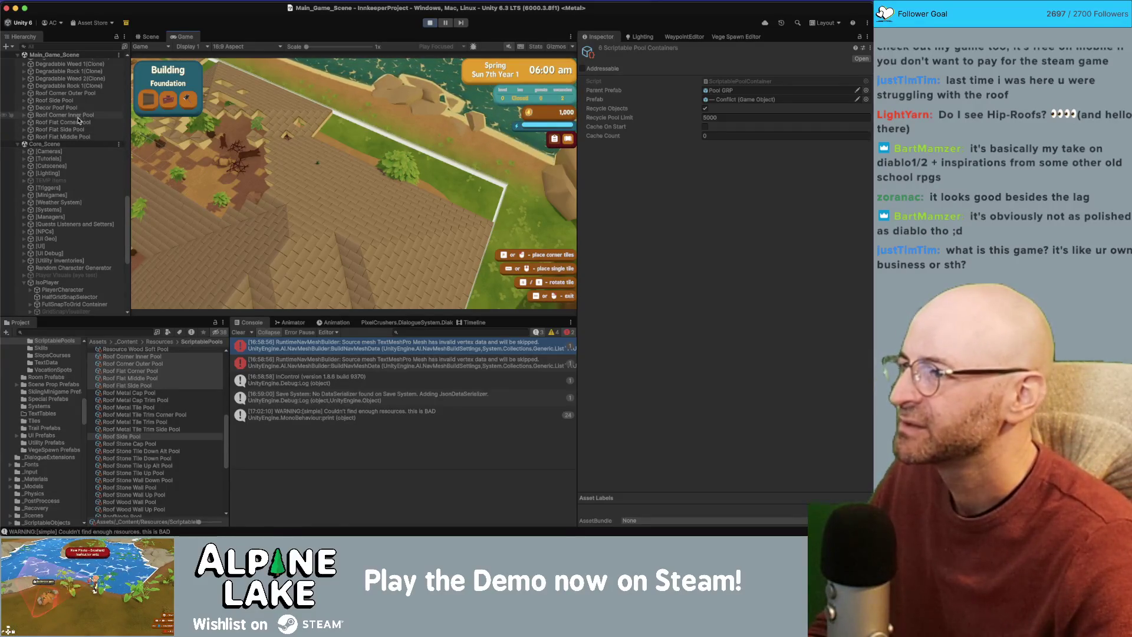
scroll(79, 134, up, 2)
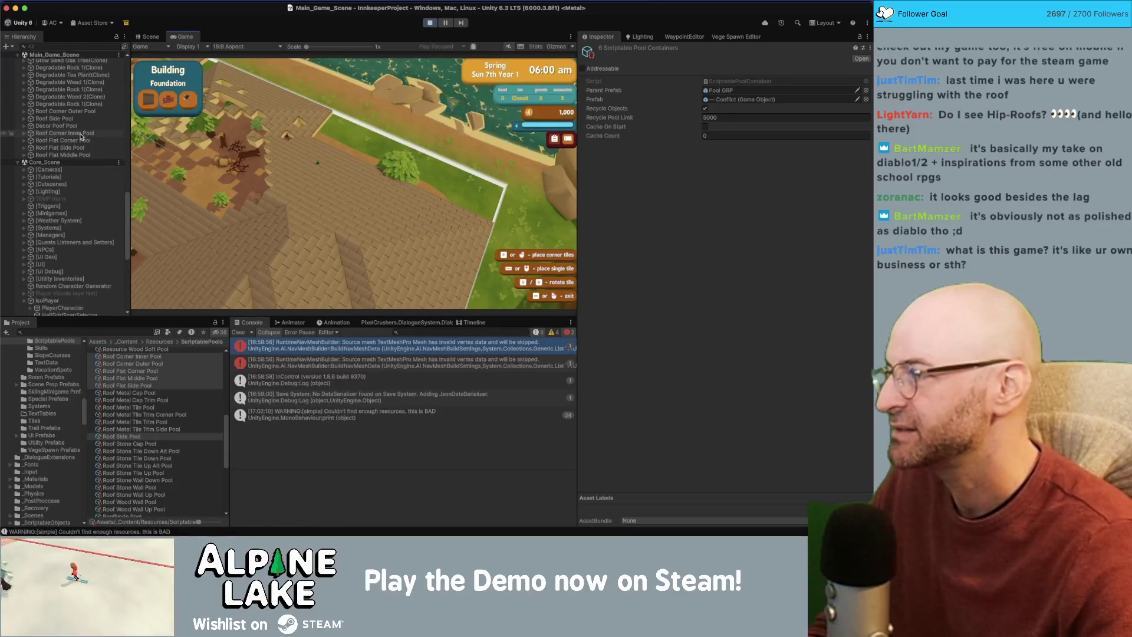
scroll(81, 136, up, 3)
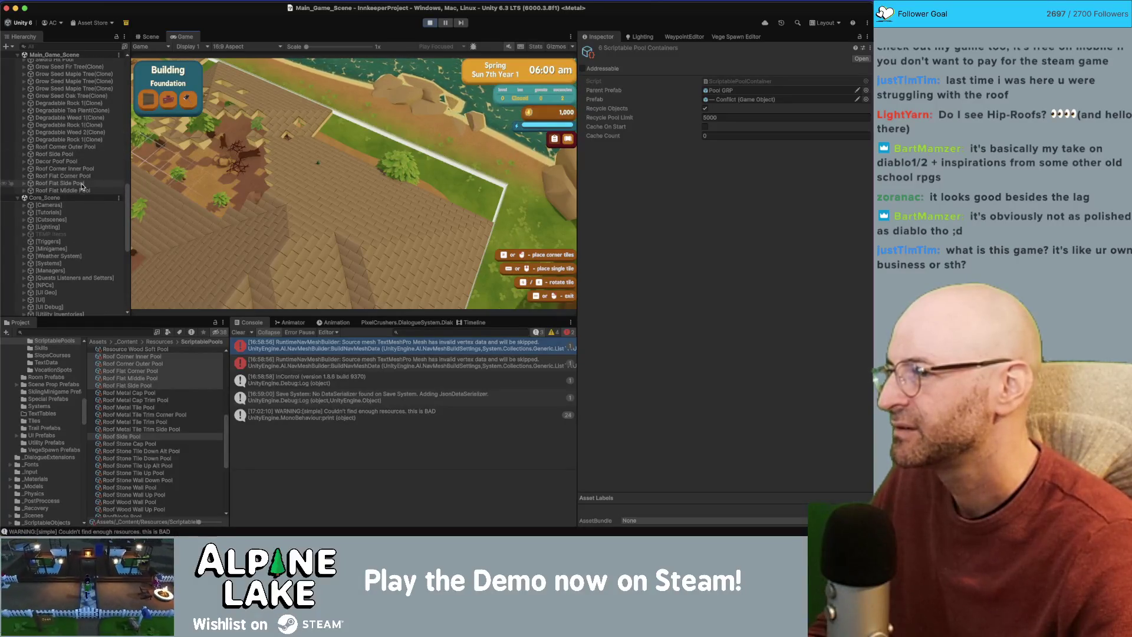
click(82, 183)
scroll(92, 171, up, 5)
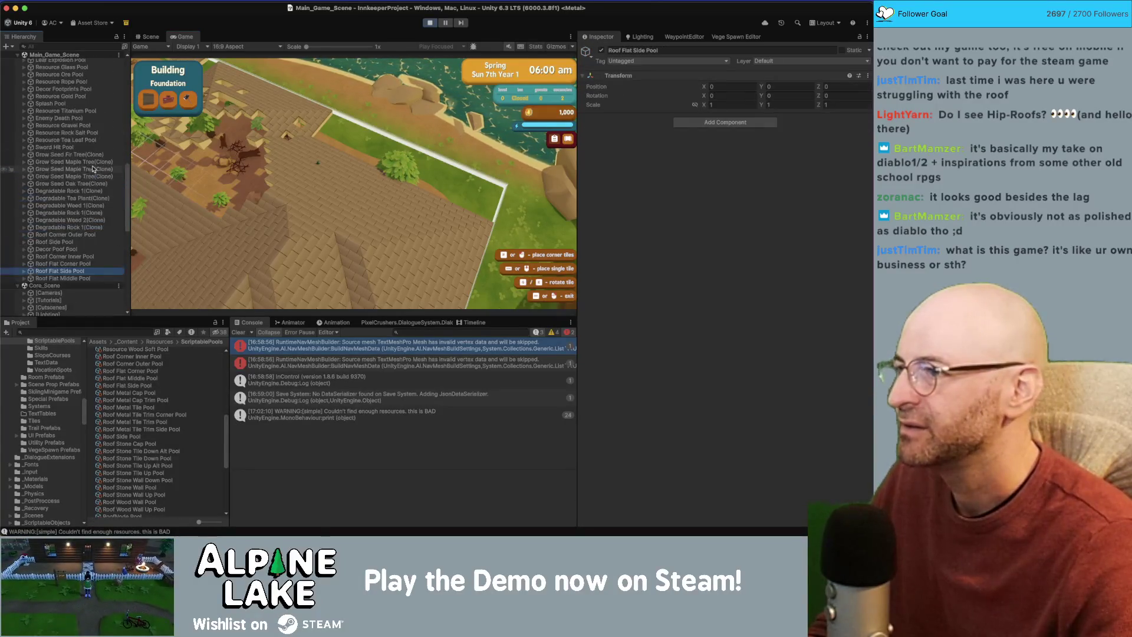
click(84, 243)
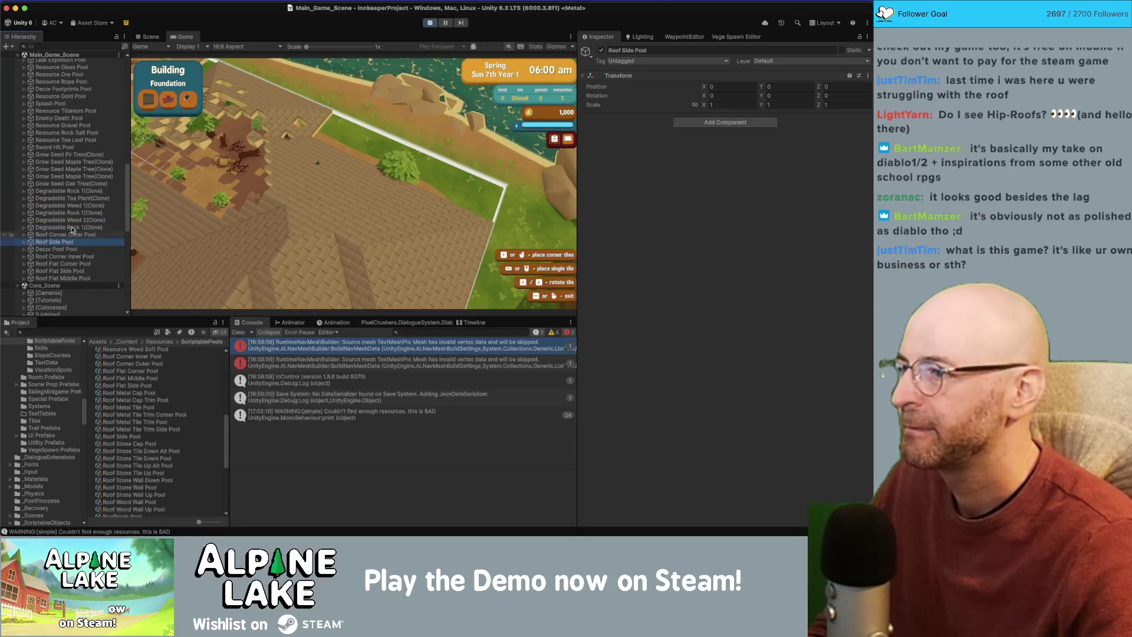
click(24, 243)
drag(127, 72, 125, 300)
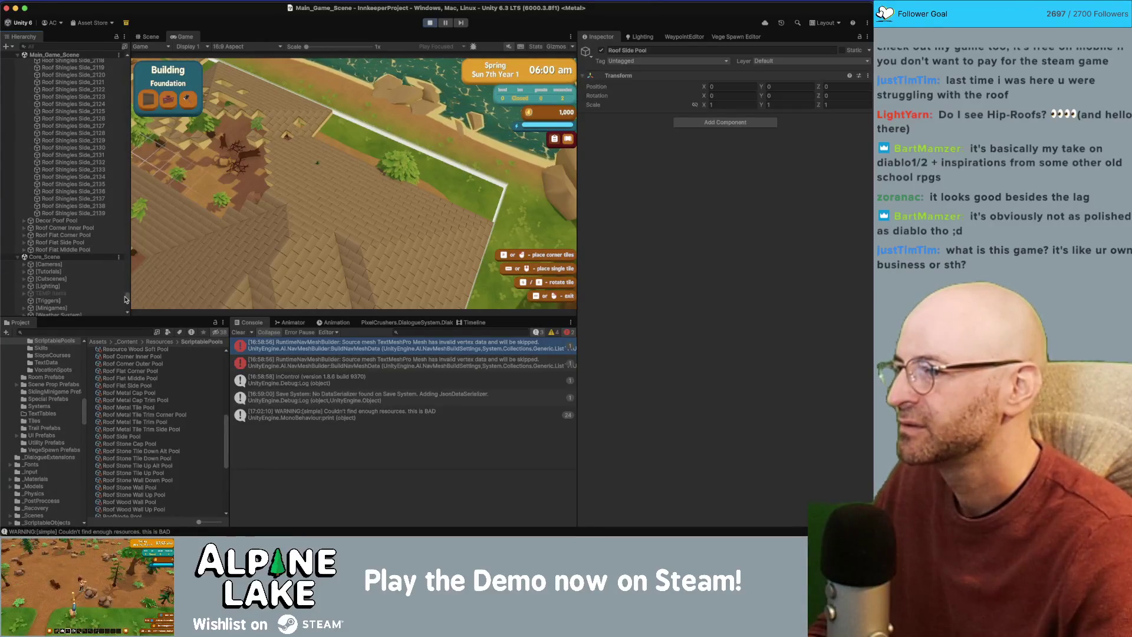
drag(126, 300, 127, 260)
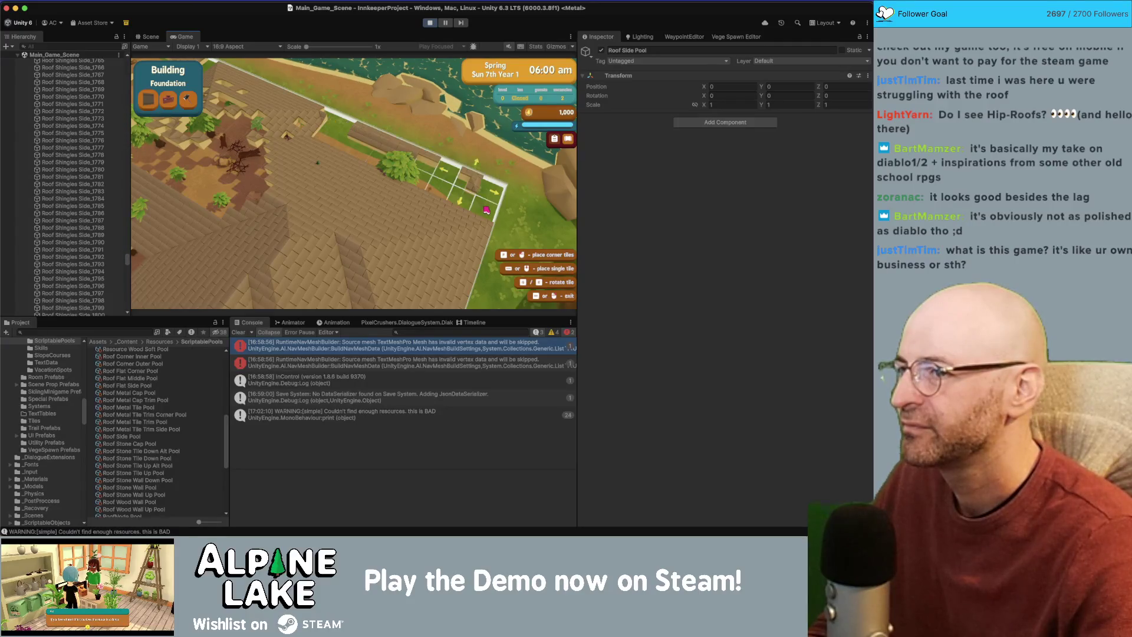
click(486, 210)
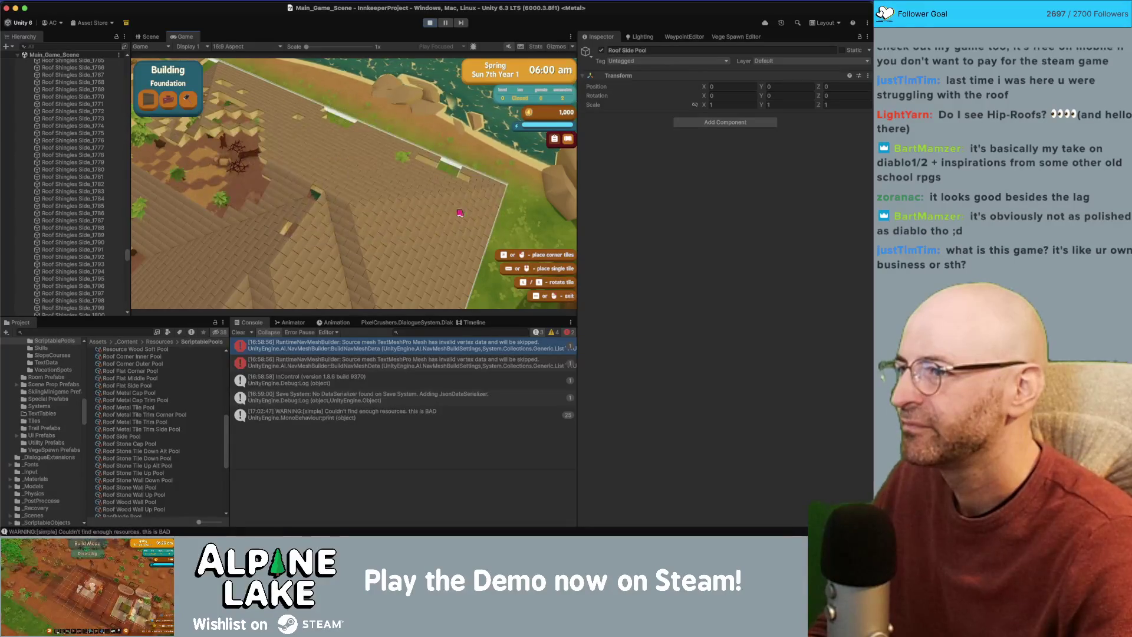
Pan over the roof to check the red-tiled dormer and the hole, then restart Play mode.
key(a)
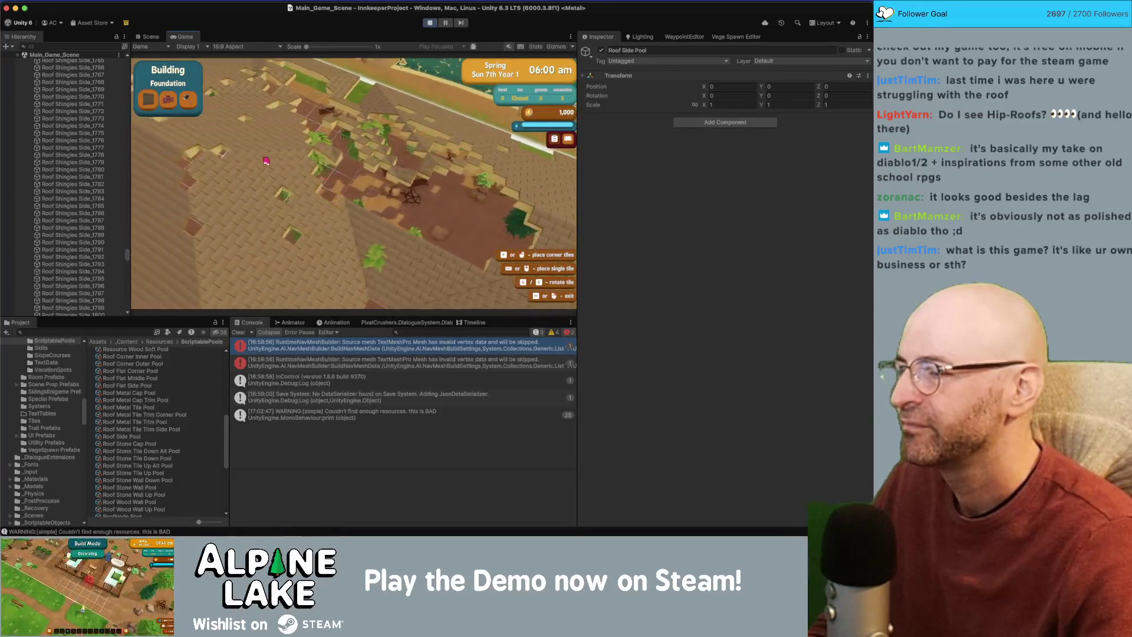
key(s)
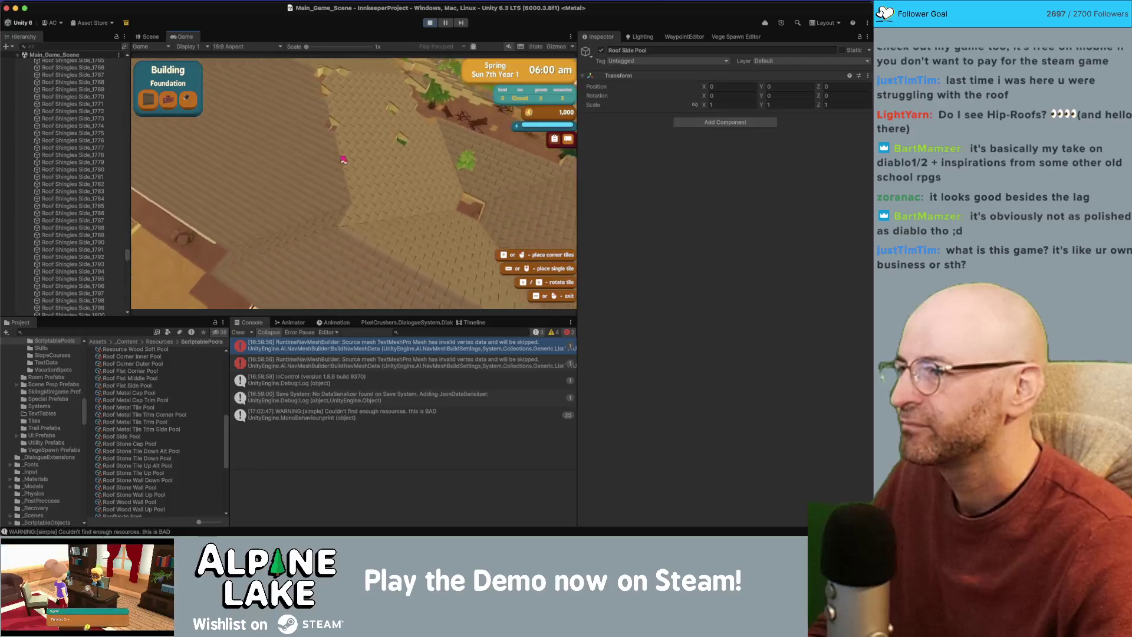
key(s)
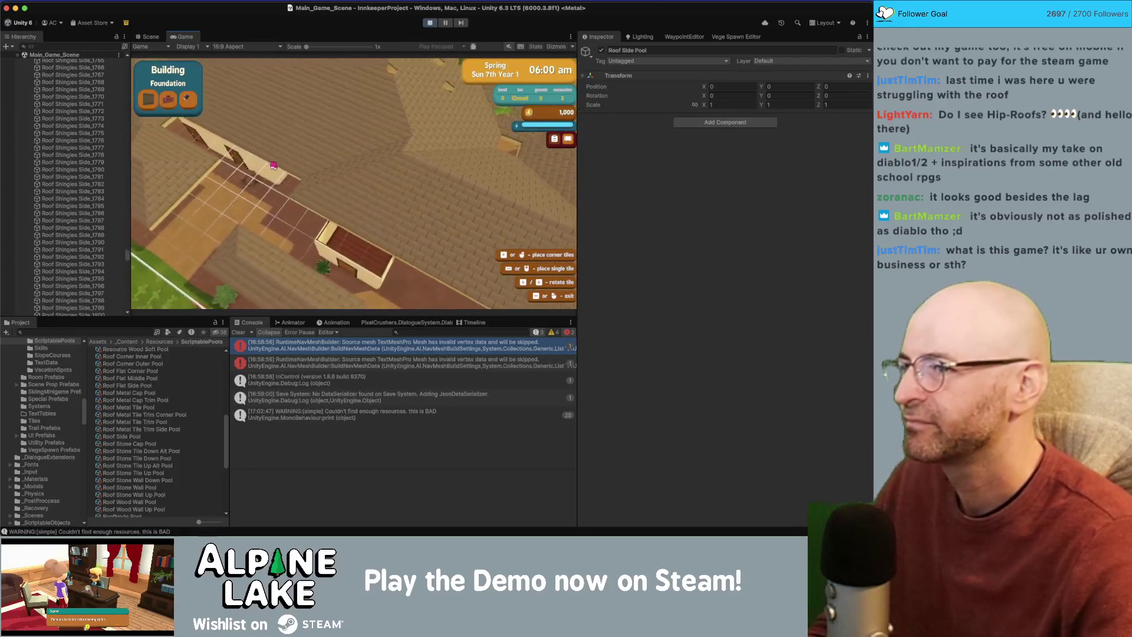
key(w)
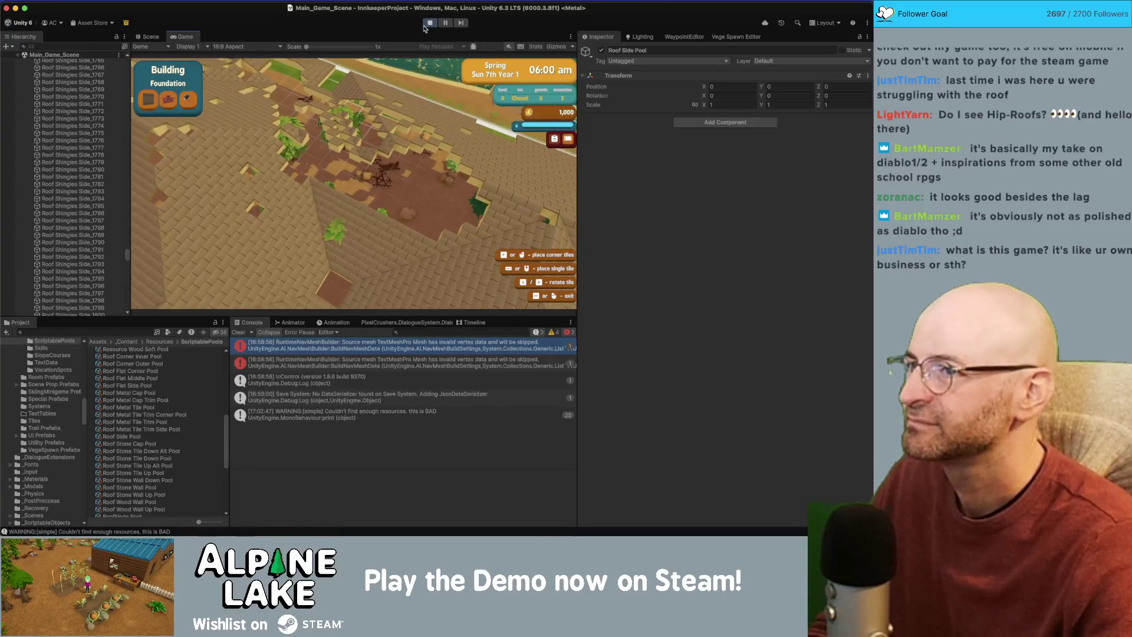
key(super+p)
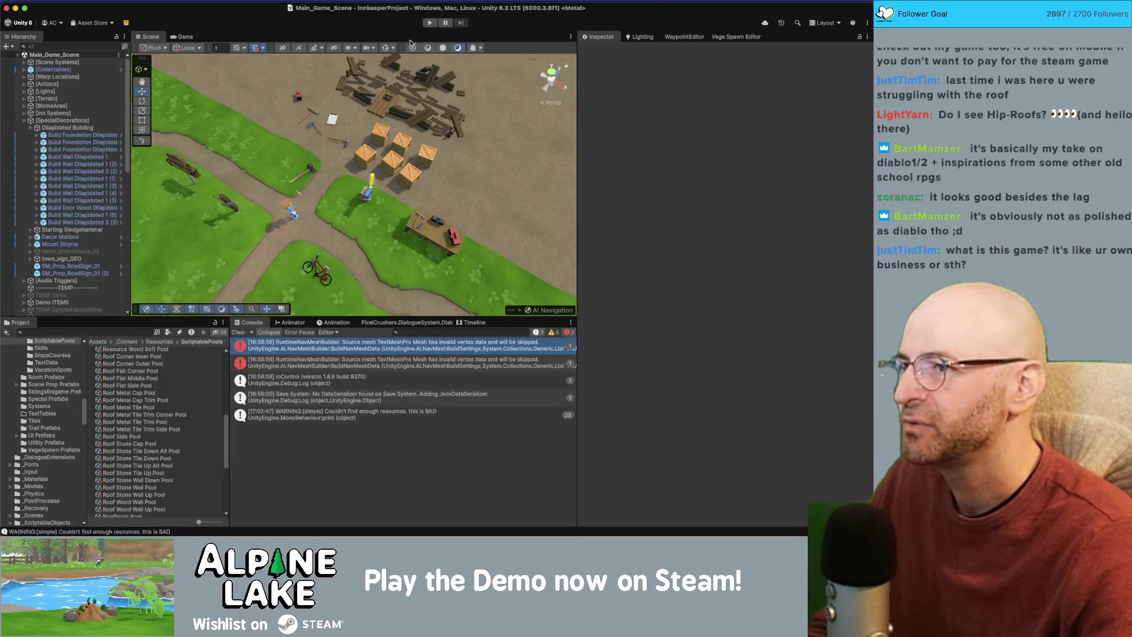
click(429, 23)
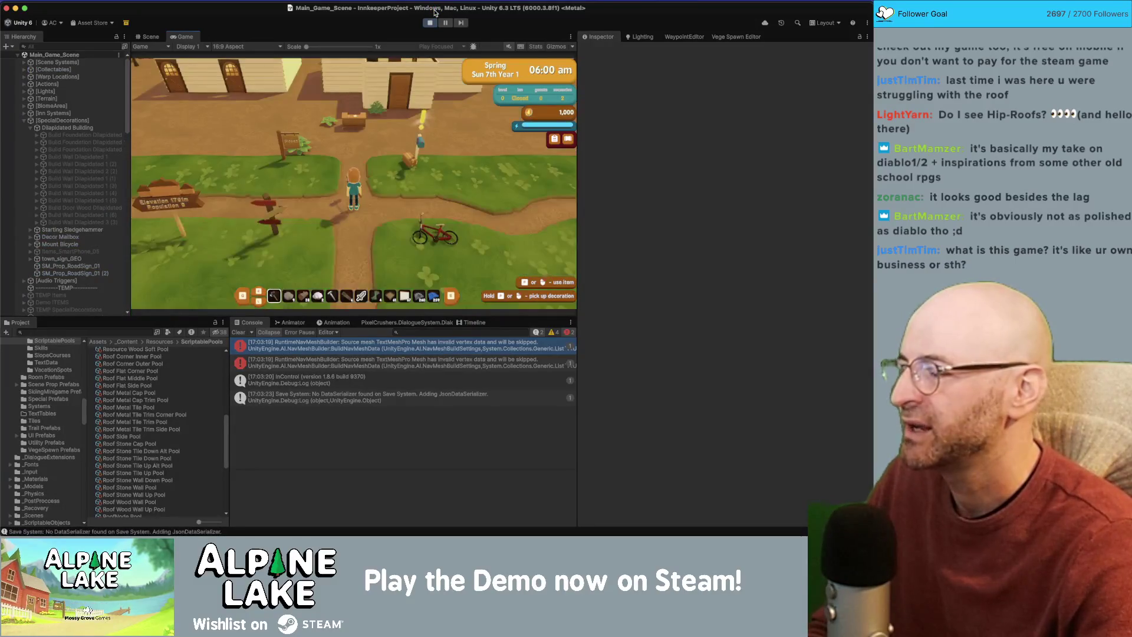
Walk the character toward the houses in the fresh play session.
key(w)
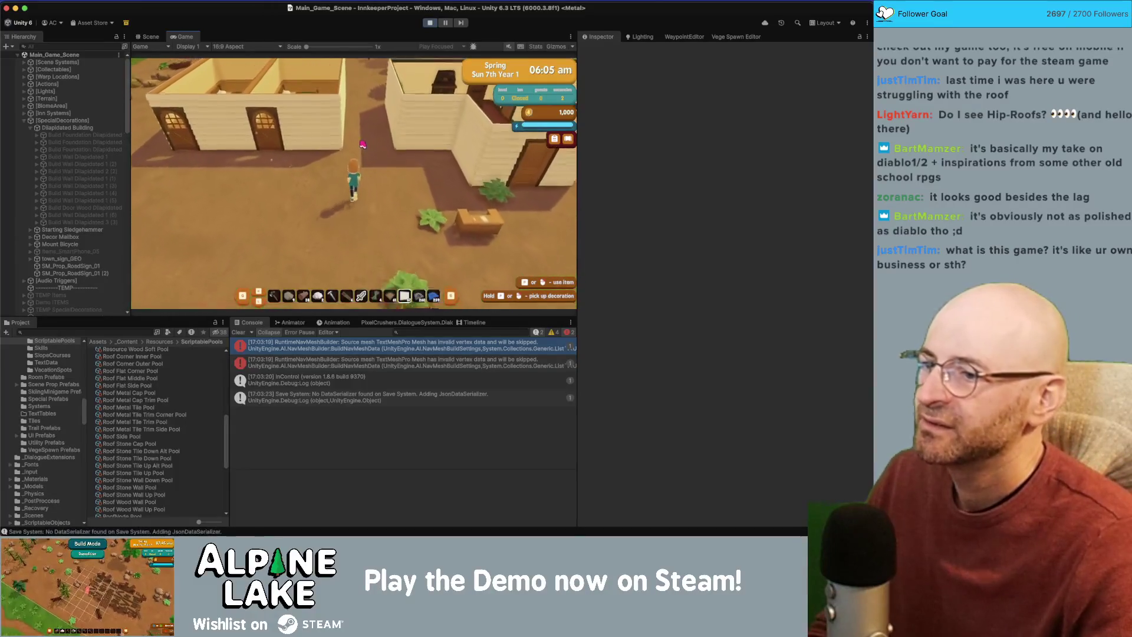
Enter build mode and pan the grid onto and inside the furnished house.
key(b)
key(w)
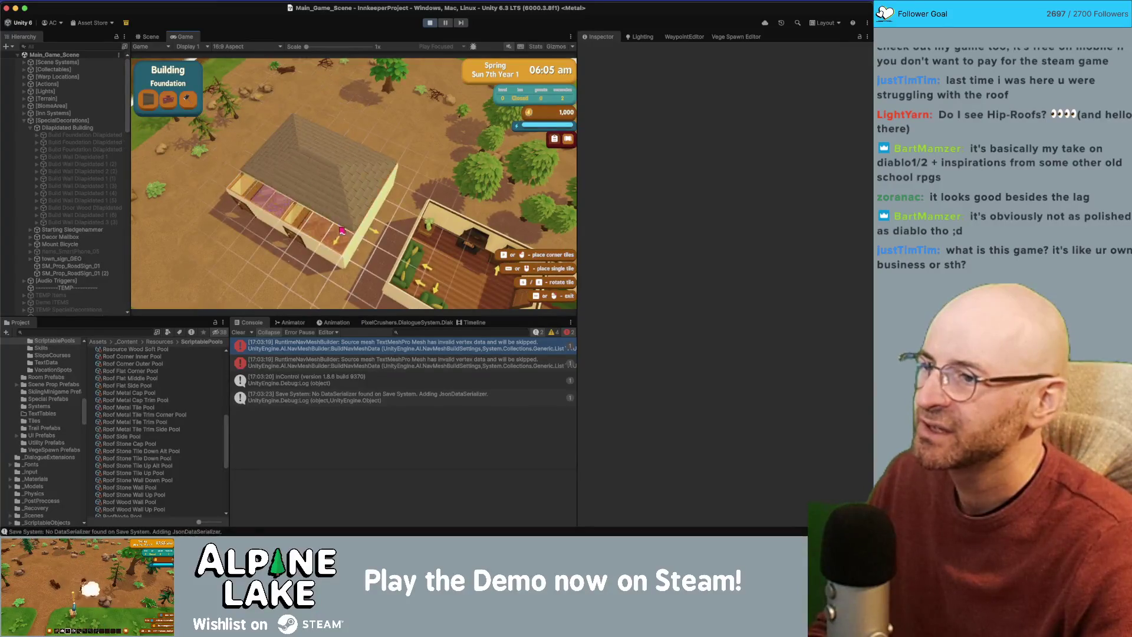
key(s)
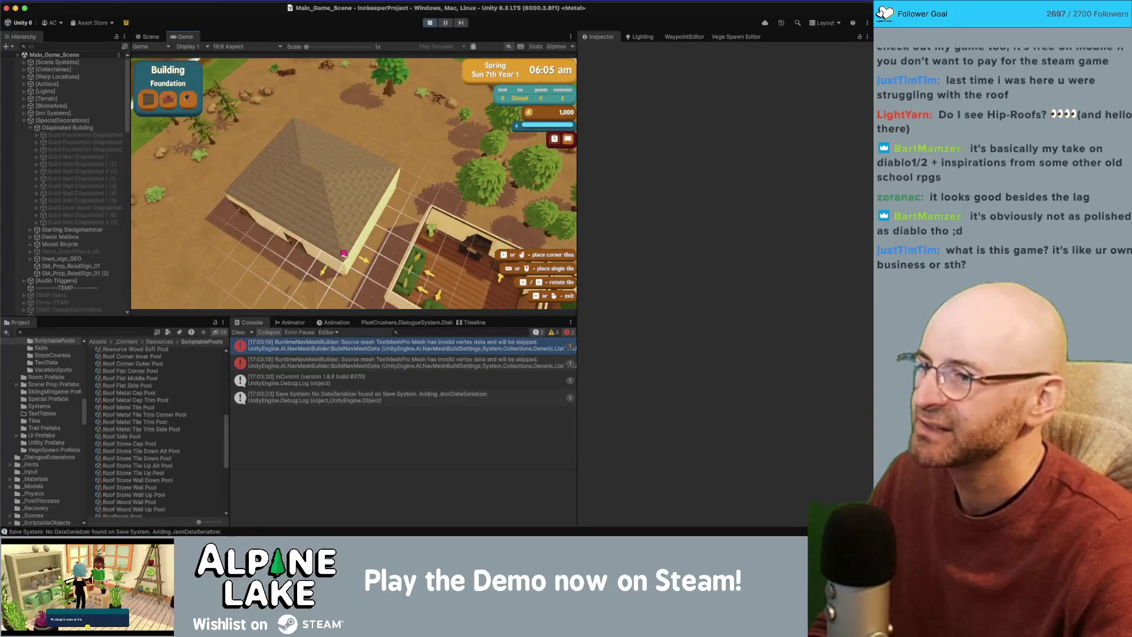
key(d)
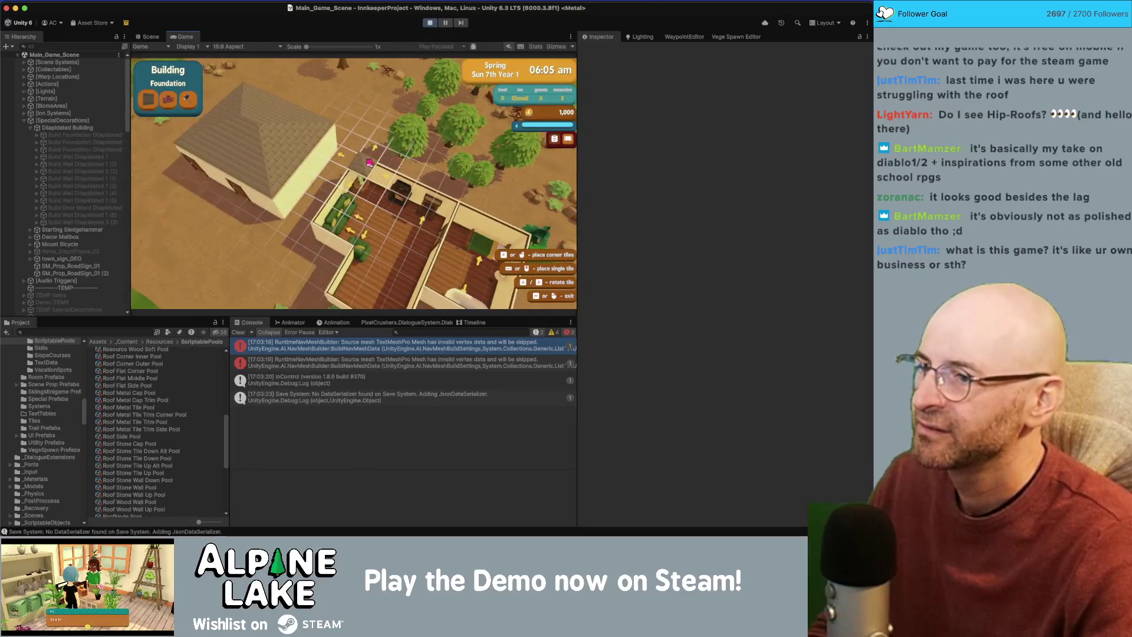
key(s)
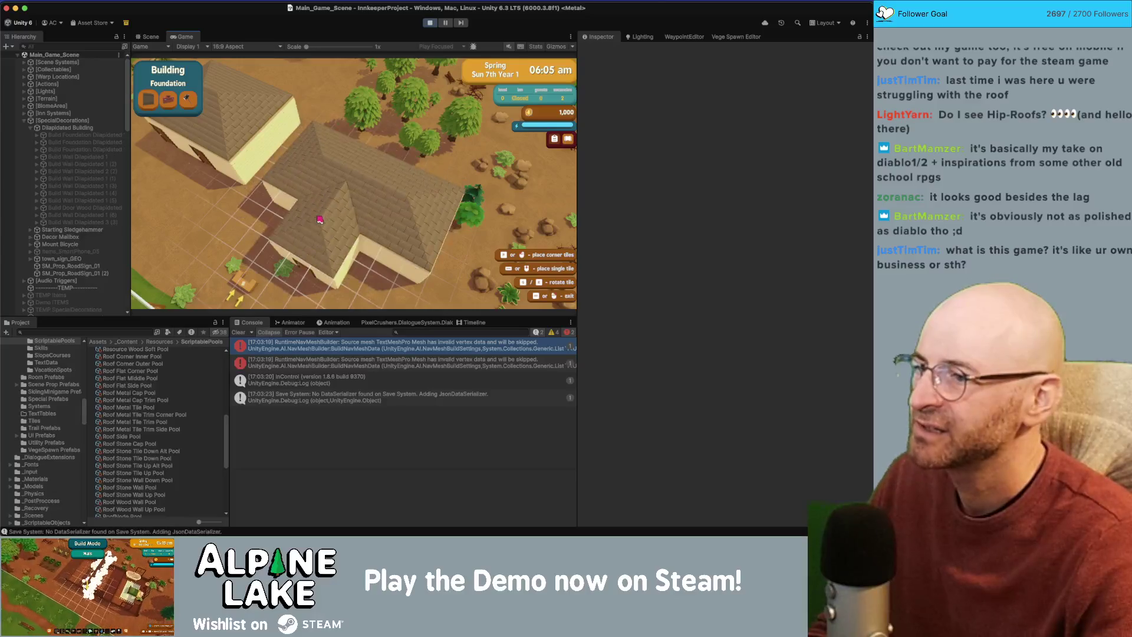
key(d)
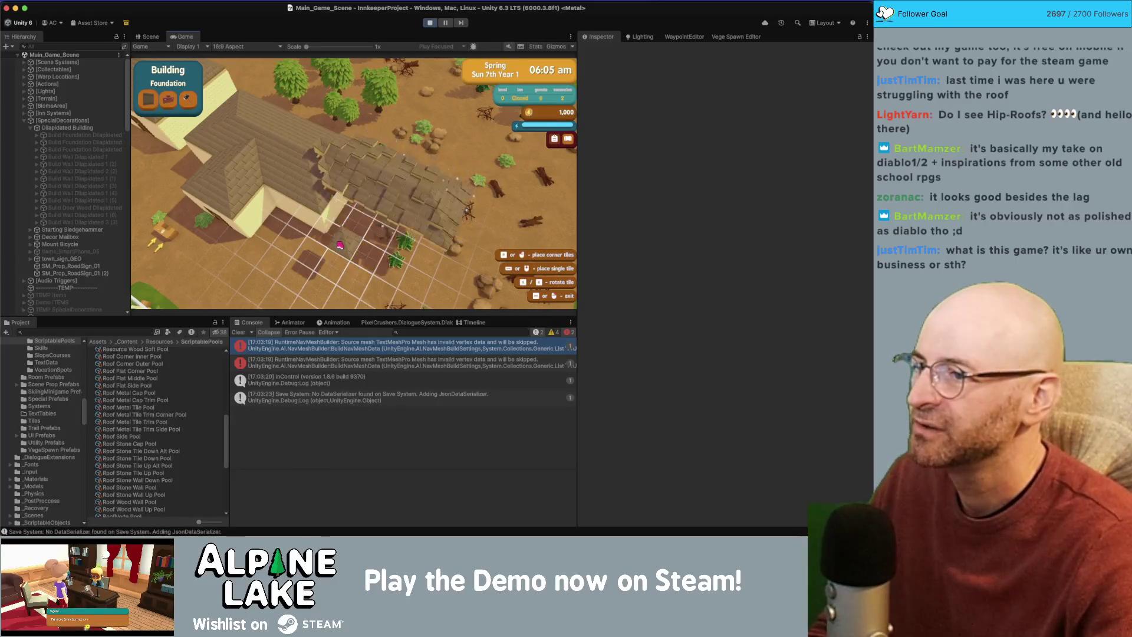
Pan over the hip-roofed and stone-roofed buildings, then try placing foundation tiles on the lot.
key(w)
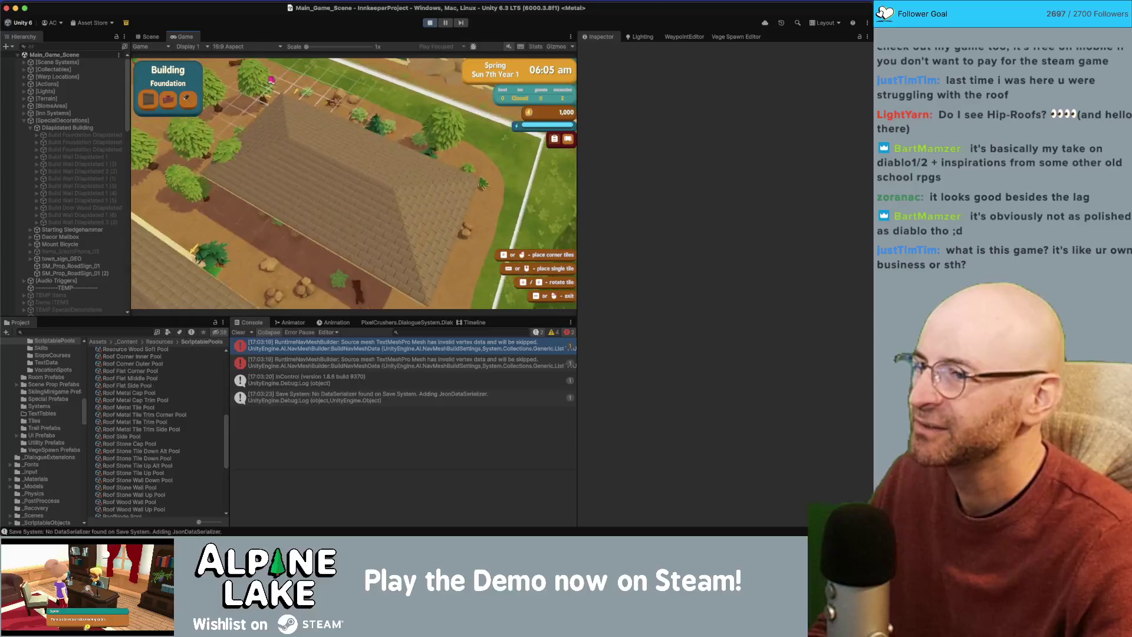
key(w)
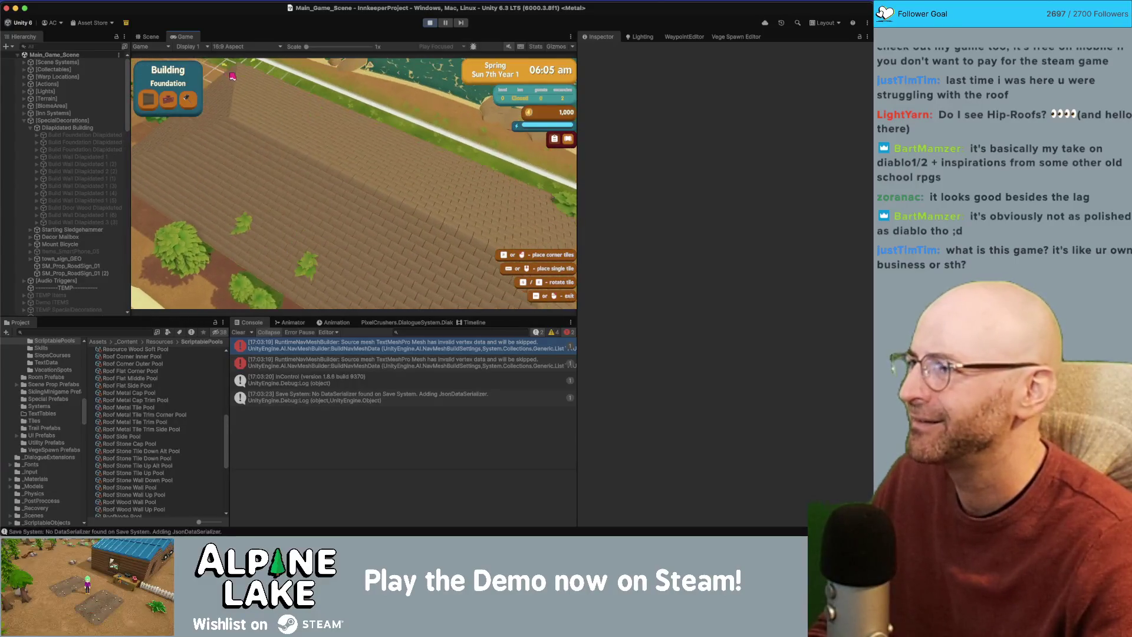
key(w)
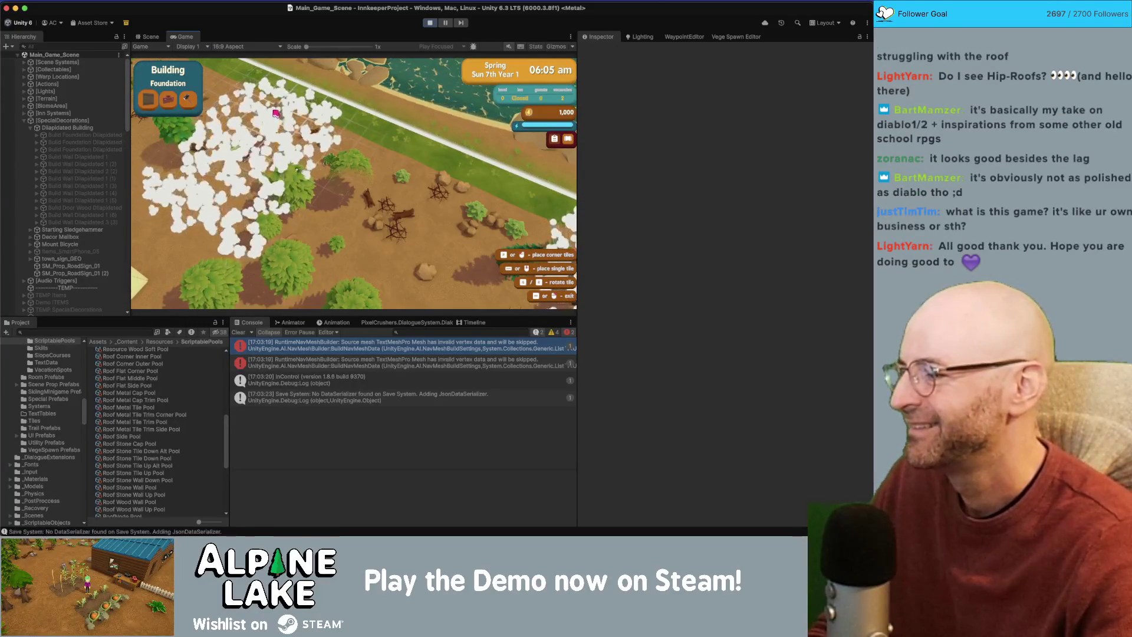
key(s)
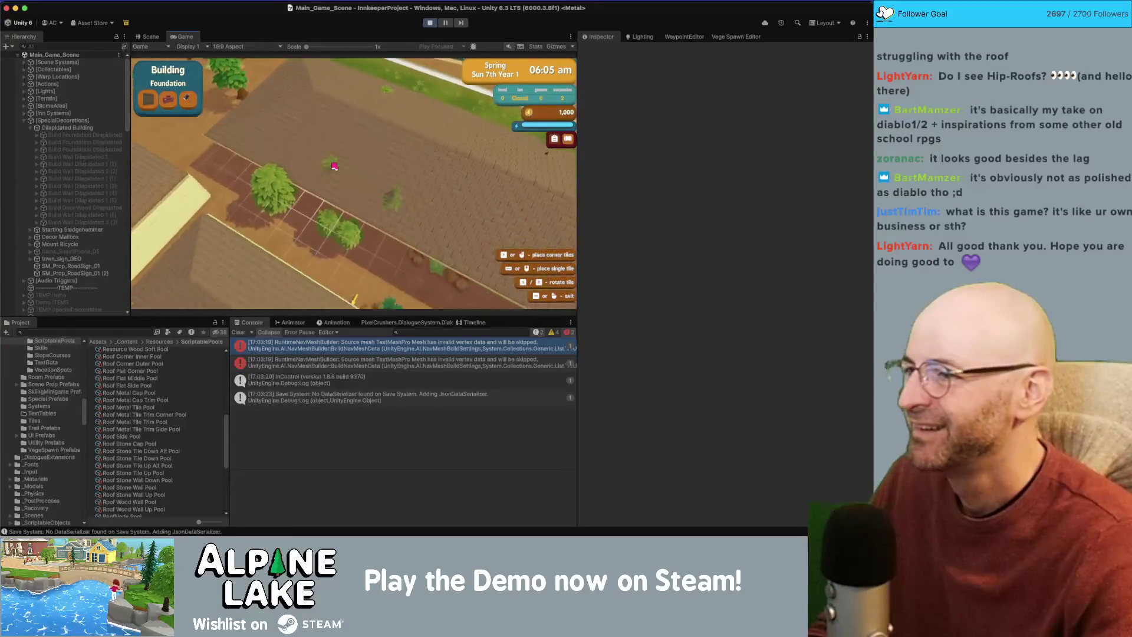
key(s)
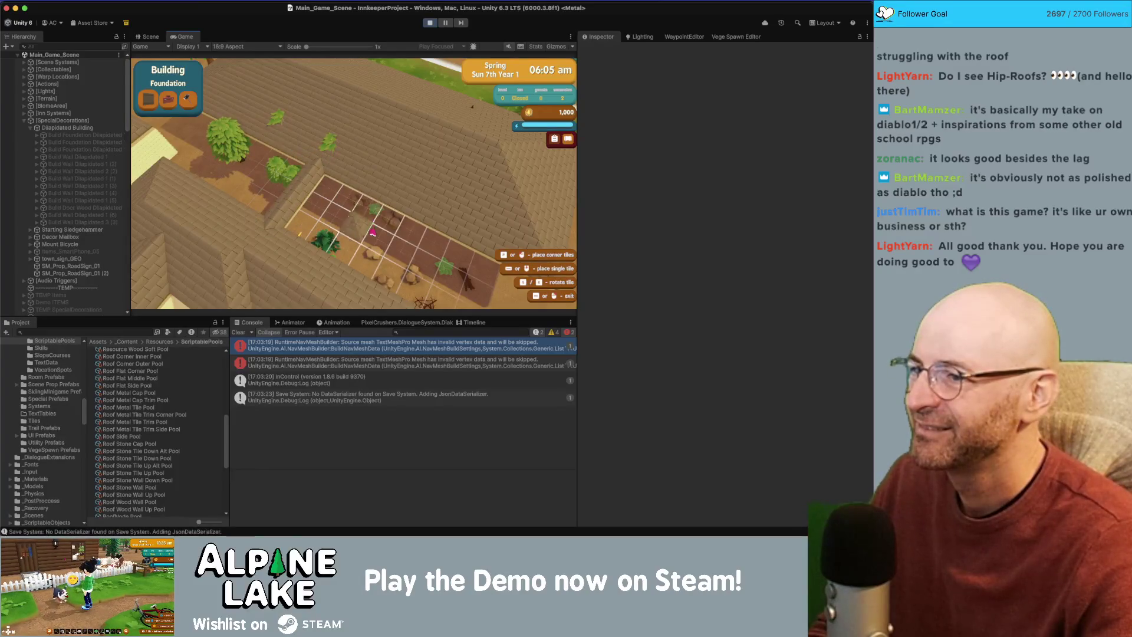
key(w)
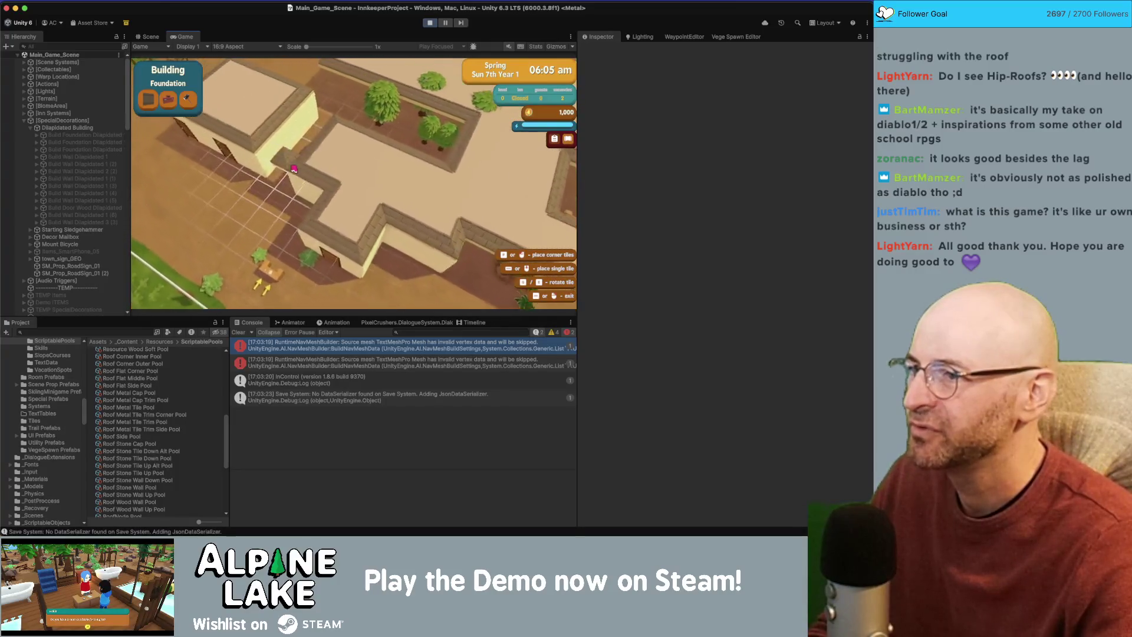
key(a)
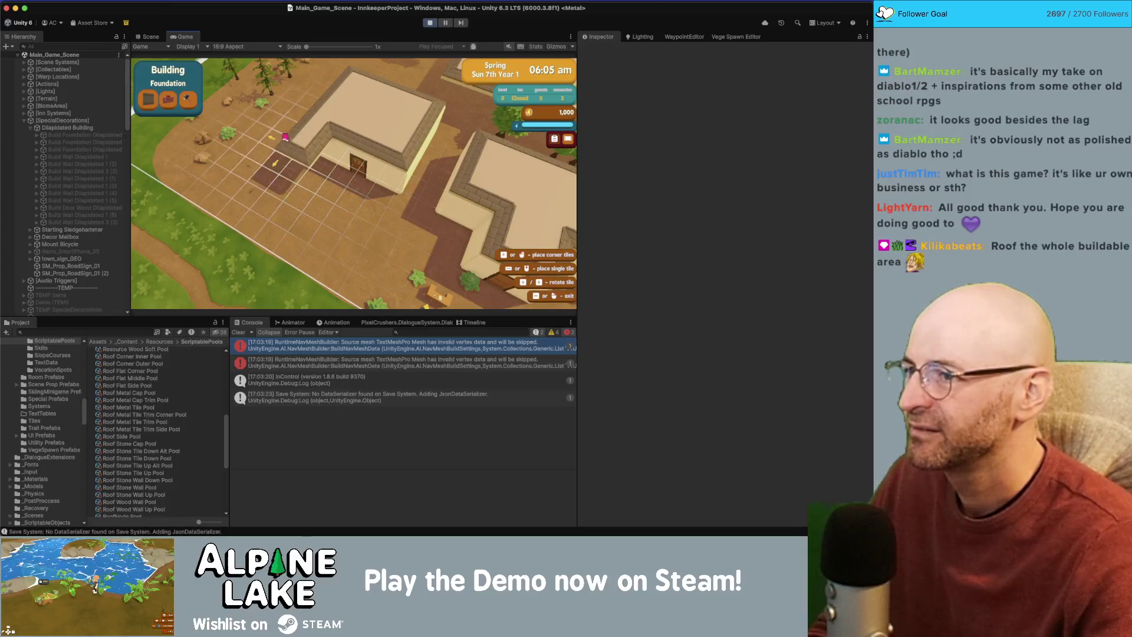
click(340, 183)
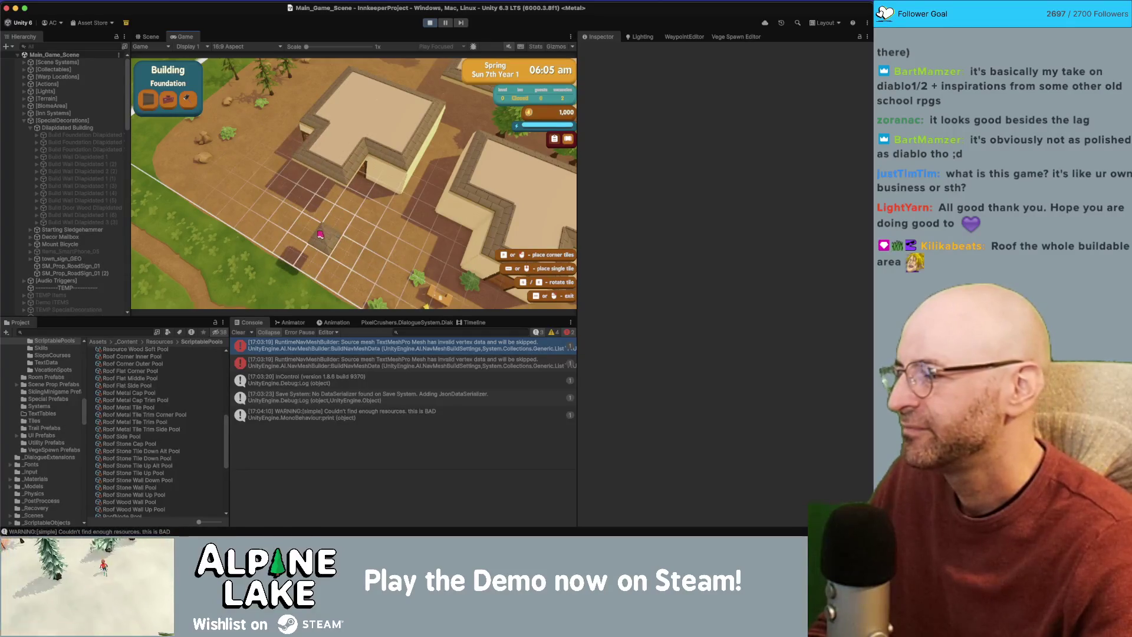
Place a foundation section beside the large roofed building.
key(w)
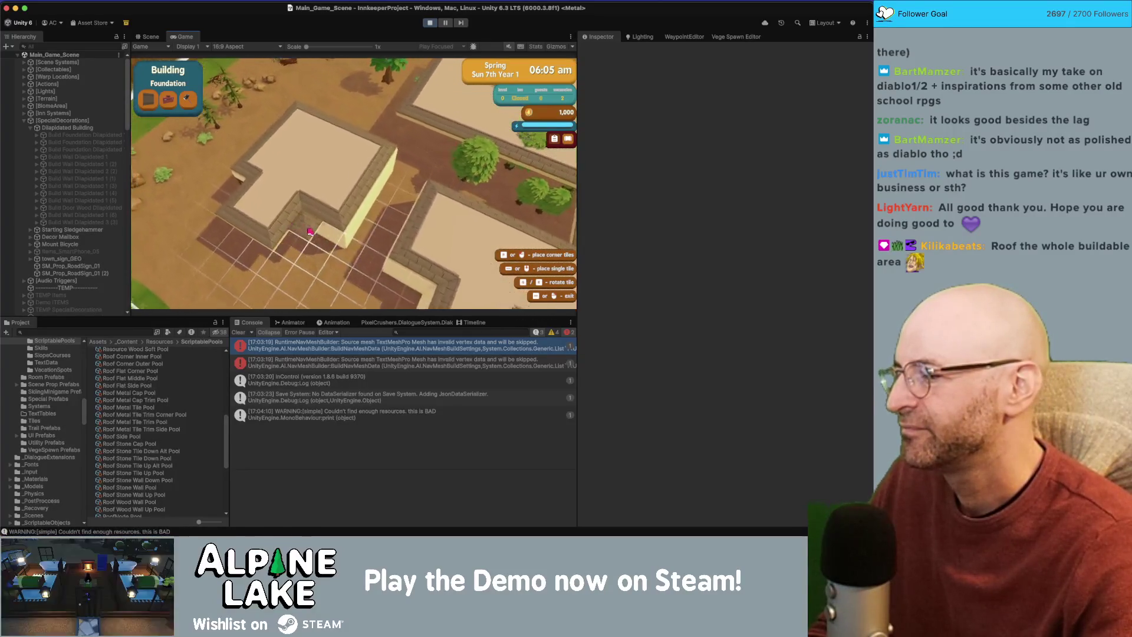
key(w)
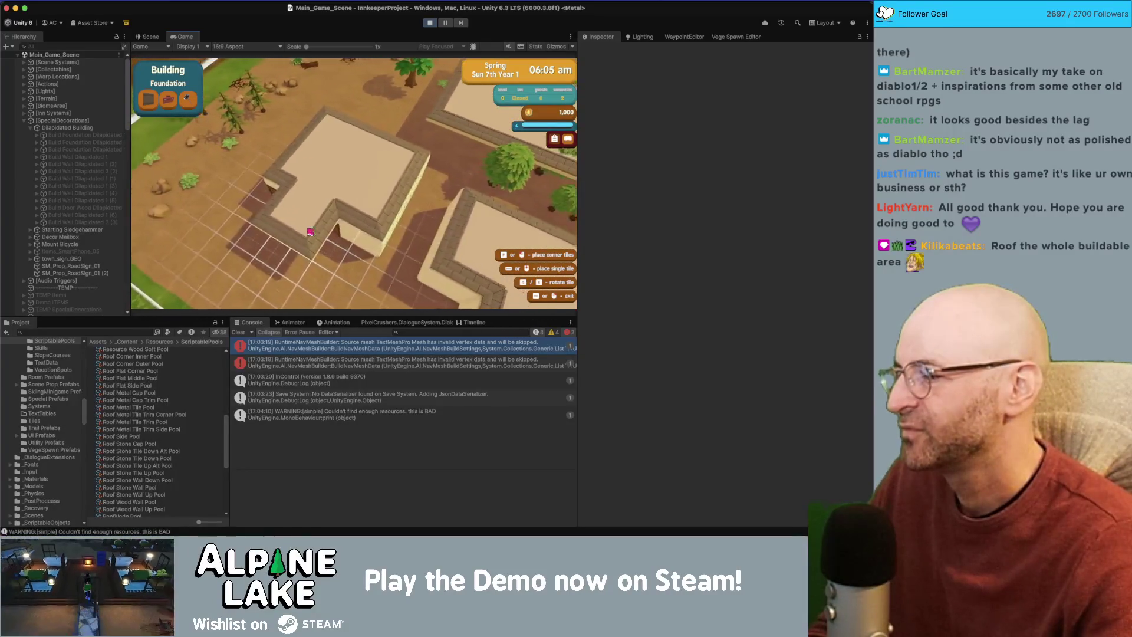
key(w)
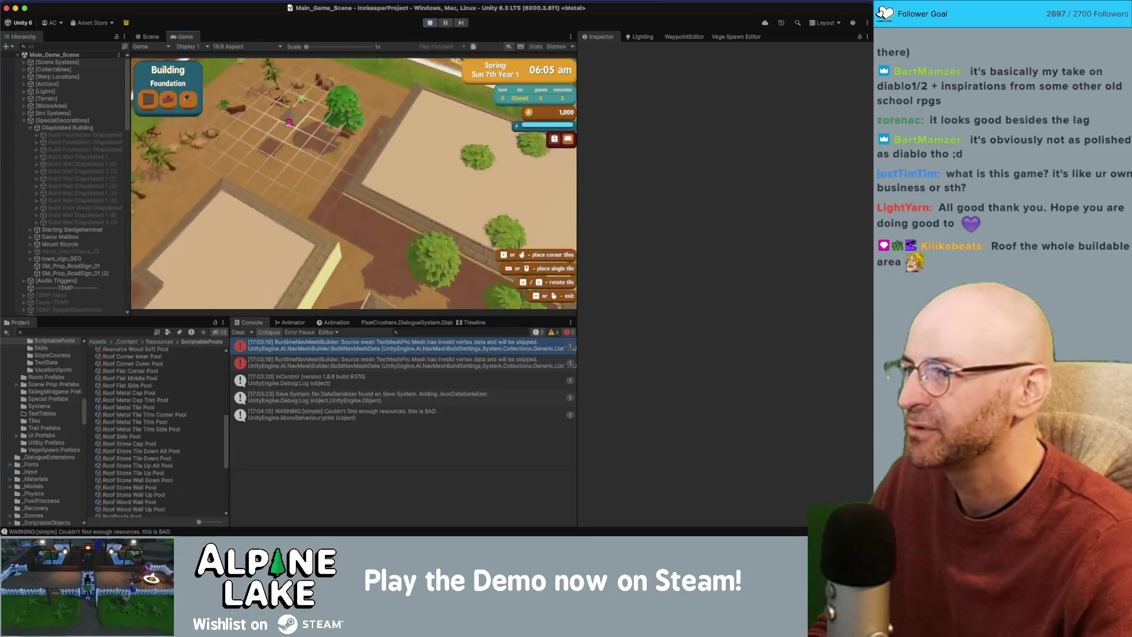
key(s)
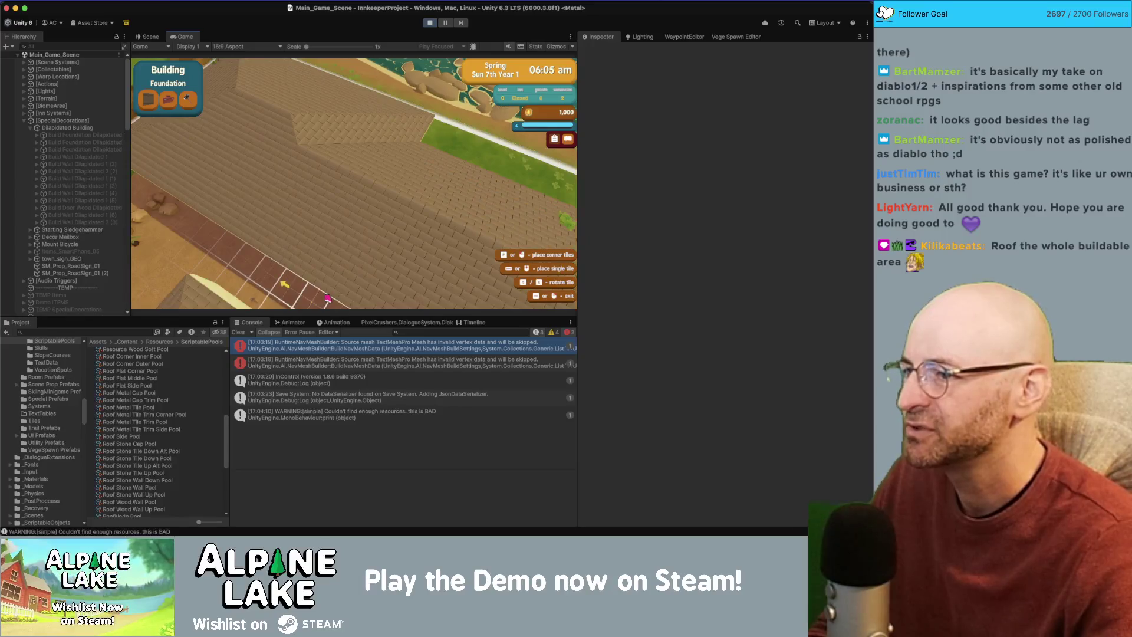
click(328, 298)
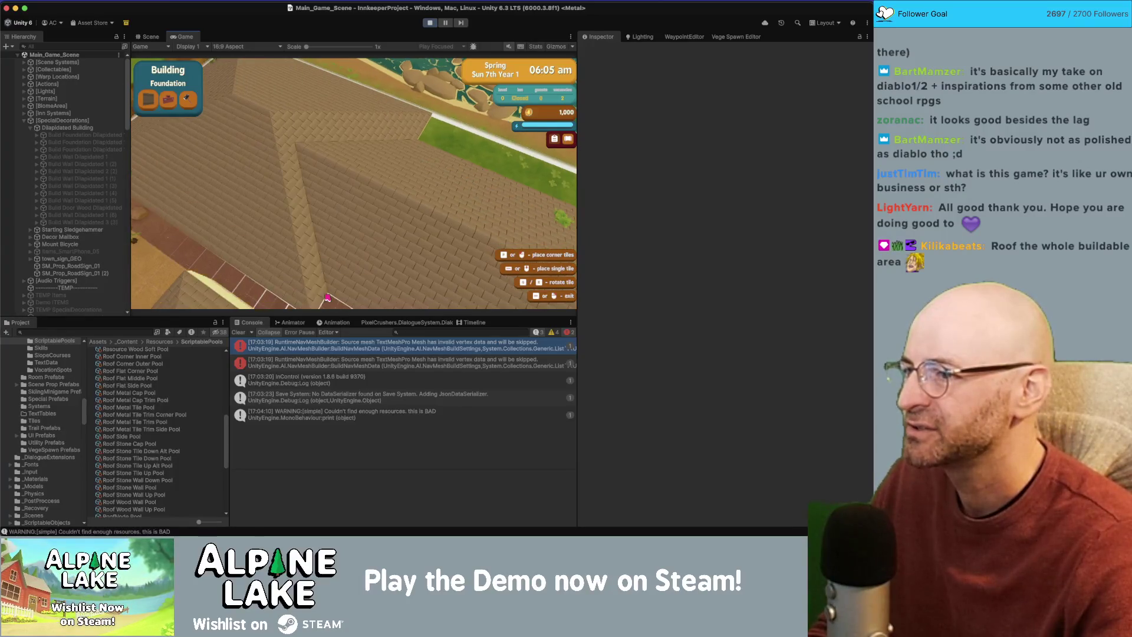
Pan back across the roofs, start another foundation preview, then exit build mode and walk the character.
key(s)
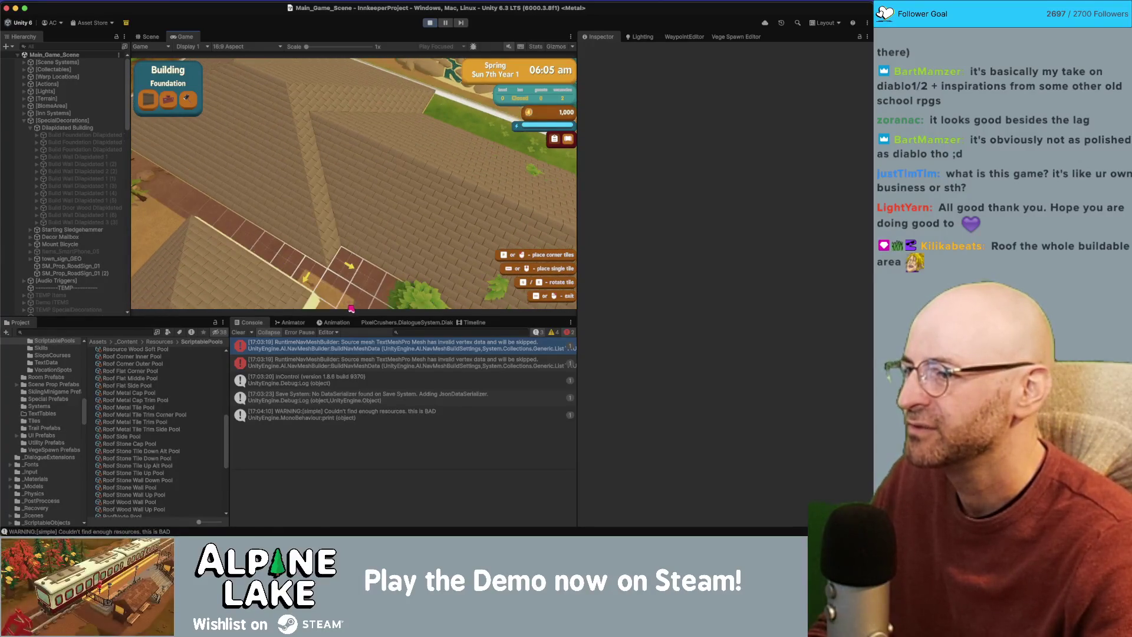
key(s)
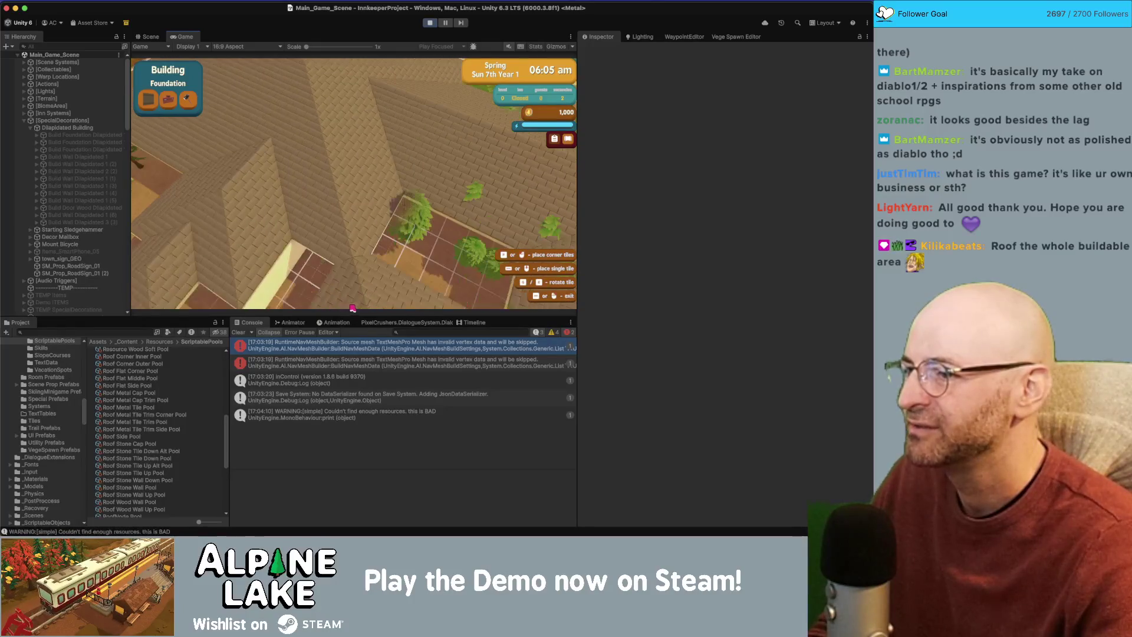
key(s)
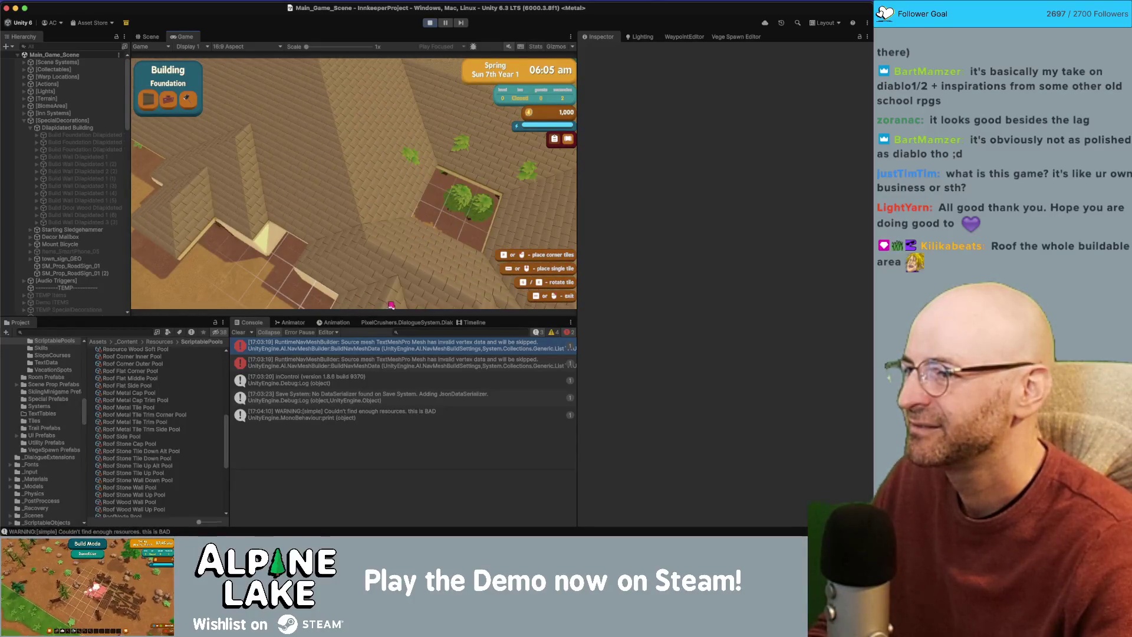
key(s)
key(s)
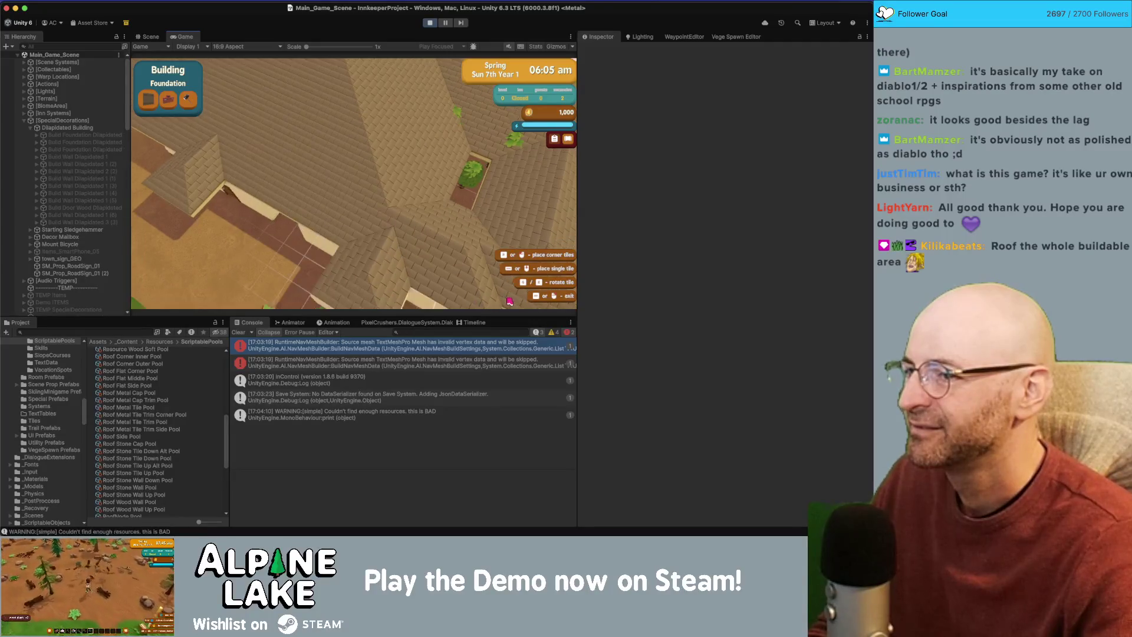
key(s)
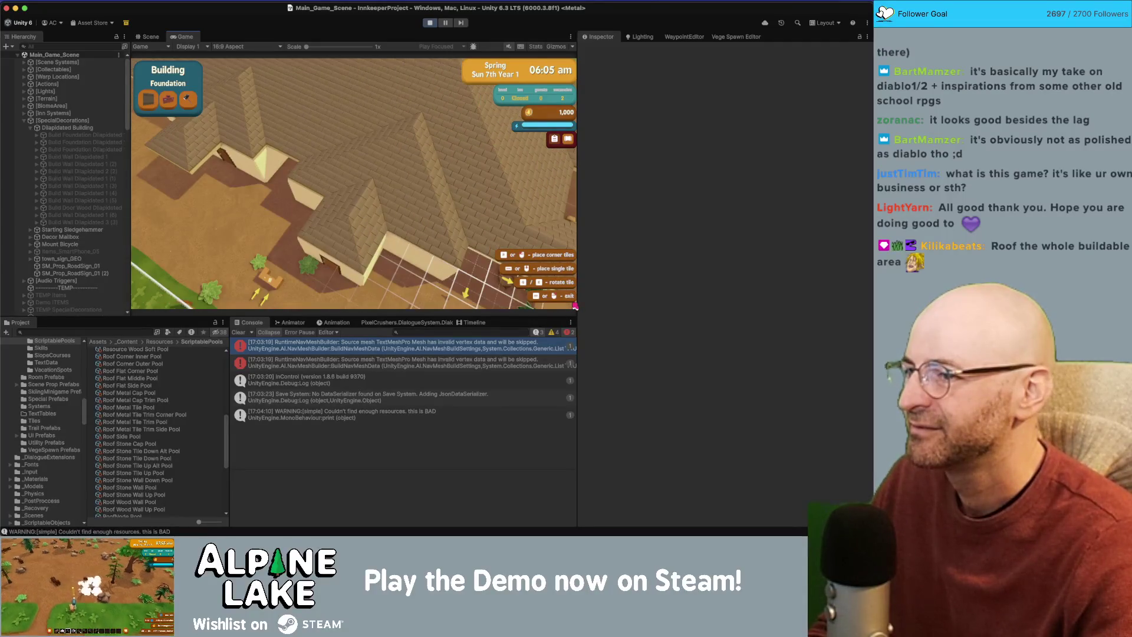
key(s)
key(s)
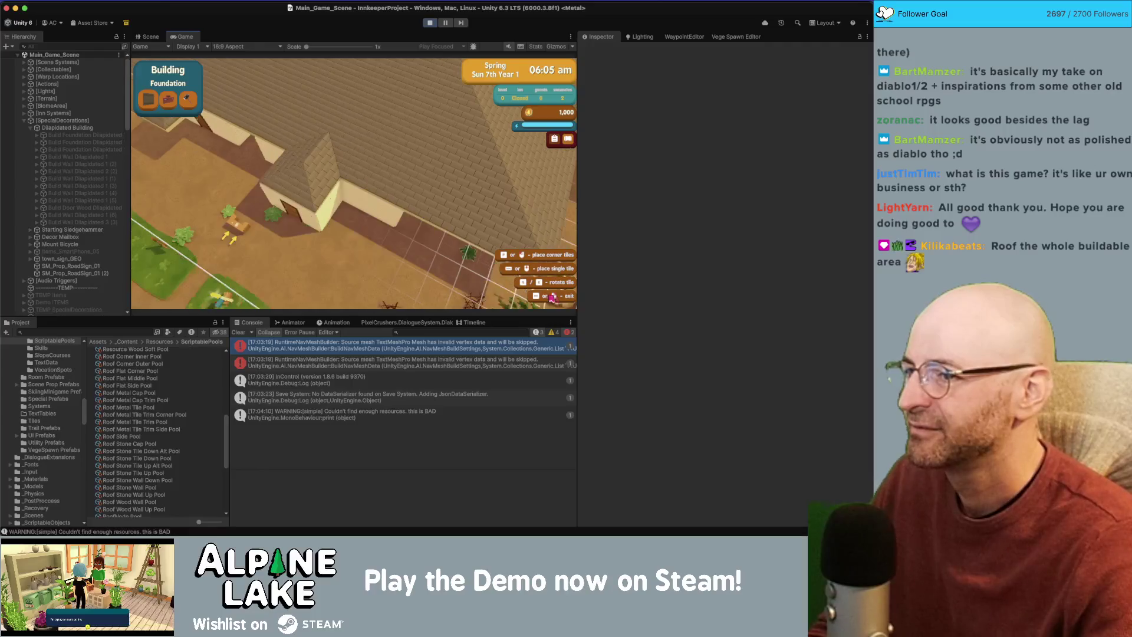
key(s)
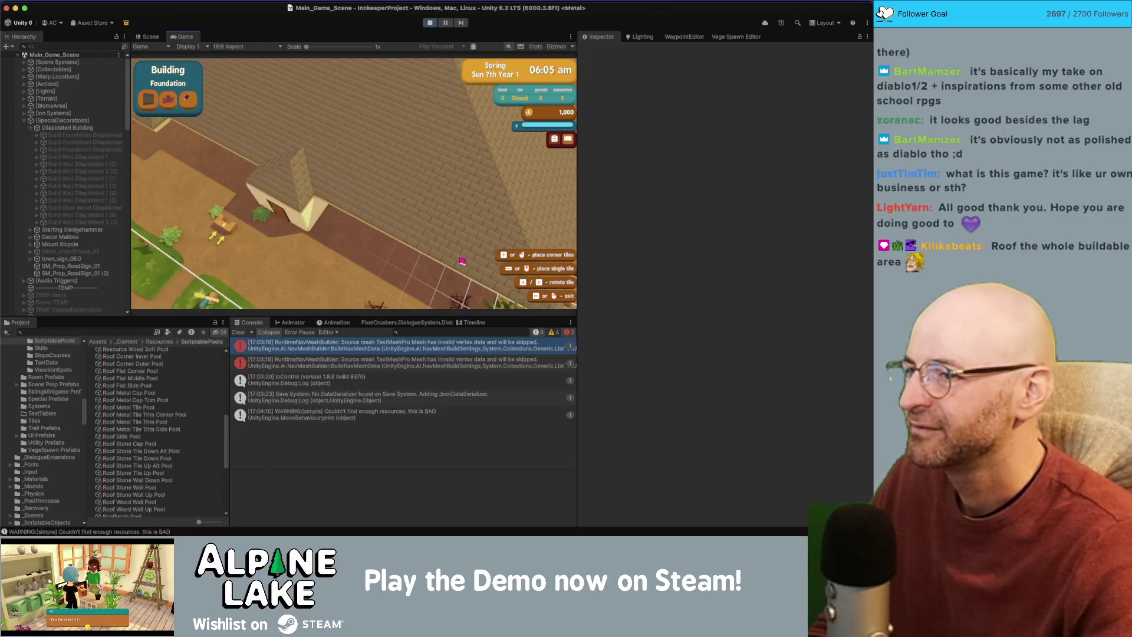
click(462, 262)
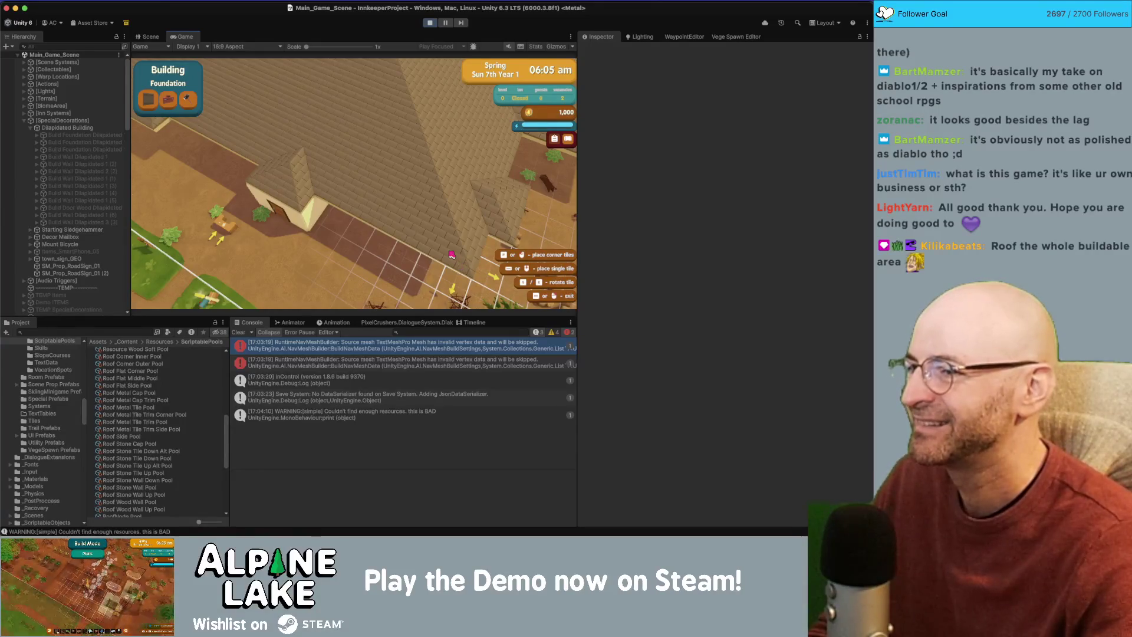
right_click(378, 222)
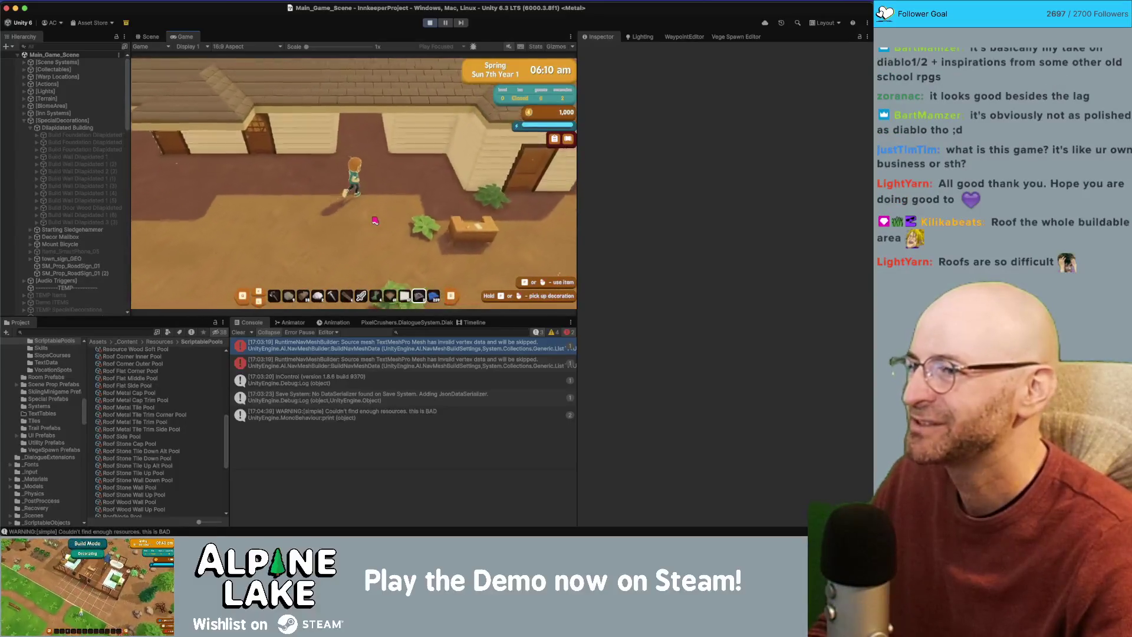
key(w)
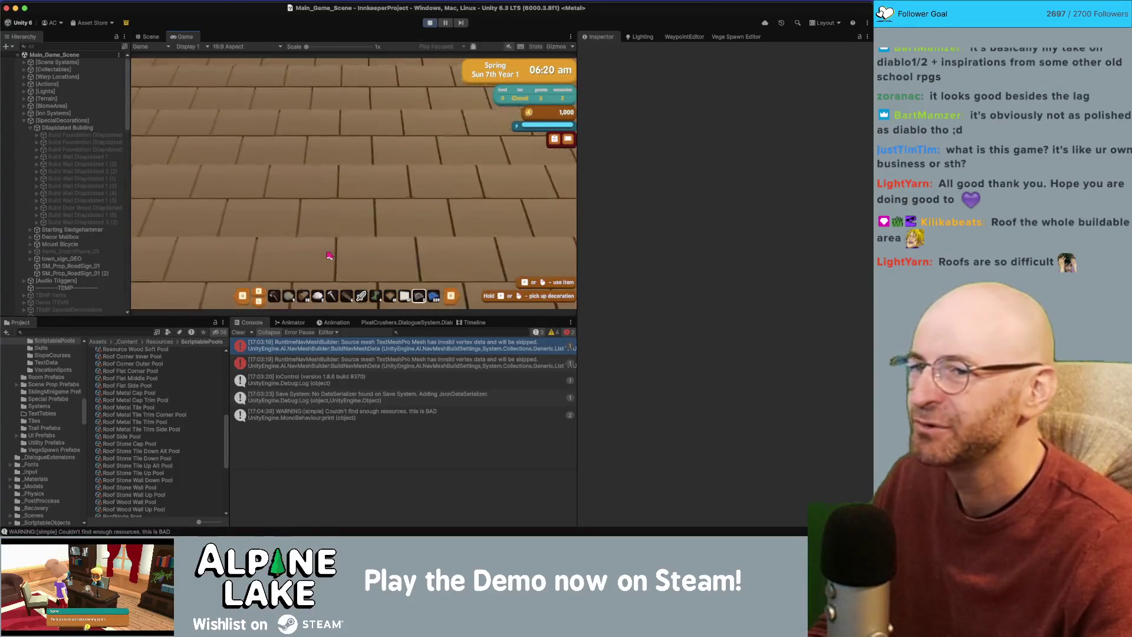
Bring up the Profiler window via Mission Control, then close it.
key(ctrl+Up)
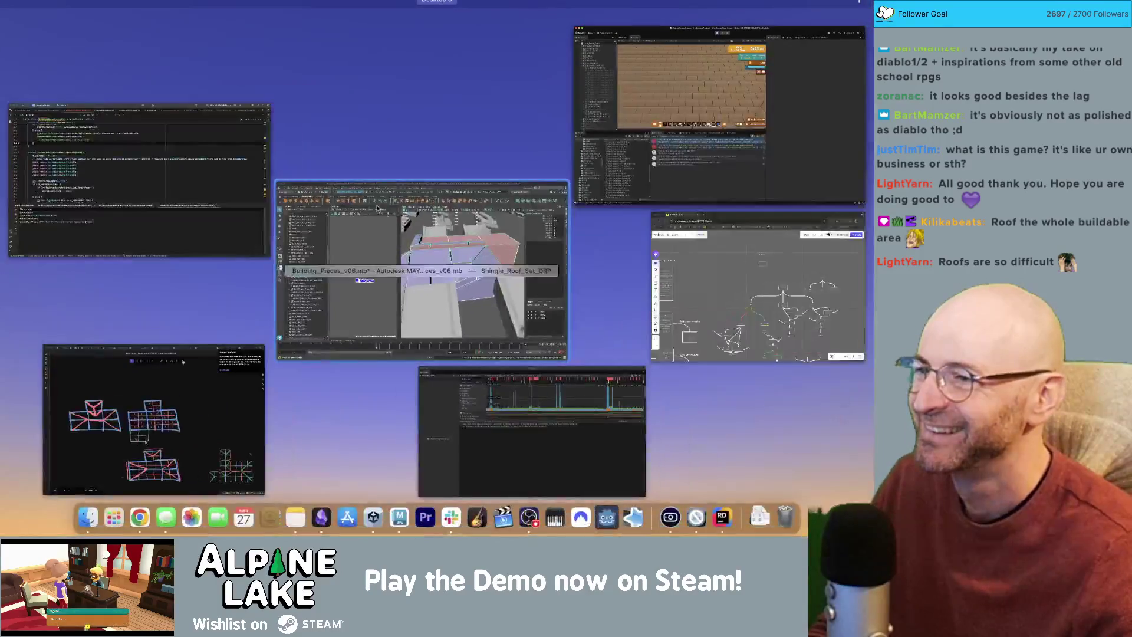
click(531, 432)
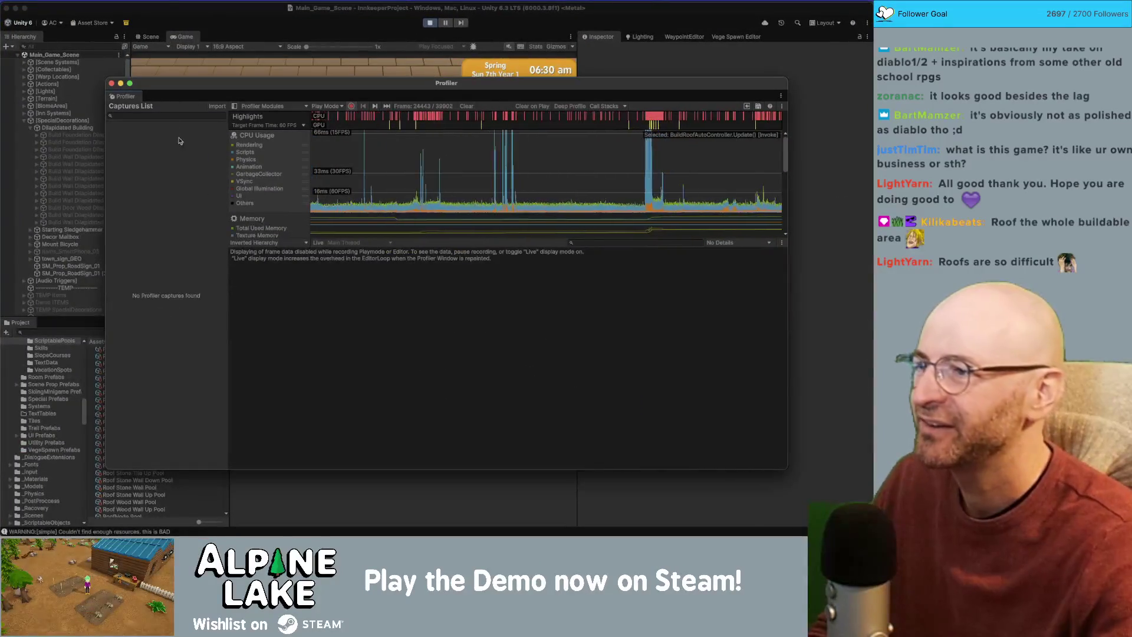
click(112, 83)
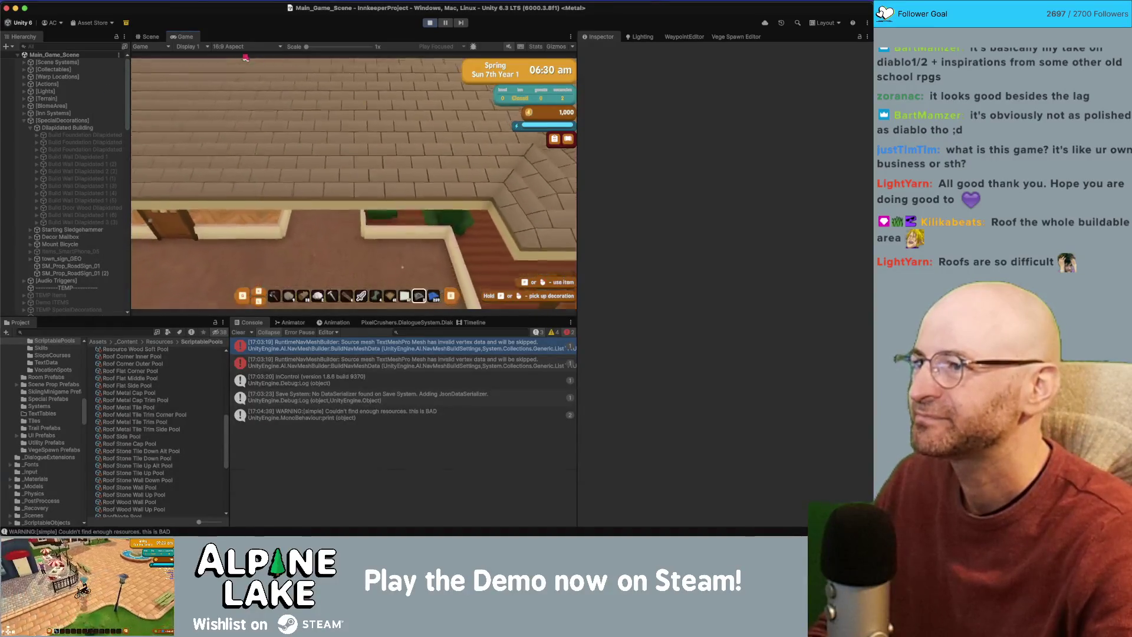
Walk the character into the house and switch back into foundation building mode.
key(s)
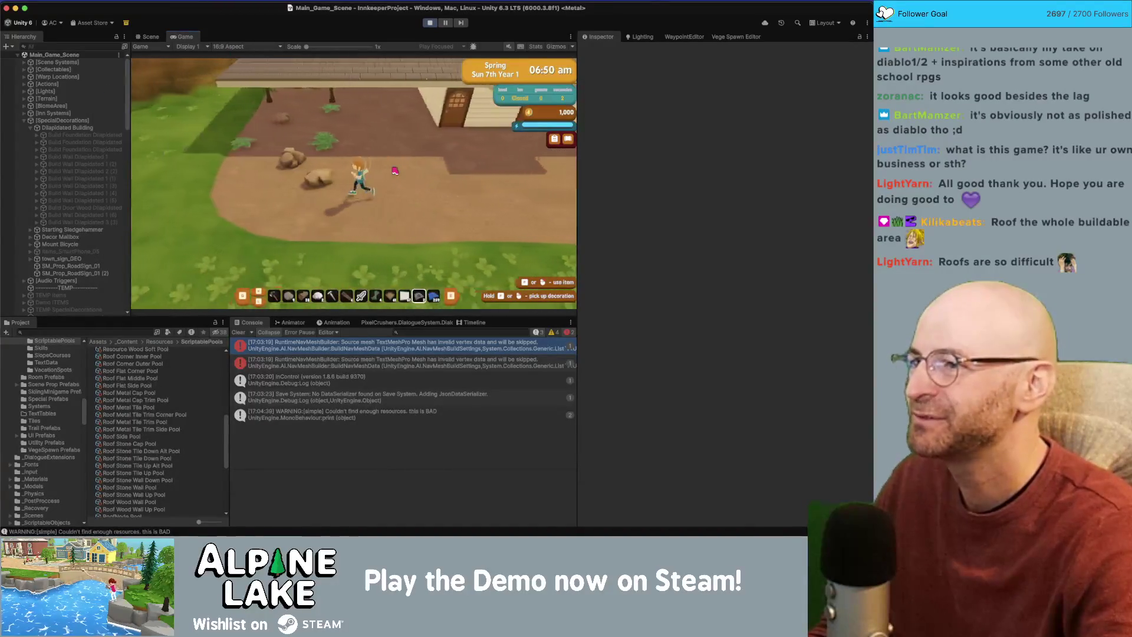
key(w)
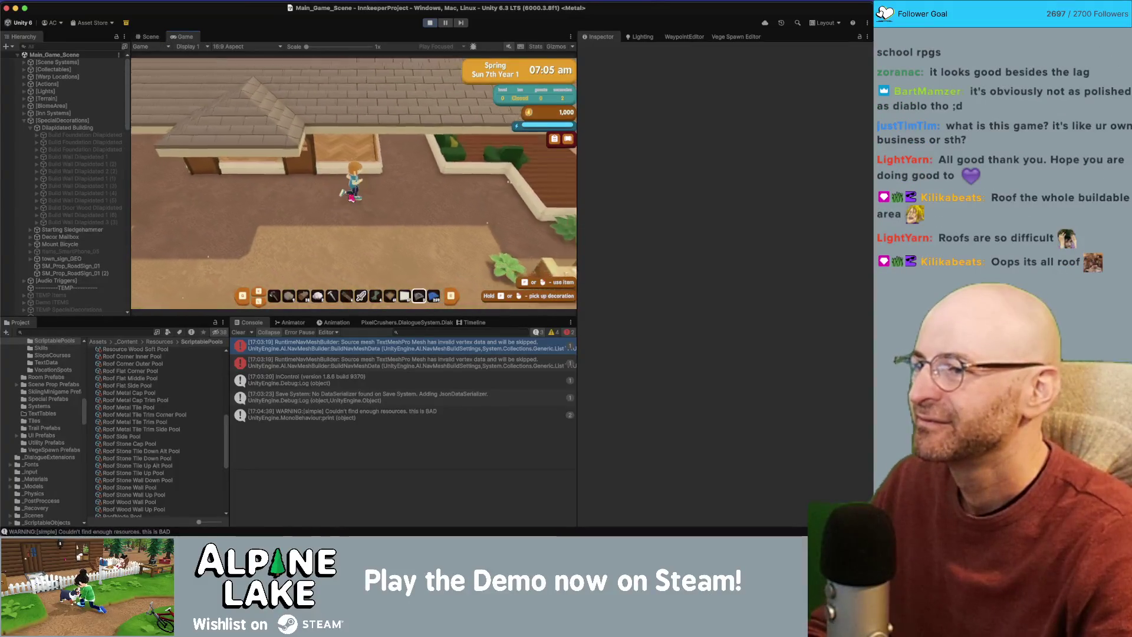
key(e)
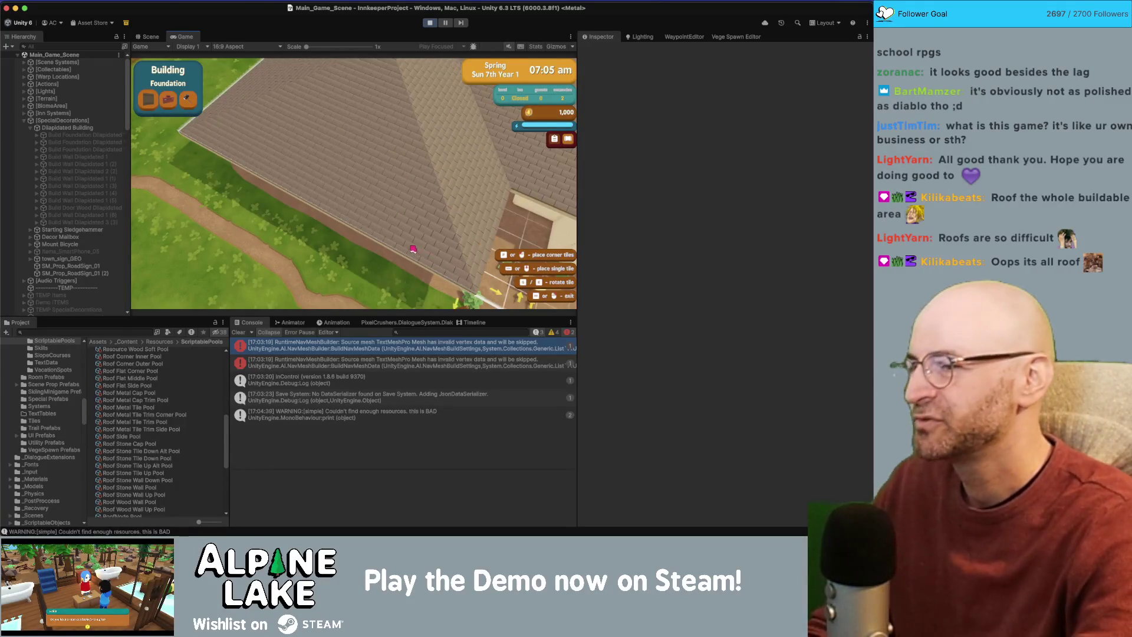
Place roof sections over the house floor on its build grid, panning toward the yard.
click(383, 267)
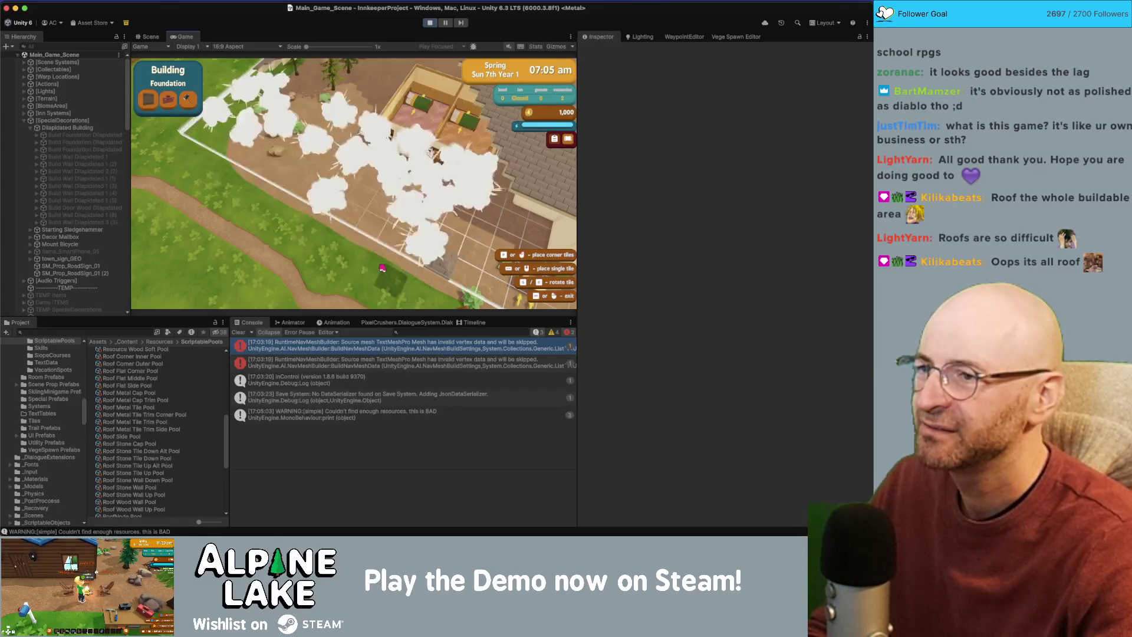
scroll(368, 259, up, 3)
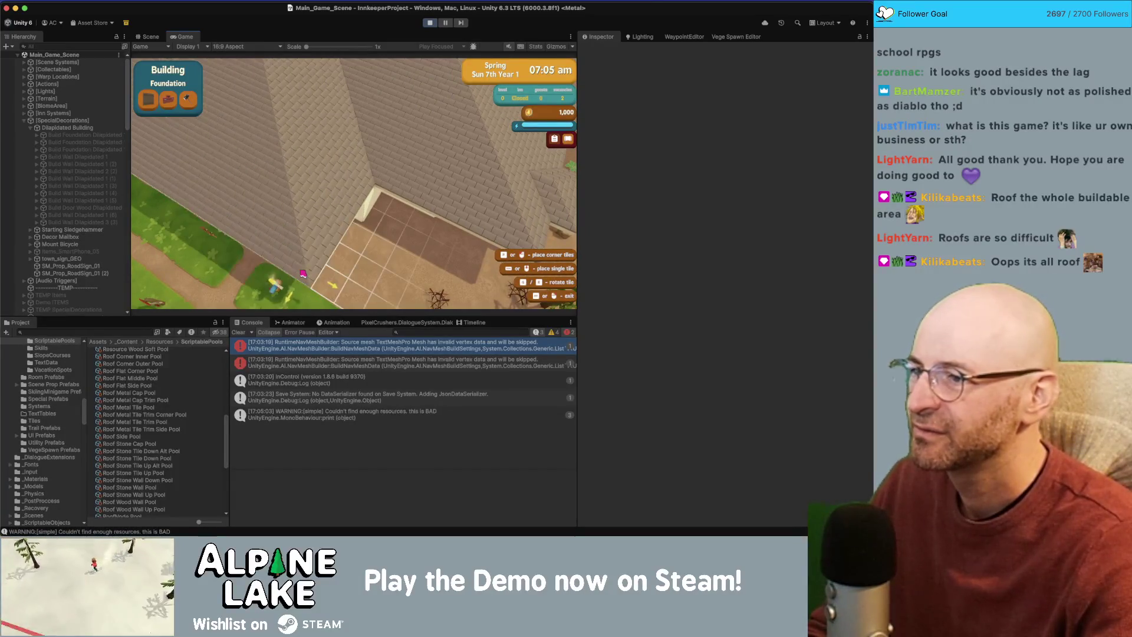
click(329, 259)
drag(354, 244, 173, 86)
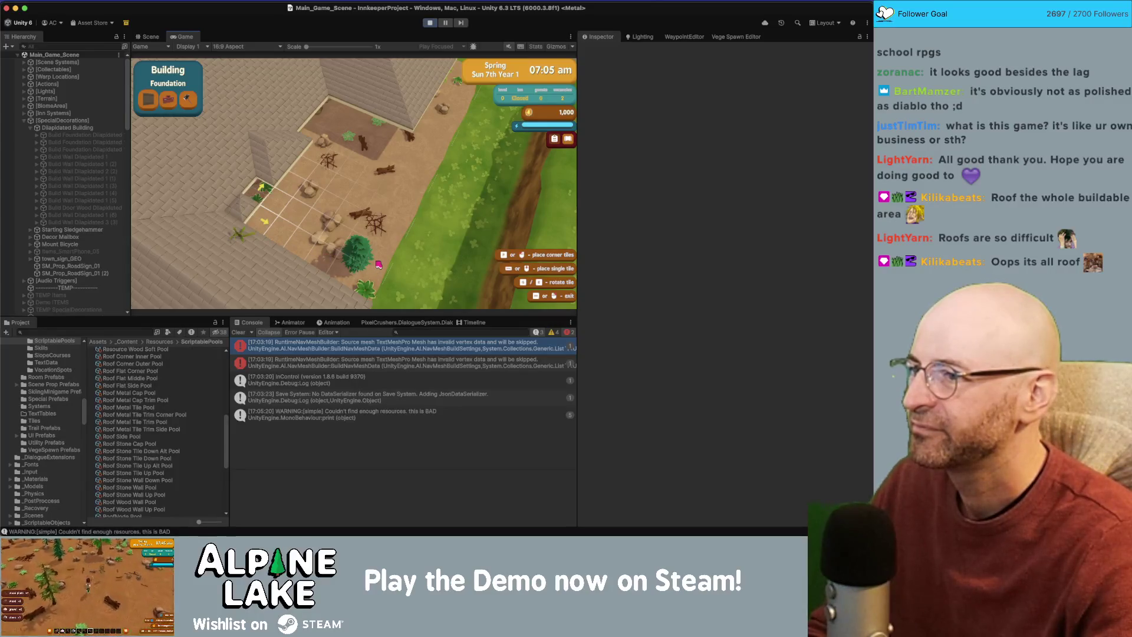
click(364, 249)
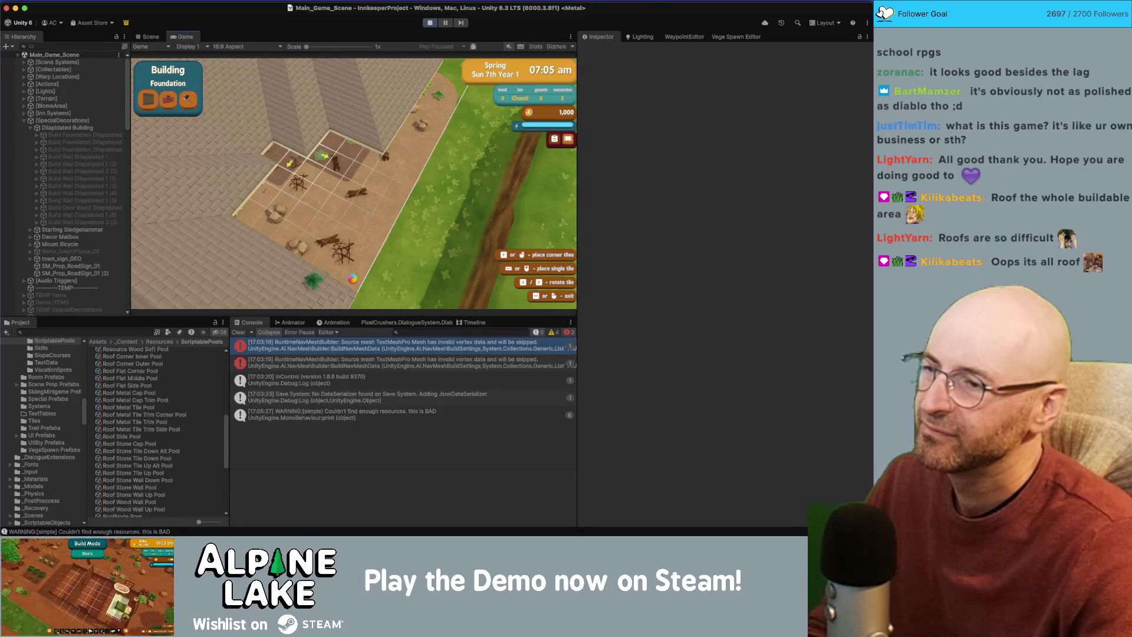
click(352, 278)
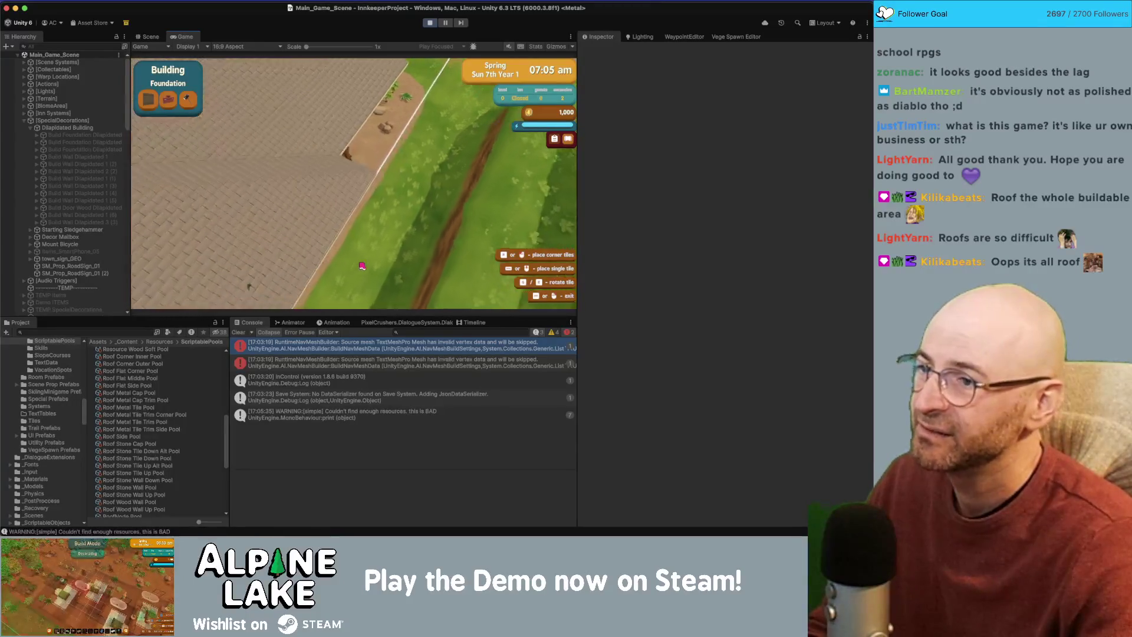
Pan across the roof toward the rocks and water, then add roof tiles along the edge.
key(a)
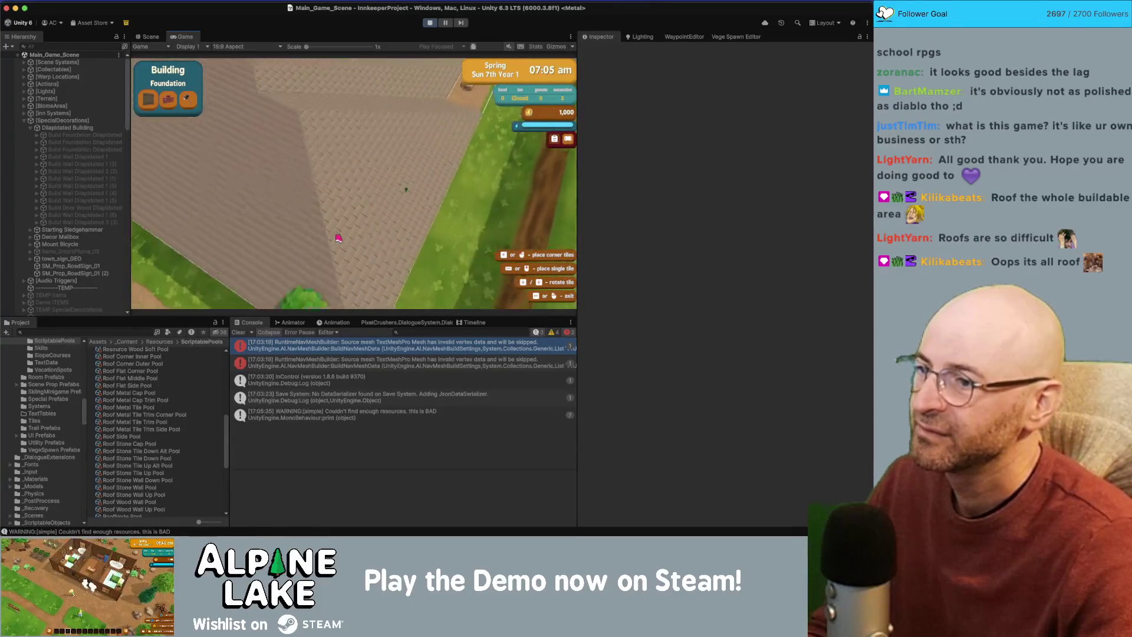
key(a)
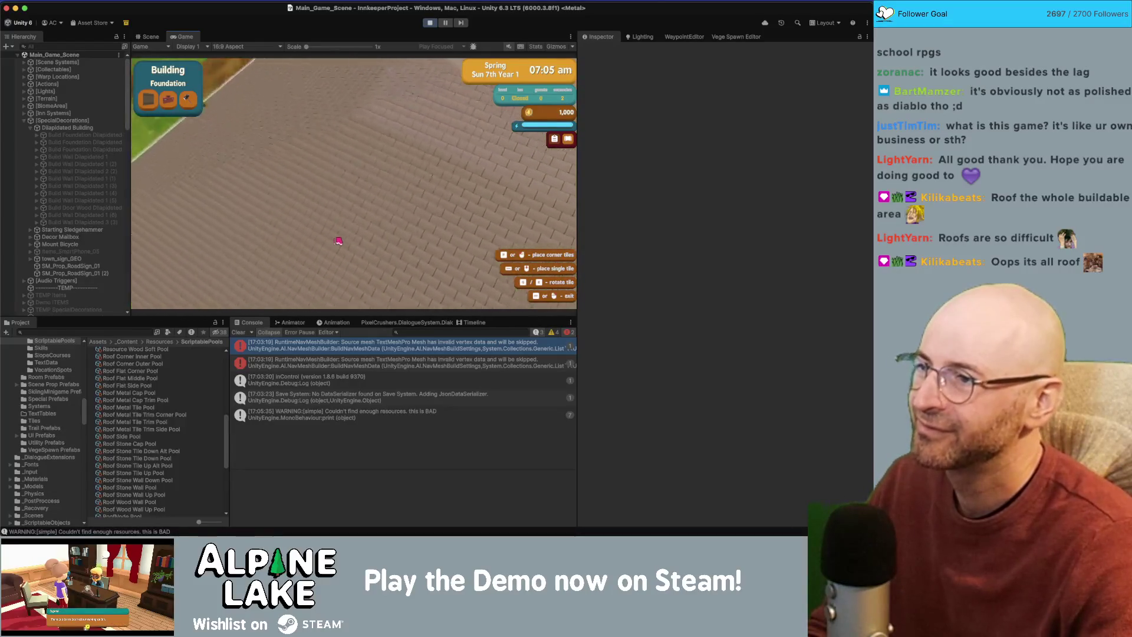
key(a)
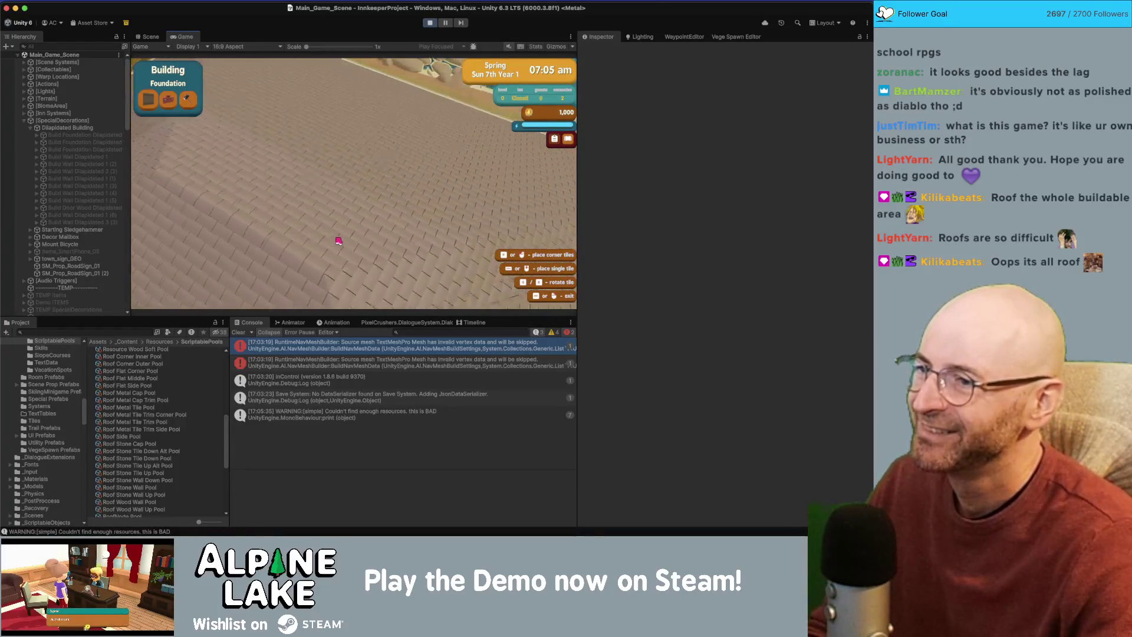
key(w)
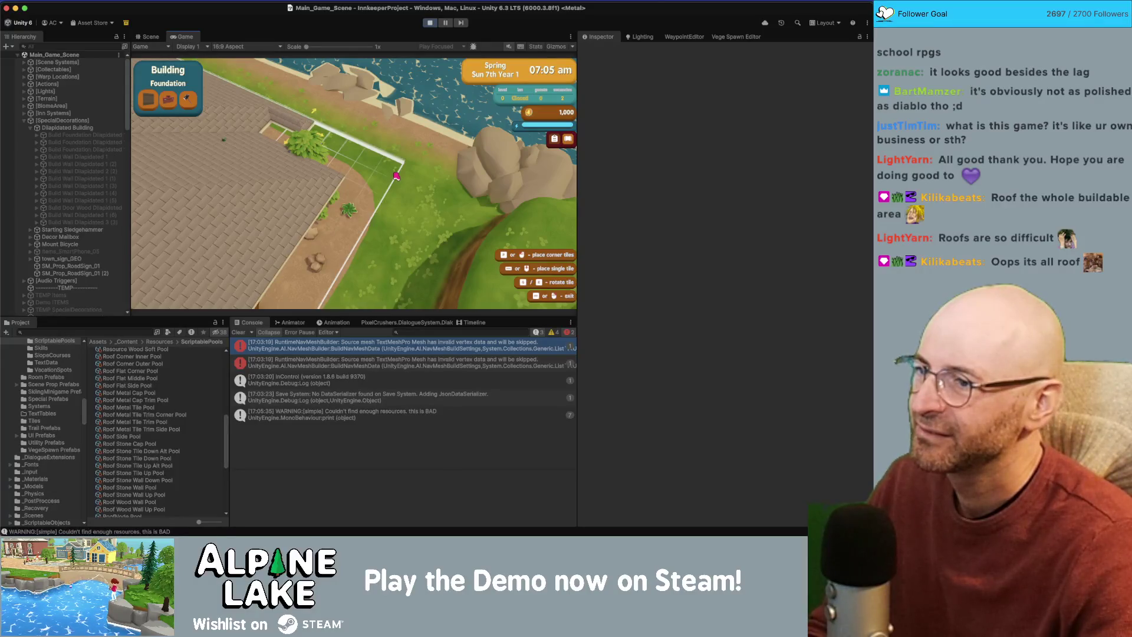
click(396, 176)
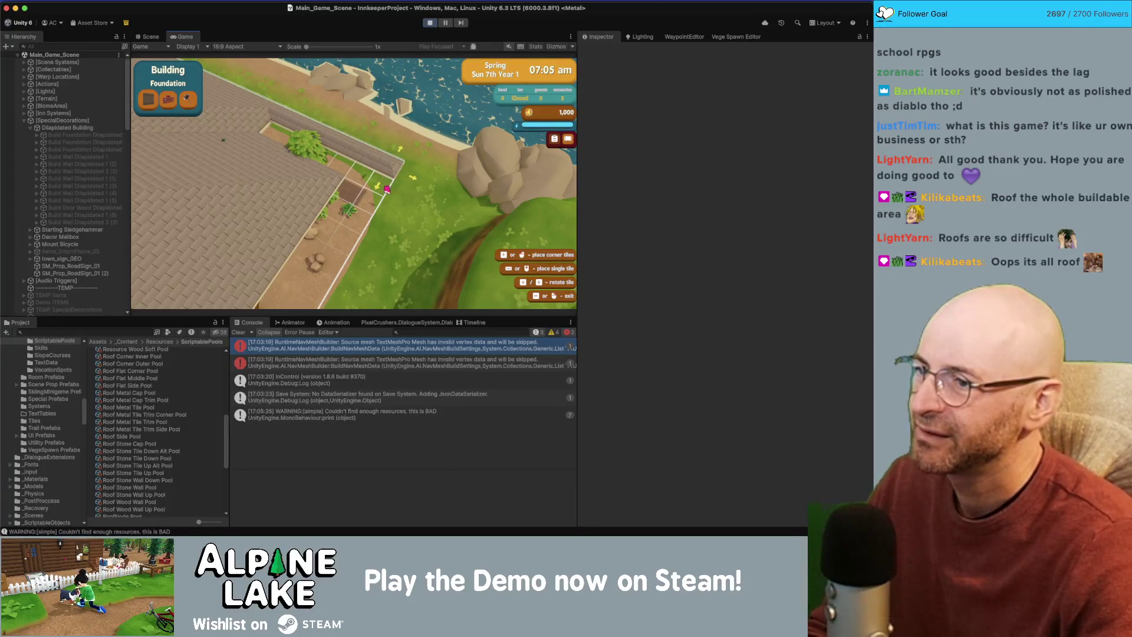
click(385, 190)
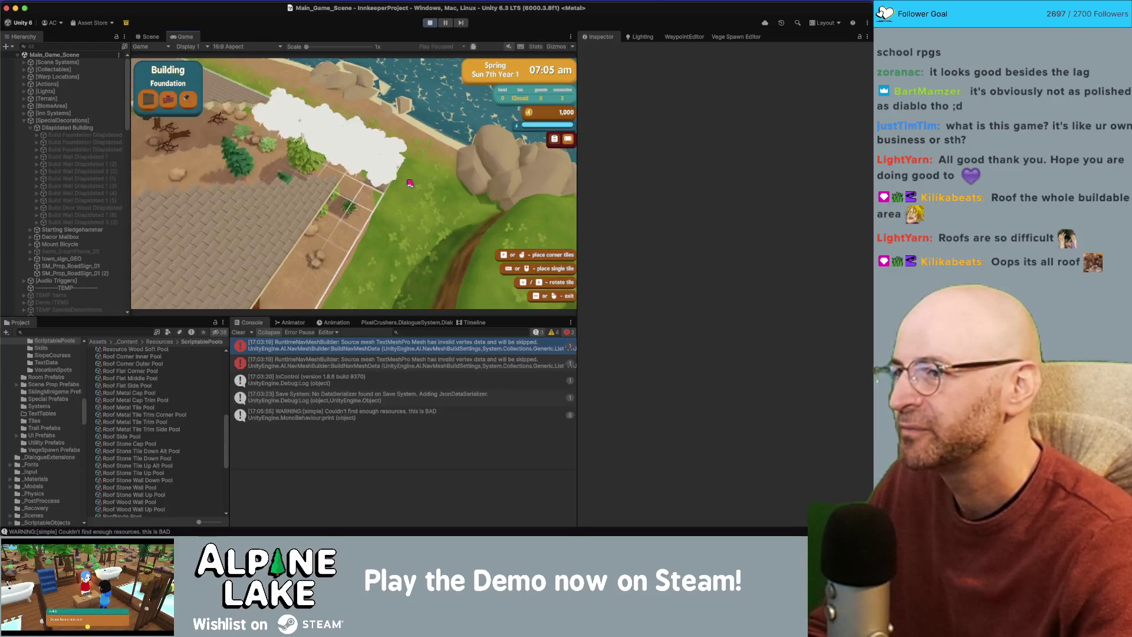
scroll(381, 193, down, 3)
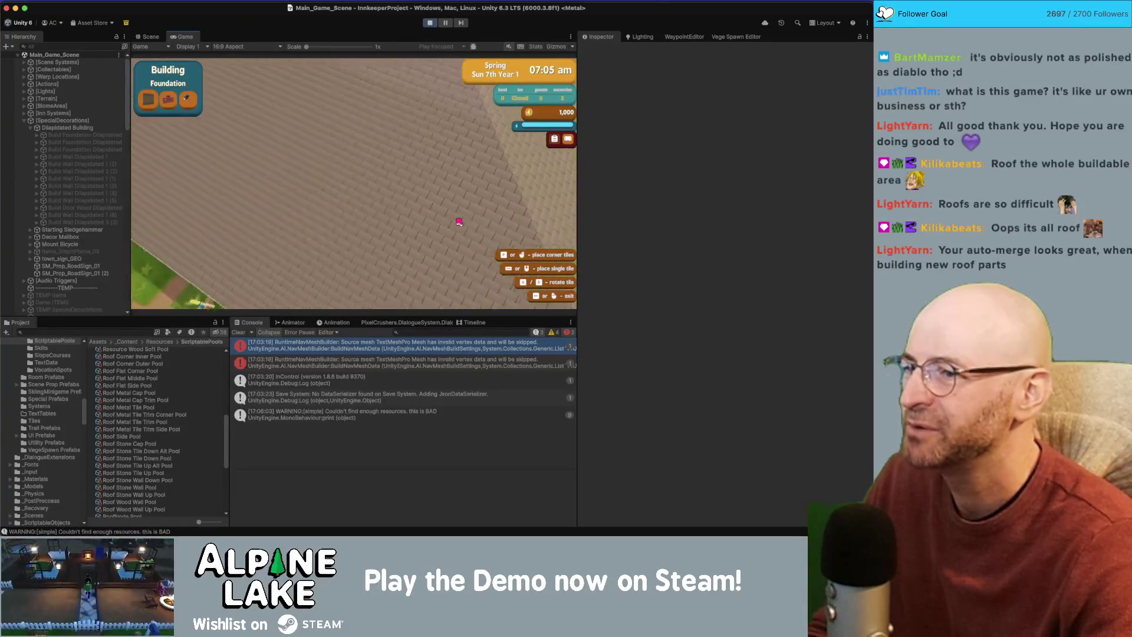
scroll(458, 222, down, 3)
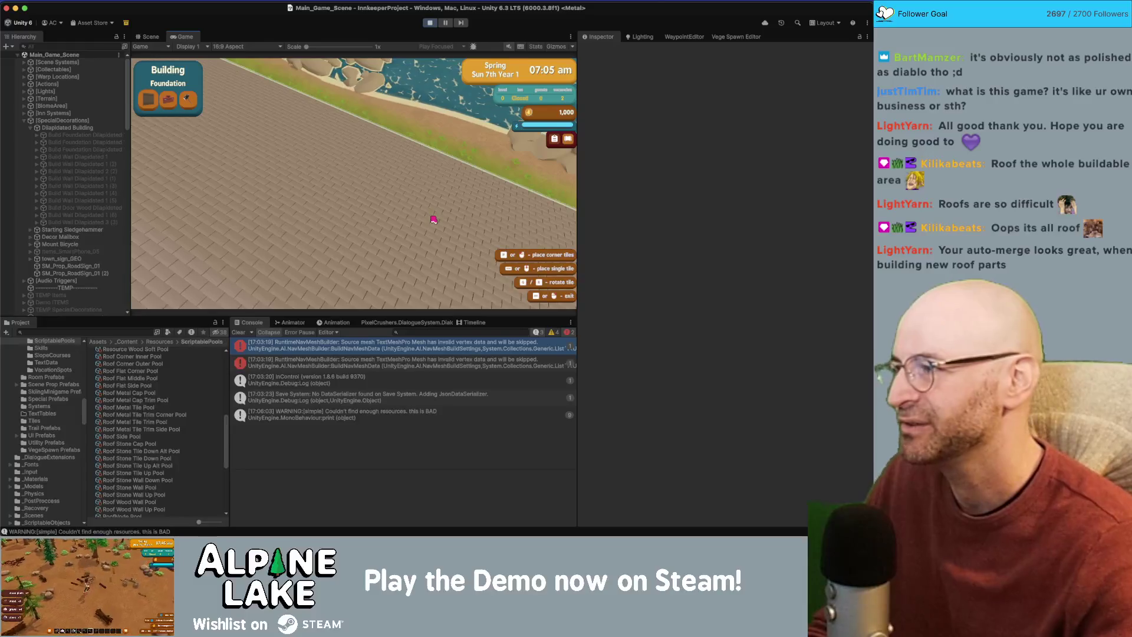
key(a)
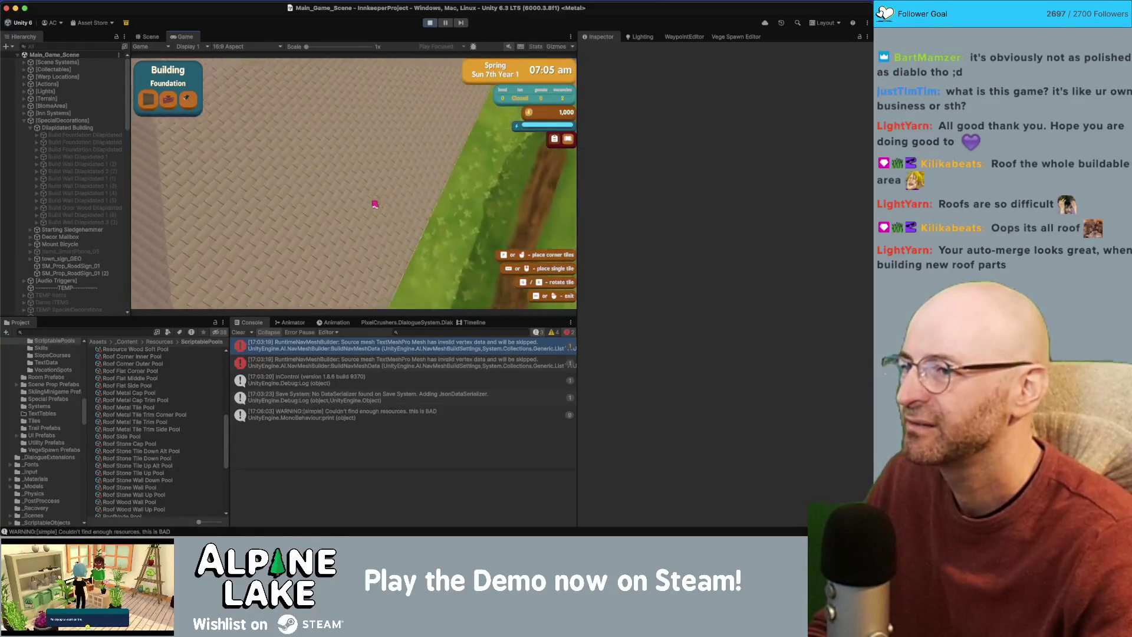
key(d)
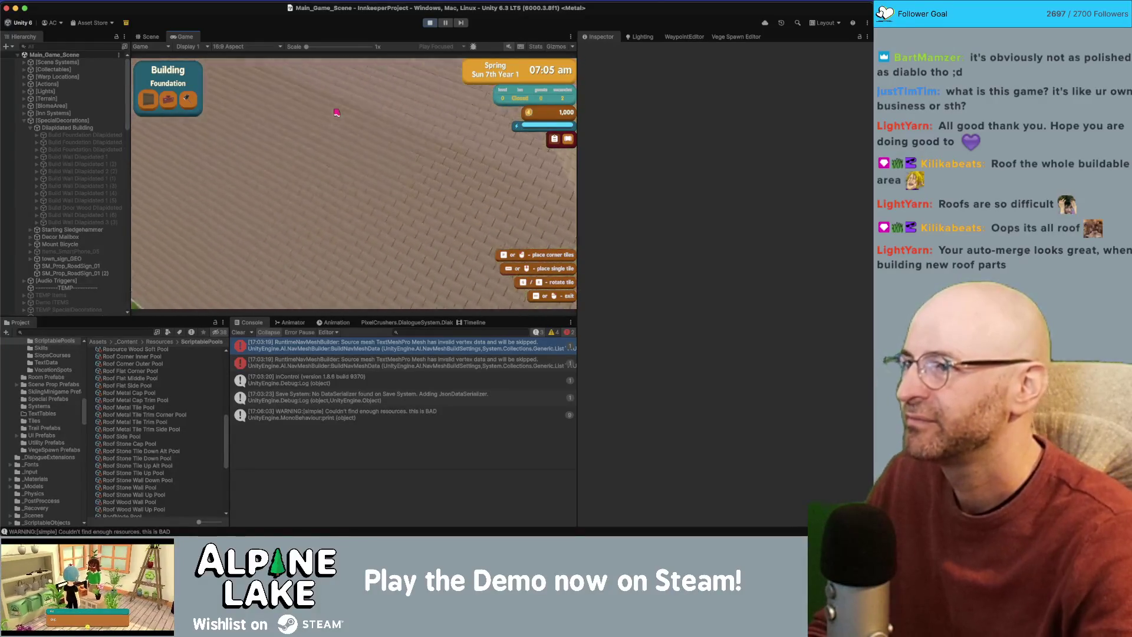
scroll(336, 113, up, 5)
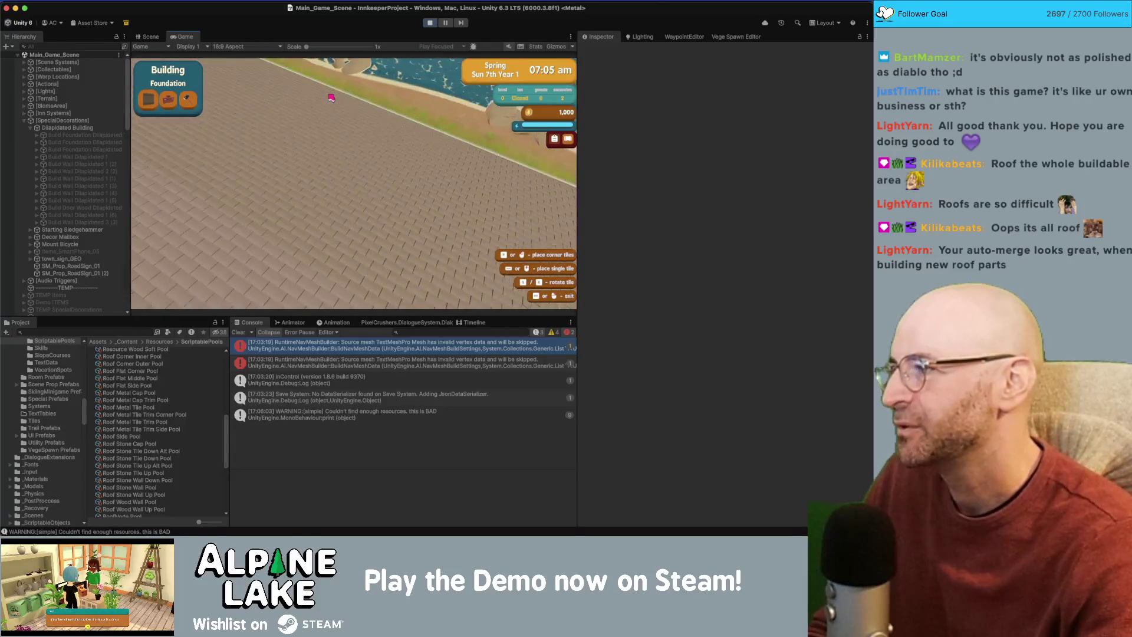
key(d)
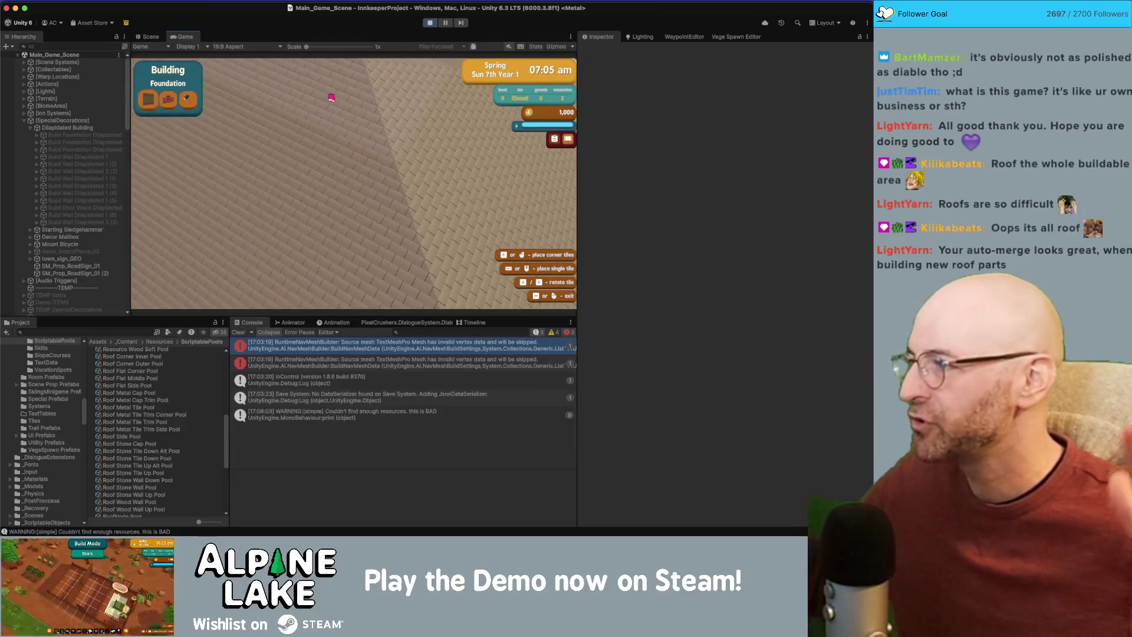
click(429, 23)
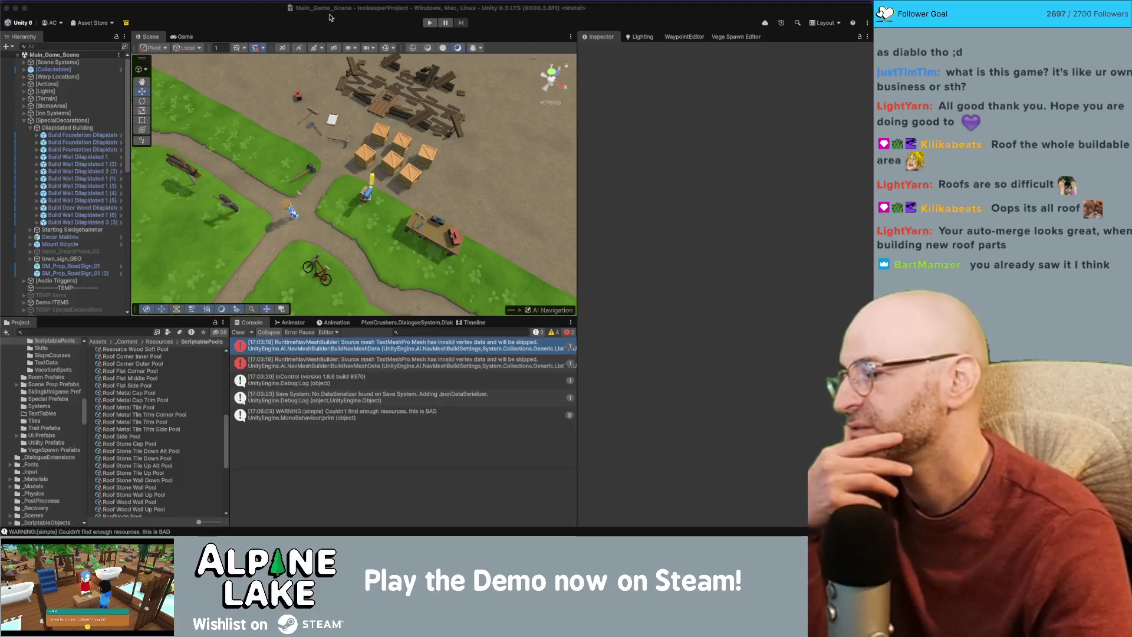
Stop the play test in Unity and bring up the app switcher.
click(401, 26)
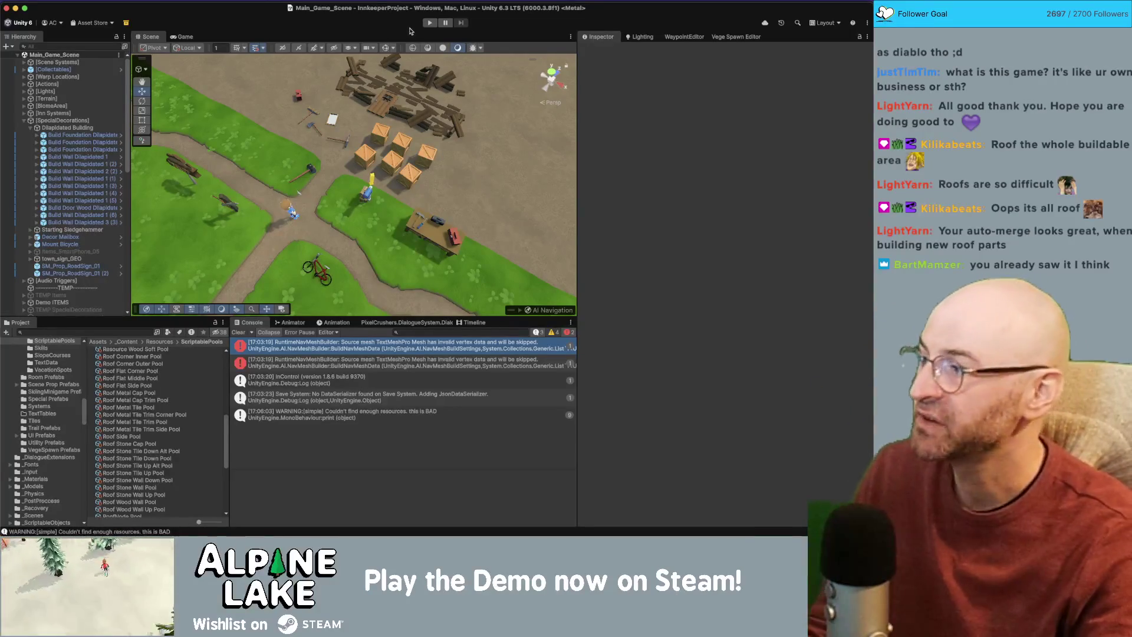
key(super+Tab)
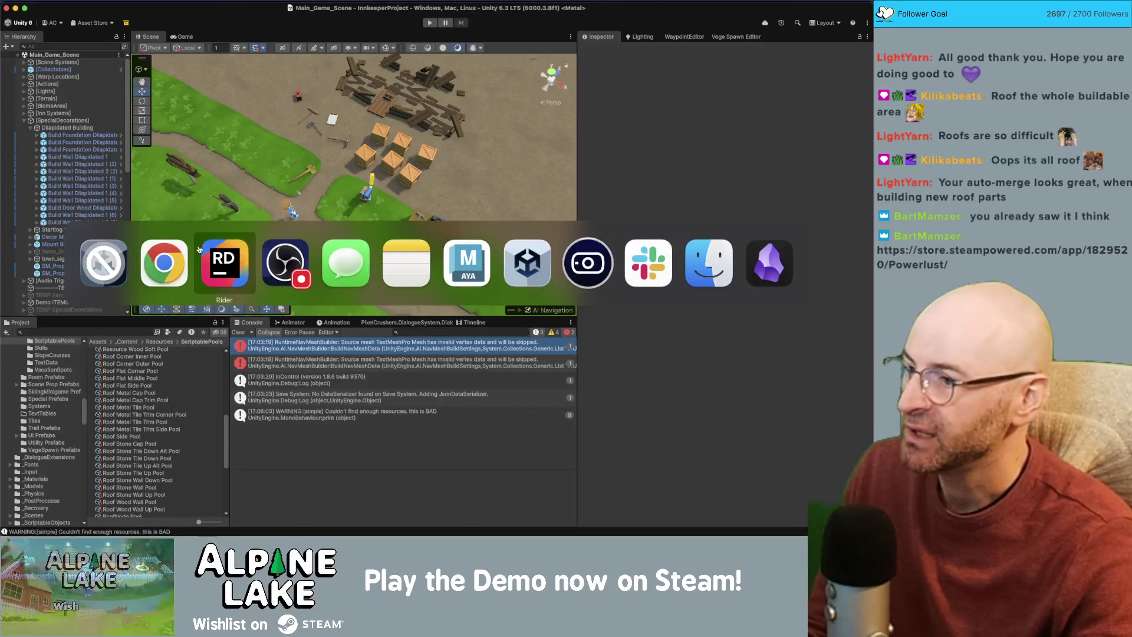
In Rider, close the Stack Trace Explorer and glance at InnkeepGameManager.cs before returning to BuildRoofAutoController.cs.
click(226, 256)
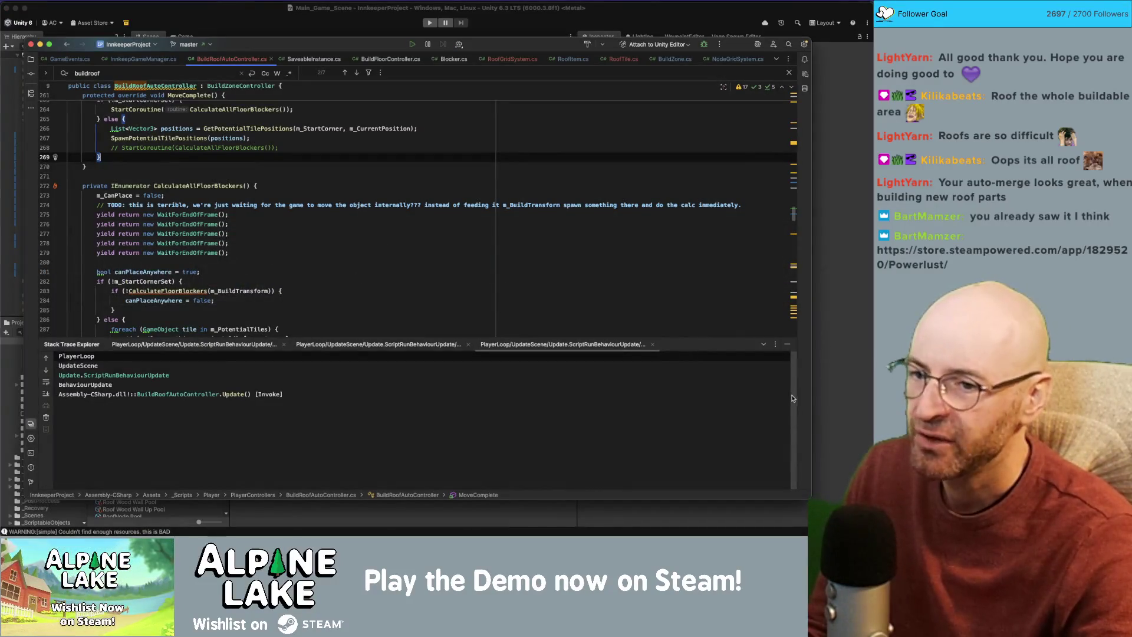
click(286, 347)
click(285, 347)
click(286, 347)
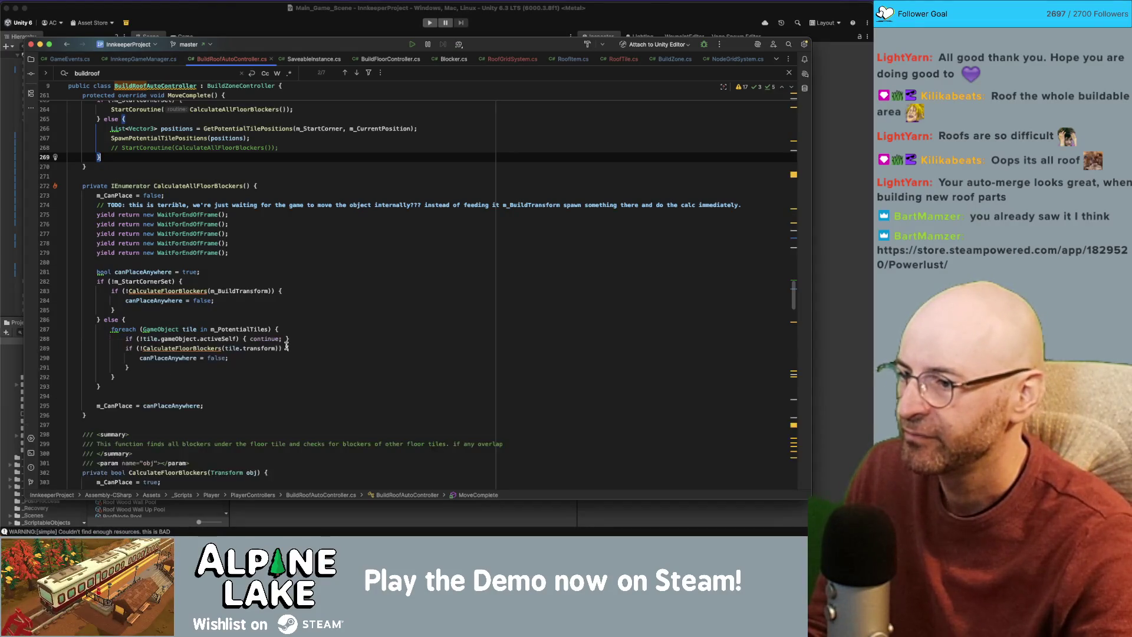
drag(795, 300, 796, 158)
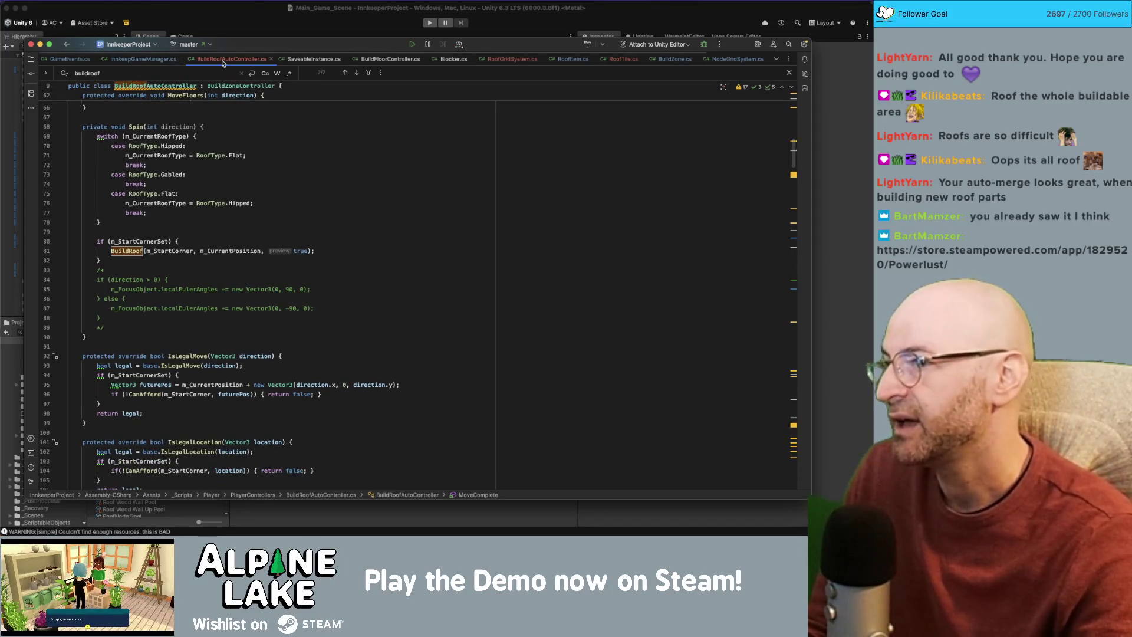
click(158, 60)
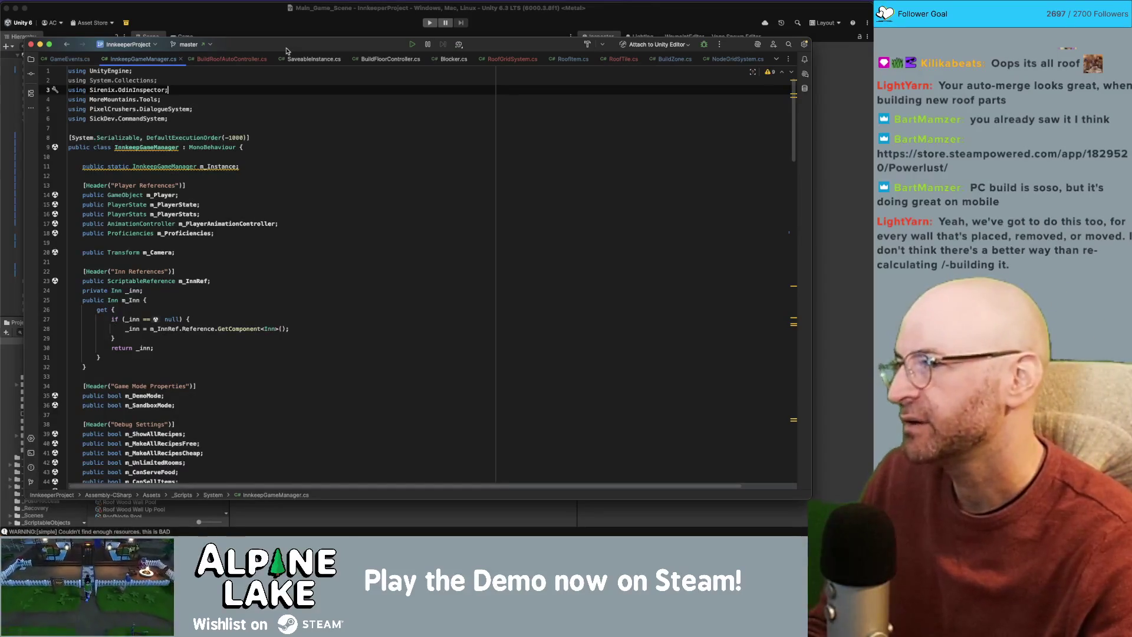
click(230, 61)
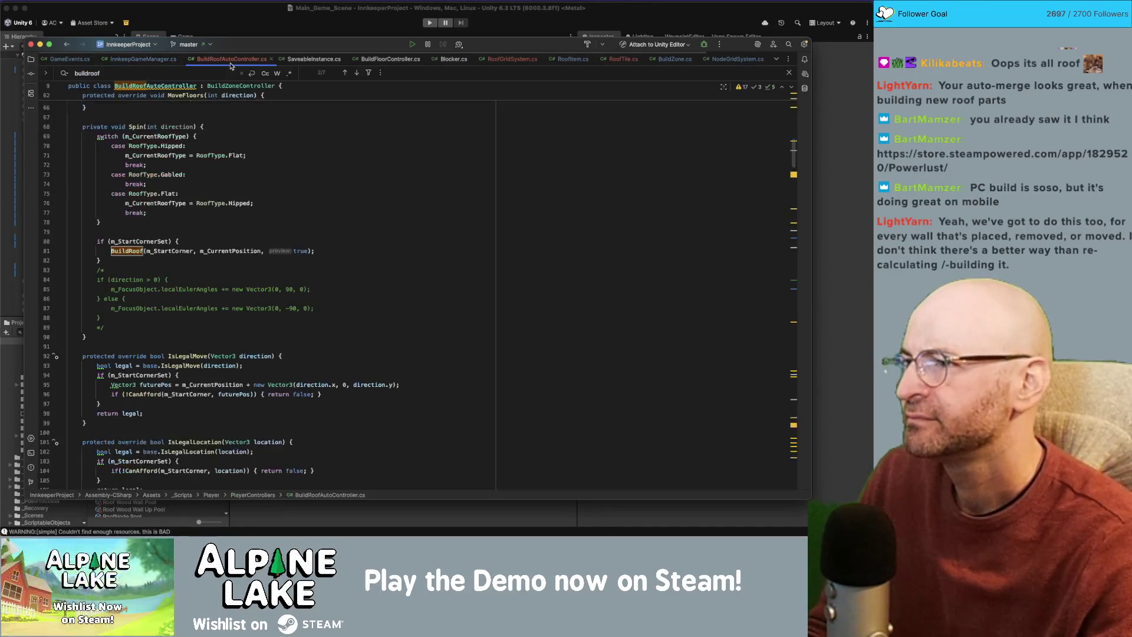
Search for 'potentialtiles' and 'movecomplete', then jump from MoveComplete to SpawnPotentialTilePositions.
click(272, 167)
key(super+f)
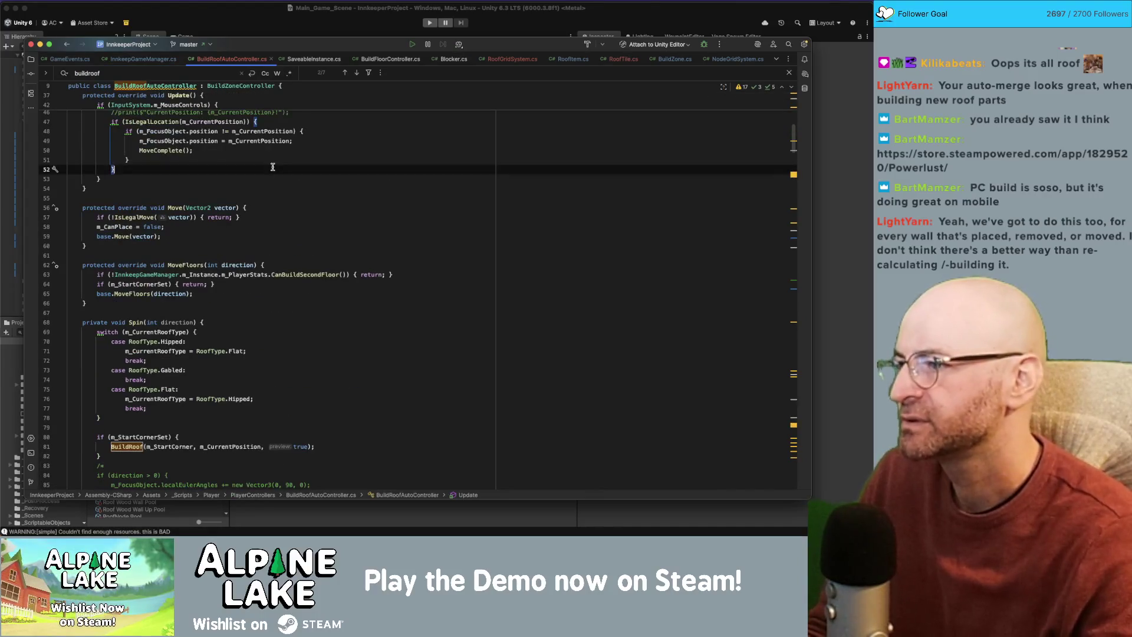
text(potentialtiles)
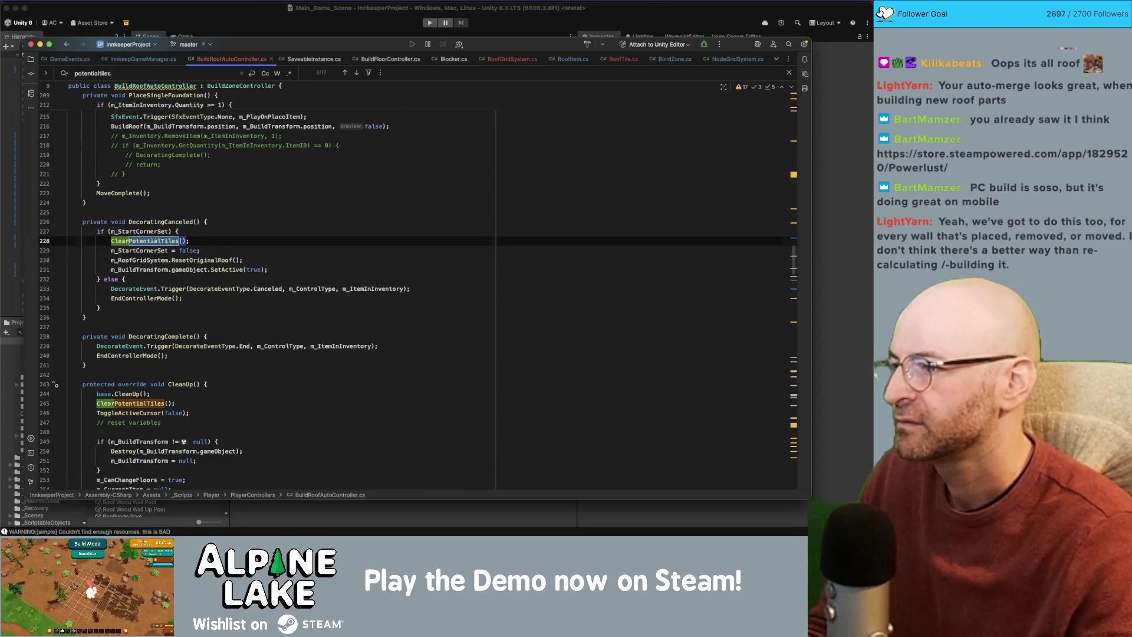
key(Return)
key(Return)
key(Return)
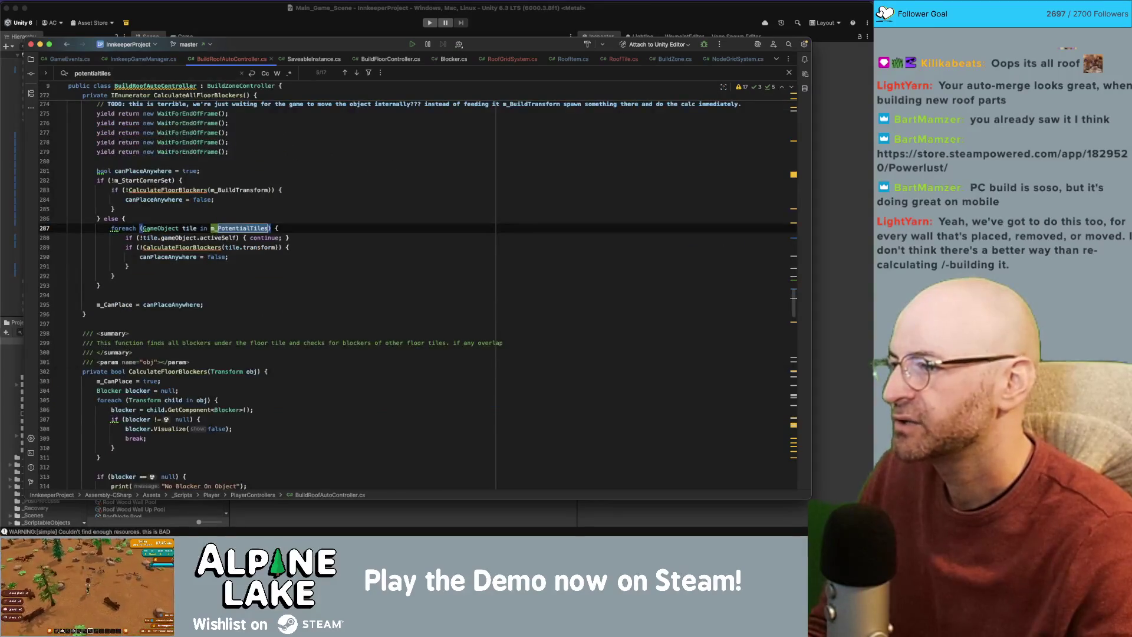
text(movecomplete)
click(155, 232)
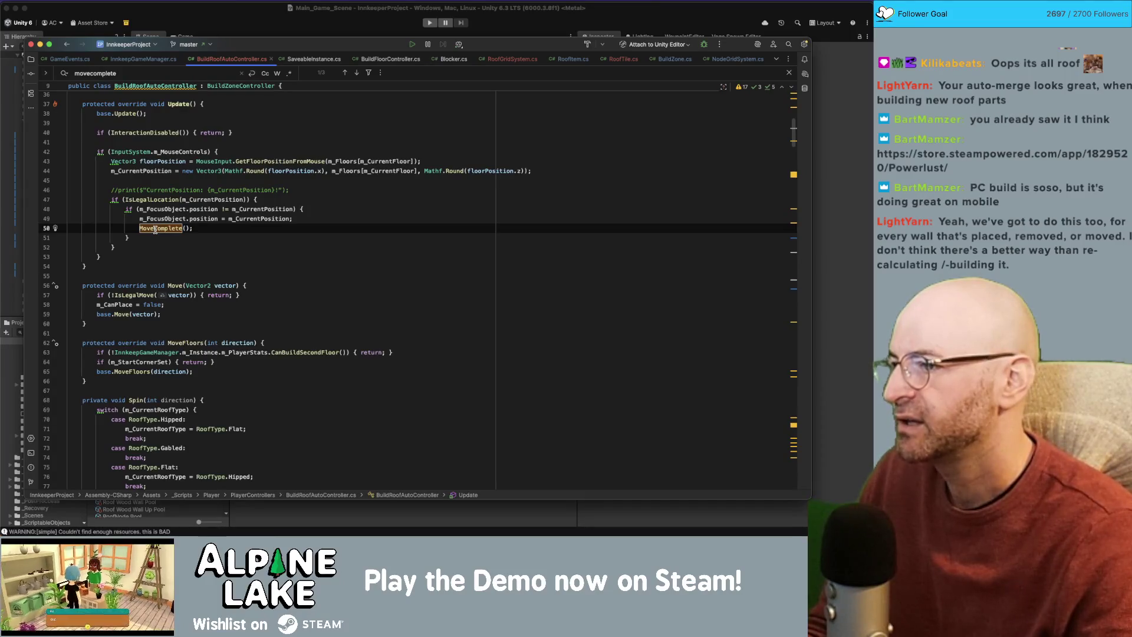
super+click(154, 229)
double_click(177, 228)
super+click(177, 285)
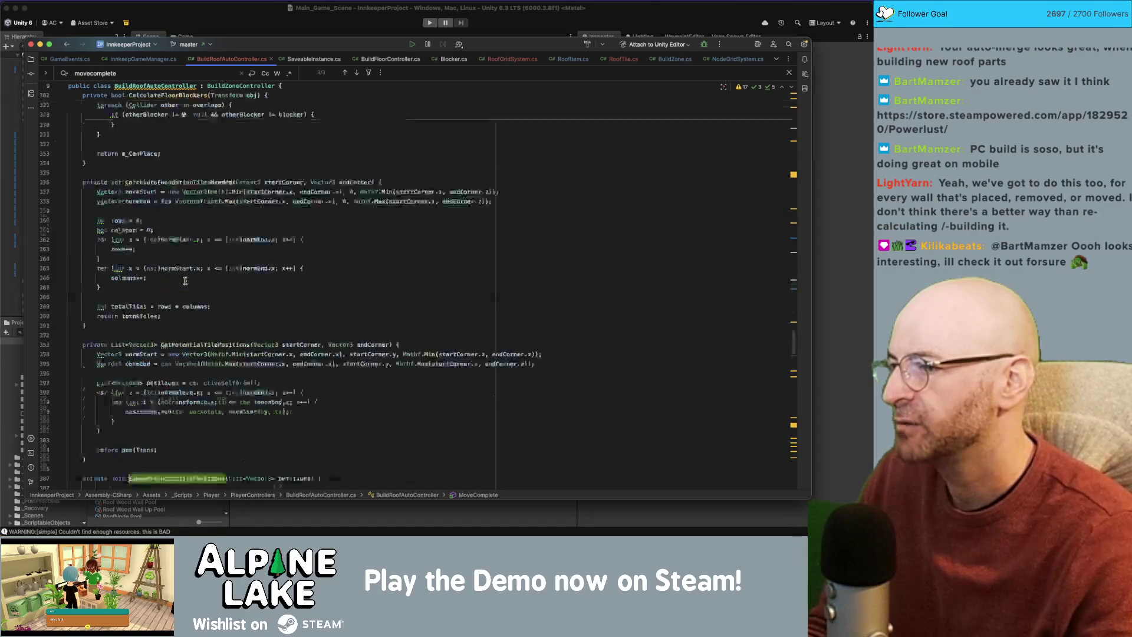
Highlight usages of positions, m_RoofItem, tileObj and m_PotentialTiles, and check the tile-spawning loop's extent.
scroll(208, 272, down, 2)
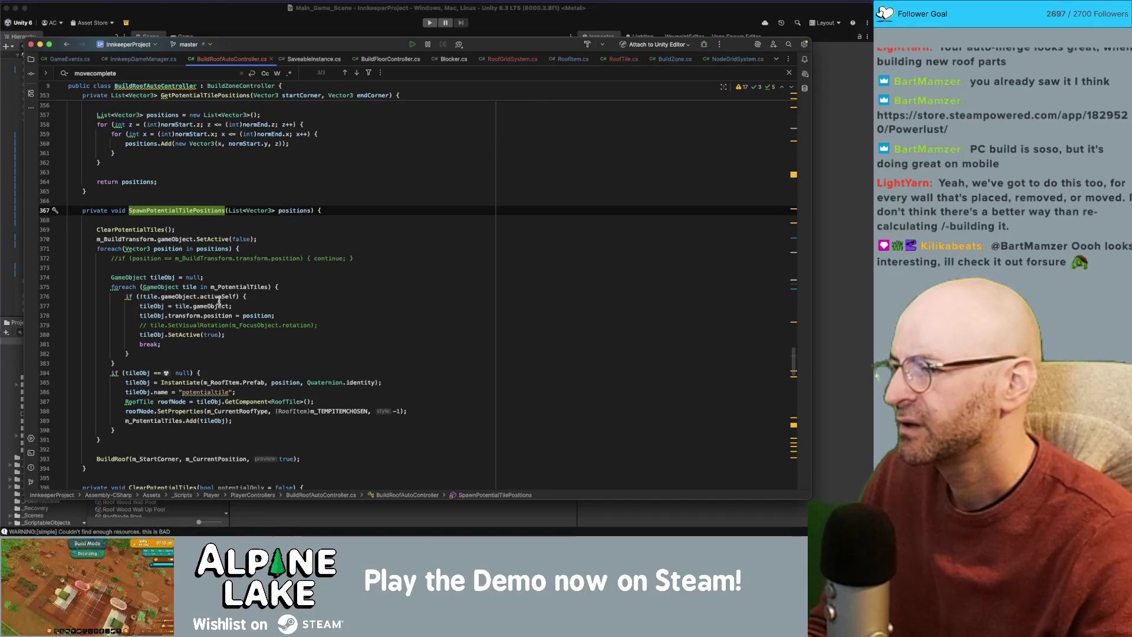
mouse_move(230, 299)
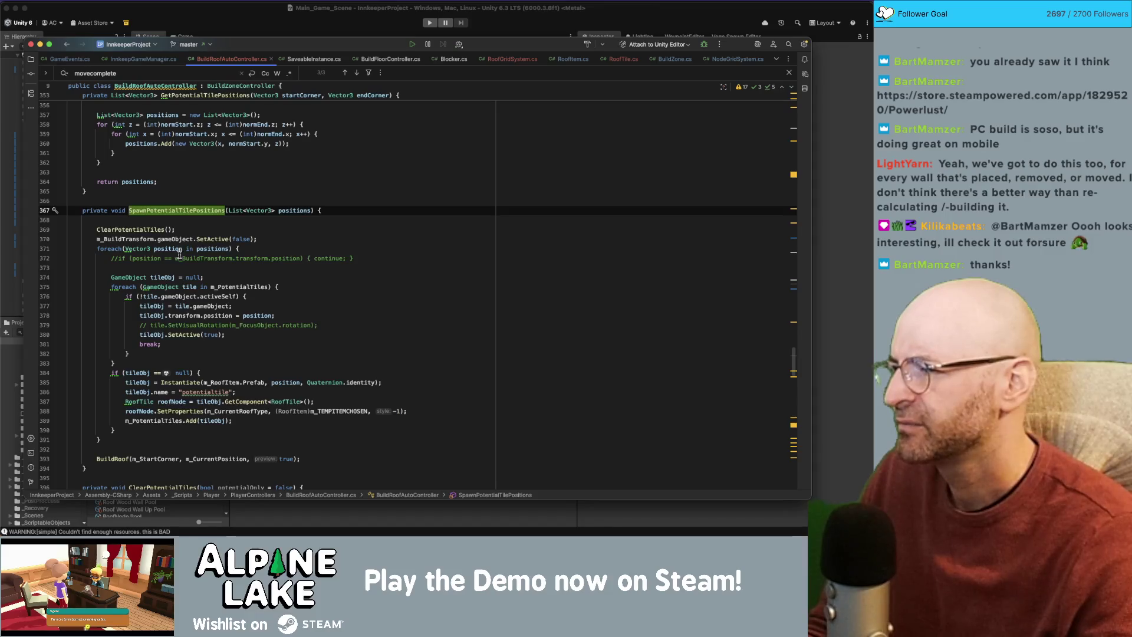
click(169, 248)
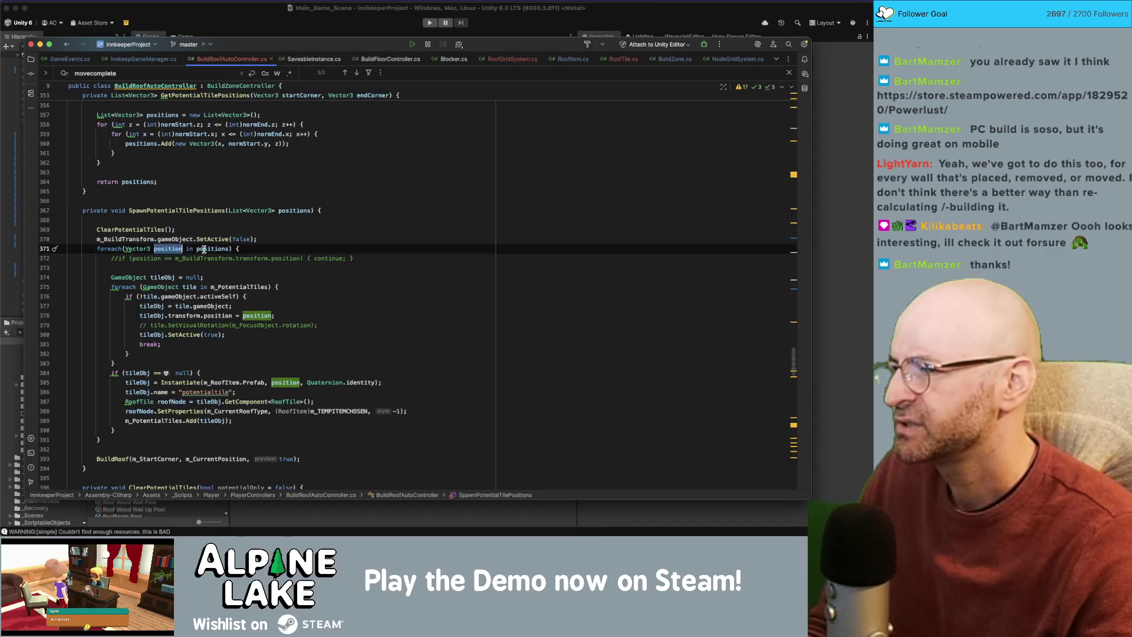
click(207, 248)
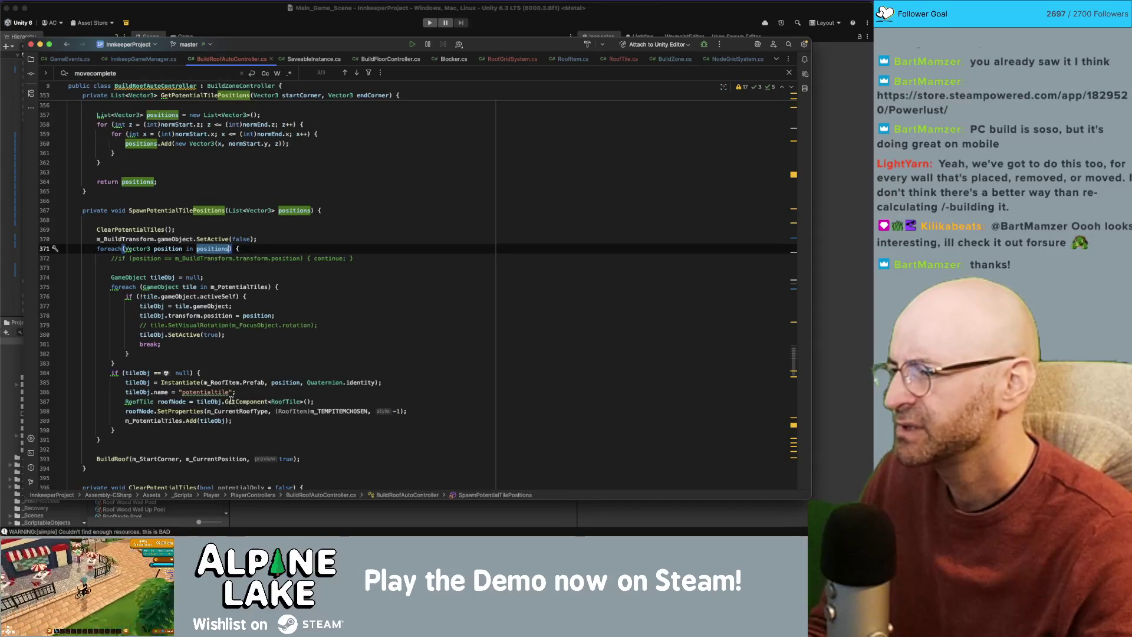
click(210, 382)
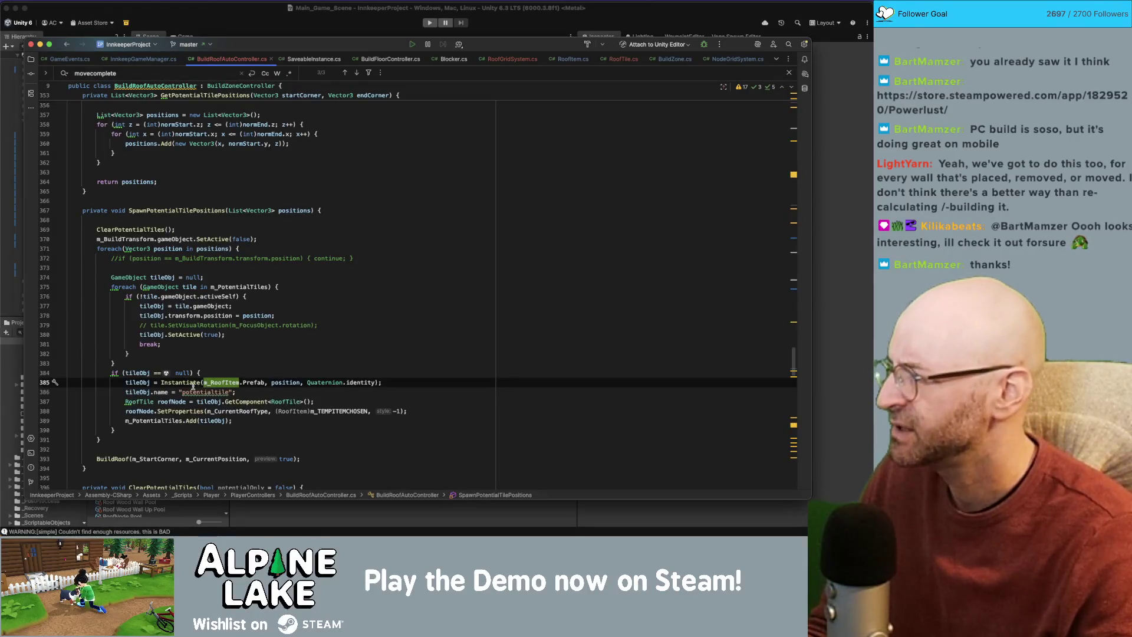
double_click(137, 373)
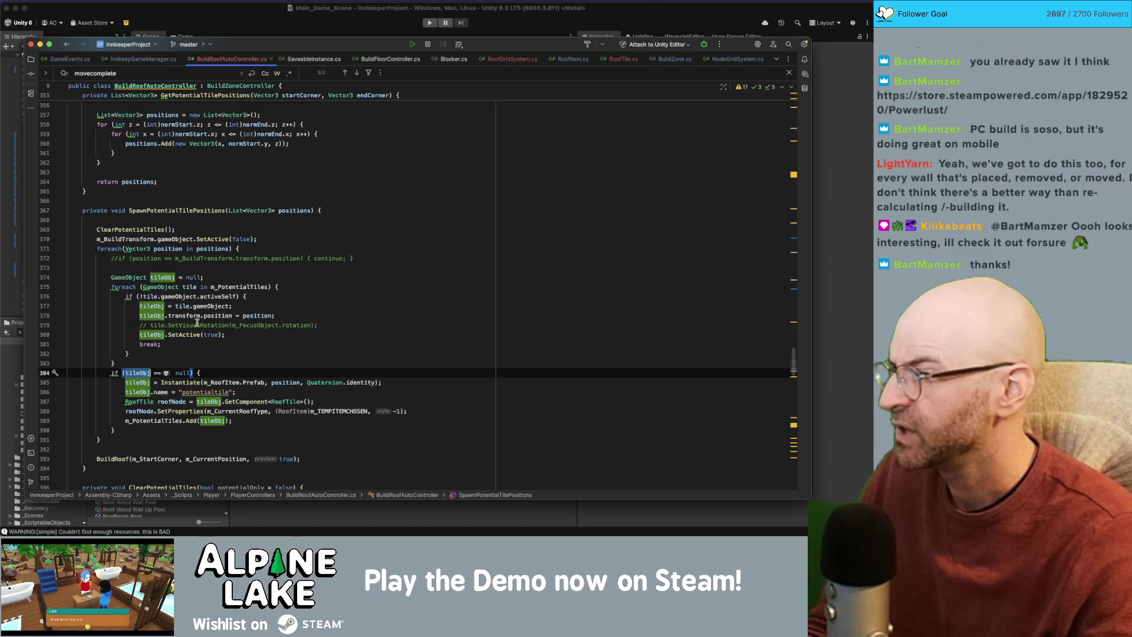
click(124, 428)
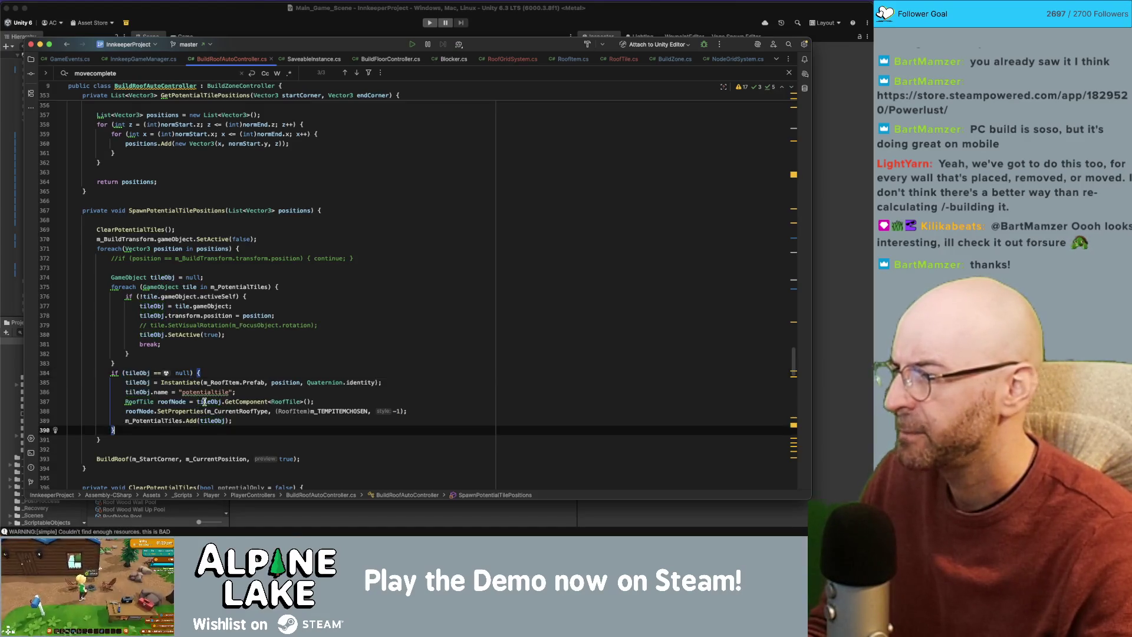
double_click(162, 420)
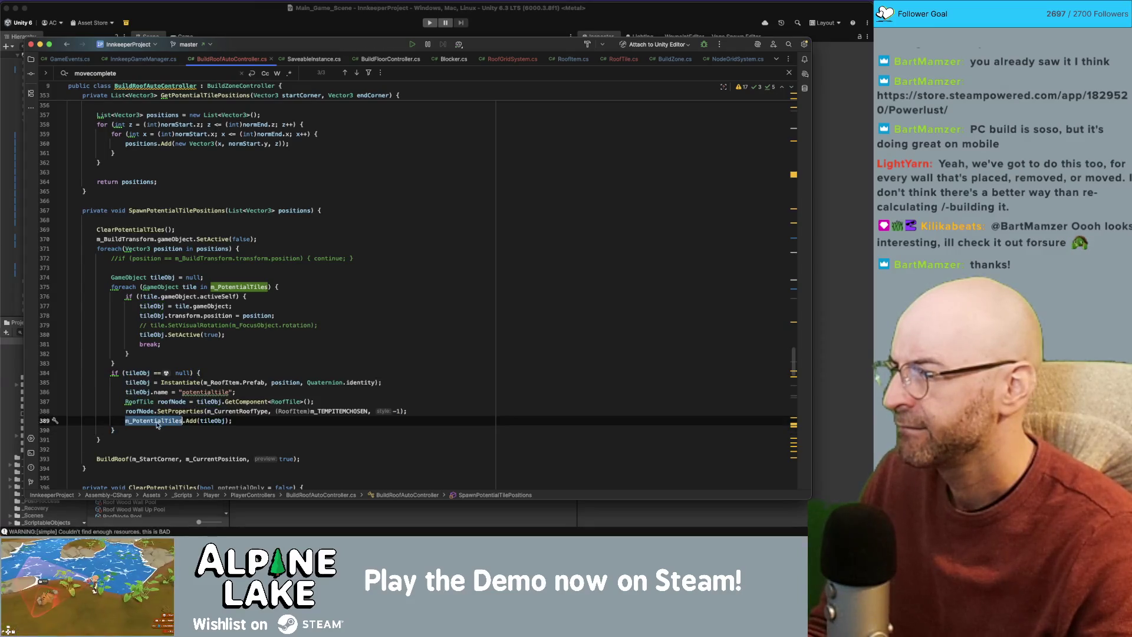
drag(116, 429, 118, 278)
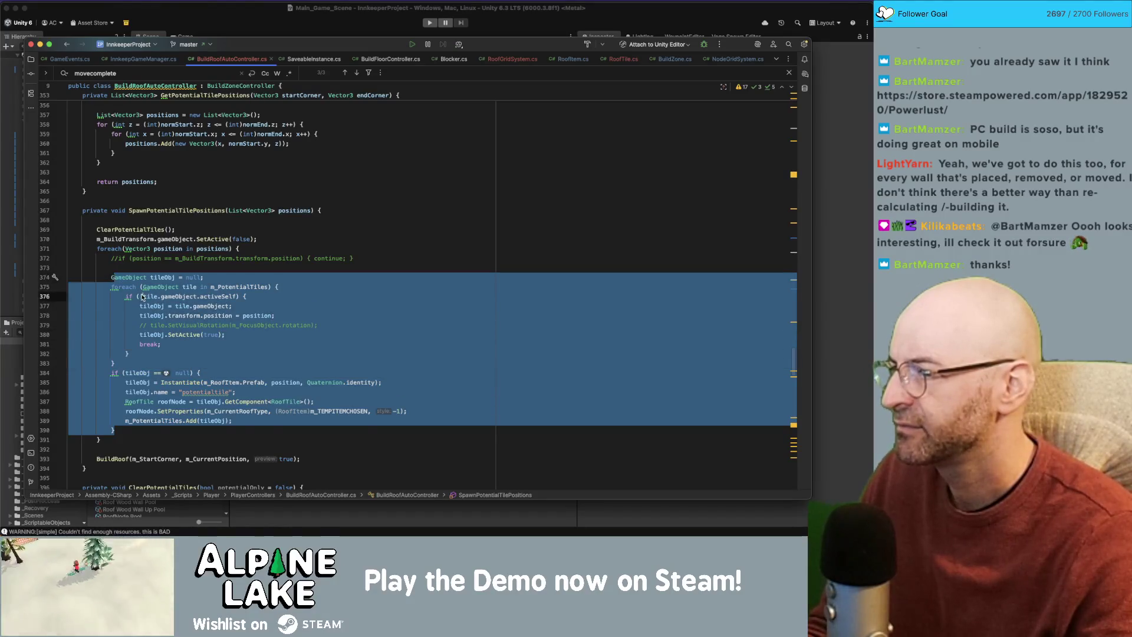
click(141, 296)
click(187, 230)
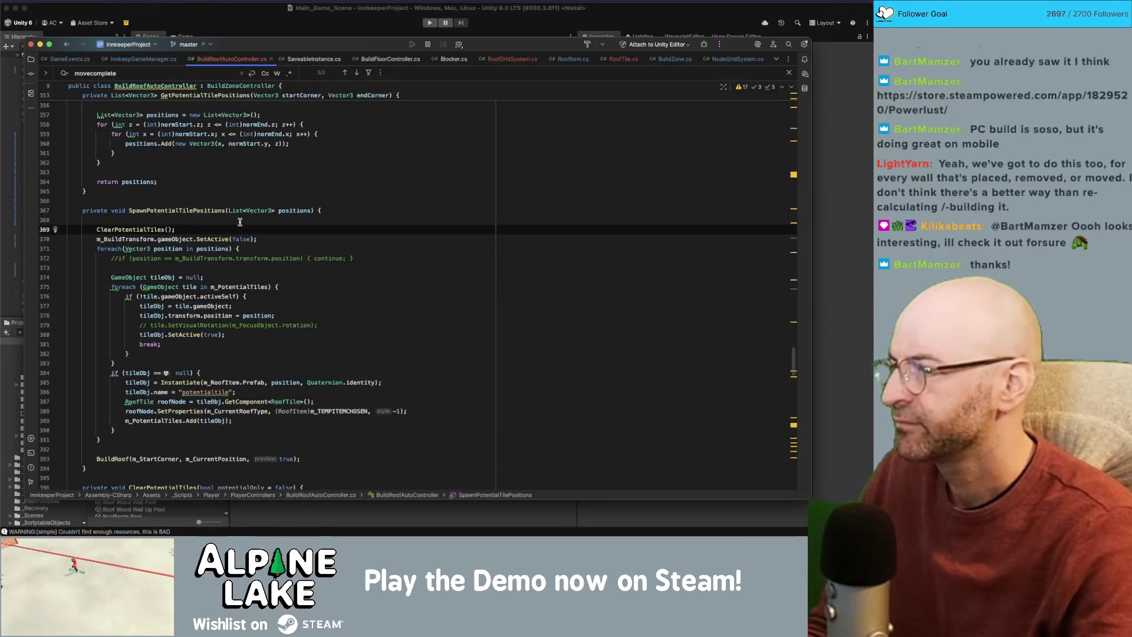
Try an early 'return;' at the top of SpawnPotentialTilePositions, then undo it.
key(Return)
key(ctrl+space)
key(Escape)
key(shift+Home)
key(BackSpace)
key(BackSpace)
key(Up)
text(return;)
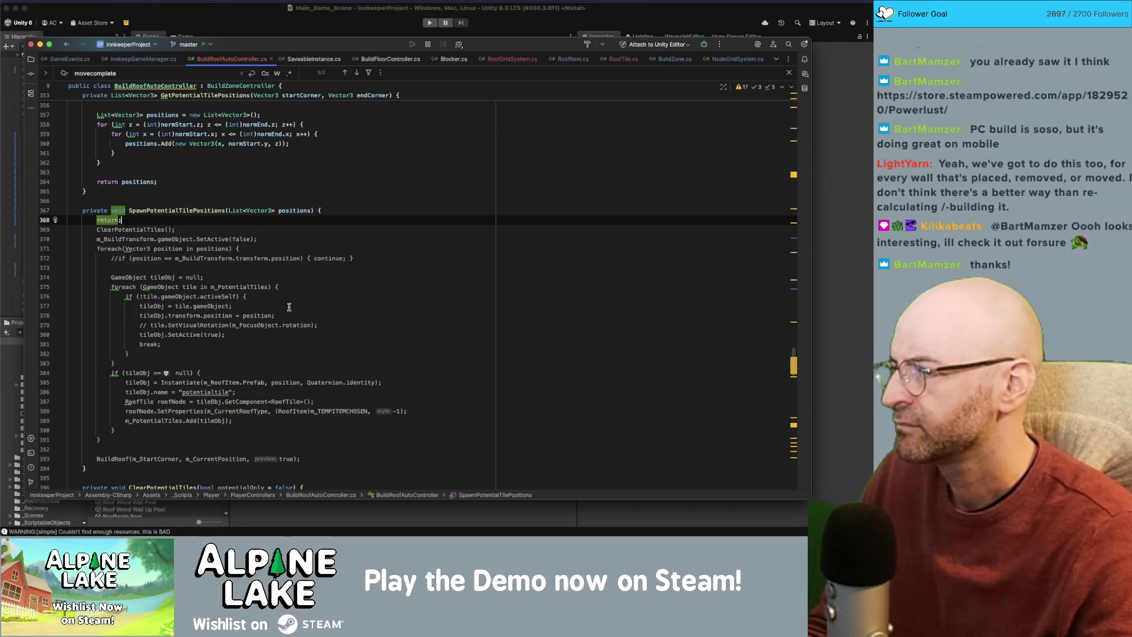
key(super+z)
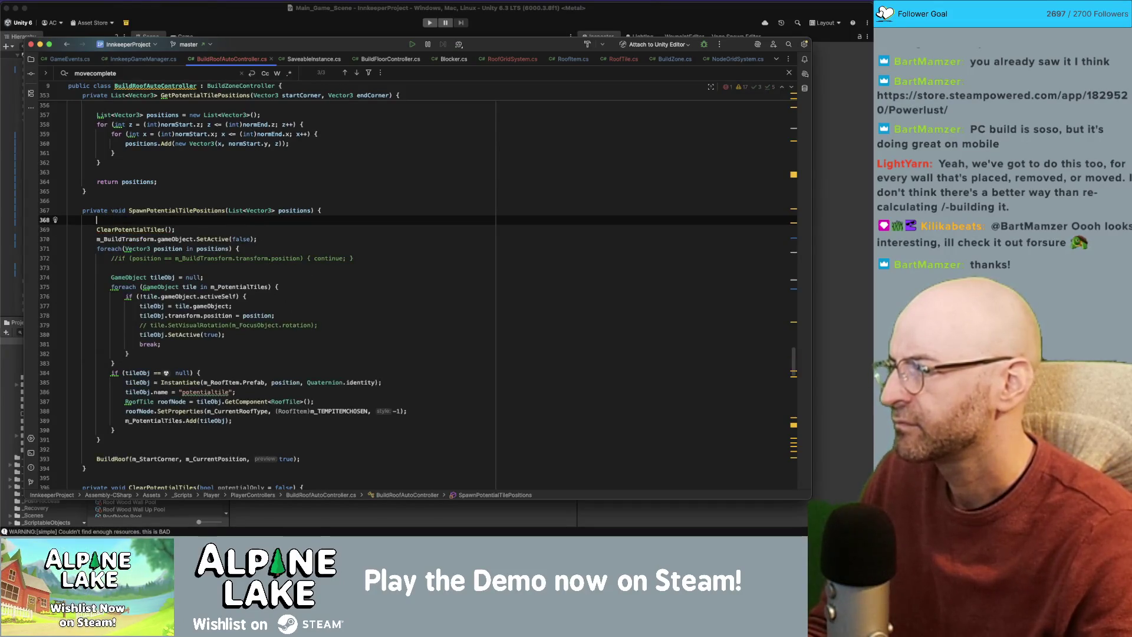
Wrap the tile-spawning code below ClearPotentialTiles() in /* */ comments and go back to Unity.
text(/*)
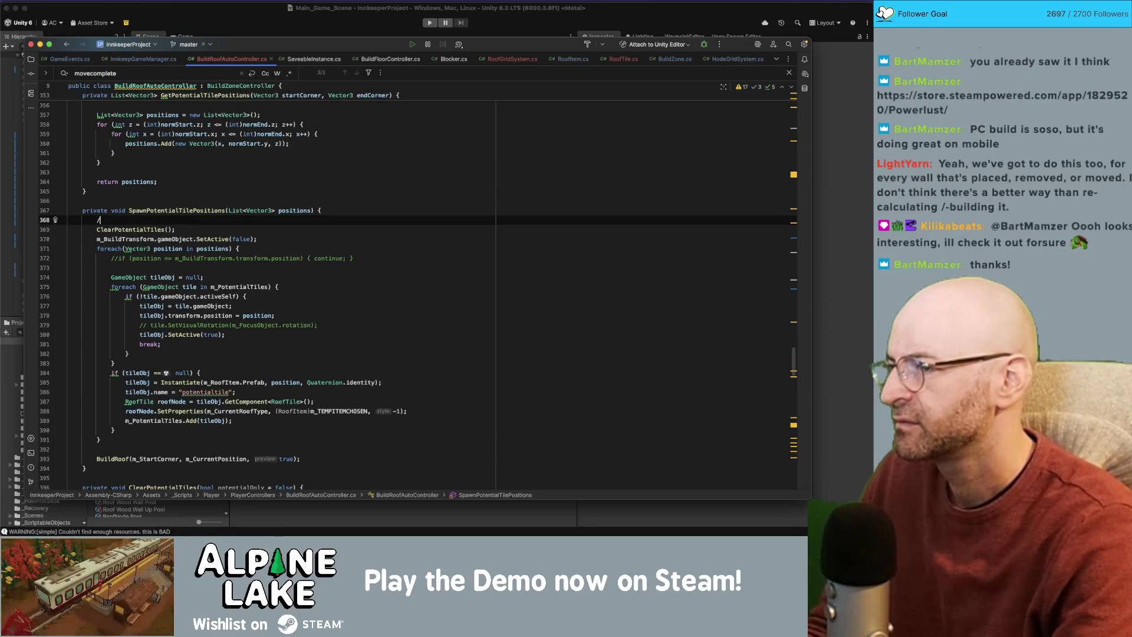
click(119, 448)
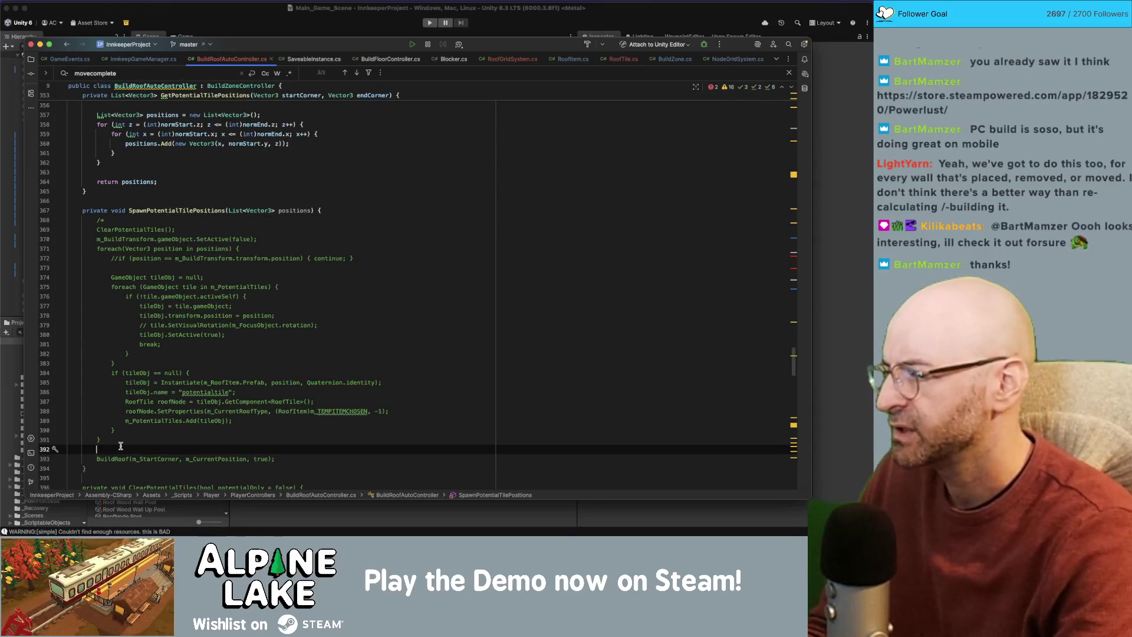
text(*/)
click(210, 420)
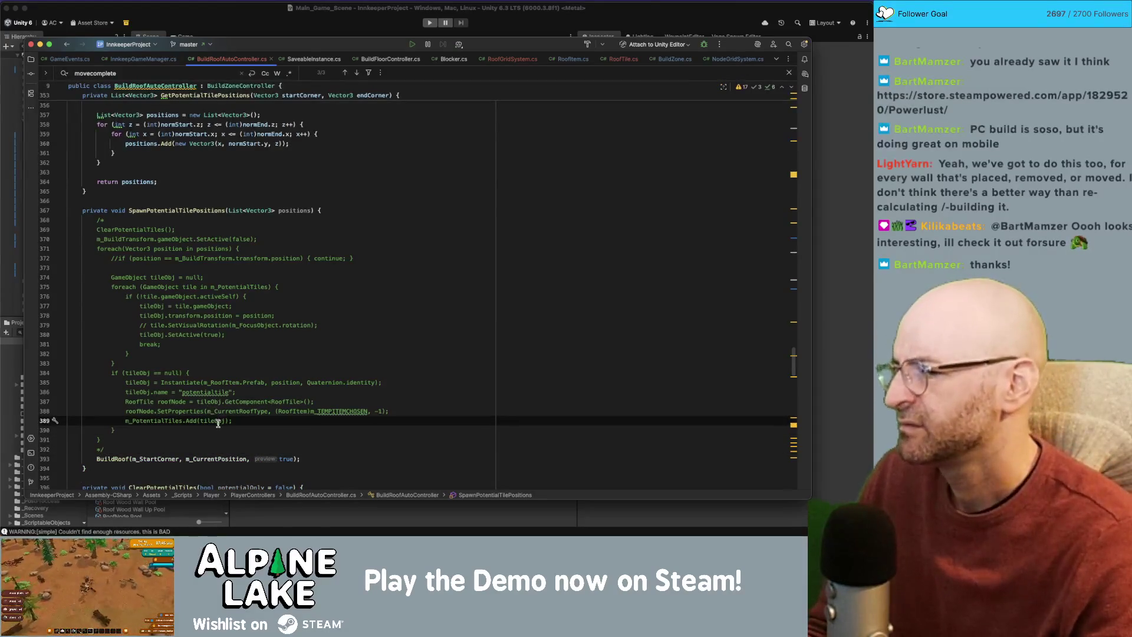
click(226, 25)
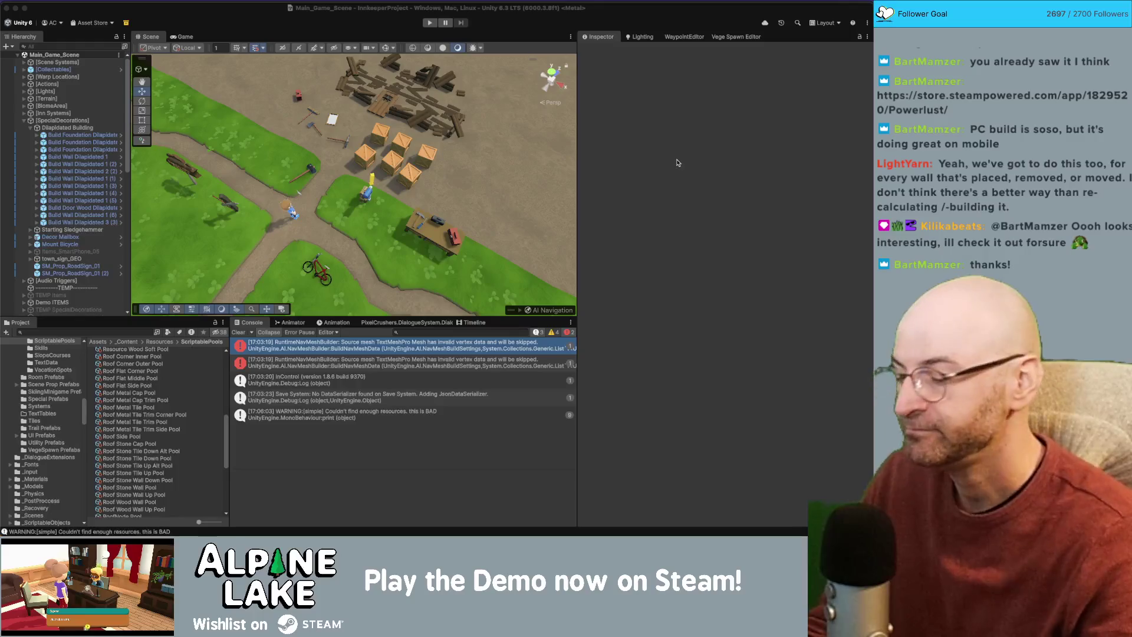
key(super+Tab)
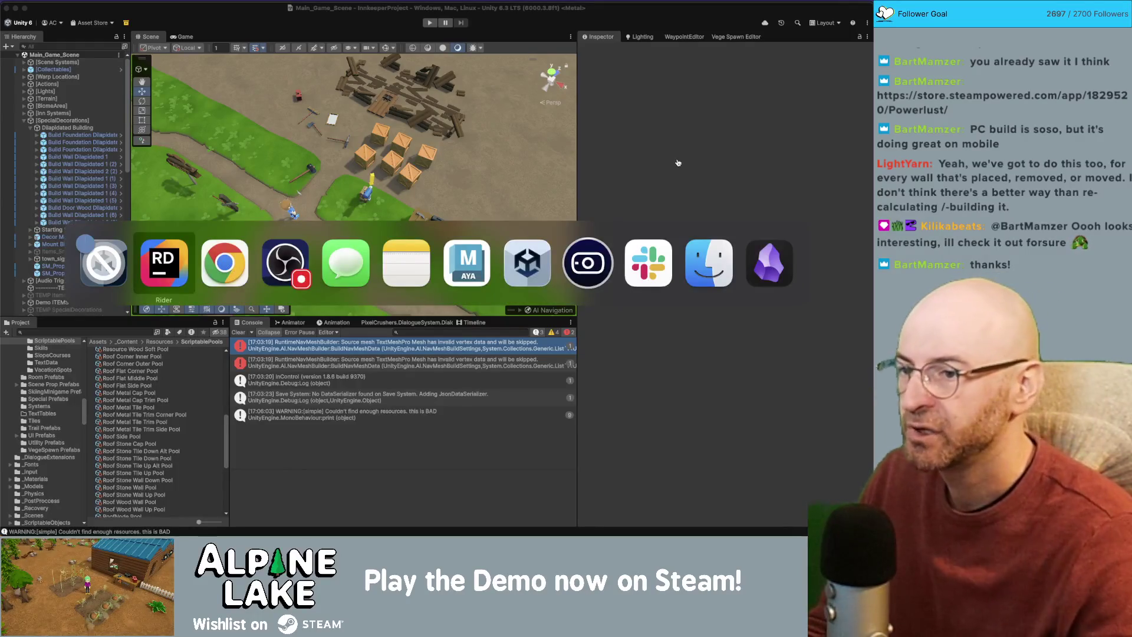
key(Escape)
key(super+space)
text(ph)
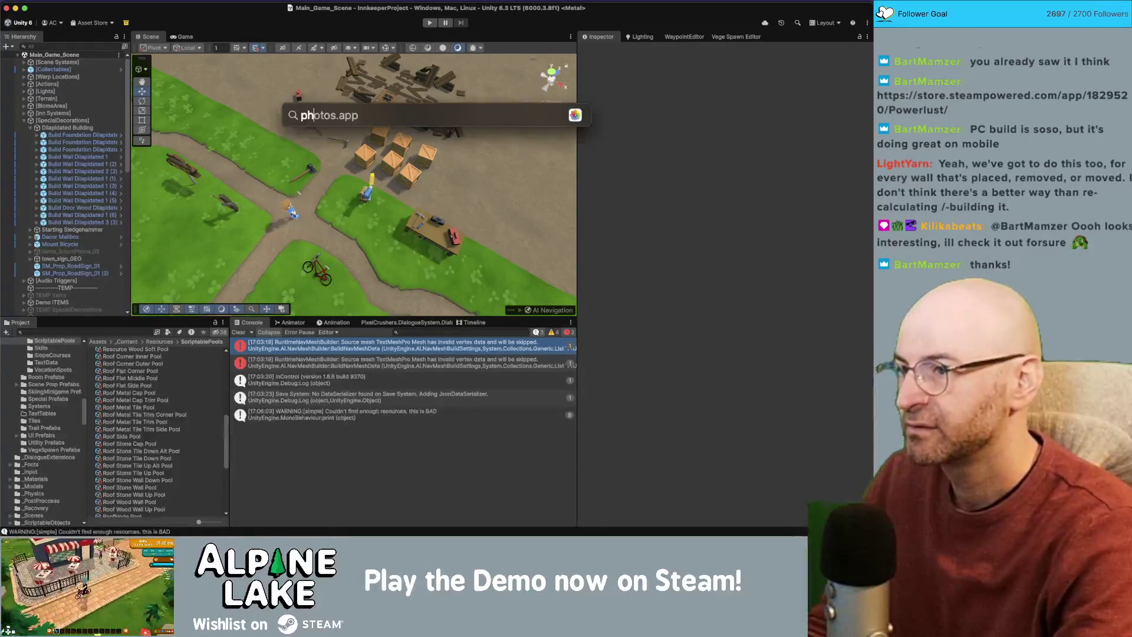
key(Return)
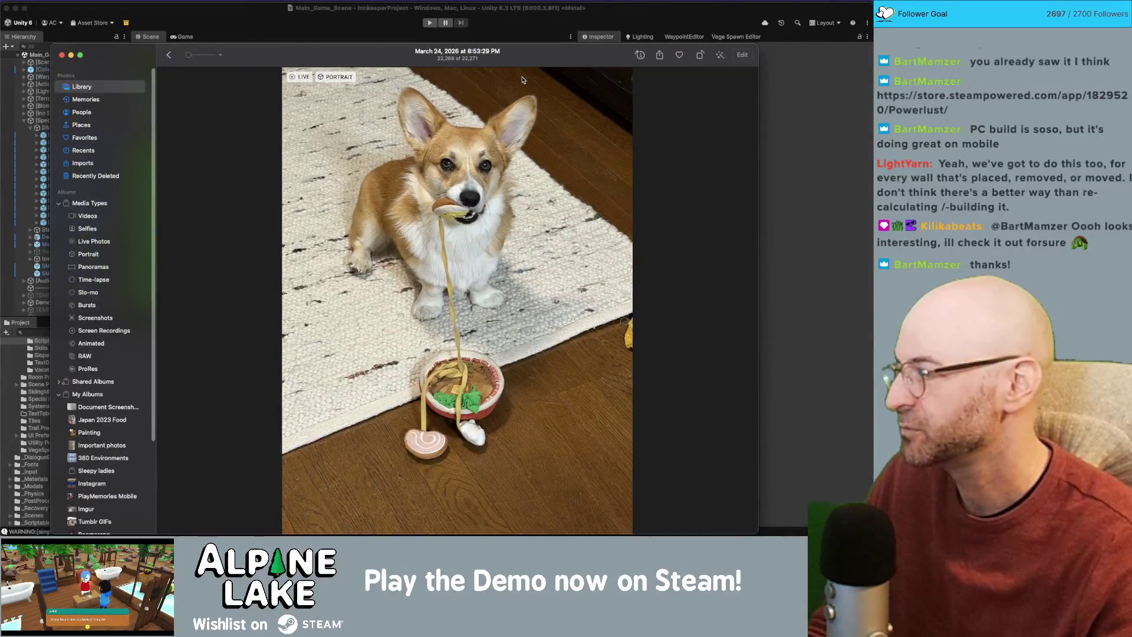
key(super+w)
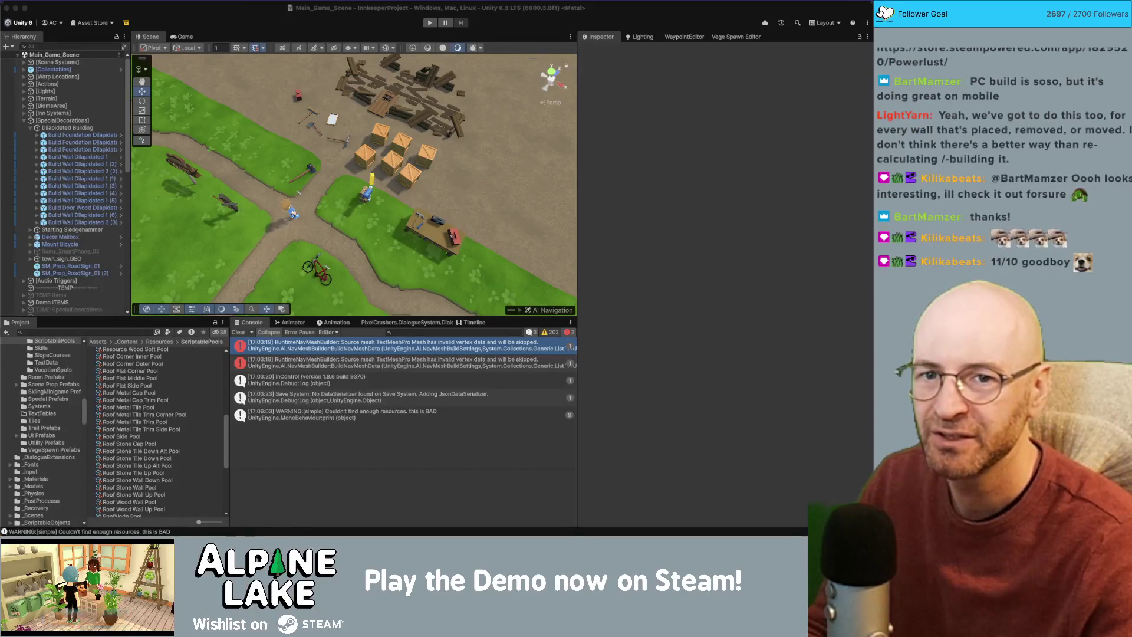
key(super+Tab)
mouse_move(385, 103)
mouse_down()
mouse_move(344, 67)
mouse_move(346, 46)
mouse_up()
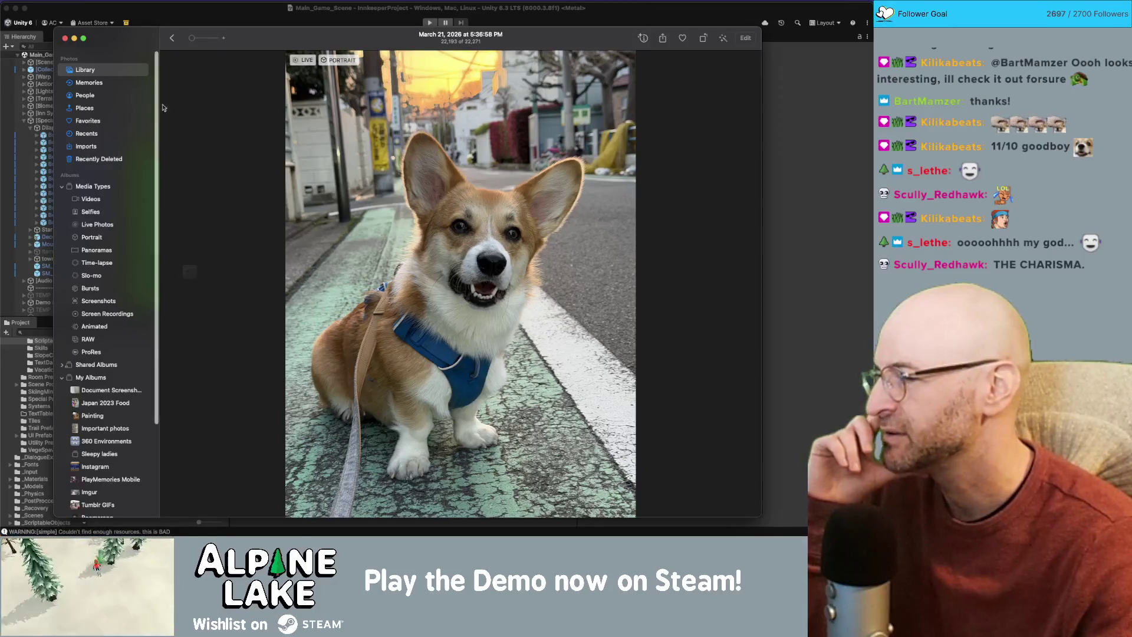
click(366, 26)
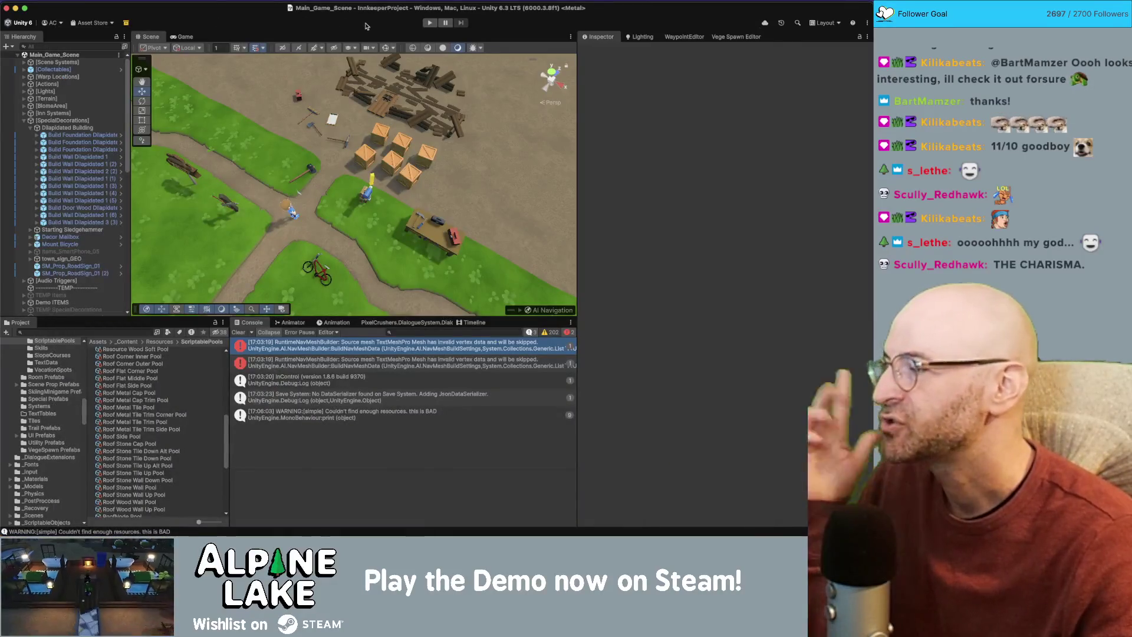
Play-test roof placement in build mode with preview spawning disabled, then stop the game.
click(431, 23)
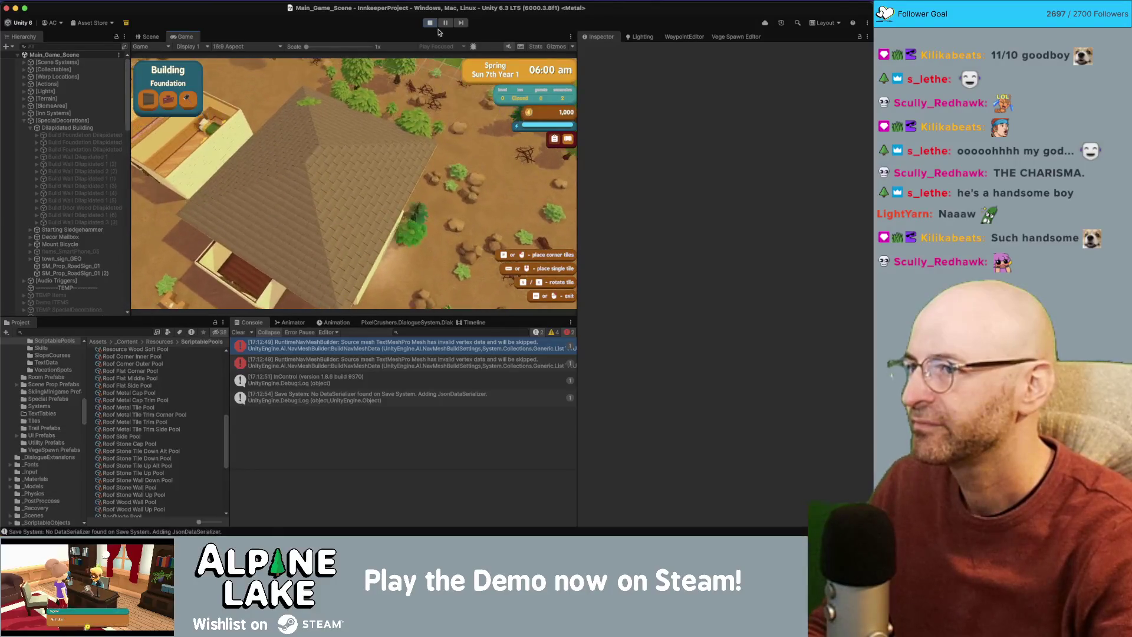
key(super+p)
key(super+Tab)
key(super+Tab)
key(super+Tab)
key(super+Tab)
key(super+Tab)
Back in Rider, open RoofGridSystem.cs and scroll to the Animate method.
click(271, 180)
scroll(271, 179, up, 5)
click(503, 63)
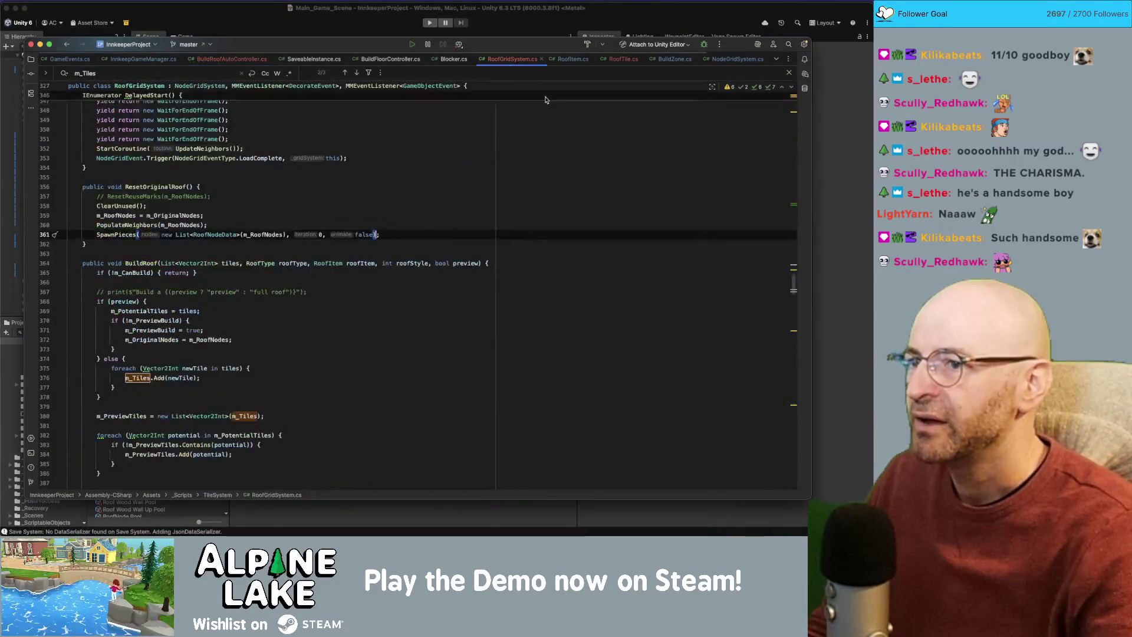
scroll(412, 130, down, 10)
scroll(388, 150, up, 10)
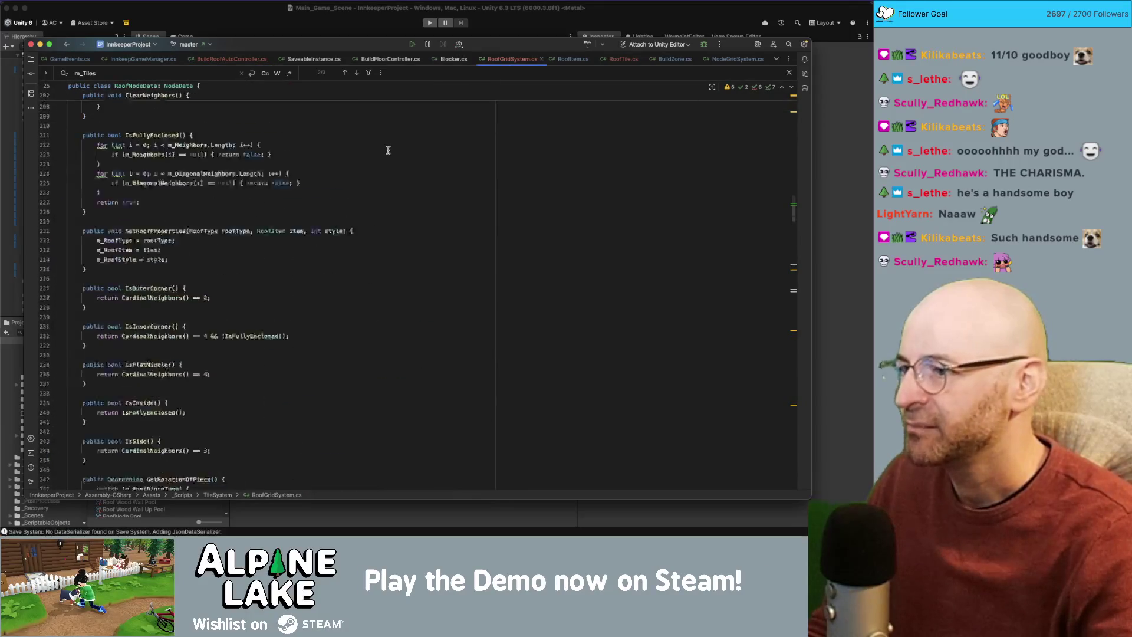
scroll(377, 170, up, 5)
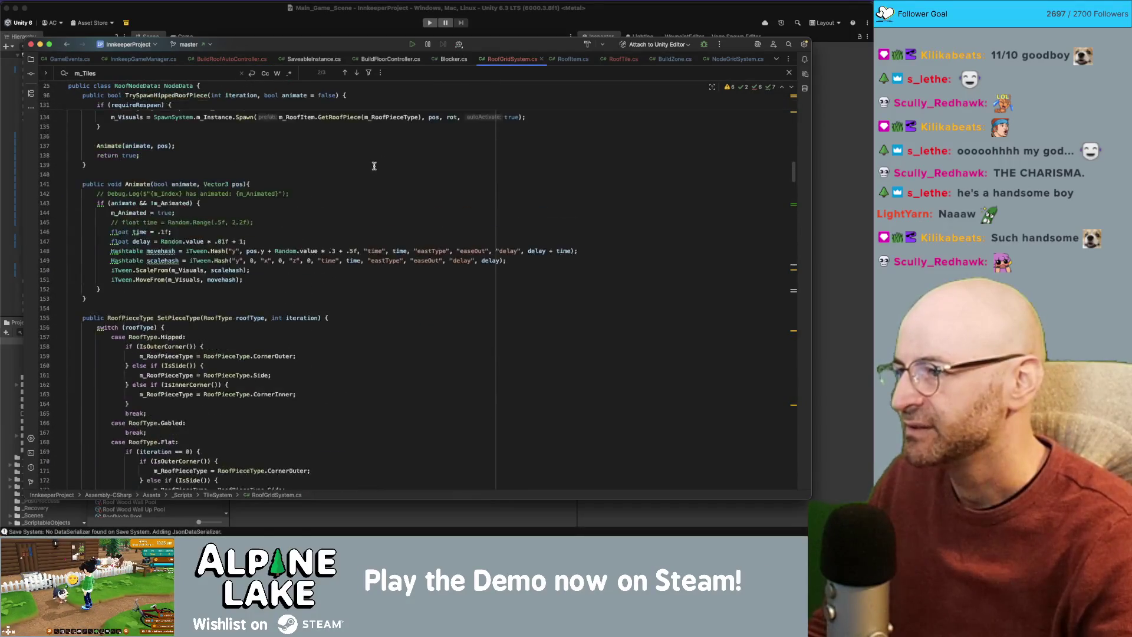
Comment out the Animate(animate, pos) call in TrySpawnHippedRoofPiece, dropping a trial early return.
click(290, 309)
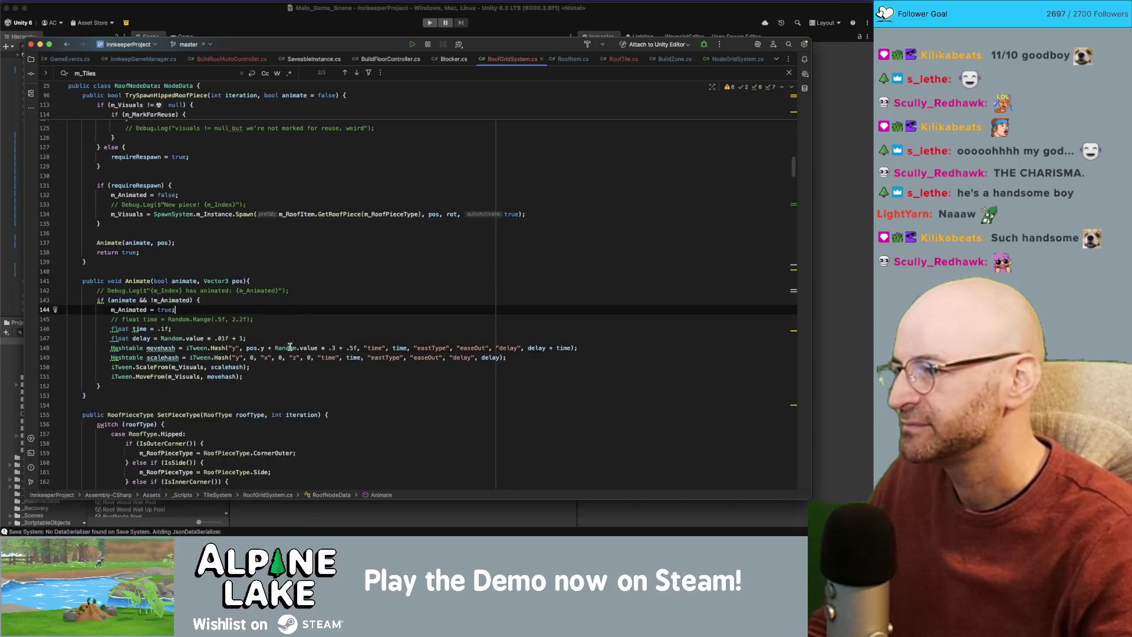
click(313, 281)
key(Return)
text(return;)
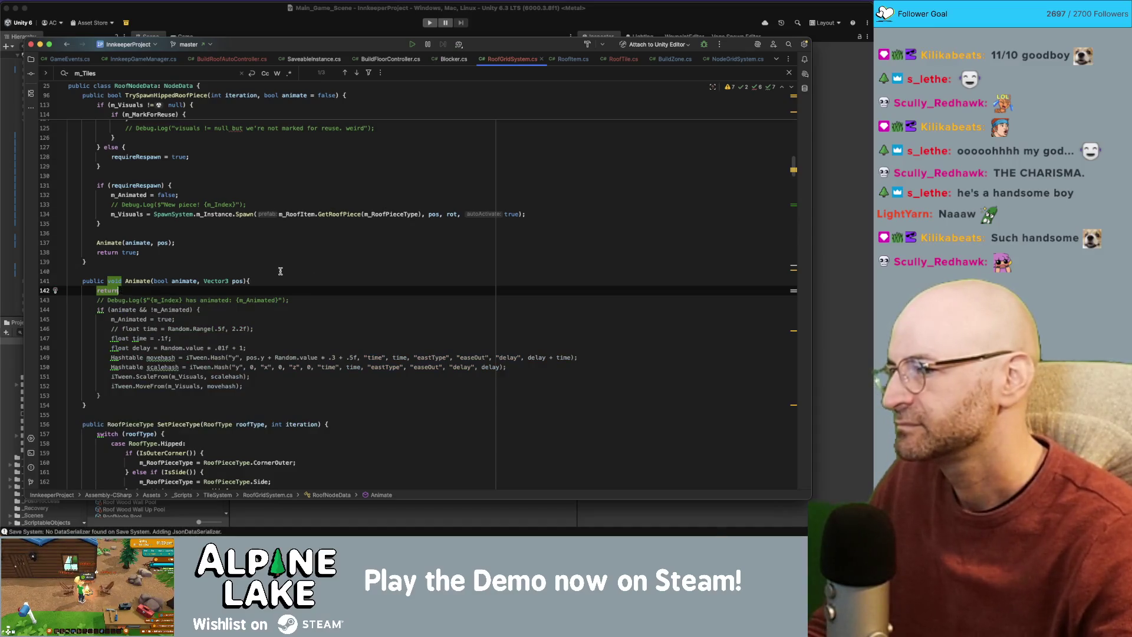
text(r)
key(BackSpace)
click(263, 238)
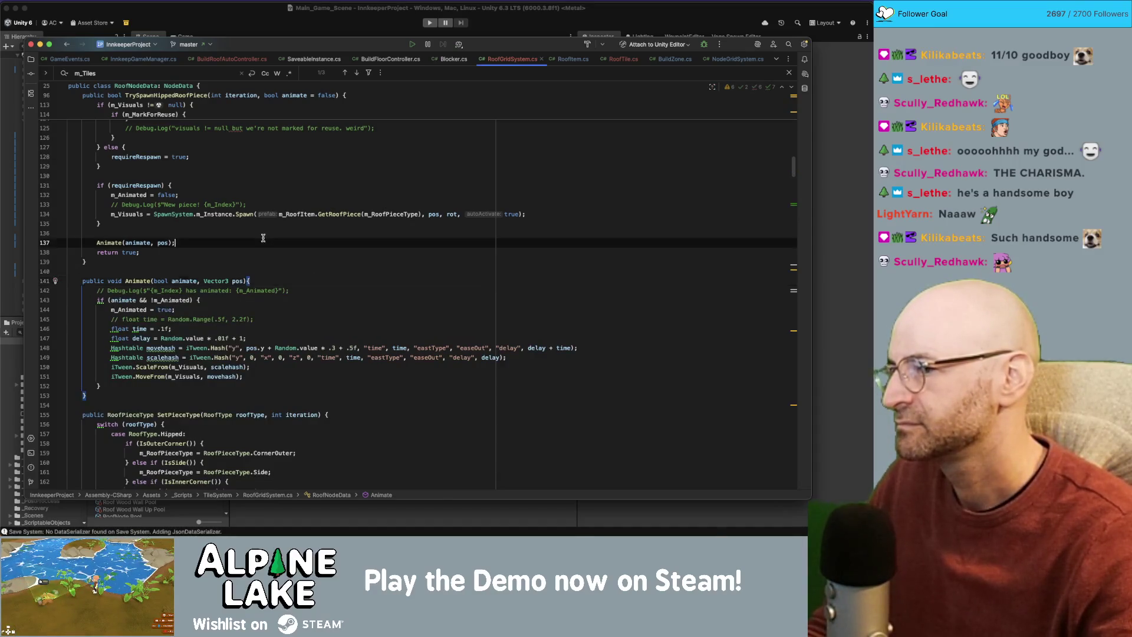
key(super+slash)
key(Down)
key(Down)
click(334, 36)
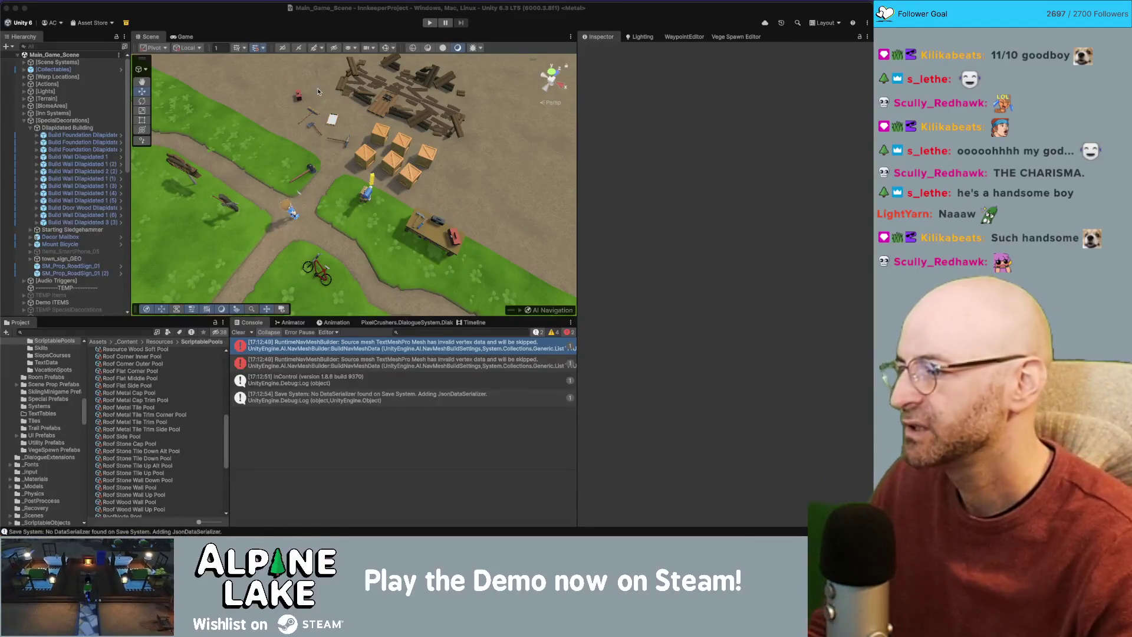
key(super+Tab)
Locate SpawnPotentialTilePositions and its BuildRoof call in BuildRoofAutoController.cs.
scroll(260, 259, up, 5)
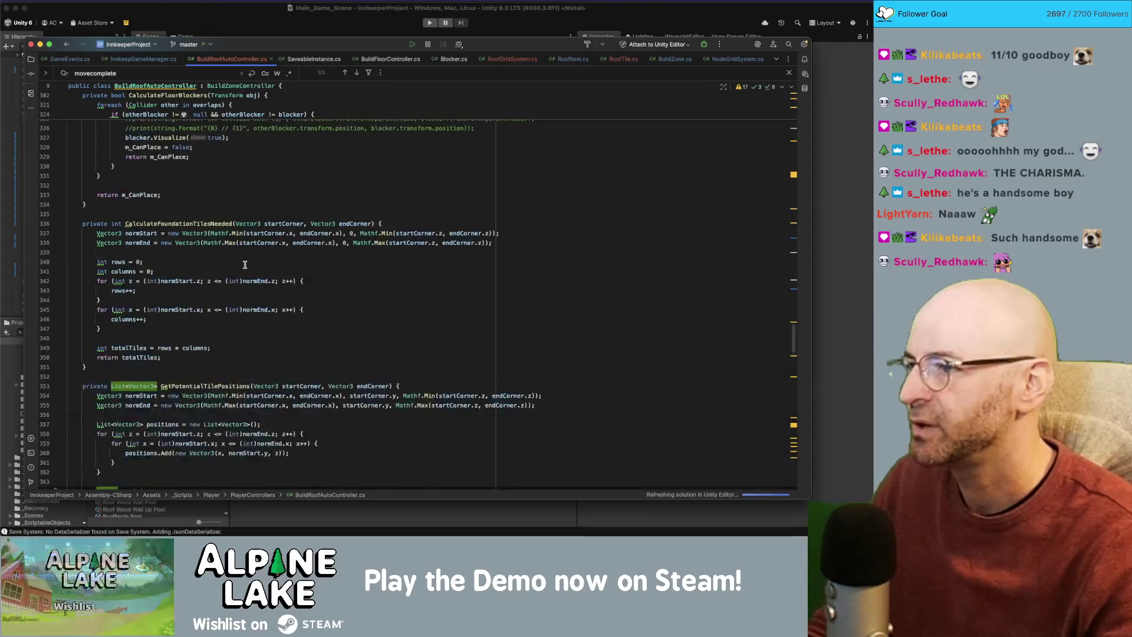
scroll(244, 265, down, 6)
double_click(178, 338)
scroll(212, 330, down, 7)
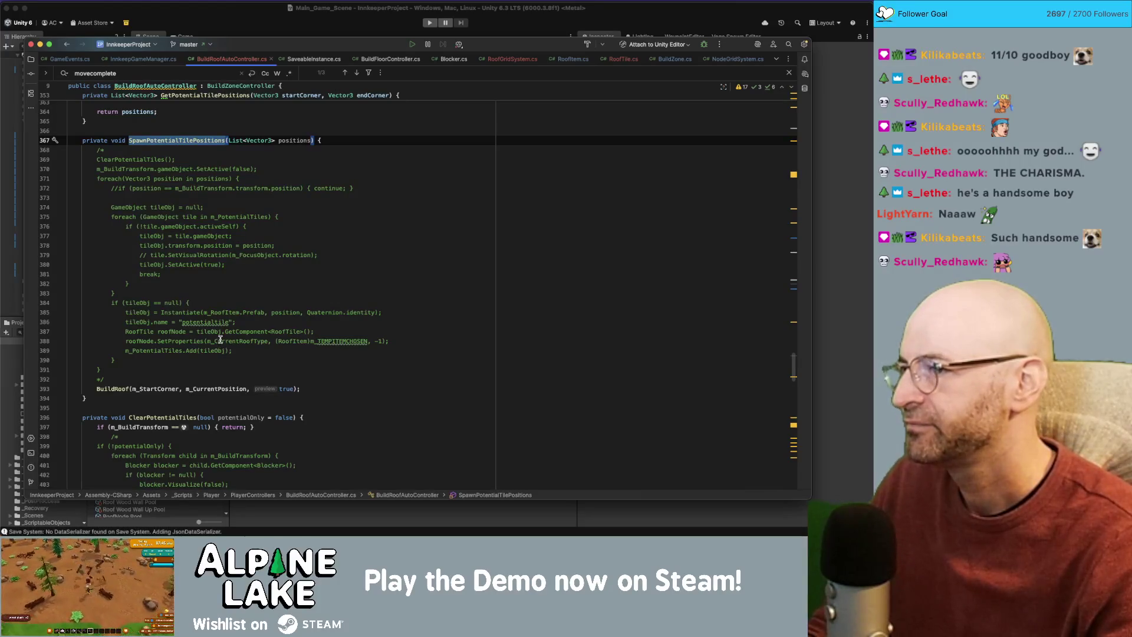
click(286, 389)
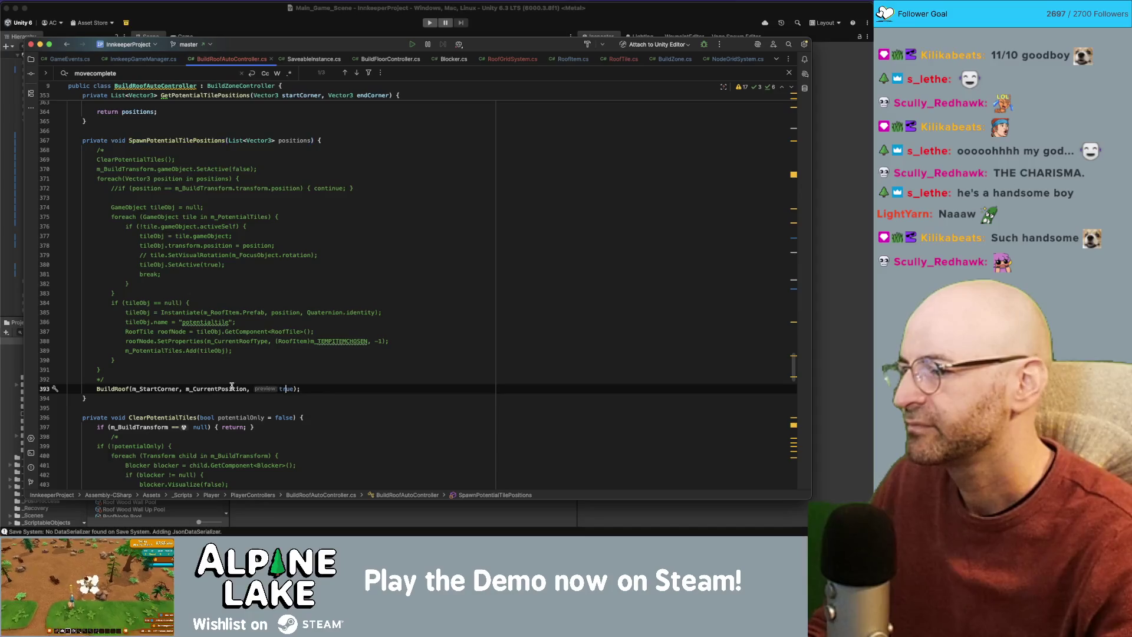
click(111, 388)
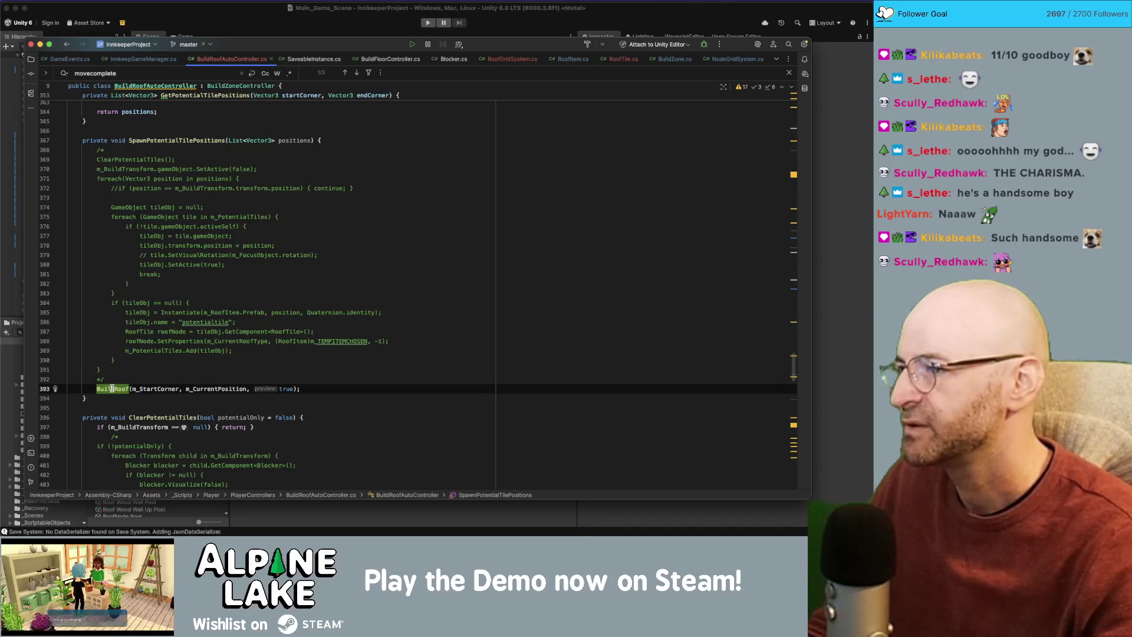
scroll(148, 368, down, 4)
scroll(154, 365, up, 4)
scroll(148, 362, up, 2)
Delete the commented-out blocks in SpawnPotentialTilePositions and ClearPotentialTiles.
drag(110, 394, 95, 171)
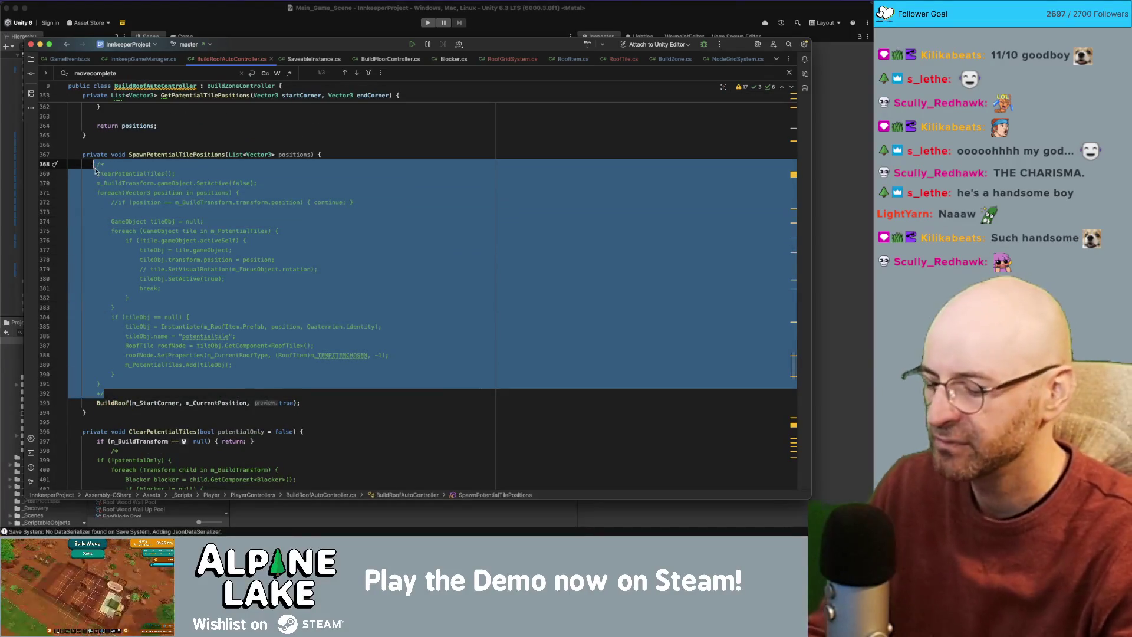
key(BackSpace)
drag(124, 305, 94, 221)
key(BackSpace)
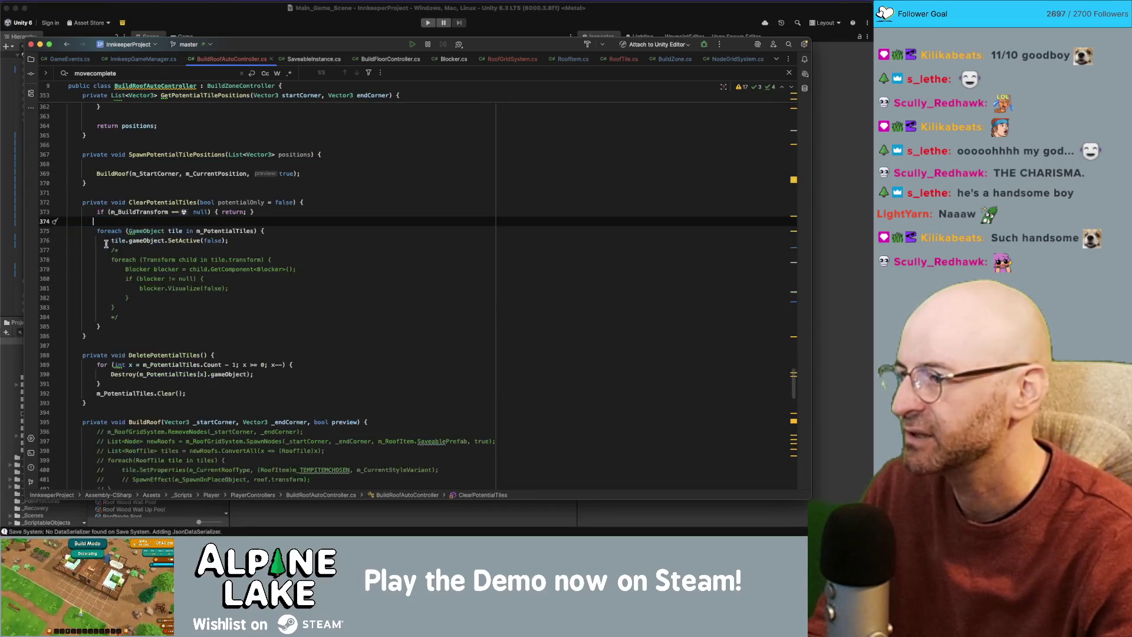
Delete ClearPotentialTiles' remaining commented block and foreach loop, plus the DeletePotentialTiles method.
drag(124, 321, 95, 231)
key(BackSpace)
click(106, 258)
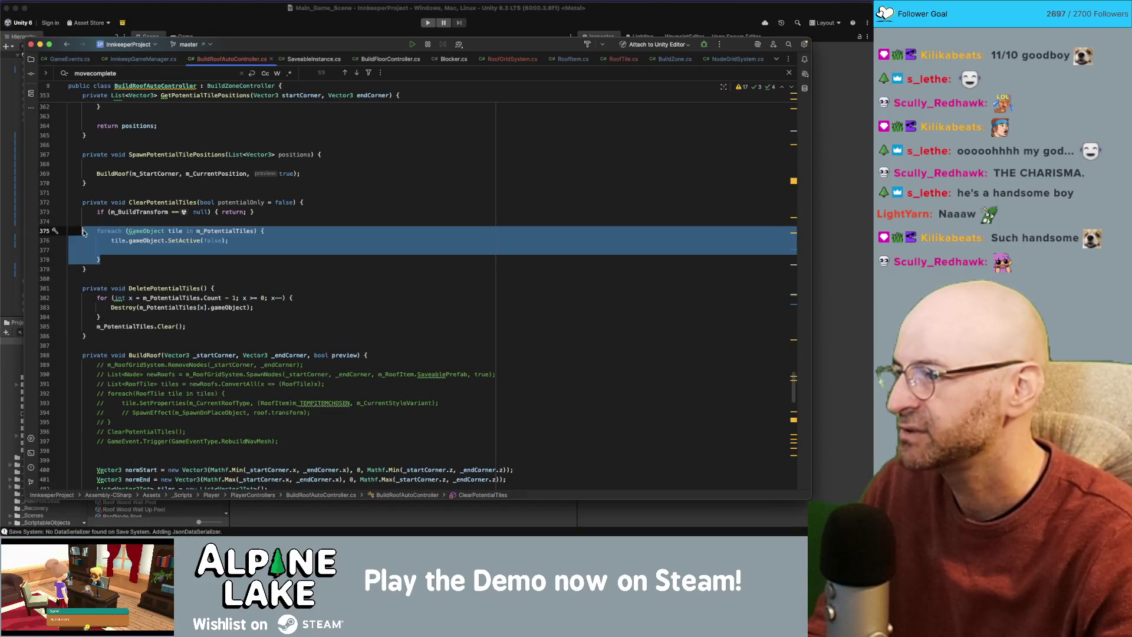
key(BackSpace)
key(super+f)
text(potentialtiles)
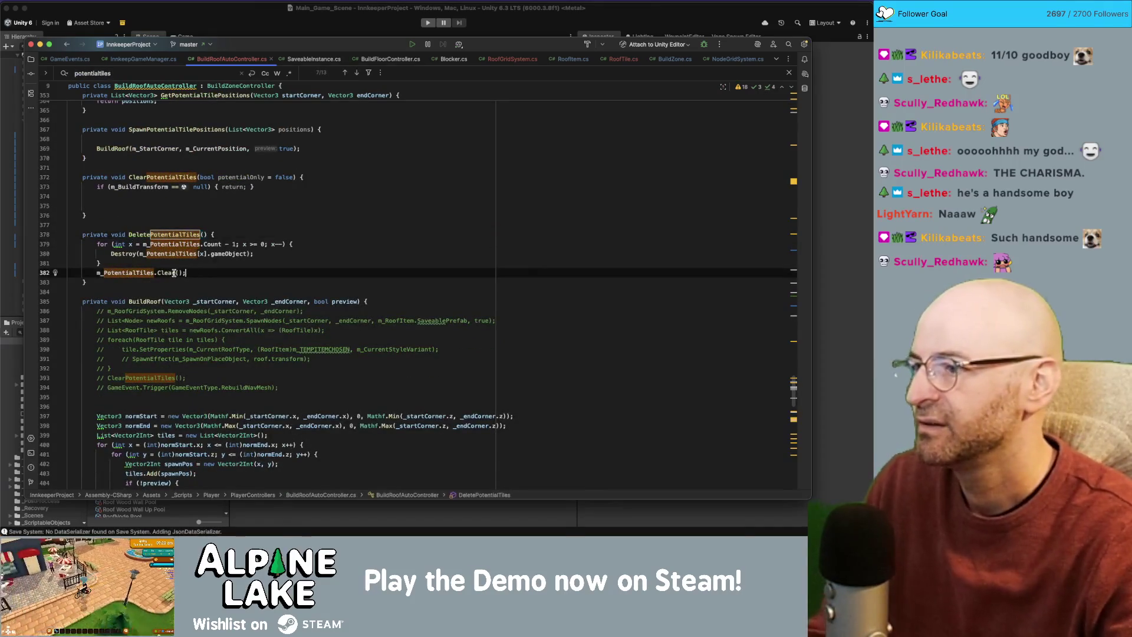
drag(89, 287, 97, 230)
key(BackSpace)
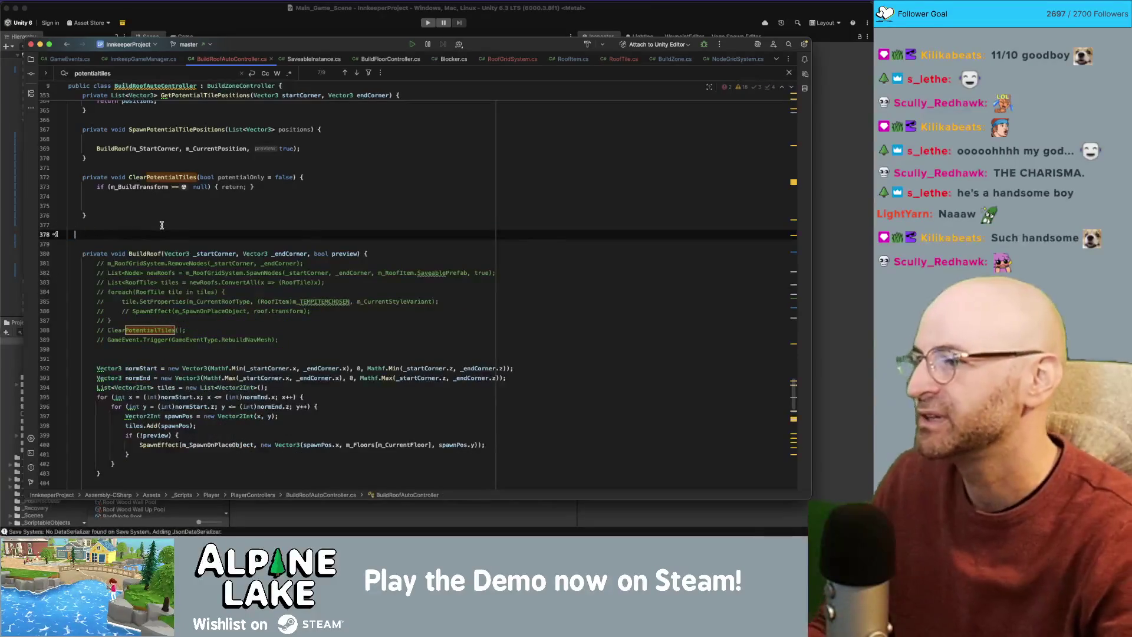
key(BackSpace)
key(Delete)
Adjust the 'potentialtiles' search and delete the DeletePotentialTiles call in BuildRoof.
key(BackSpace)
key(BackSpace)
key(BackSpace)
text(tiles)
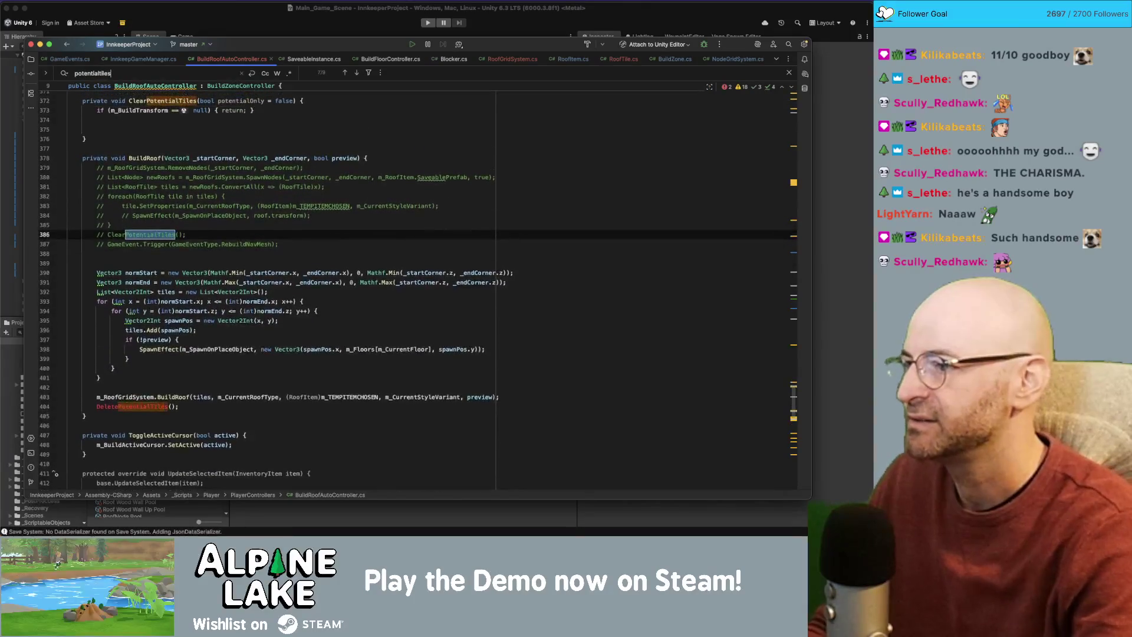
click(199, 406)
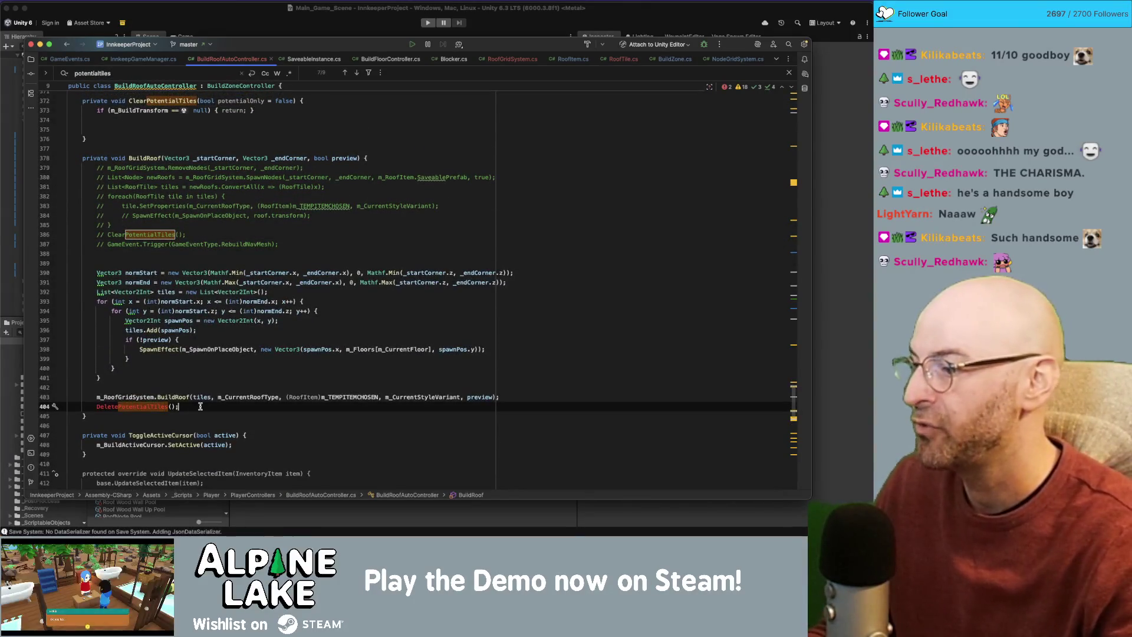
key(super+shift+Left)
key(BackSpace)
key(super+shift+Left)
key(BackSpace)
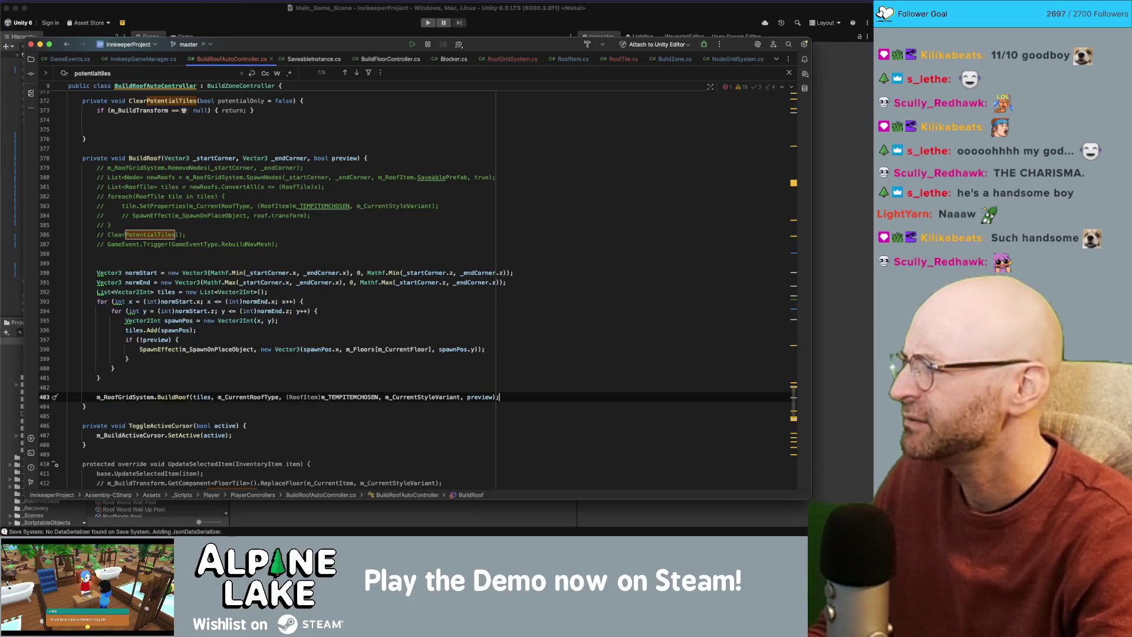
Undo the deletions to restore DeletePotentialTiles, ClearPotentialTiles and the commented spawning code.
key(super+z)
key(super+z)
key(super+z)
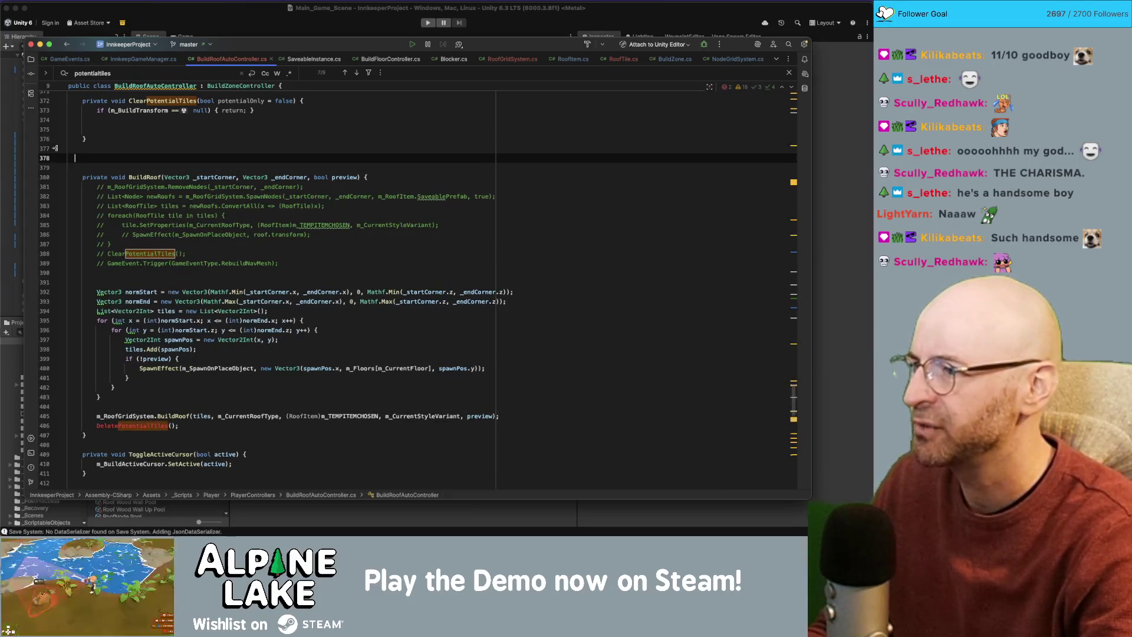
key(super+z)
key(super+z)
key(super+z)
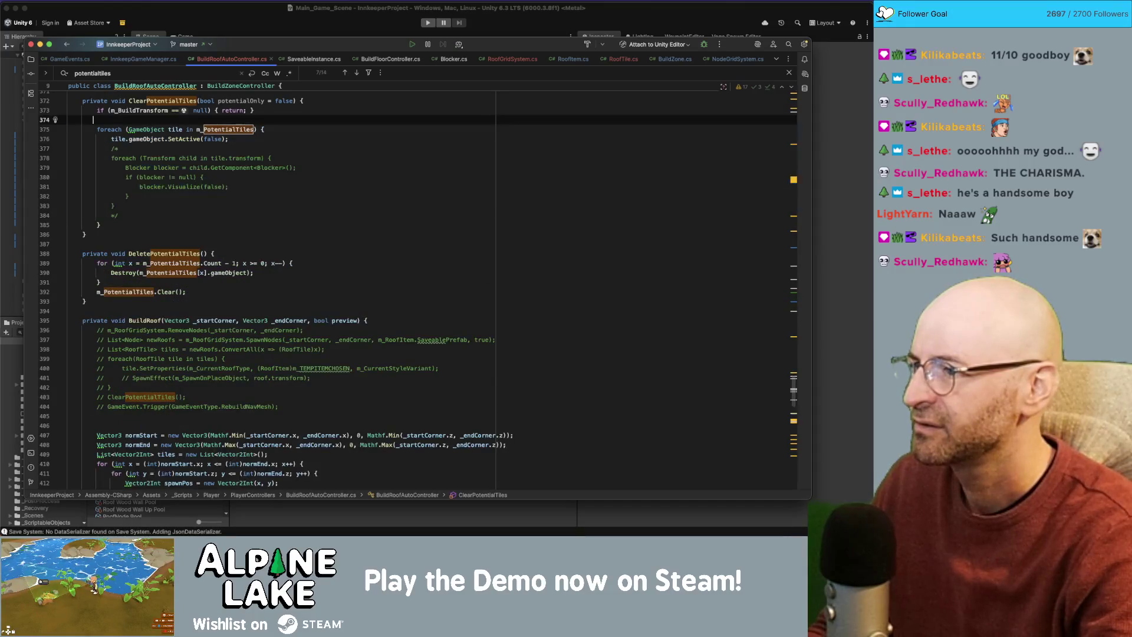
key(super+z)
key(super+z)
key(super+z)
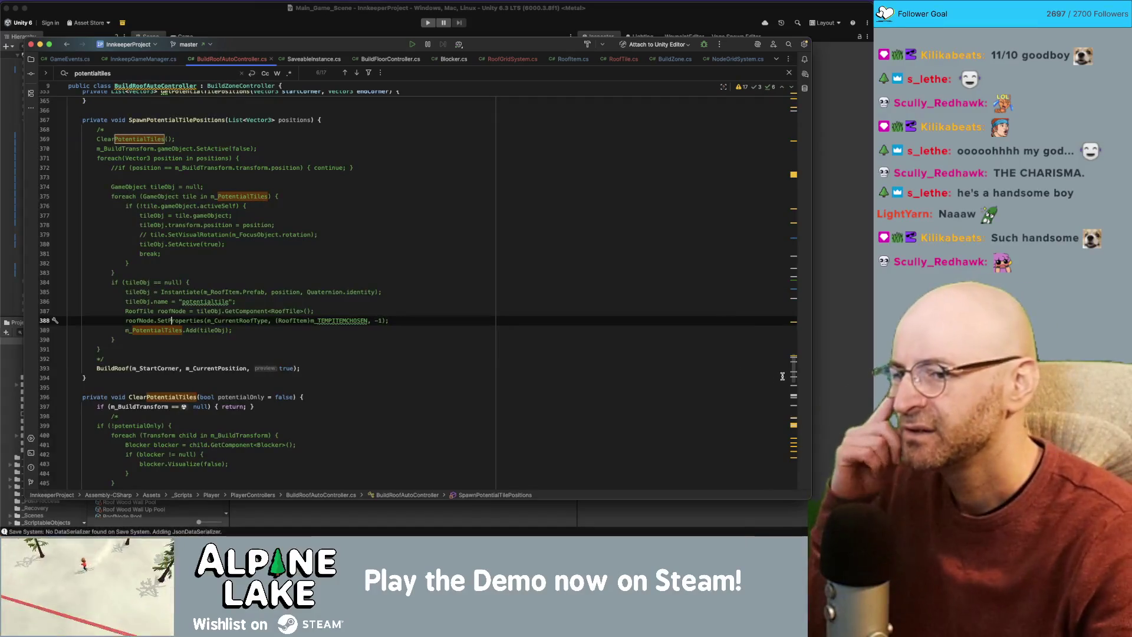
drag(792, 375, 780, 120)
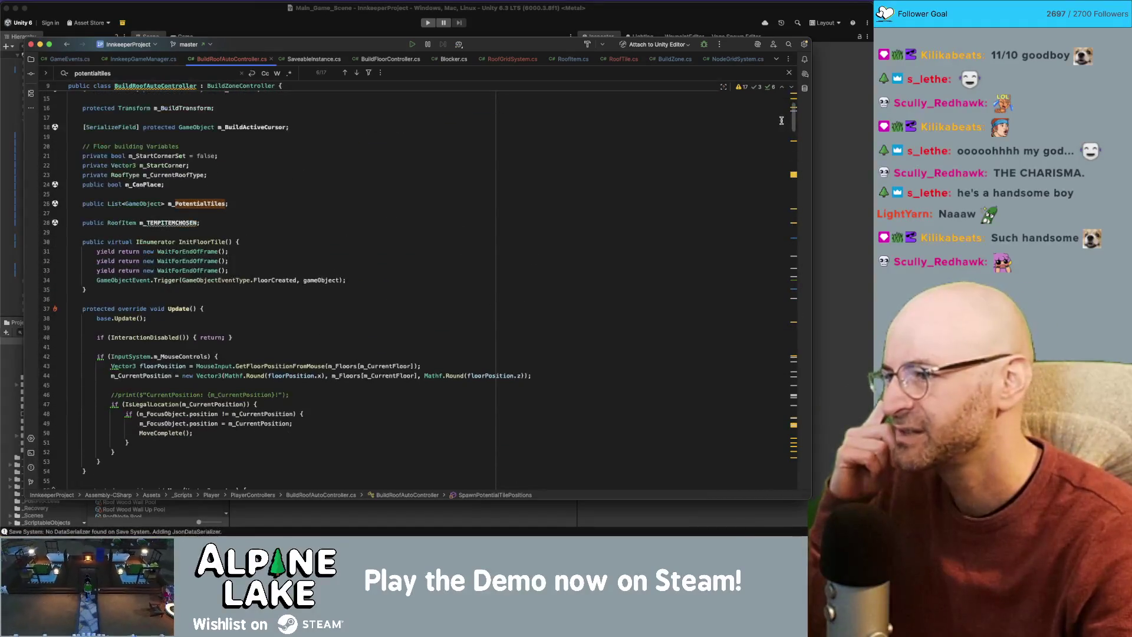
Search the file for every m_PotentialTiles occurrence and scroll through the matches.
double_click(206, 203)
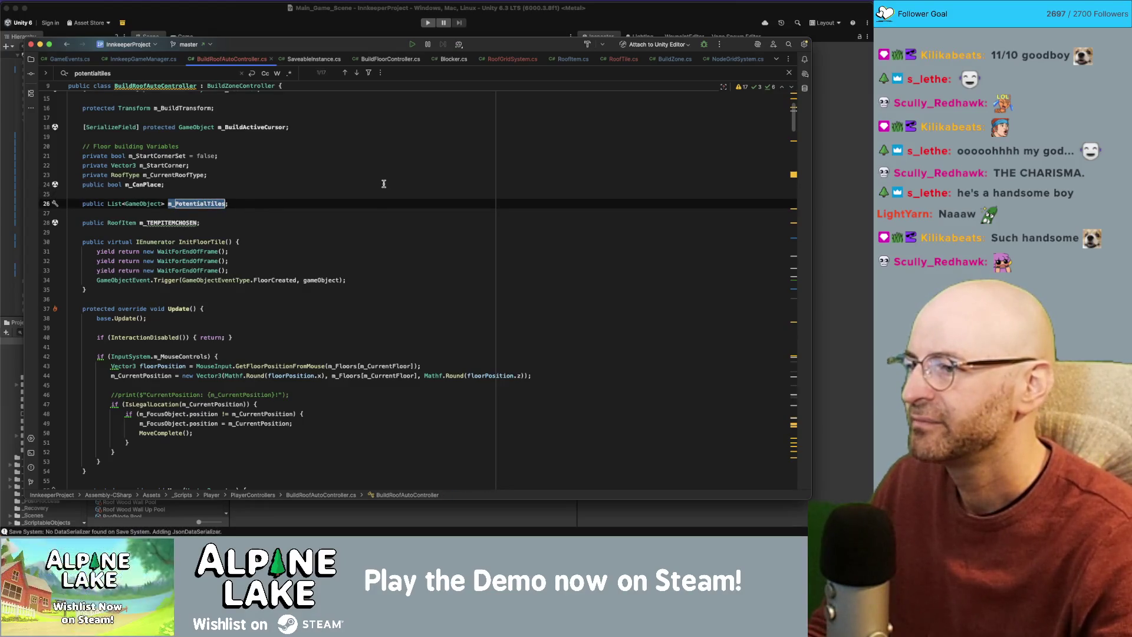
key(super+f)
scroll(331, 222, down, 10)
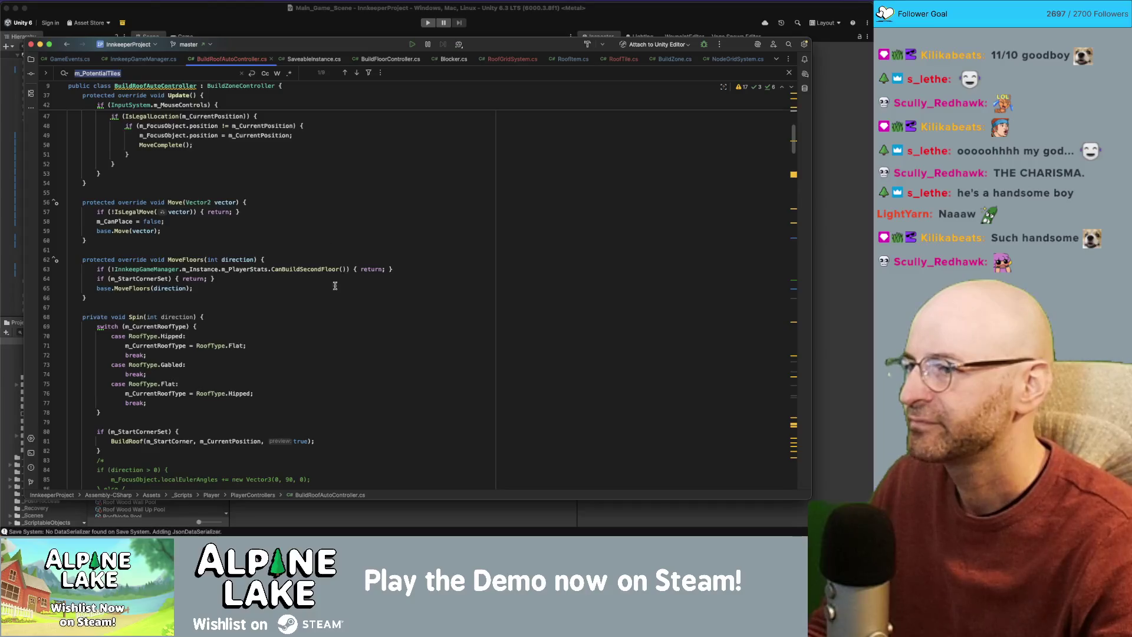
drag(796, 161, 770, 365)
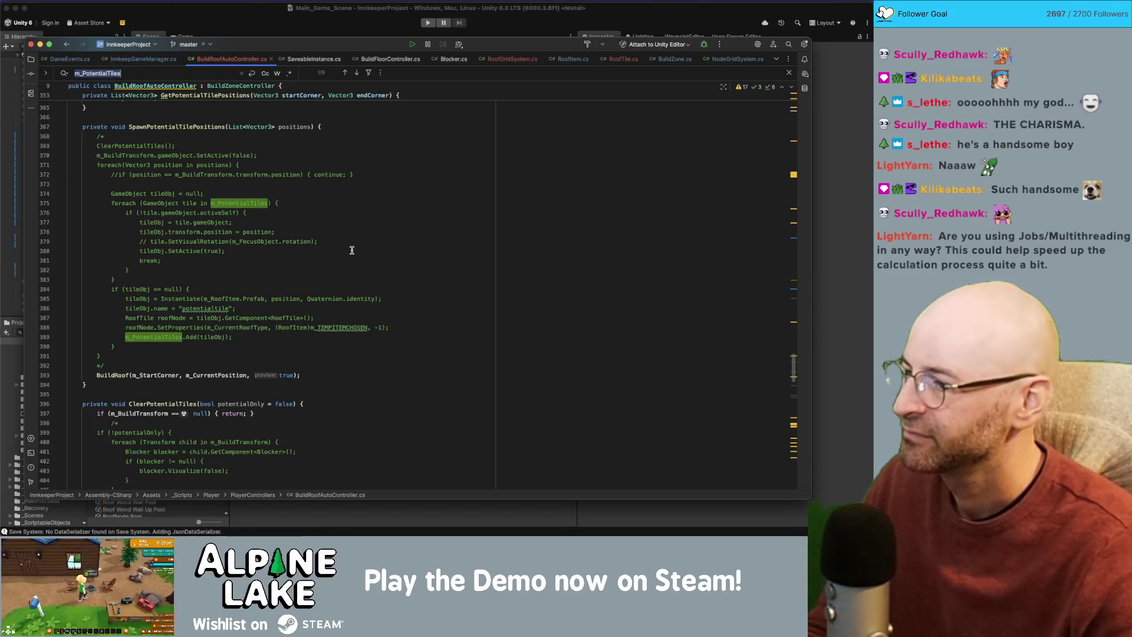
scroll(277, 263, down, 3)
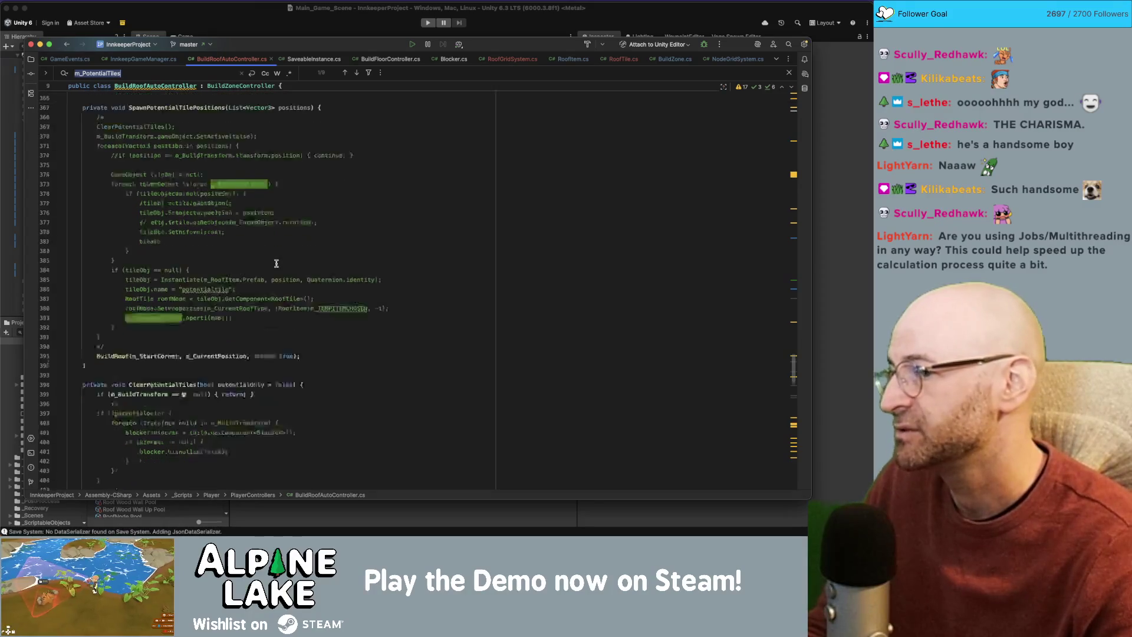
scroll(275, 264, down, 5)
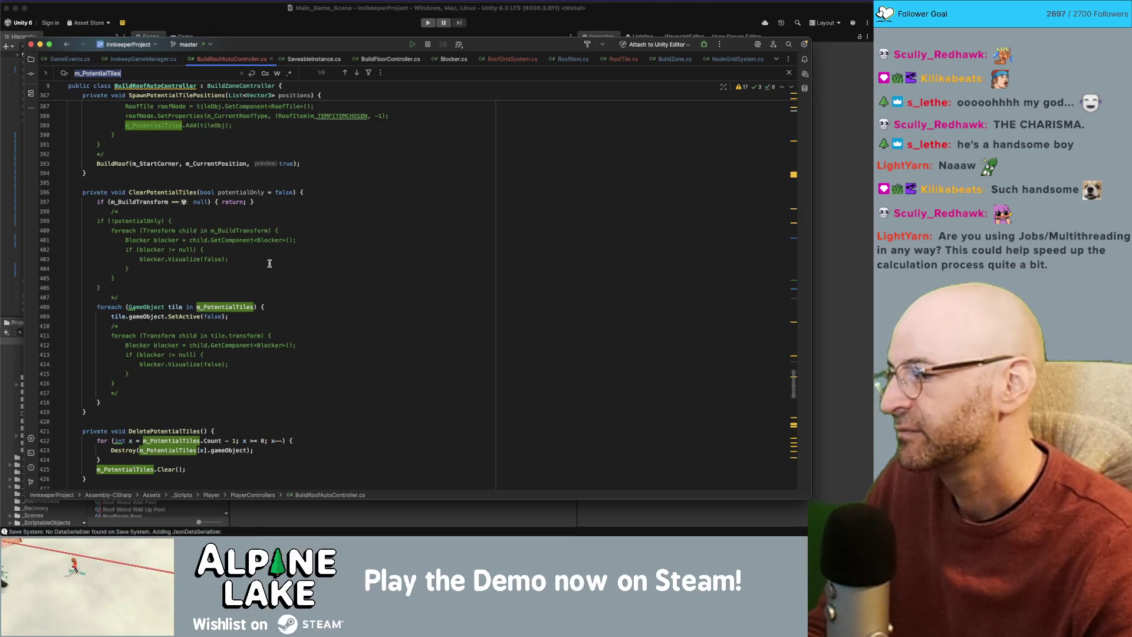
scroll(270, 263, down, 3)
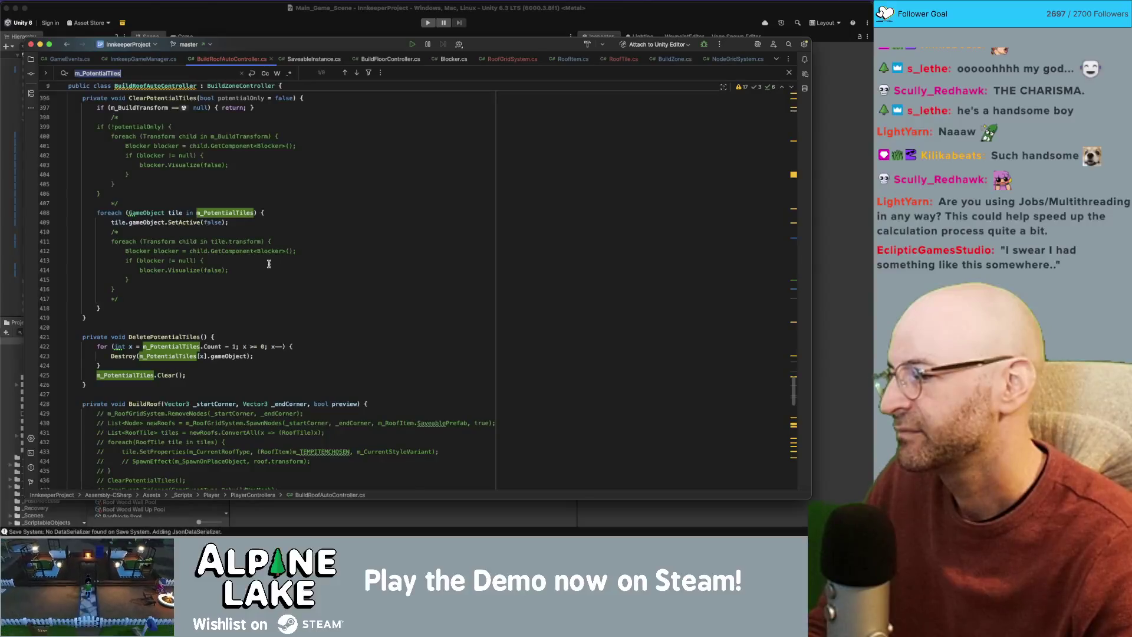
scroll(269, 264, down, 6)
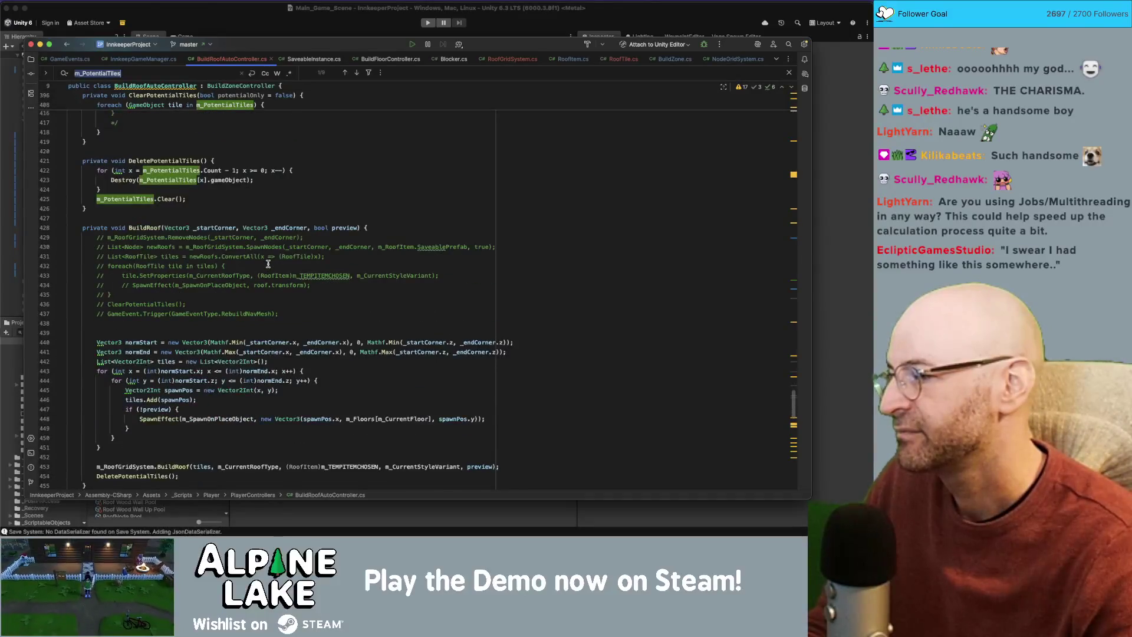
scroll(268, 264, down, 1)
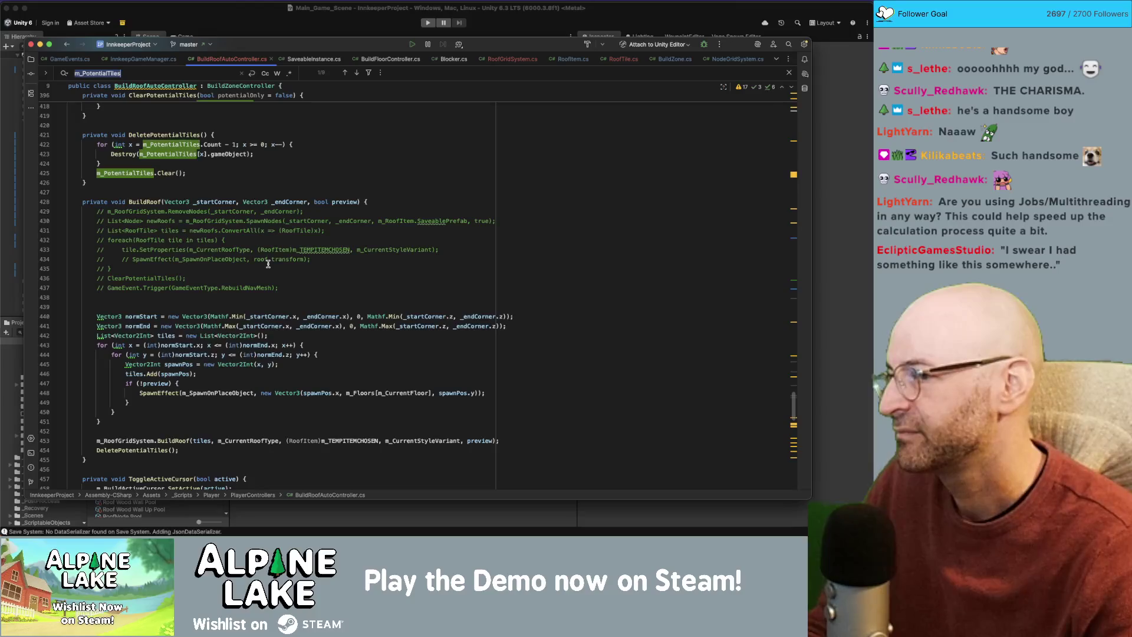
scroll(268, 263, down, 1)
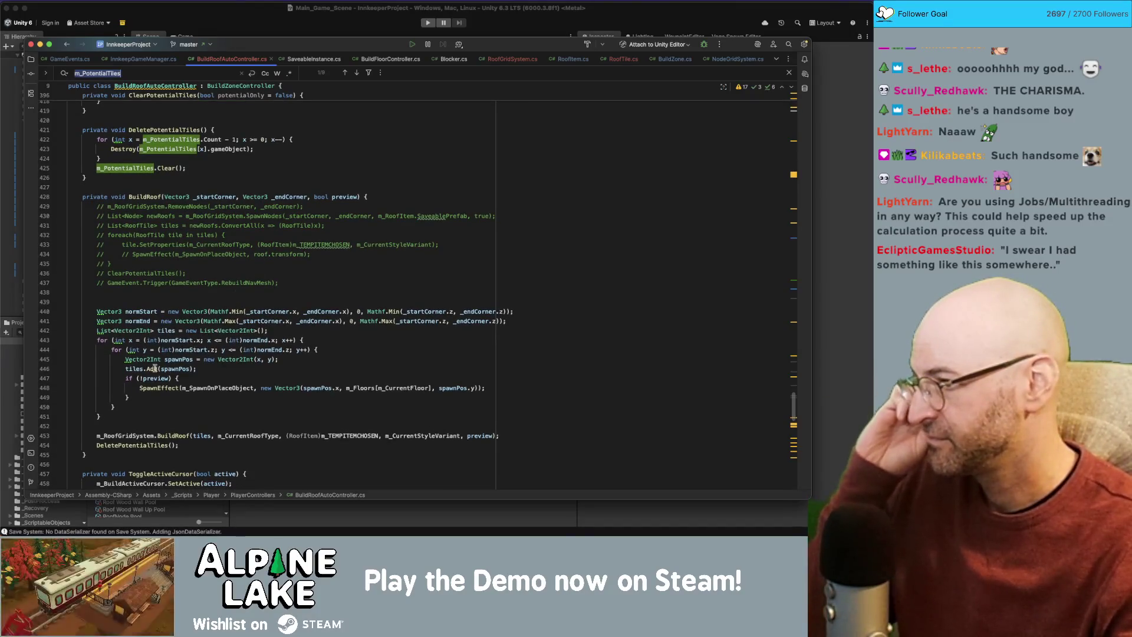
Inspect how BuildRoof uses the gathered tiles list through the end of the preview block.
click(135, 369)
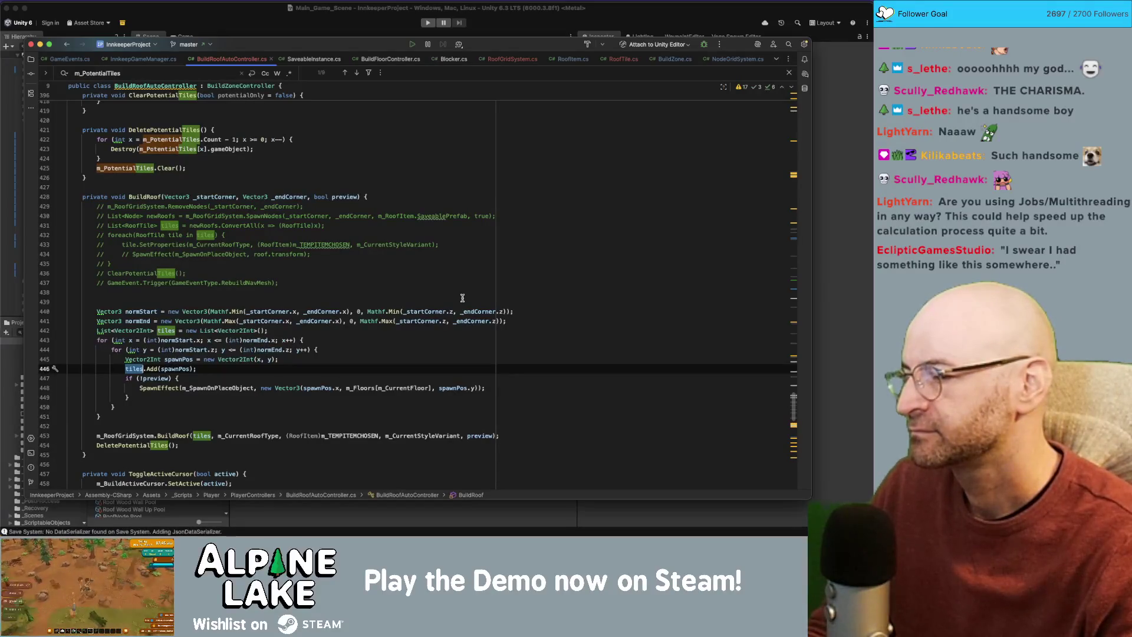
key(Down)
key(Down)
key(Down)
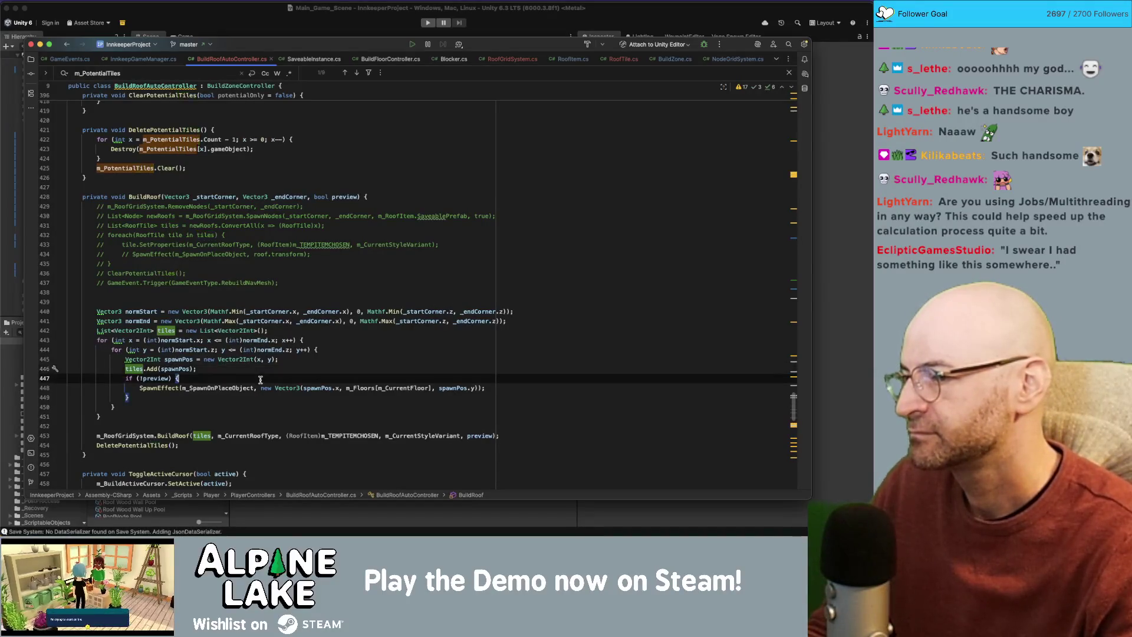
scroll(286, 370, down, 3)
scroll(287, 371, down, 1)
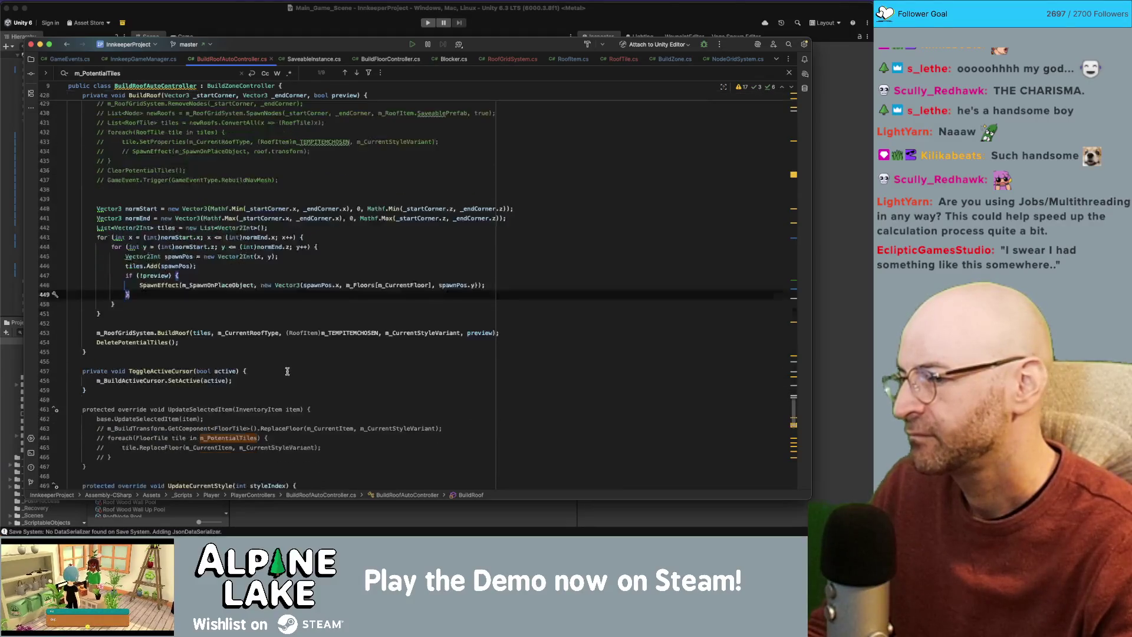
scroll(287, 370, down, 1)
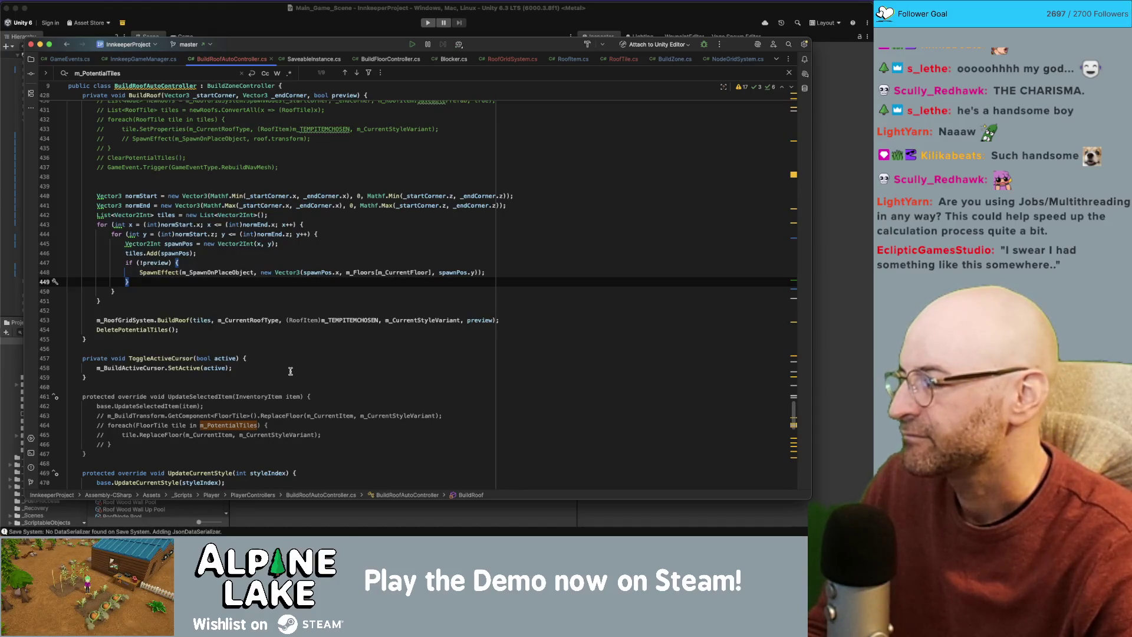
Open RoofGridSystem's BuildRoof and inspect the m_PreviewBuild check on line 370.
click(222, 325)
super+click(172, 320)
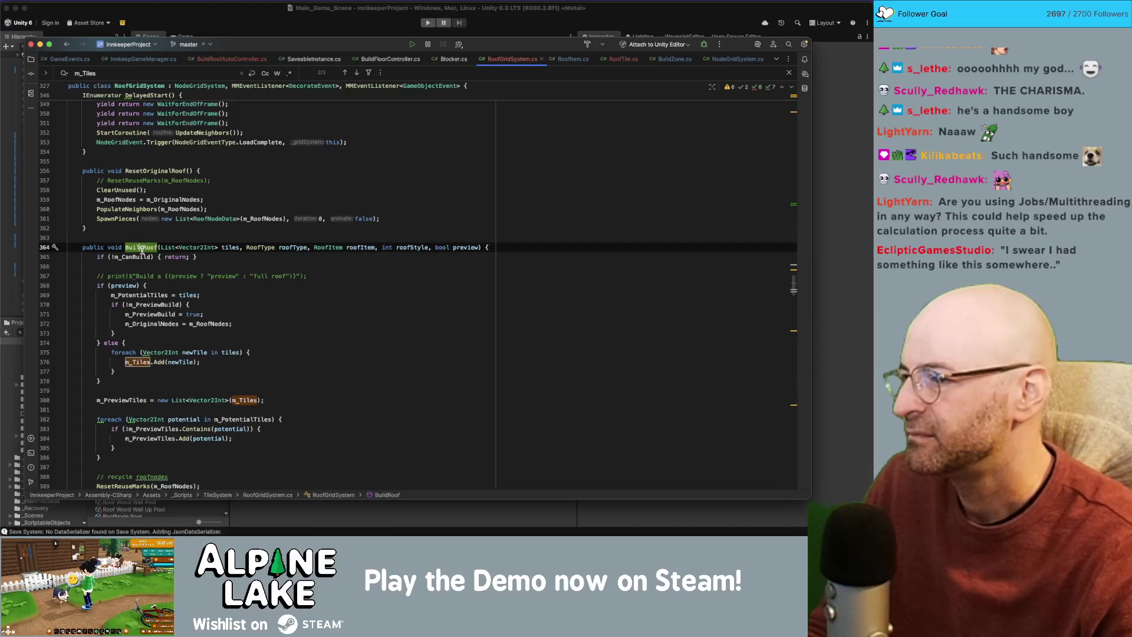
scroll(145, 330, down, 3)
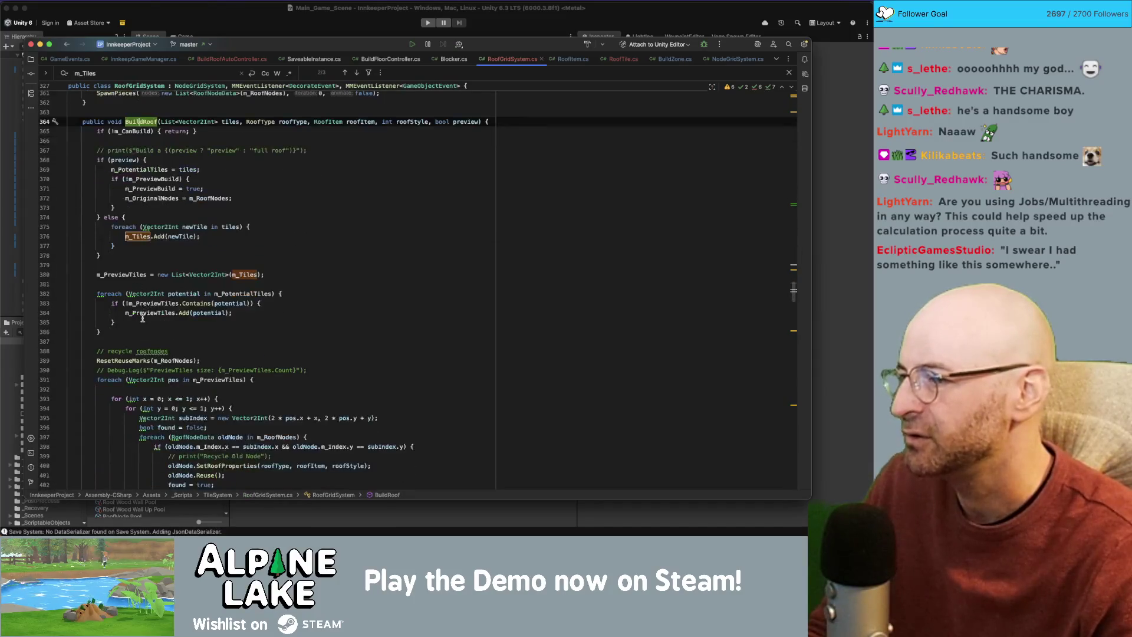
scroll(165, 261, up, 1)
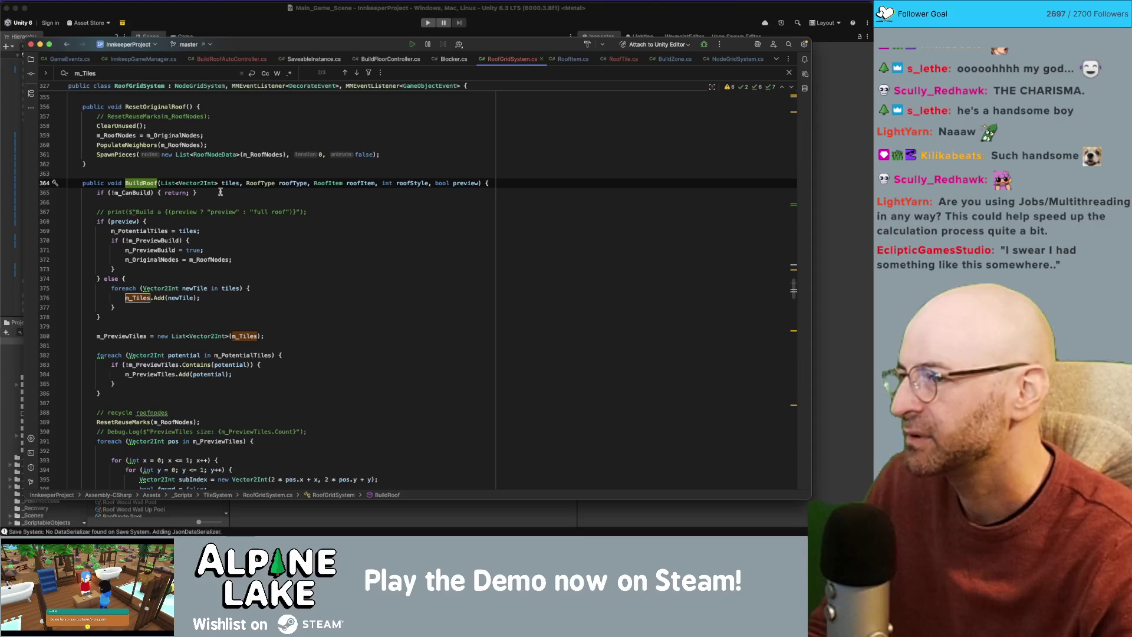
click(252, 236)
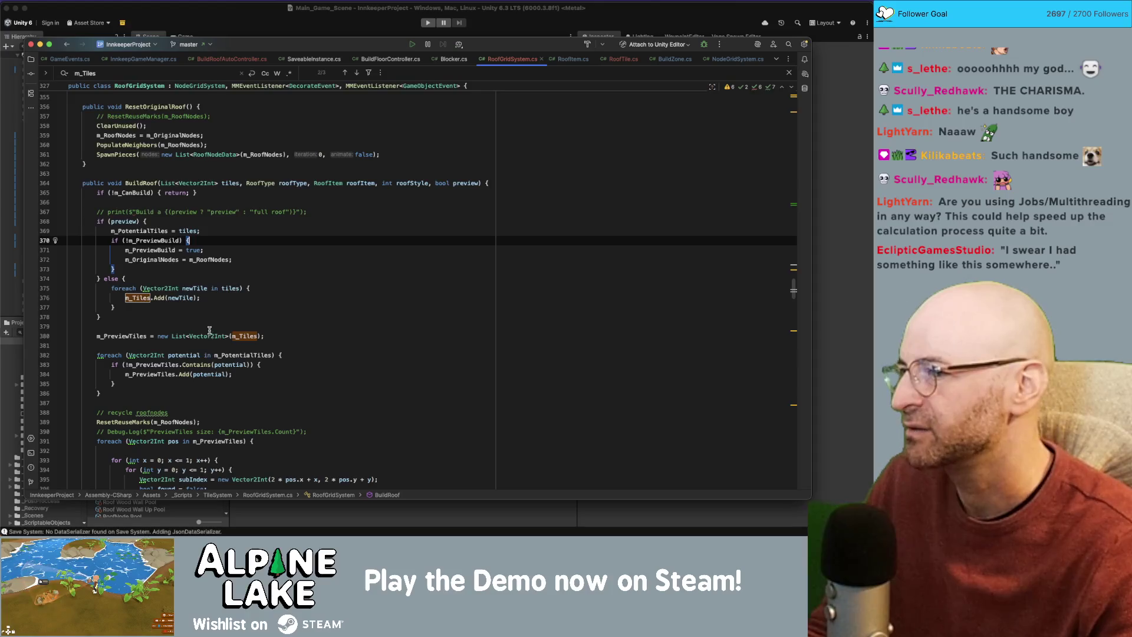
double_click(154, 242)
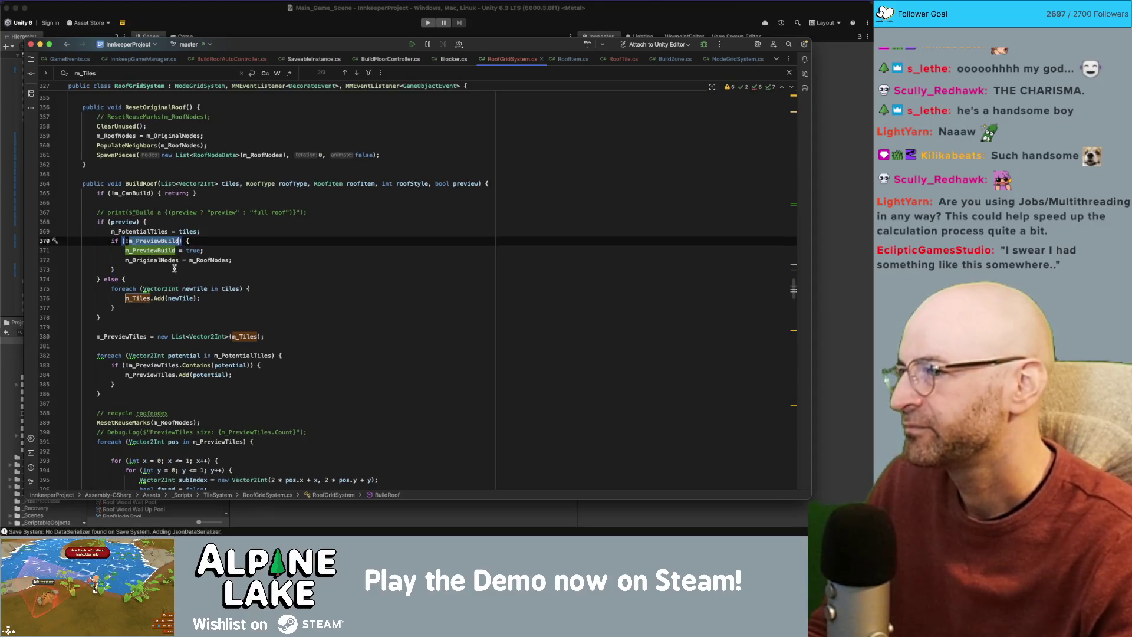
scroll(176, 295, up, 5)
scroll(184, 323, up, 3)
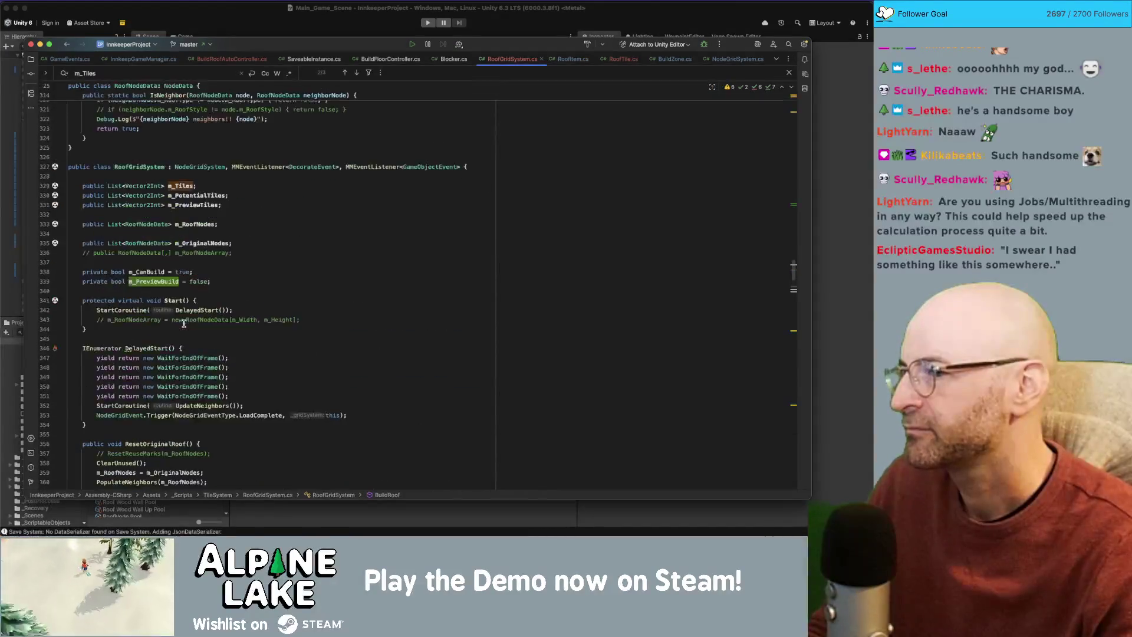
Delete the m_PotentialTiles field declaration at line 330 and its leftover empty line.
click(248, 242)
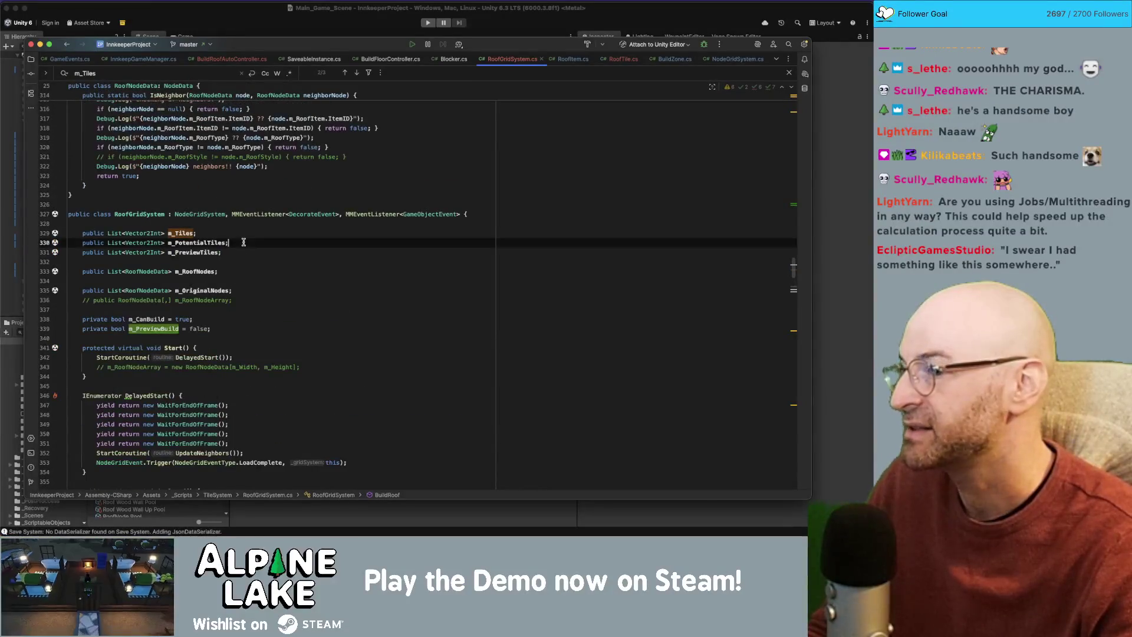
key(shift+Home)
key(BackSpace)
key(Delete)
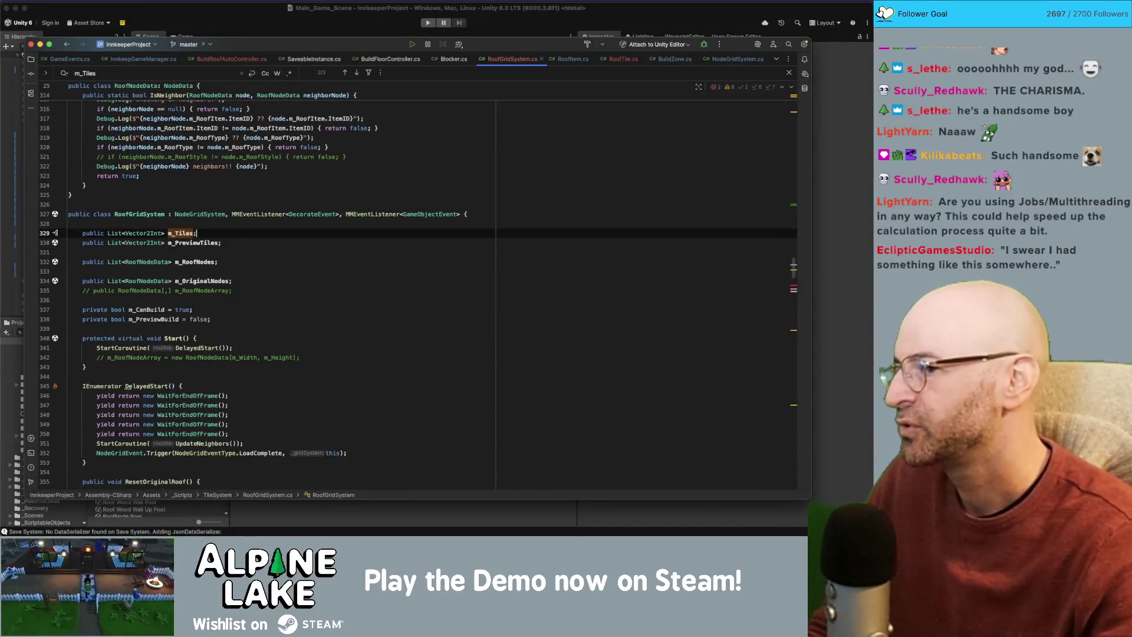
Make BuildRoof's preview branch assign tiles to m_PreviewTiles instead of m_PotentialTiles.
double_click(195, 243)
click(189, 232)
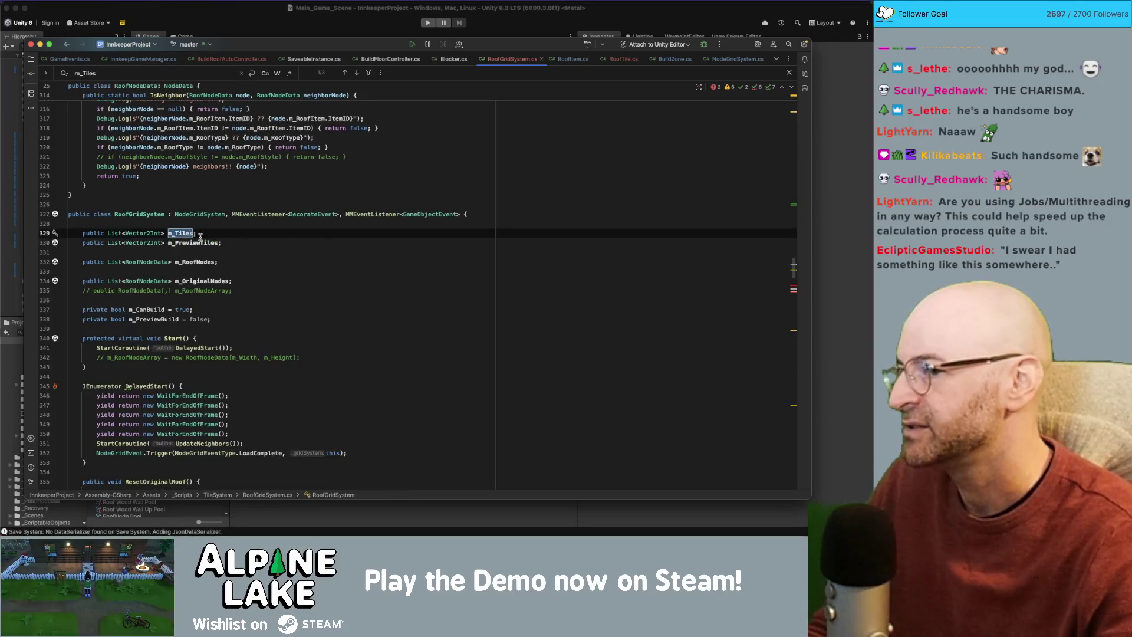
scroll(180, 254, down, 6)
click(227, 258)
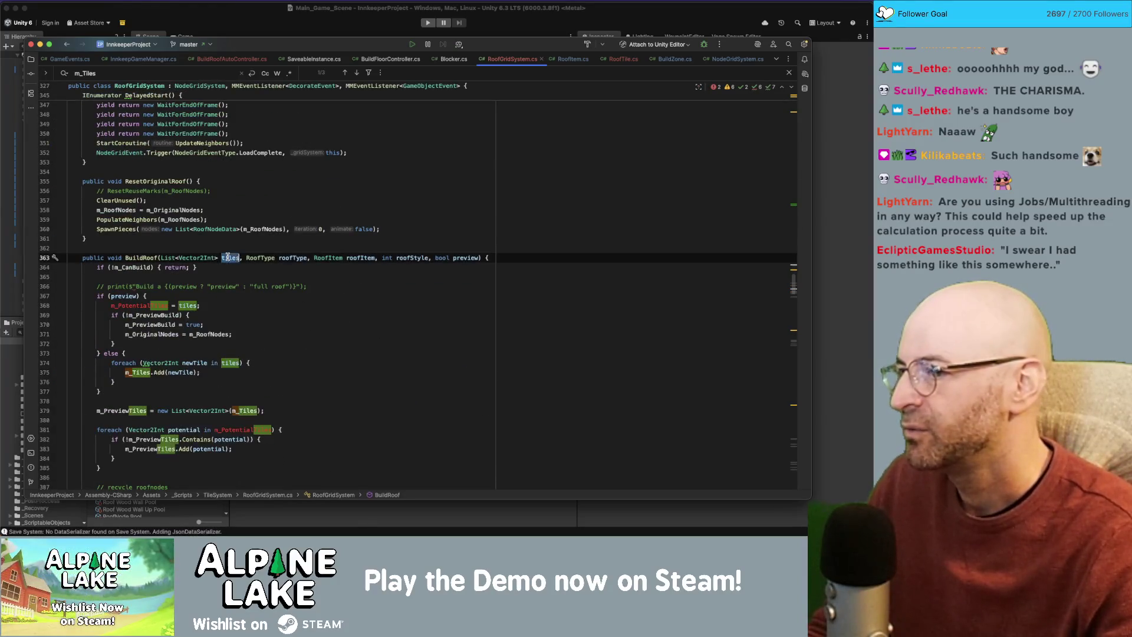
double_click(143, 305)
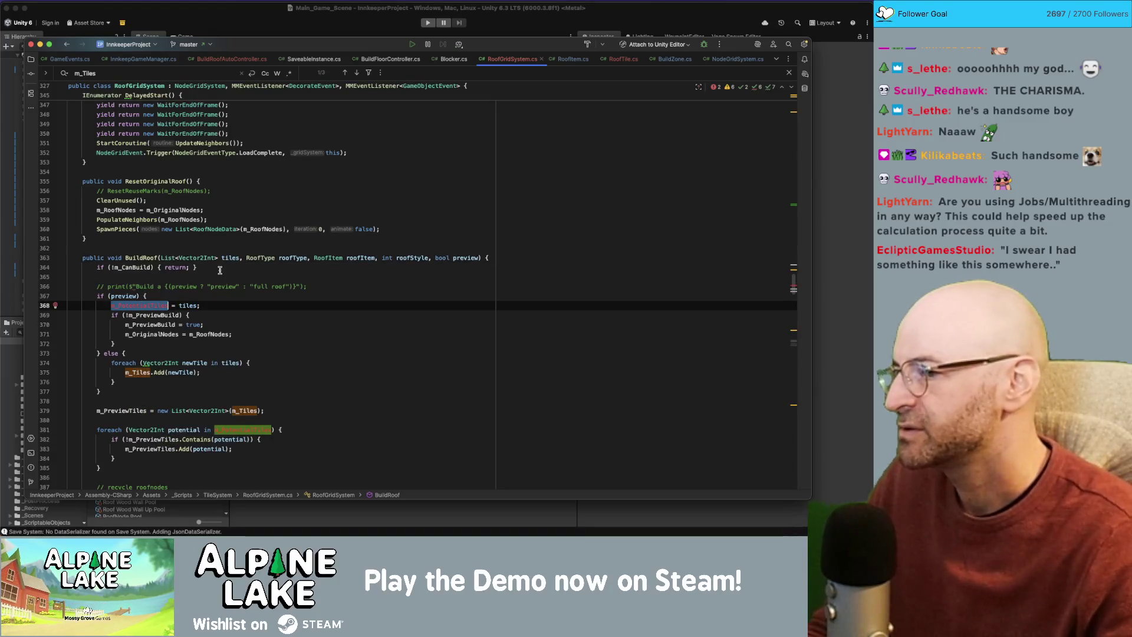
text(m_Pre)
key(Return)
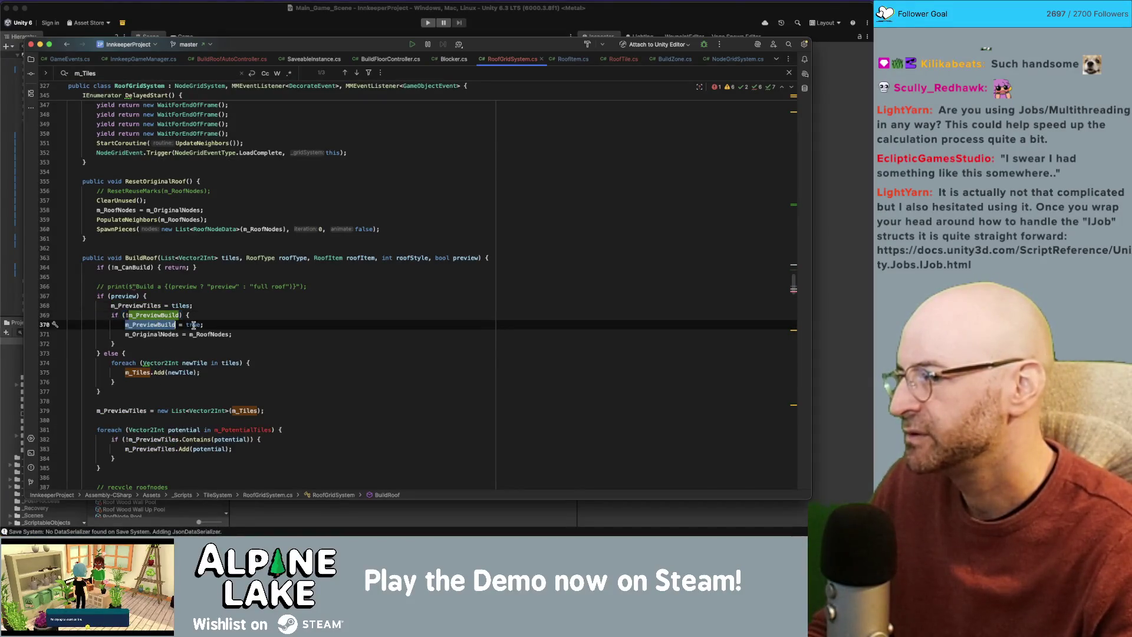
Review the m_PreviewBuild uses and the m_PreviewTiles references around lines 379–381.
drag(202, 325, 183, 324)
scroll(179, 321, down, 2)
double_click(164, 306)
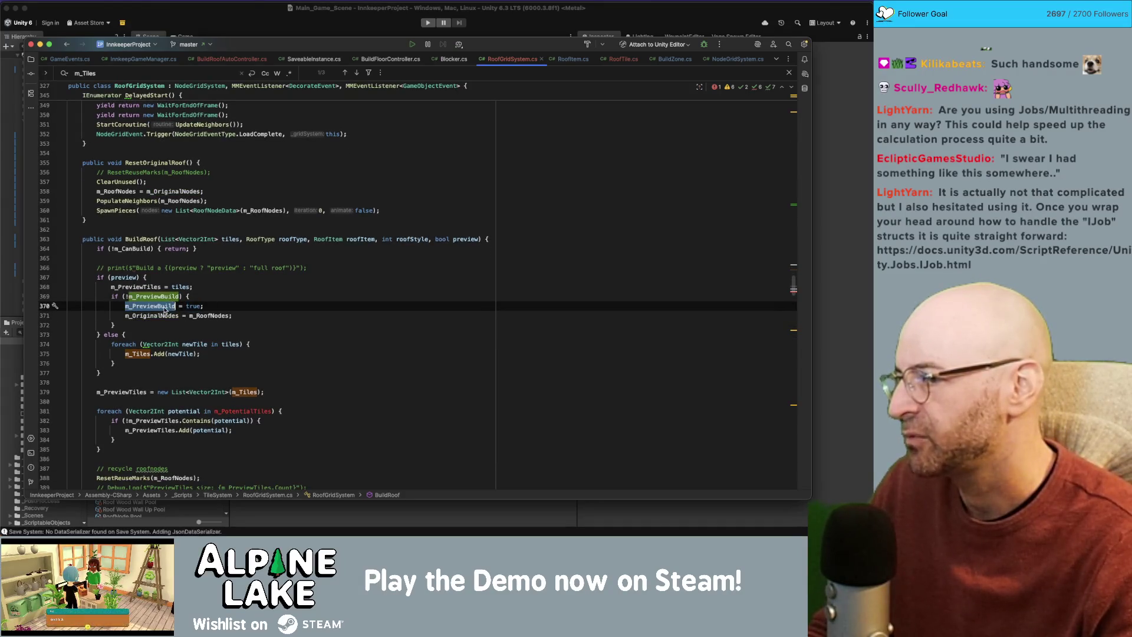
scroll(165, 367, down, 1)
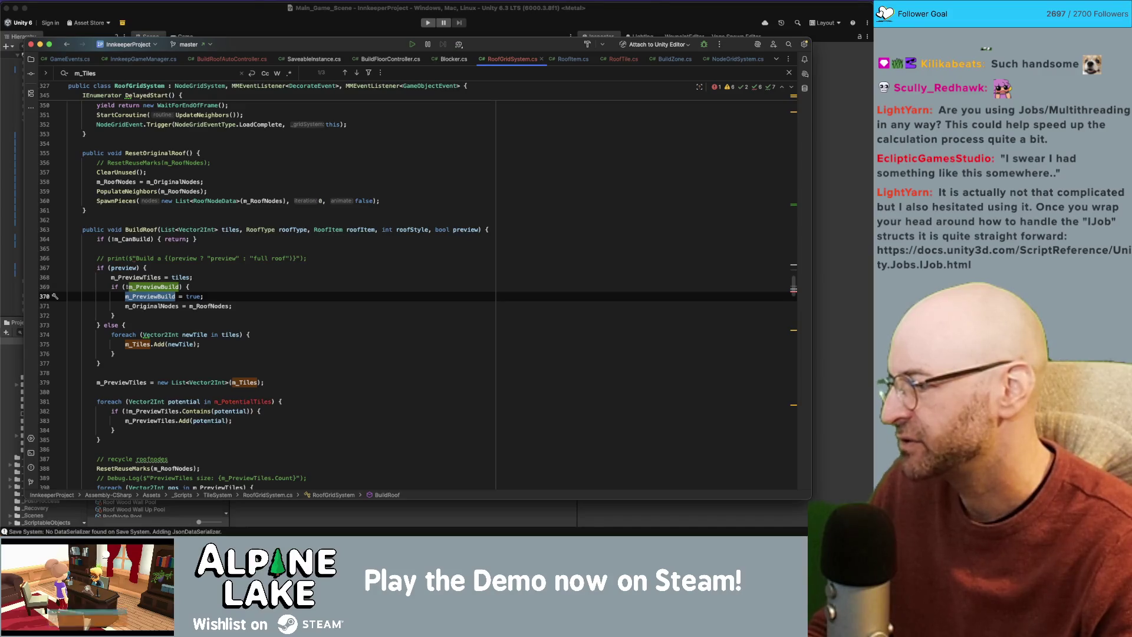
key(super+Tab)
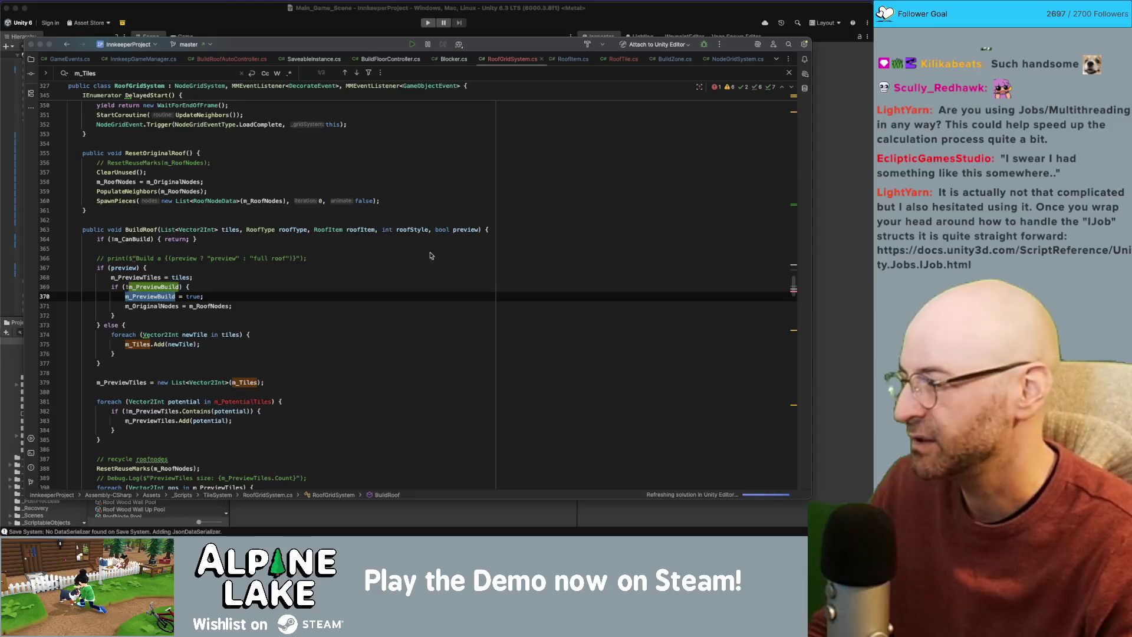
click(227, 371)
click(239, 401)
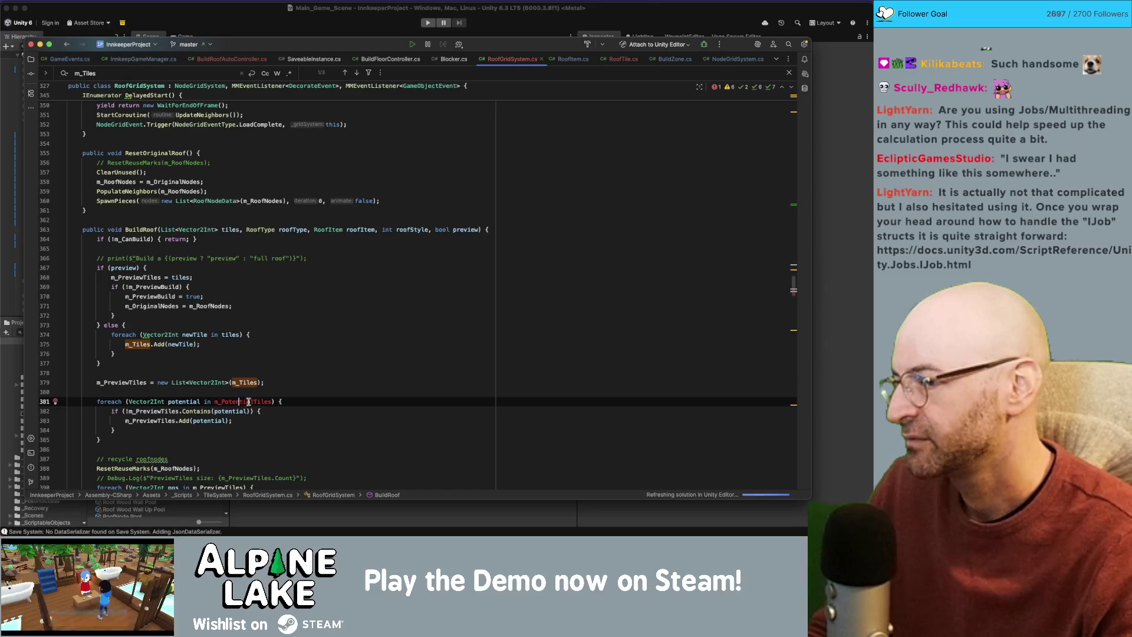
scroll(227, 415, down, 1)
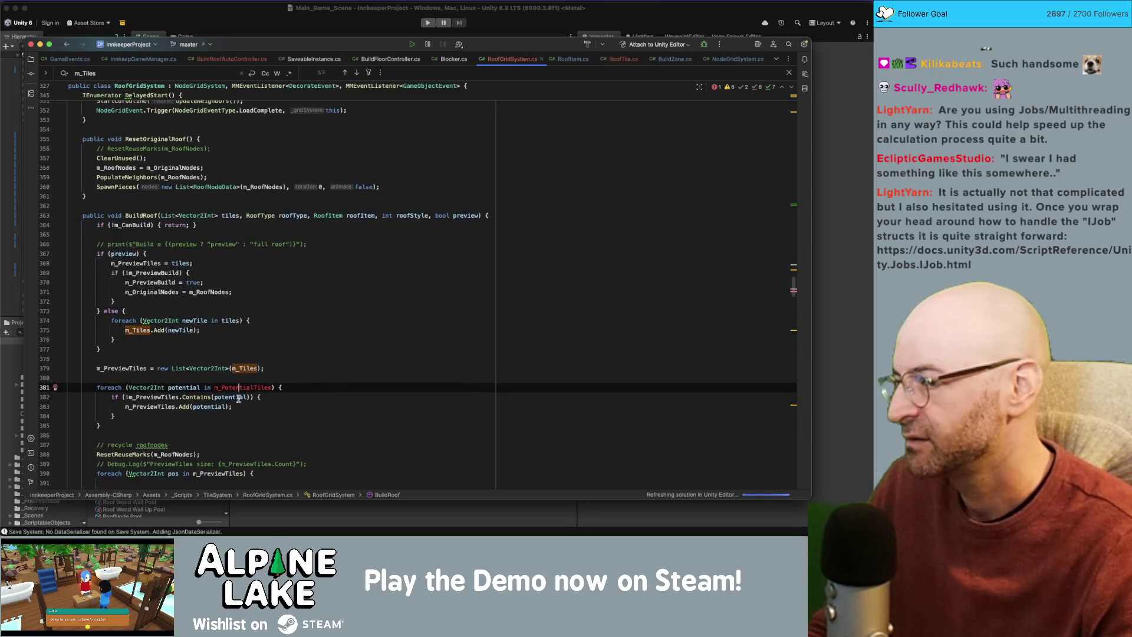
double_click(129, 366)
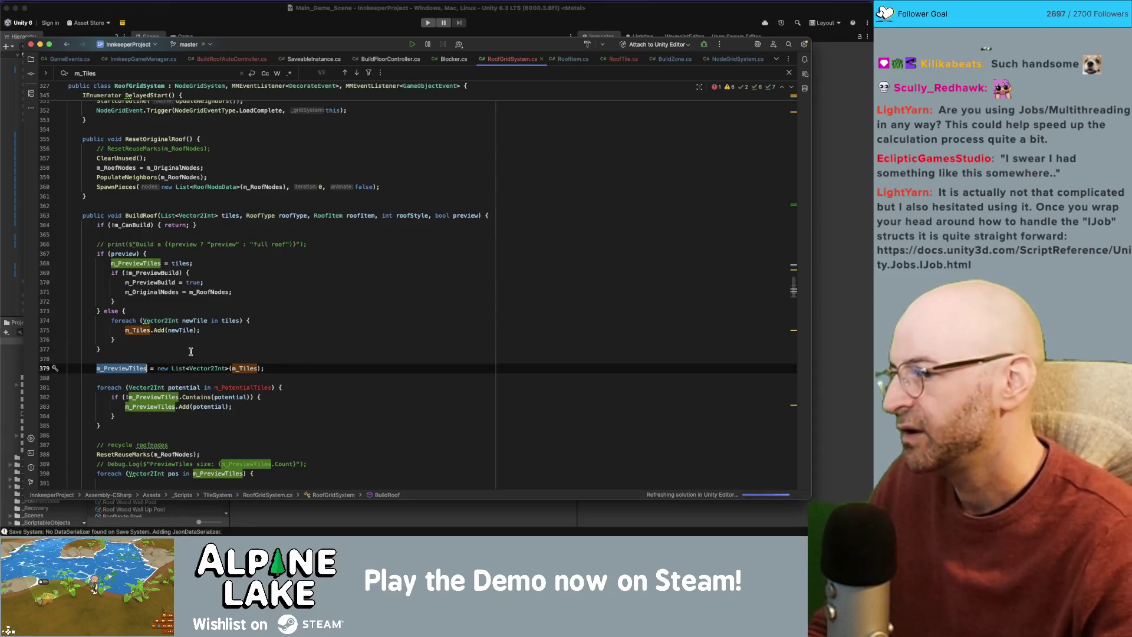
key(Left)
text(List<Vector2)
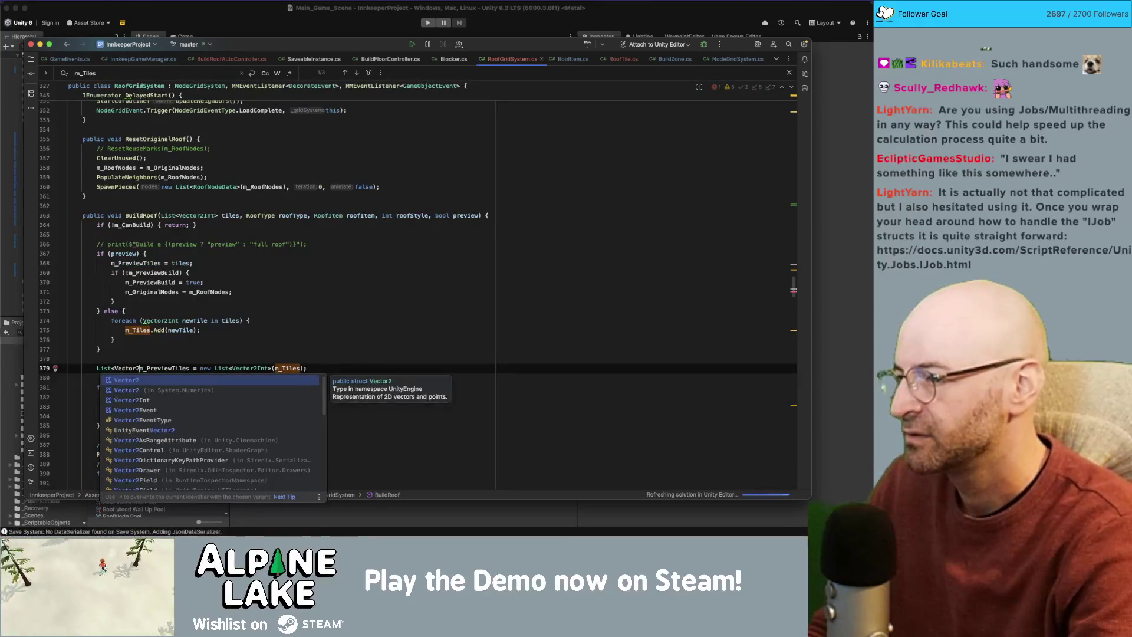
text(Int> combined)
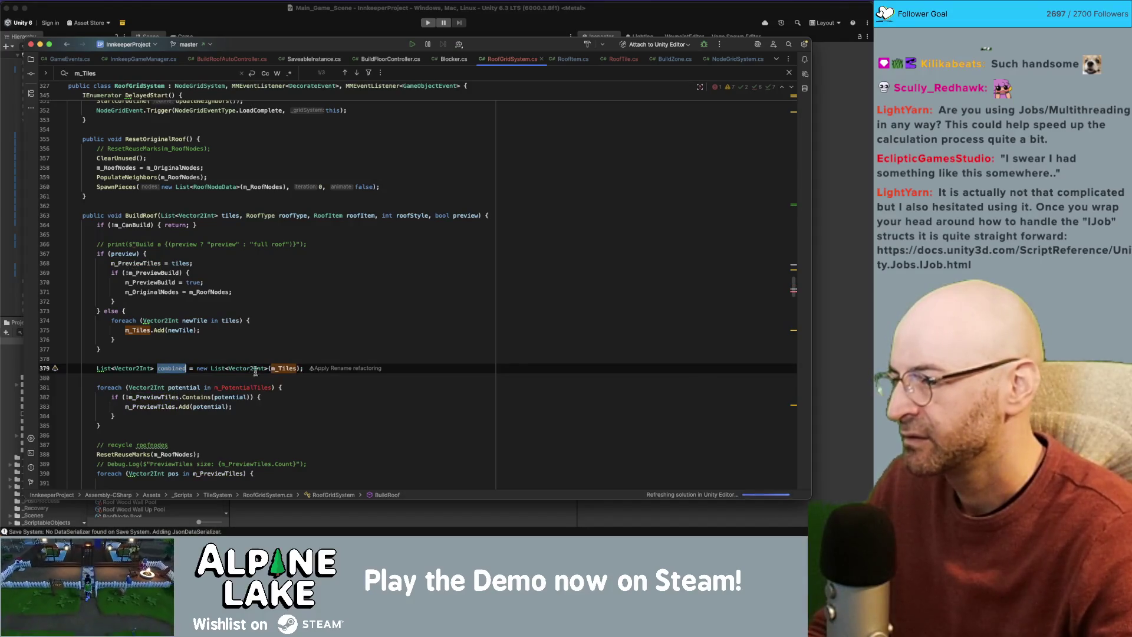
click(224, 406)
scroll(197, 378, down, 5)
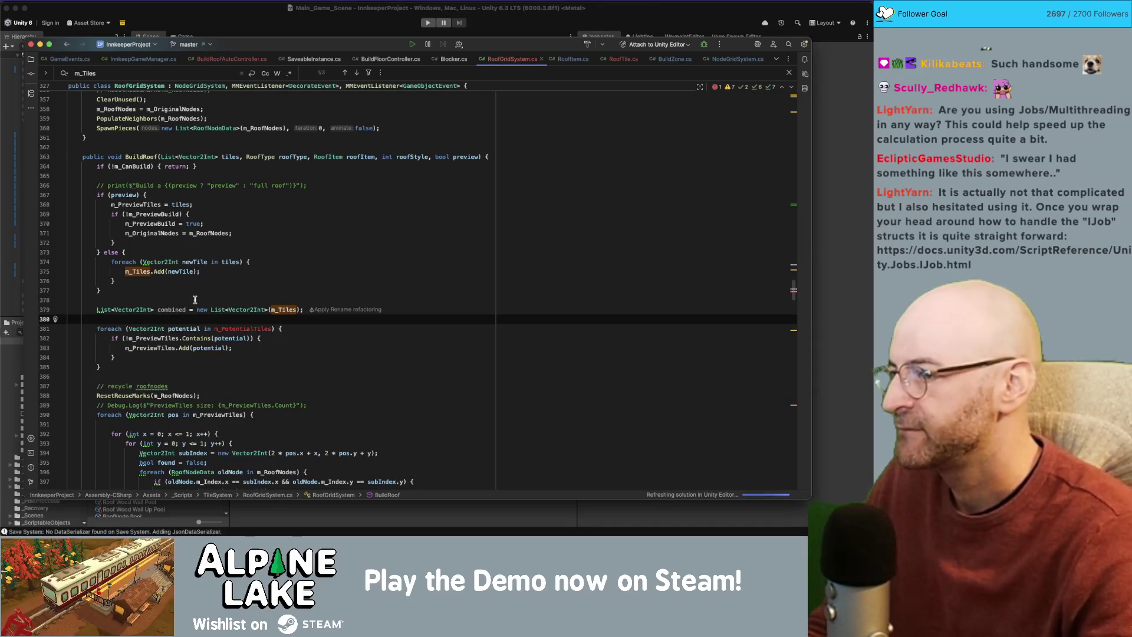
double_click(150, 205)
key(super+c)
double_click(247, 328)
key(super+v)
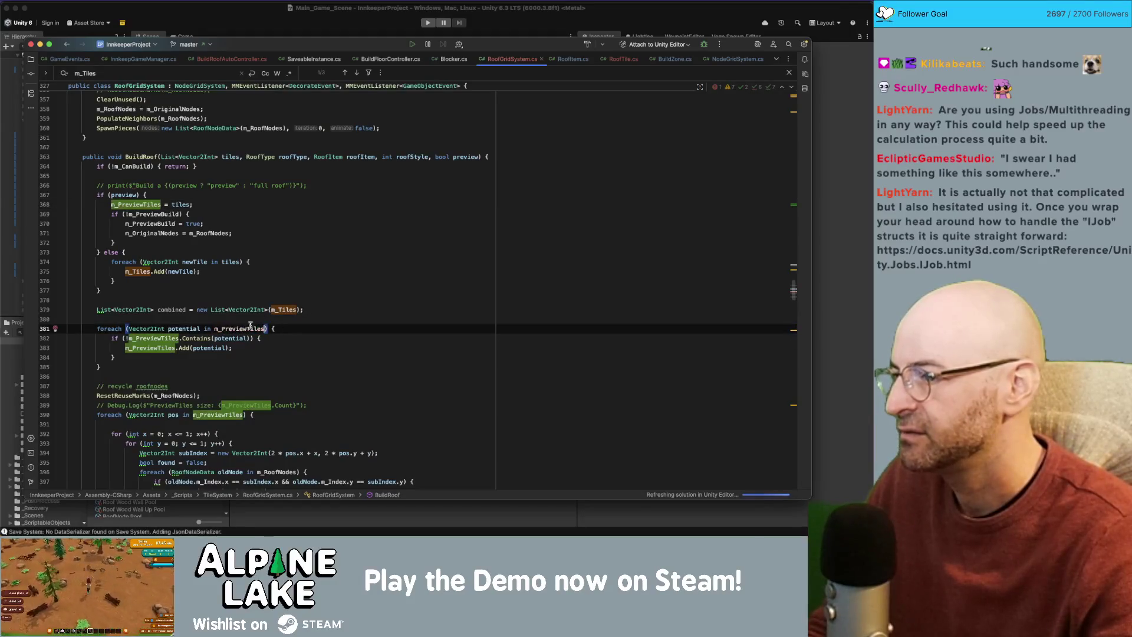
double_click(172, 310)
key(super+c)
double_click(162, 338)
key(super+v)
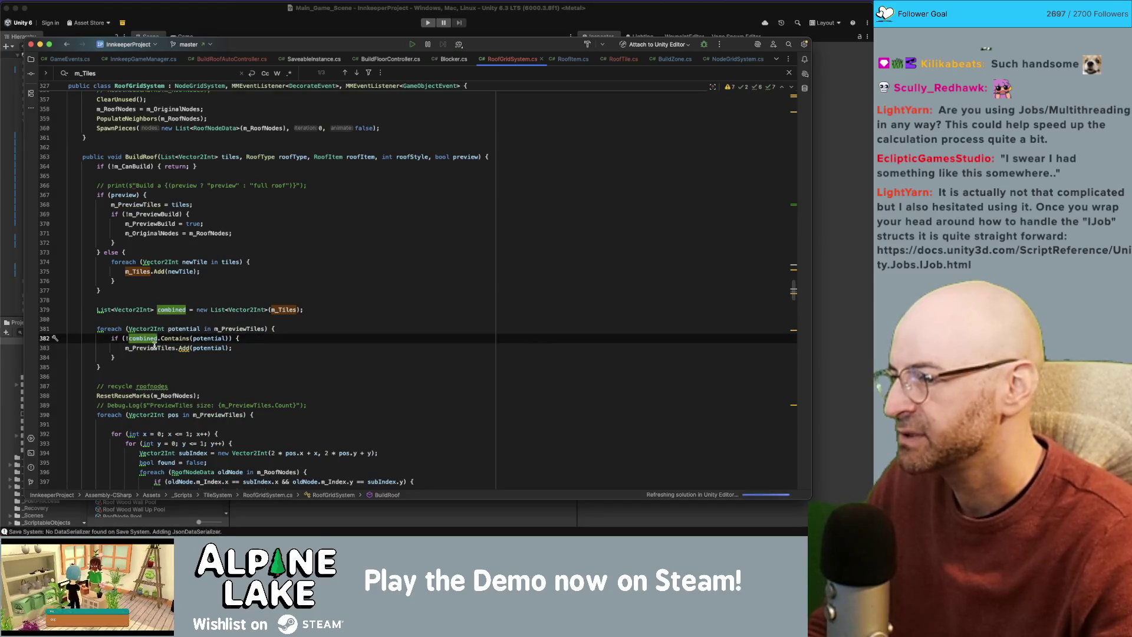
double_click(164, 347)
key(super+v)
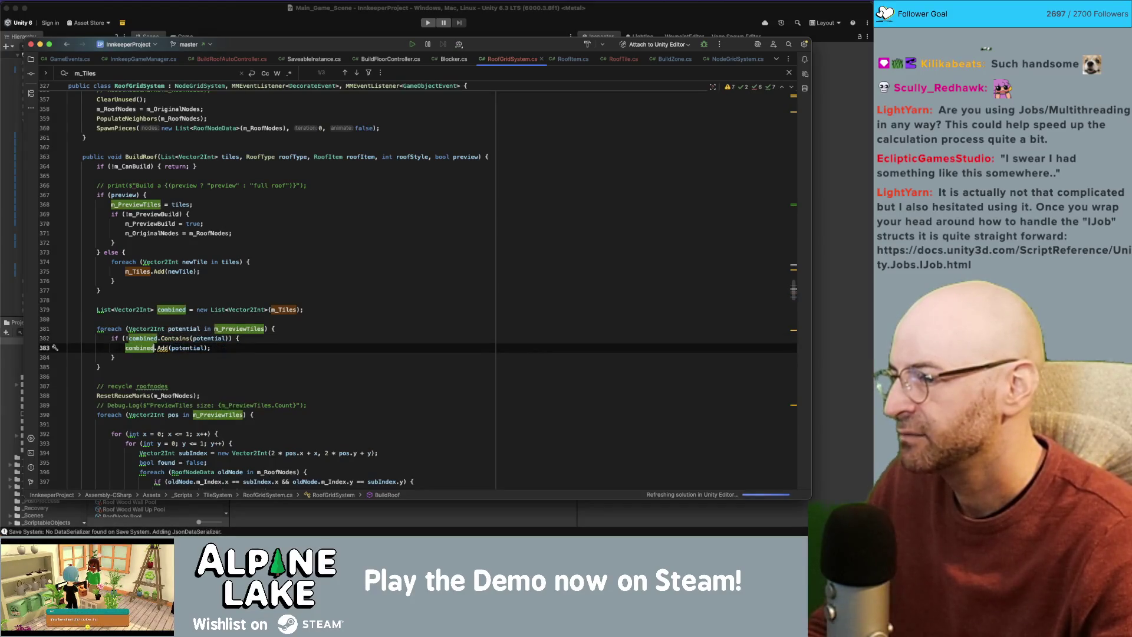
key(Down)
double_click(216, 415)
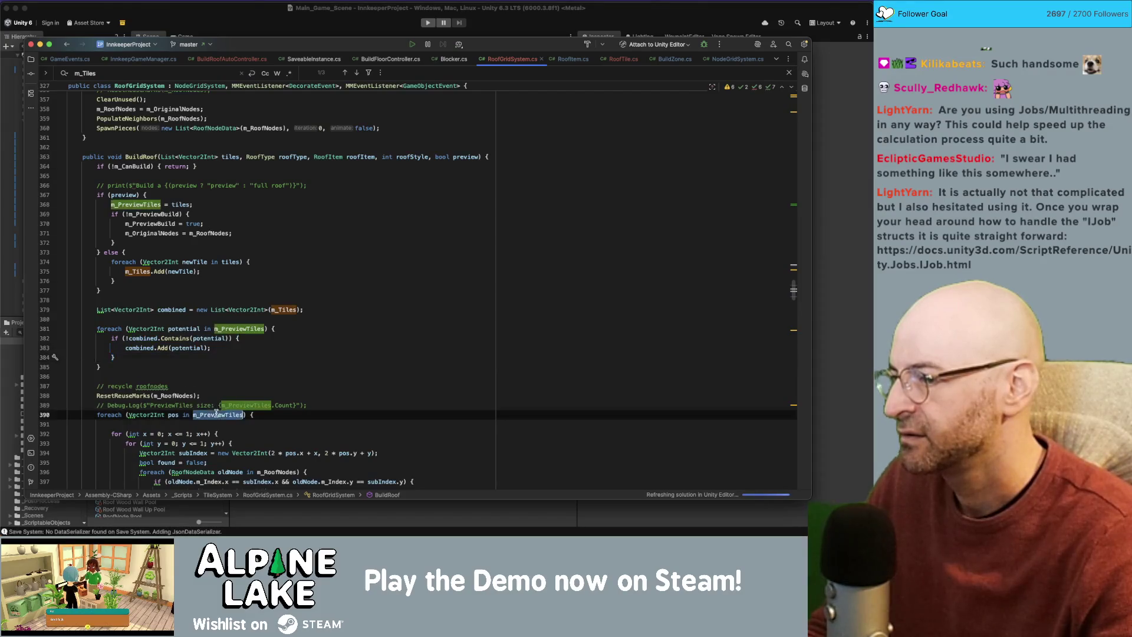
key(super+v)
click(210, 329)
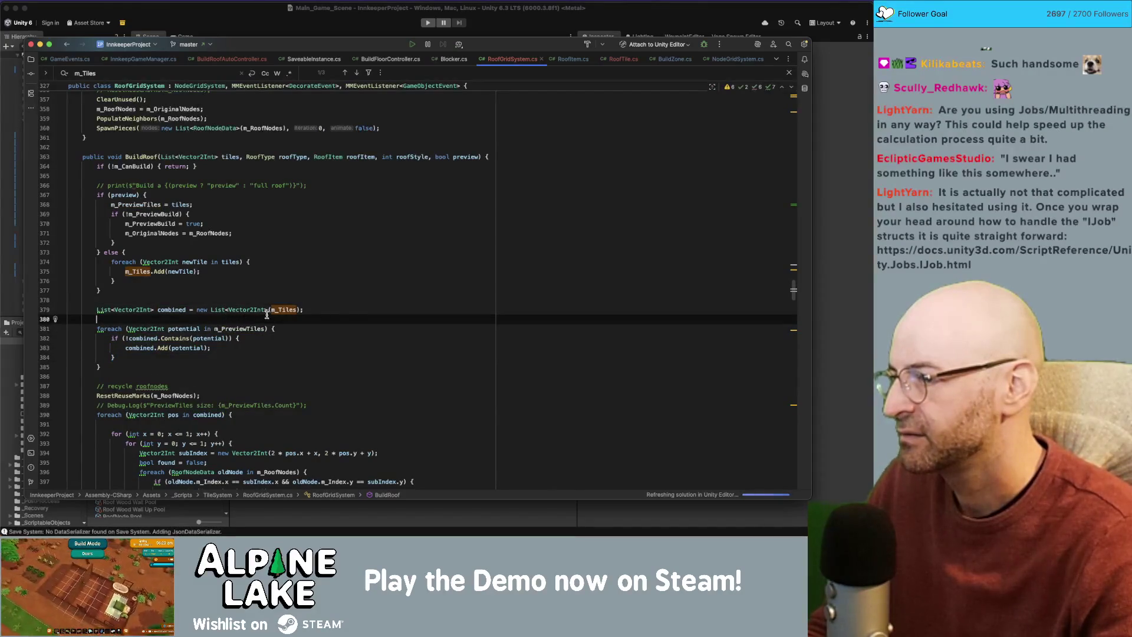
click(340, 300)
scroll(331, 304, down, 10)
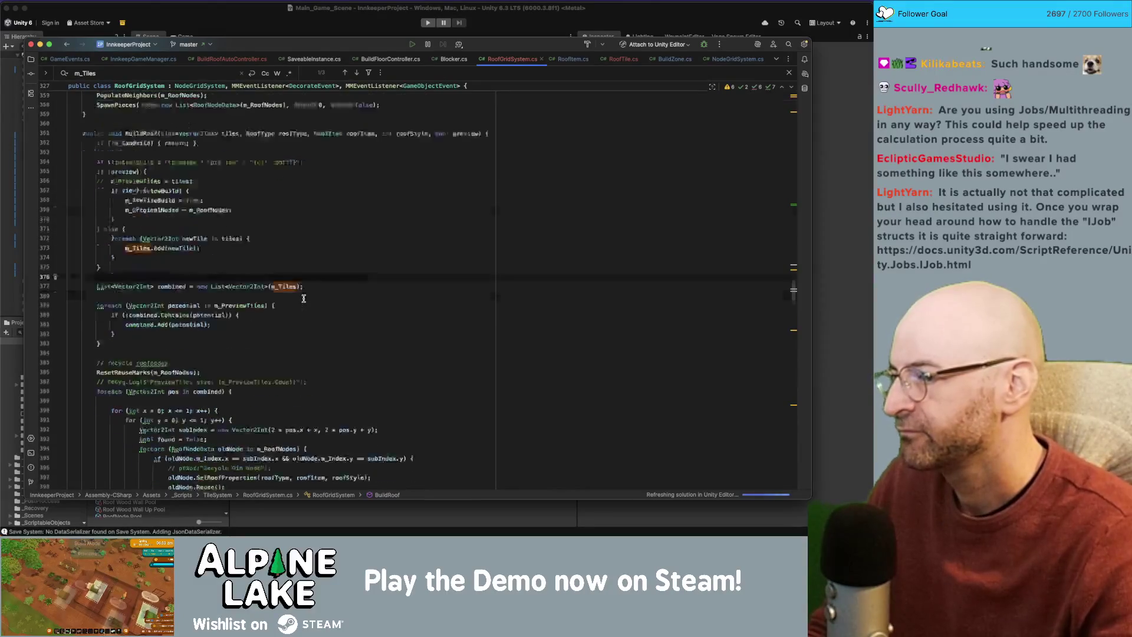
scroll(289, 315, up, 4)
scroll(282, 317, up, 3)
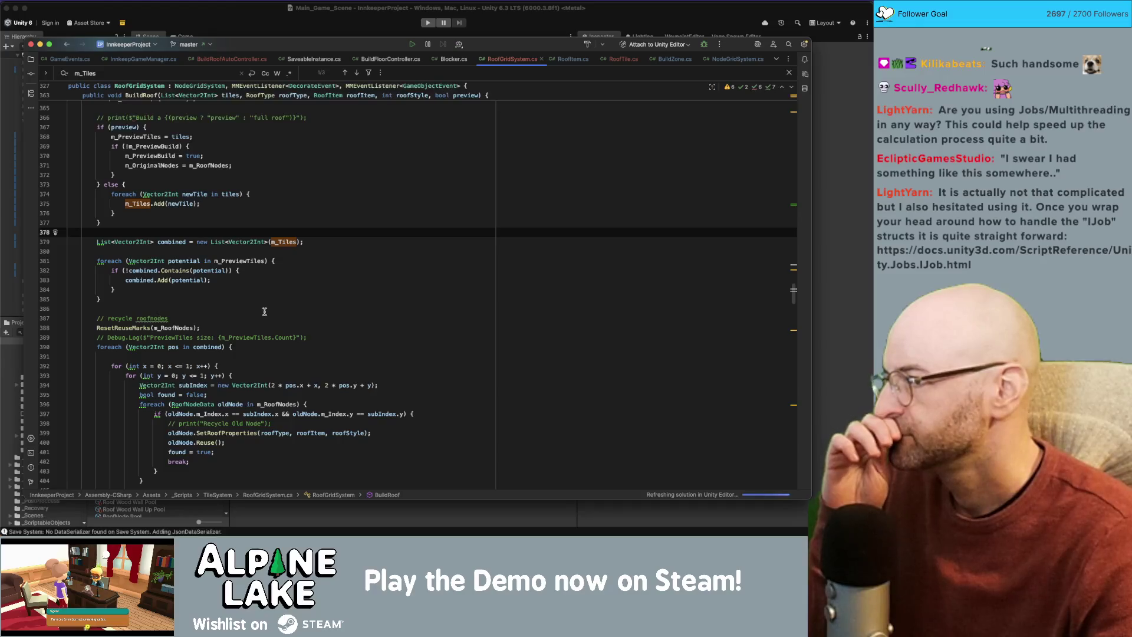
scroll(264, 311, down, 10)
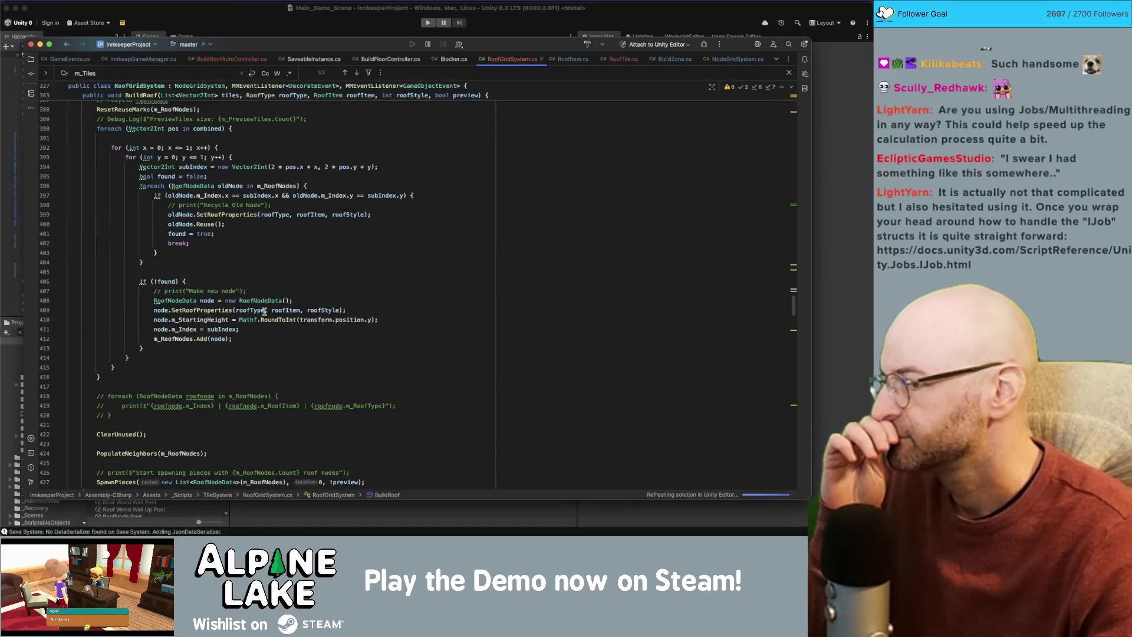
scroll(264, 311, up, 5)
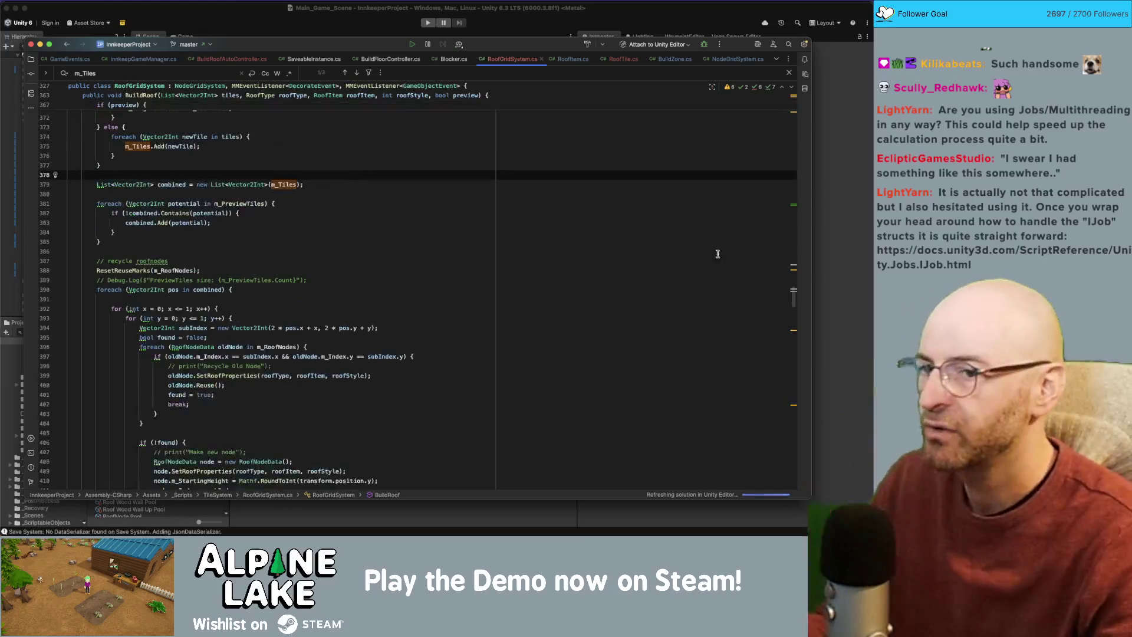
scroll(794, 297, up, 3)
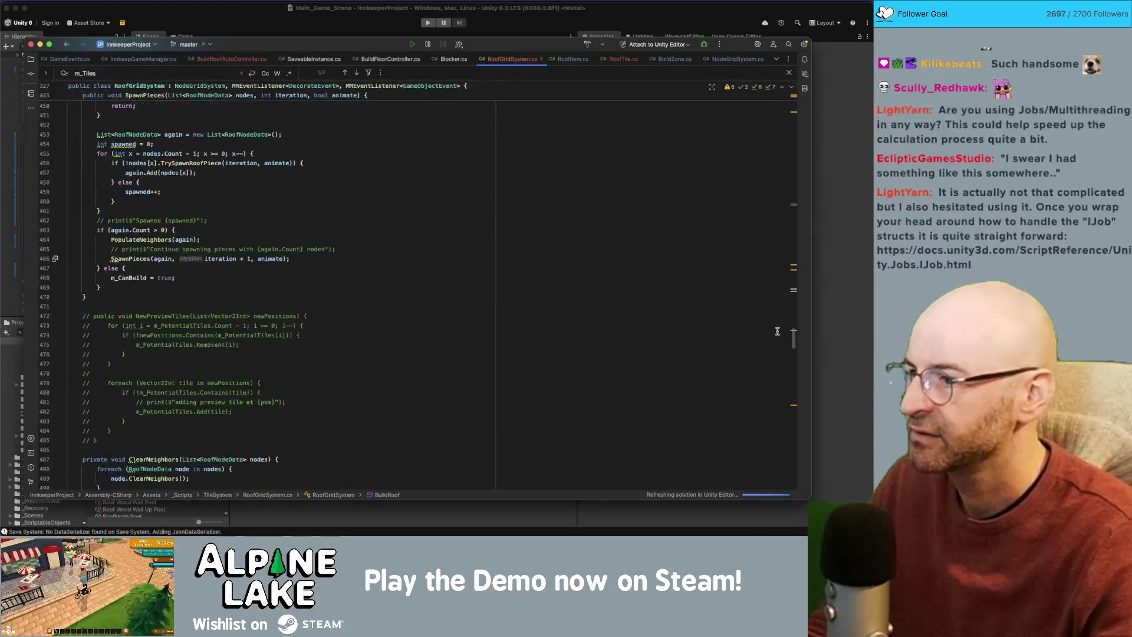
scroll(776, 289, up, 5)
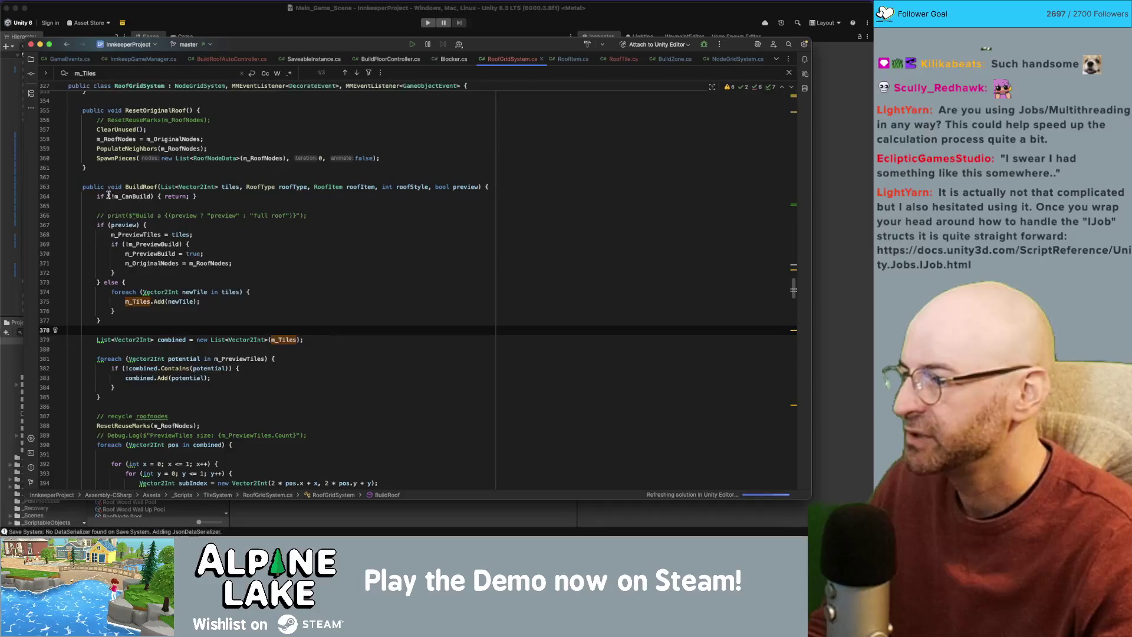
click(126, 406)
key(super+b)
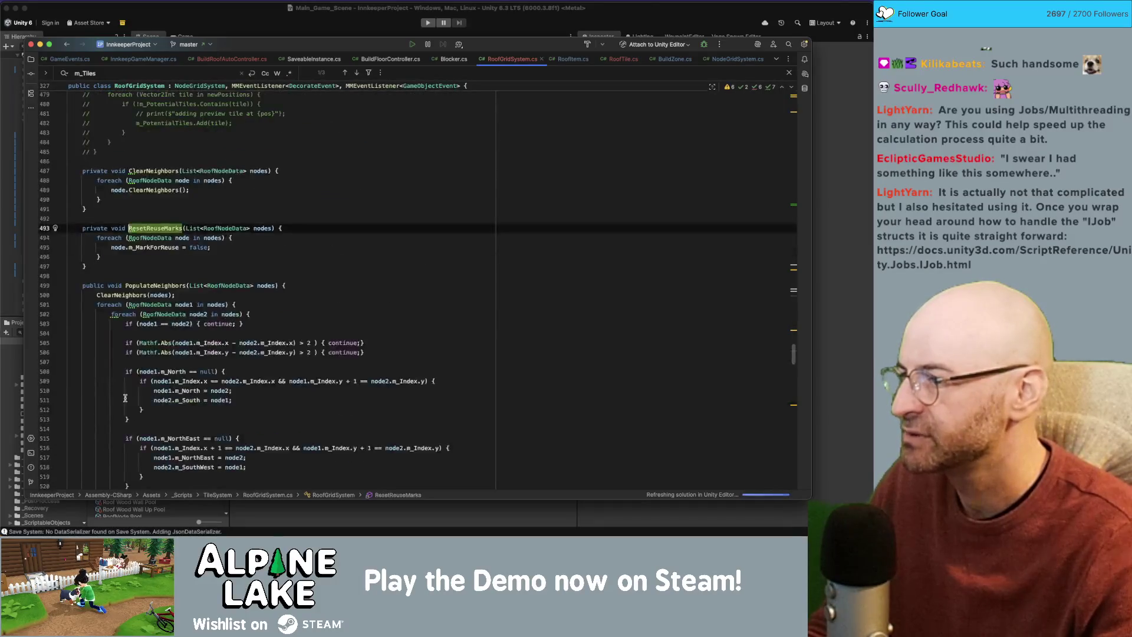
key(Down)
key(Down)
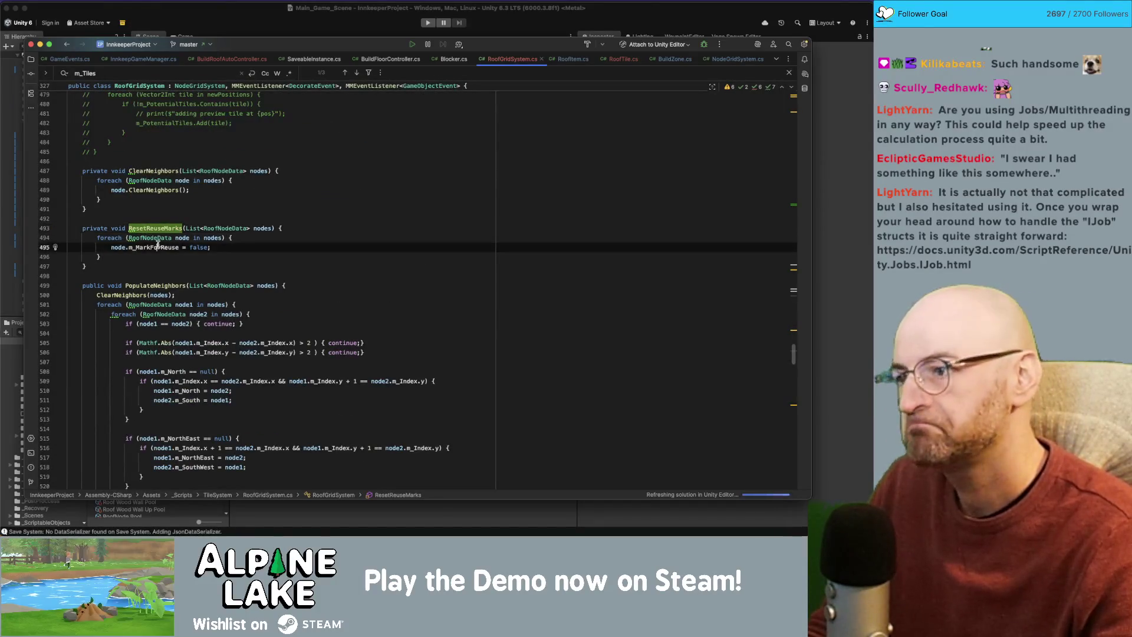
key(Up)
key(Up)
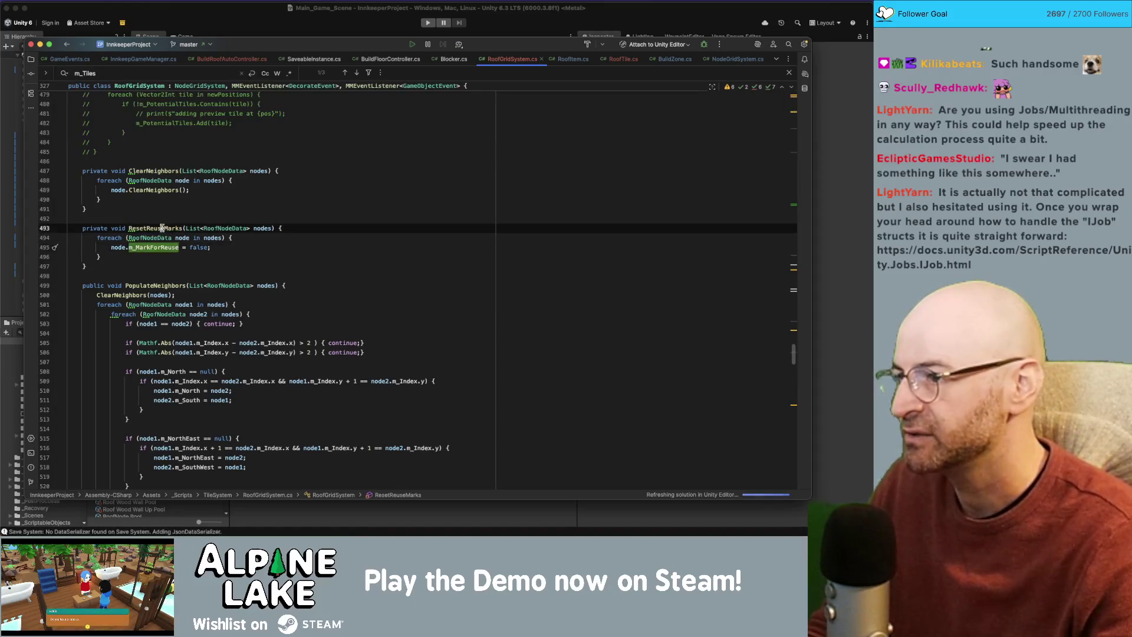
scroll(205, 376, up, 15)
scroll(204, 376, up, 15)
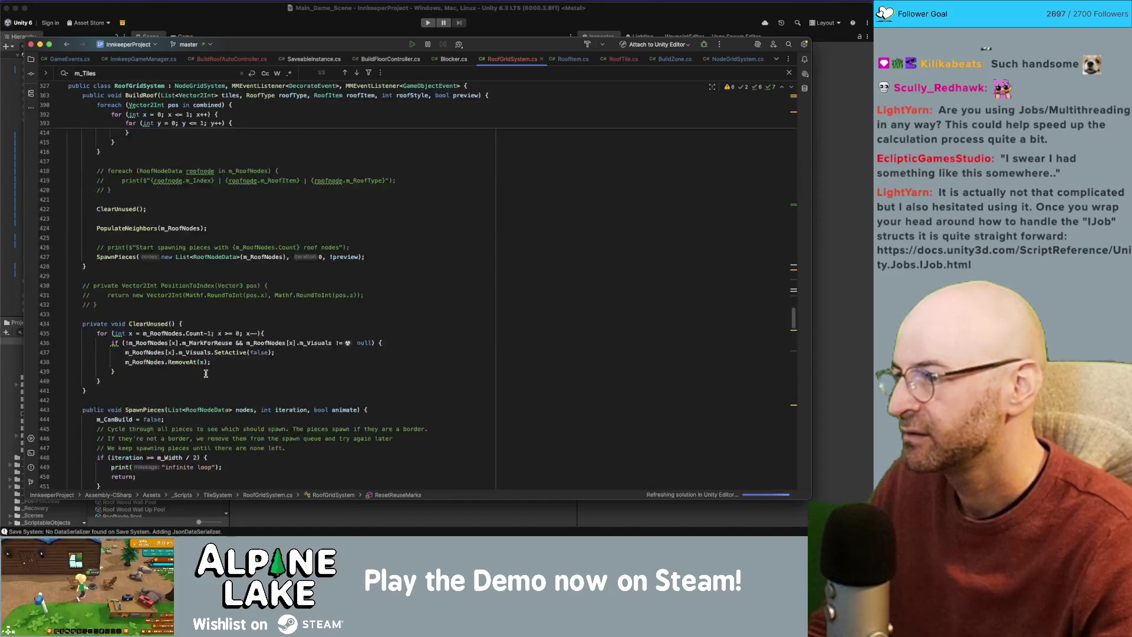
scroll(155, 326, down, 3)
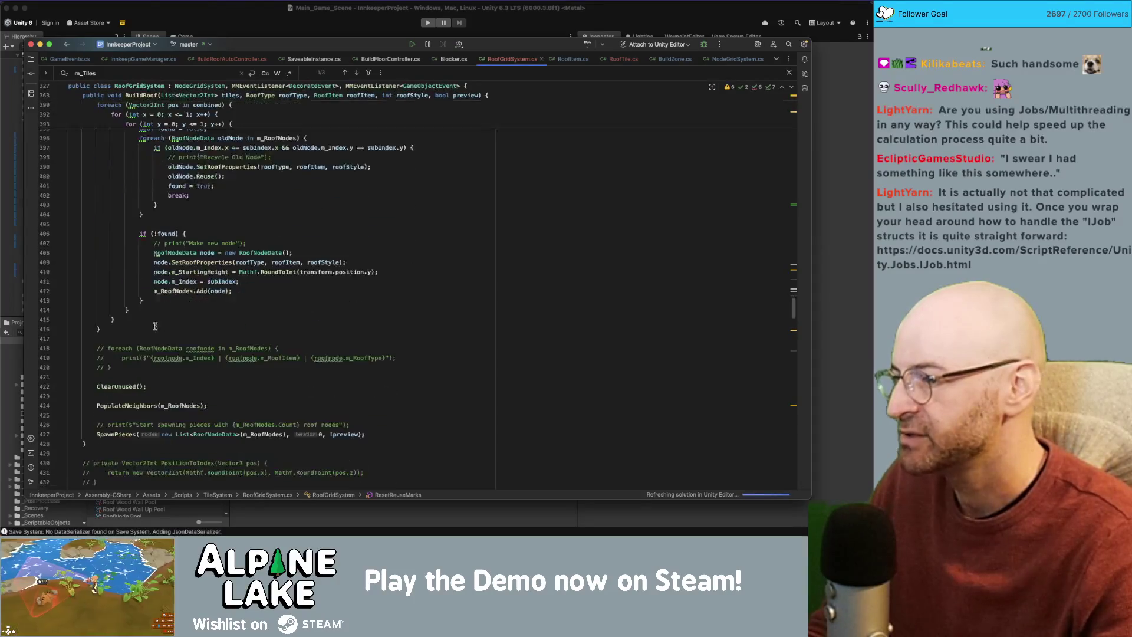
click(116, 384)
Remove the blank line after ClearUnused().
click(124, 391)
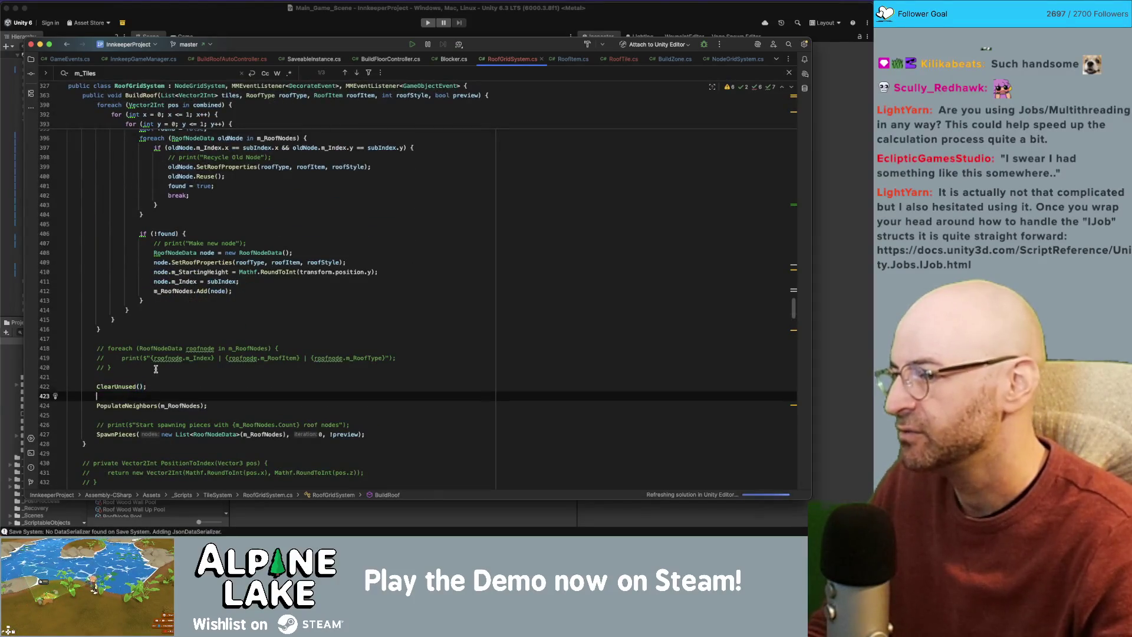
key(BackSpace)
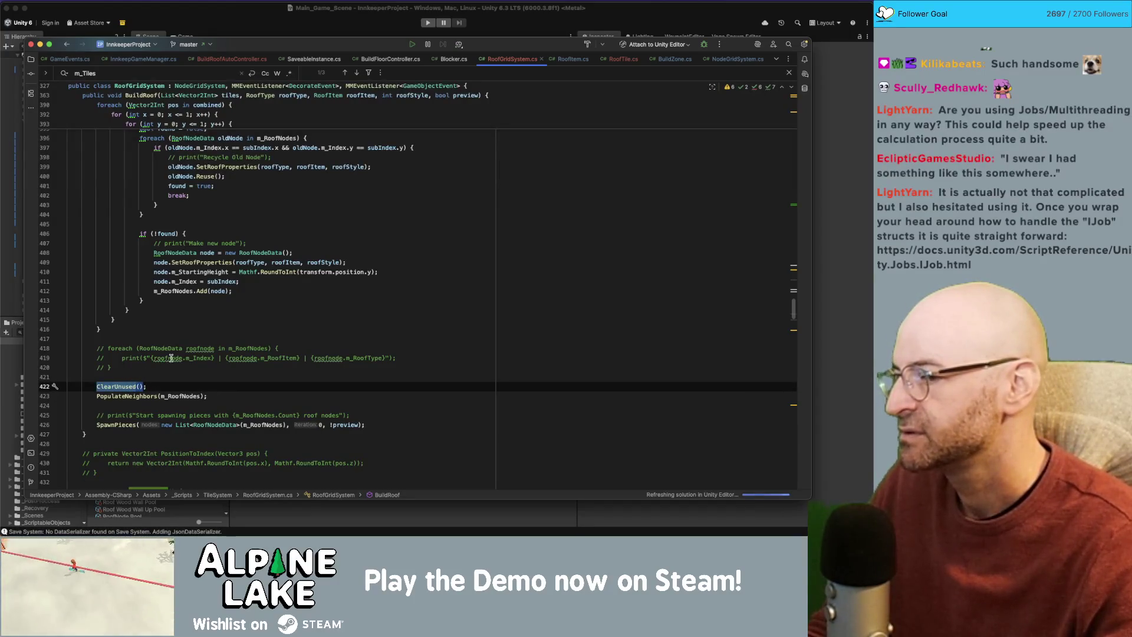
key(alt+Return)
key(Escape)
click(130, 376)
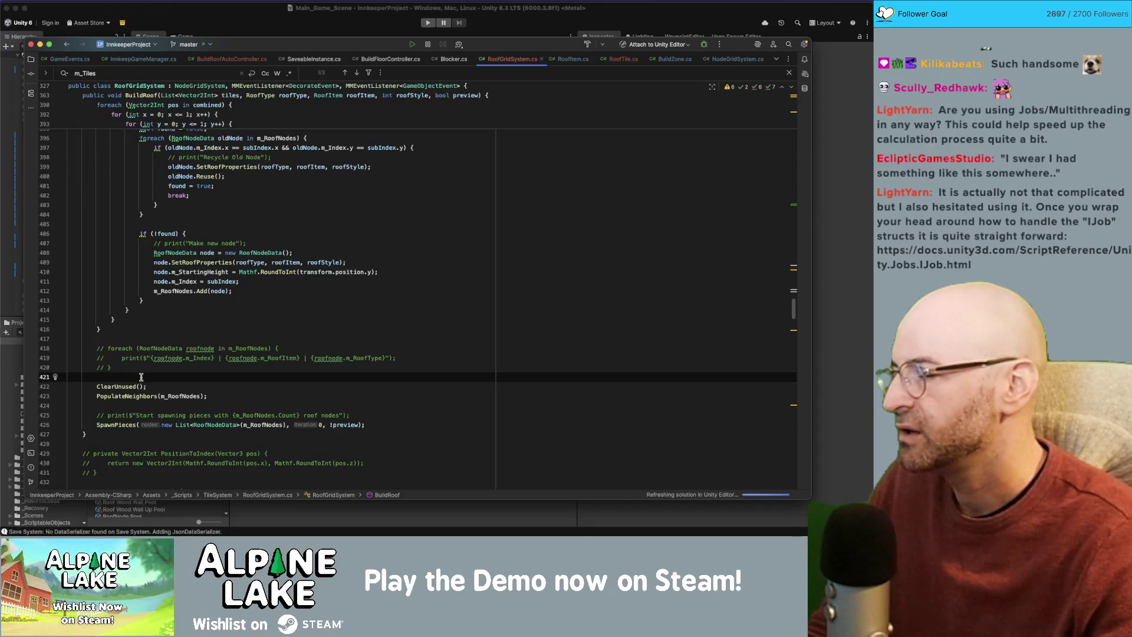
Comment out the m_Visuals Spawn call on line 134 in TrySpawnHippedRoofPiece.
scroll(140, 377, up, 20)
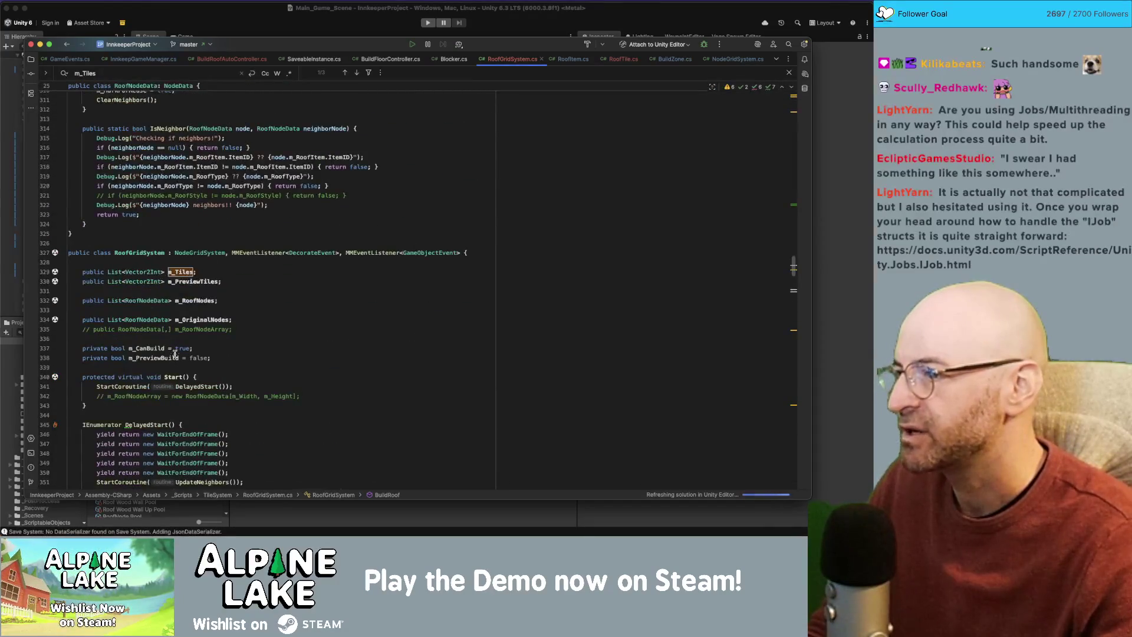
scroll(174, 352, up, 10)
scroll(430, 320, down, 5)
scroll(429, 320, up, 20)
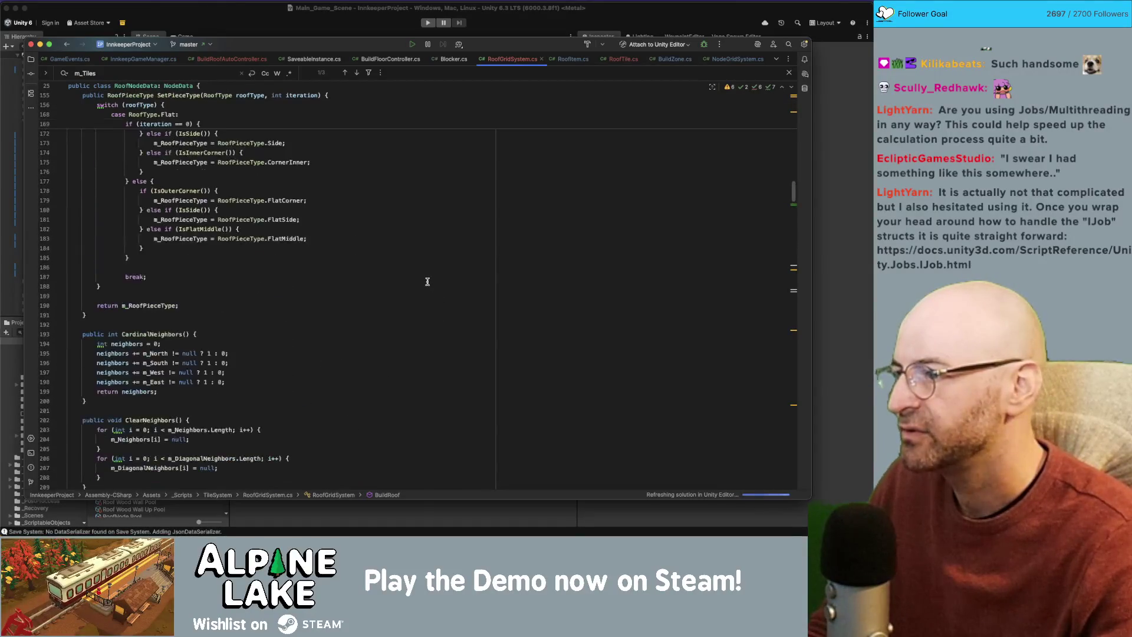
scroll(428, 281, up, 10)
scroll(370, 294, up, 5)
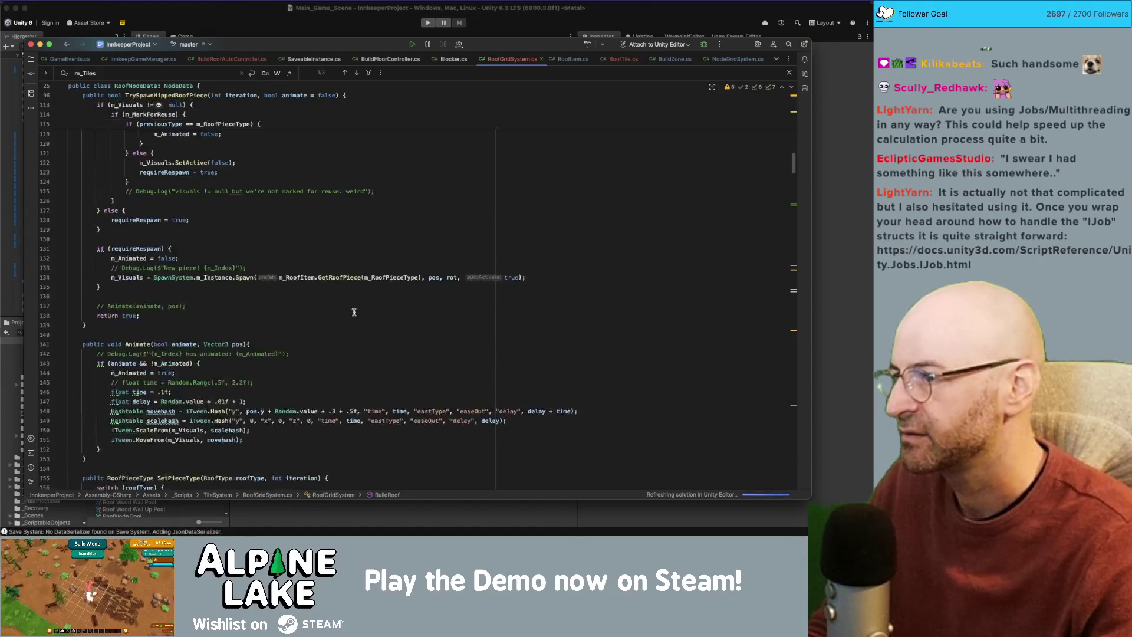
click(236, 281)
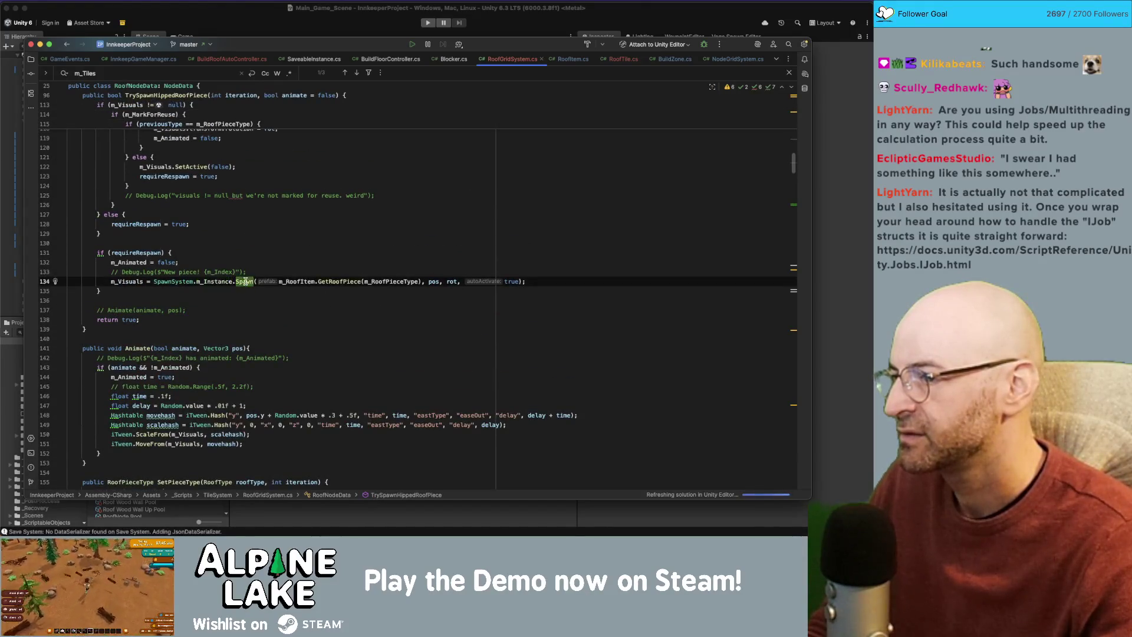
key(alt+Left)
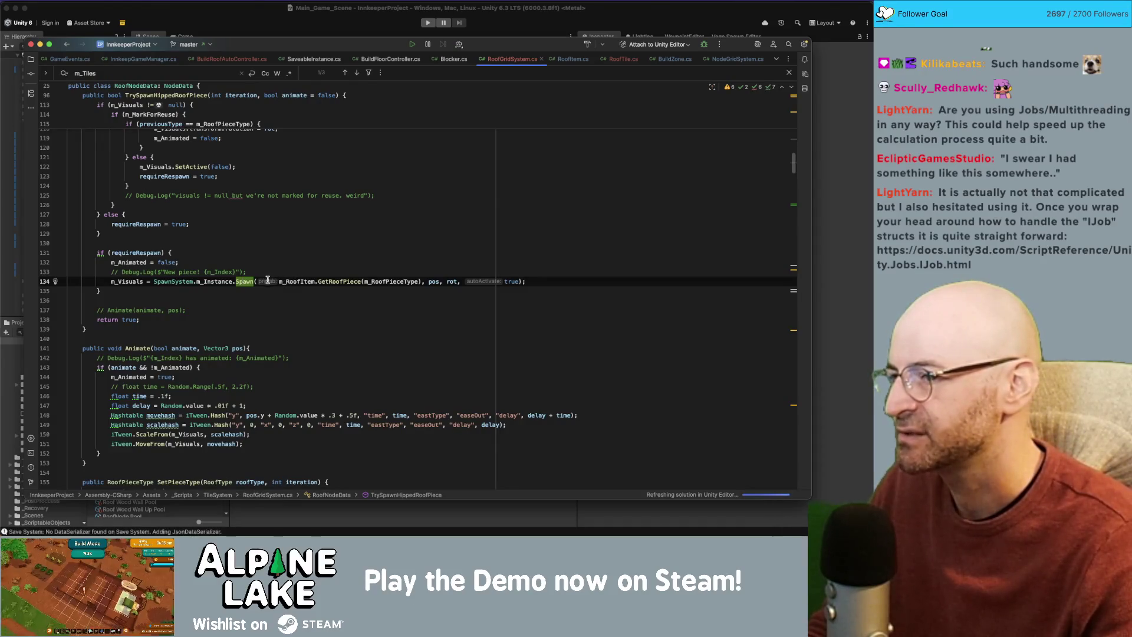
click(269, 277)
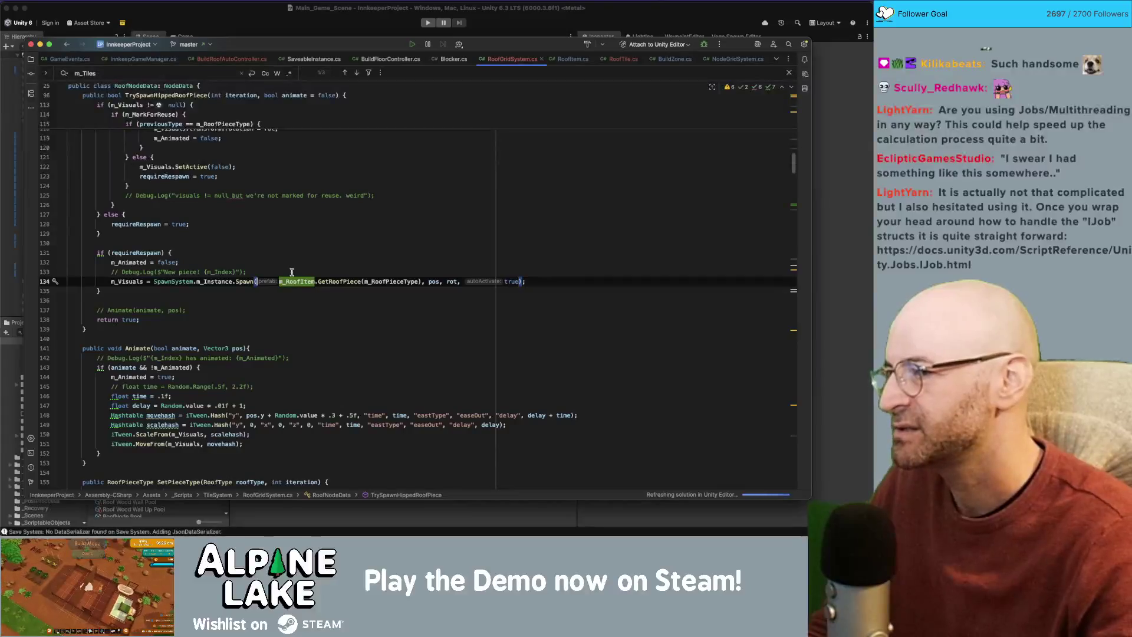
key(super+slash)
Look through the other usages of m_Visuals in RoofGridSystem.cs.
scroll(287, 277, down, 1)
double_click(149, 269)
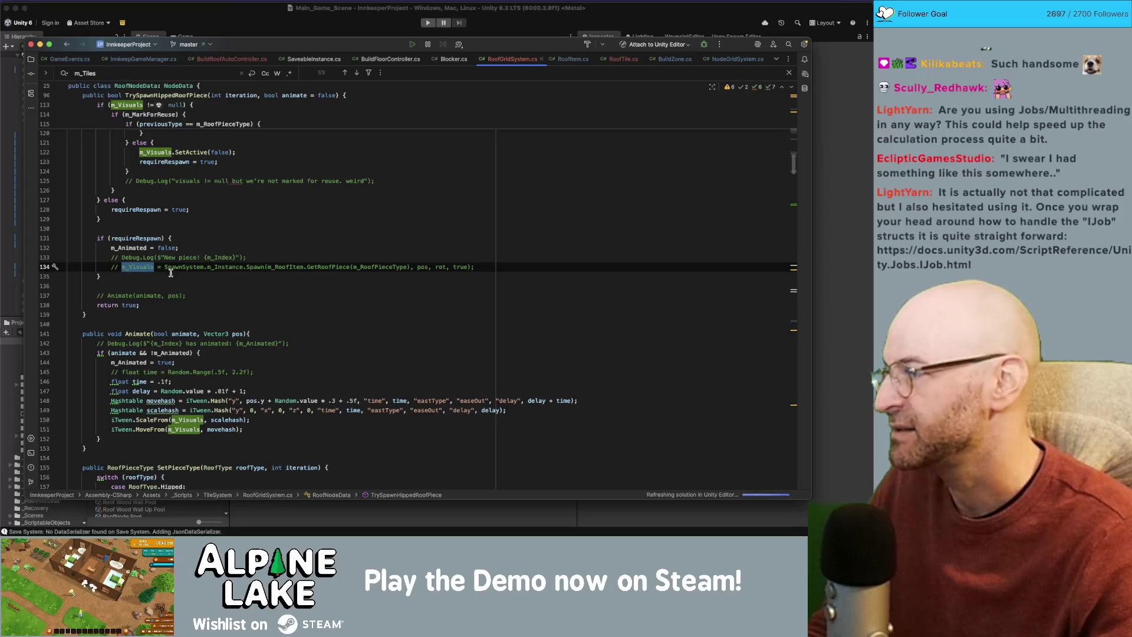
scroll(176, 289, up, 5)
scroll(187, 311, down, 10)
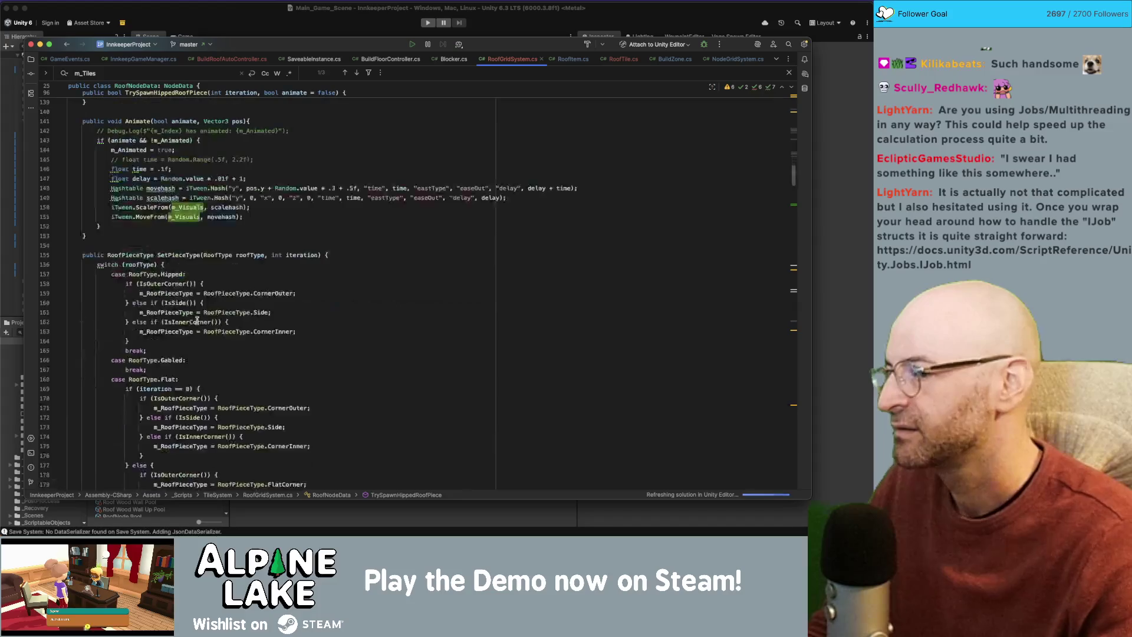
scroll(197, 321, down, 20)
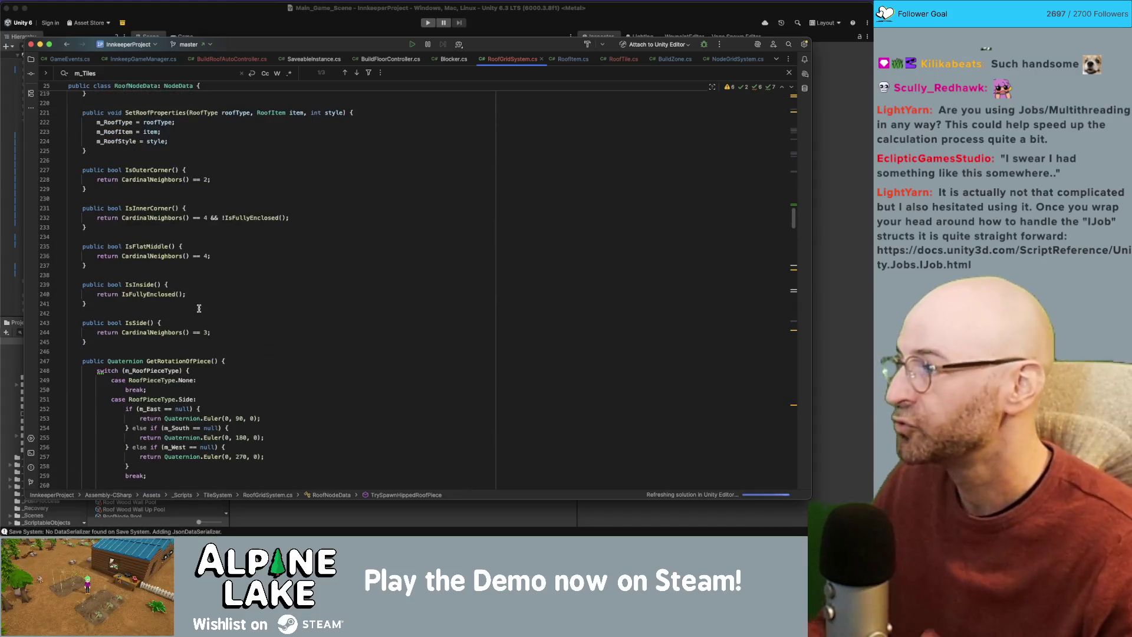
scroll(207, 310, down, 5)
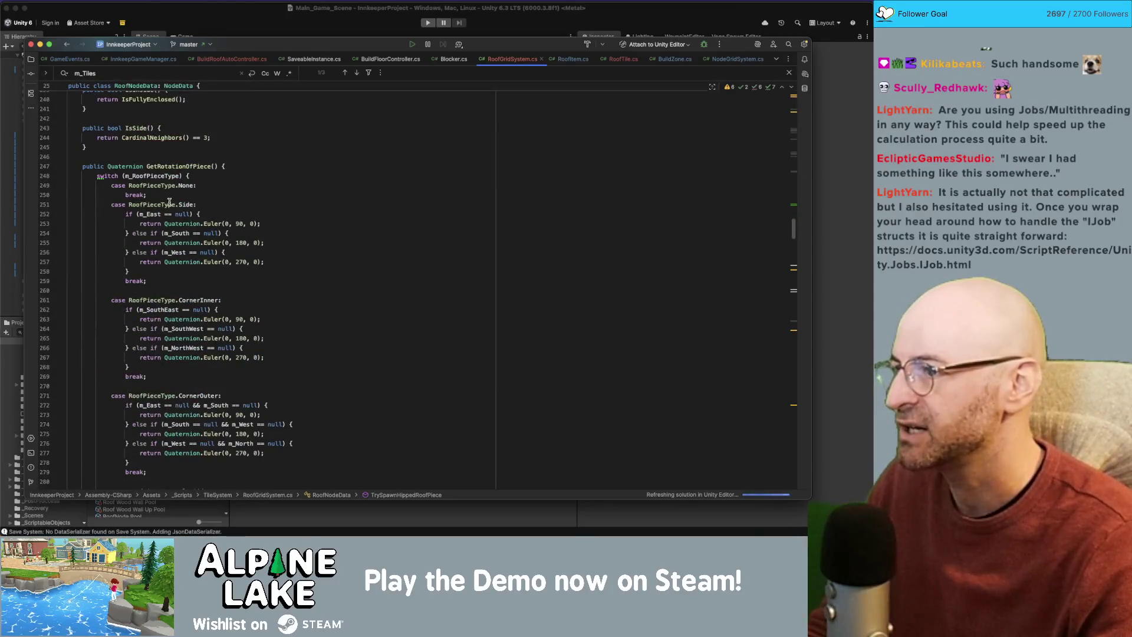
mouse_move(794, 230)
mouse_down()
mouse_move(794, 263)
mouse_move(793, 254)
mouse_up()
Find 'm_Visuals !=' and close the ClearUnused condition right after m_MarkForReuse.
key(BackSpace)
key(BackSpace)
key(BackSpace)
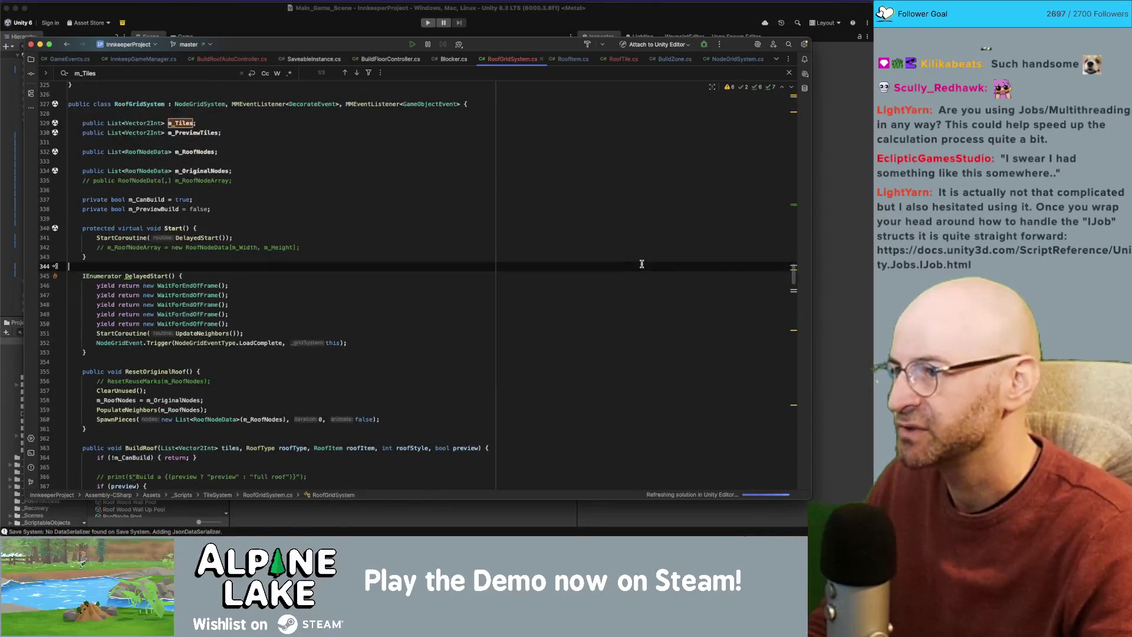
text(_Visuals !=)
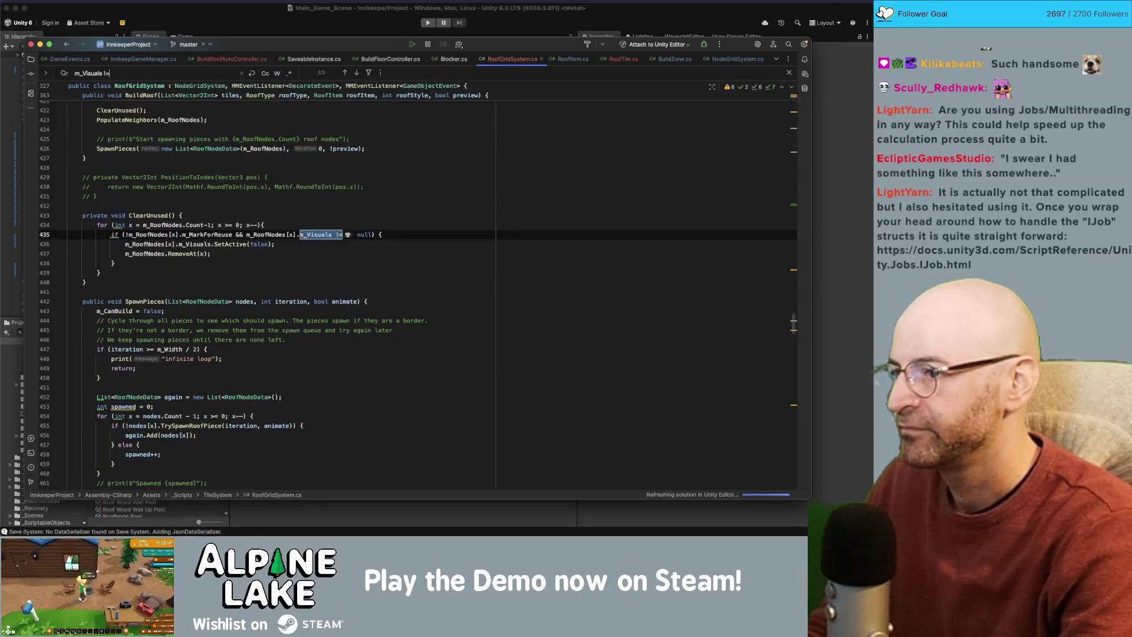
click(296, 234)
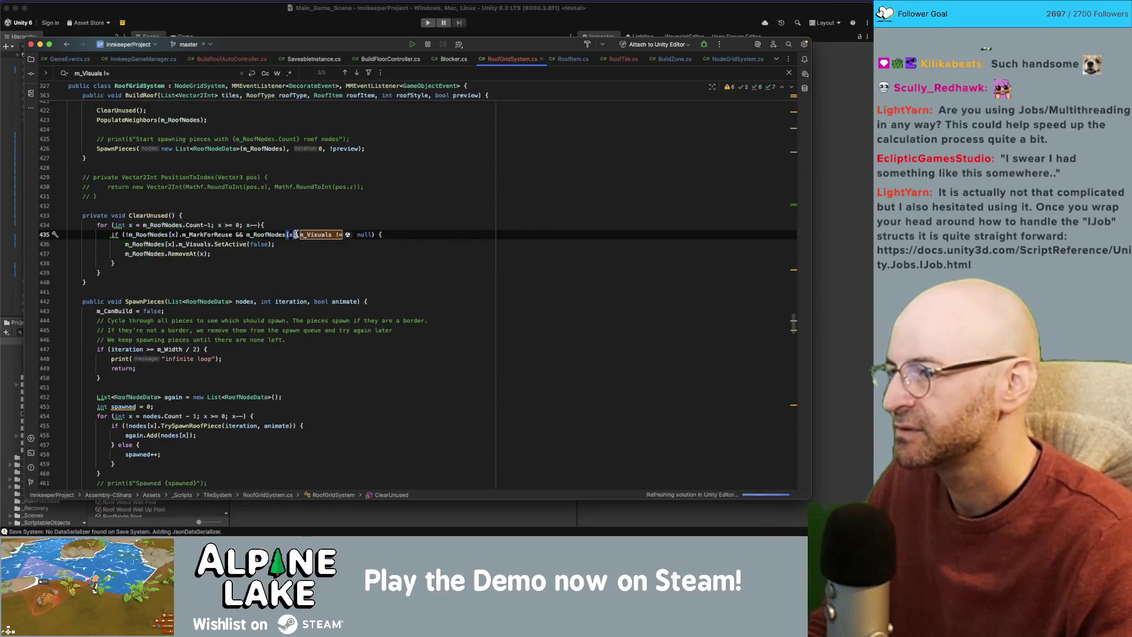
click(238, 233)
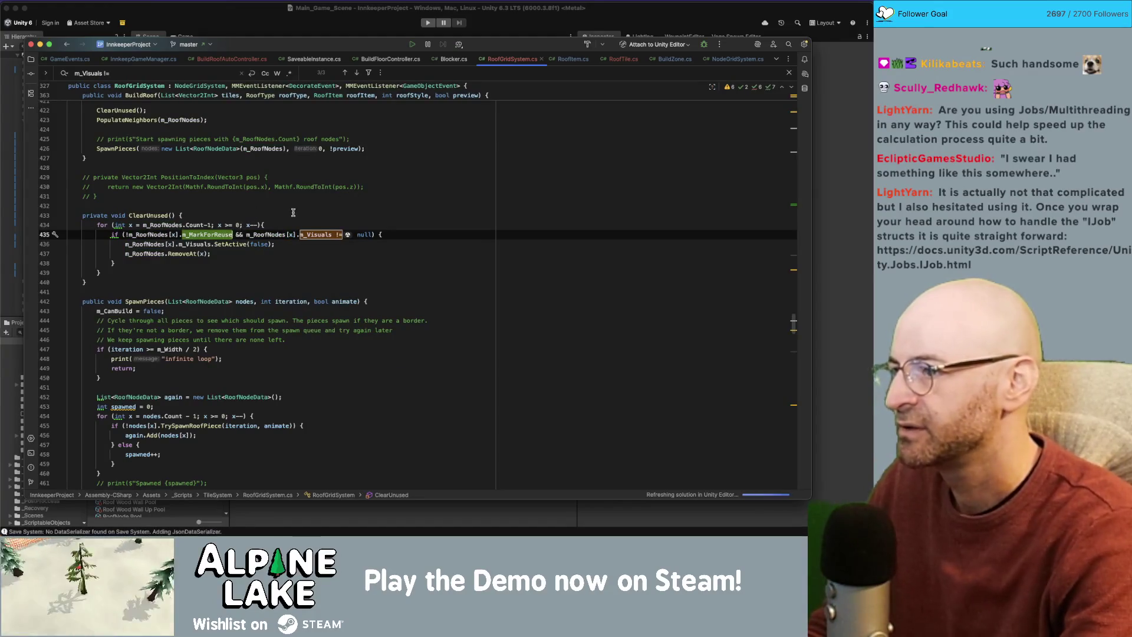
text())
text())
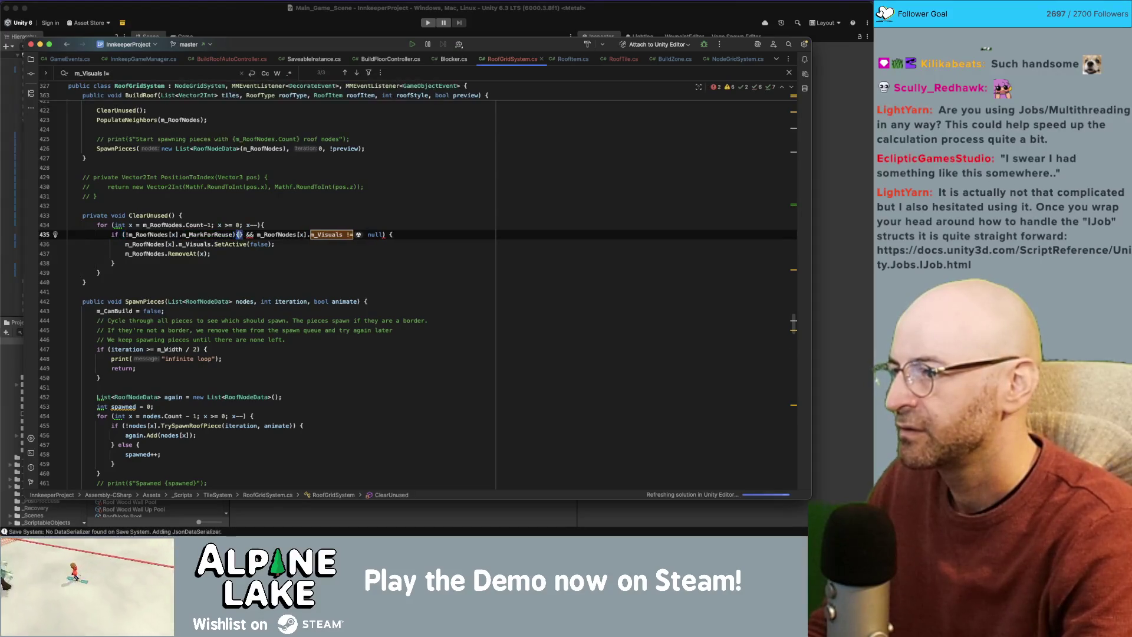
text())
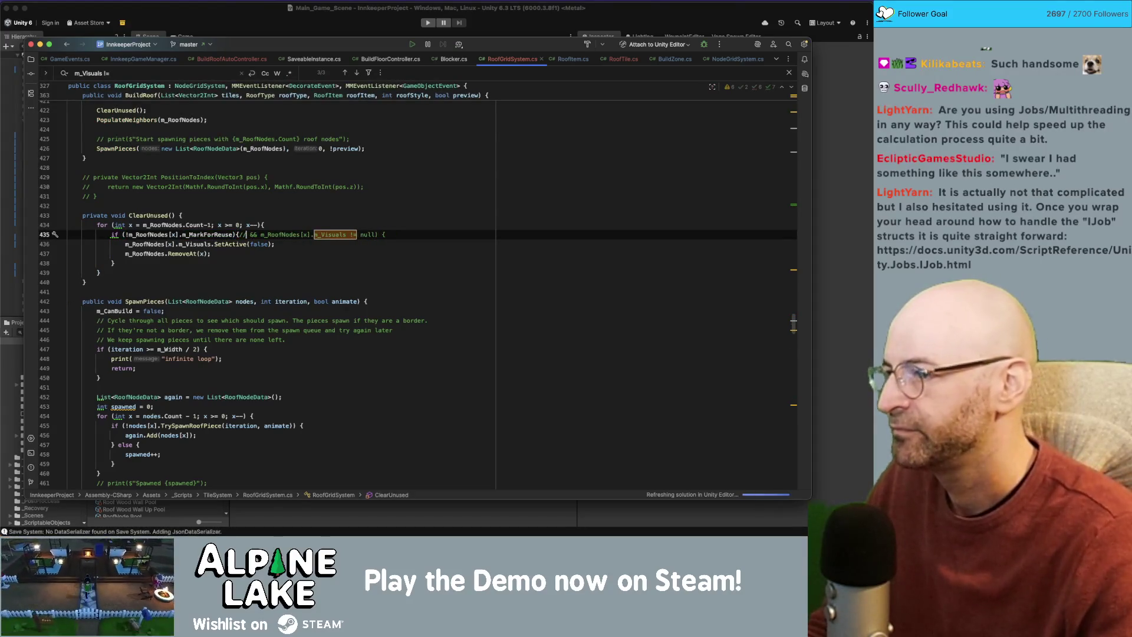
Comment out the SetActive(false) line that hides the visuals.
click(416, 226)
click(293, 242)
key(super+slash)
click(328, 217)
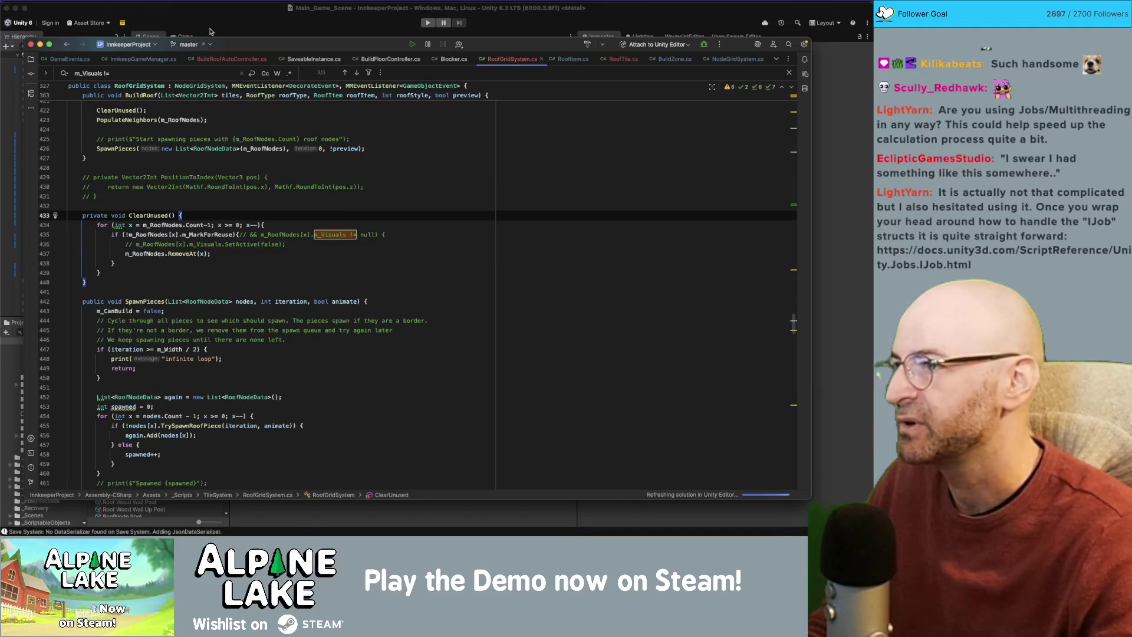
click(211, 32)
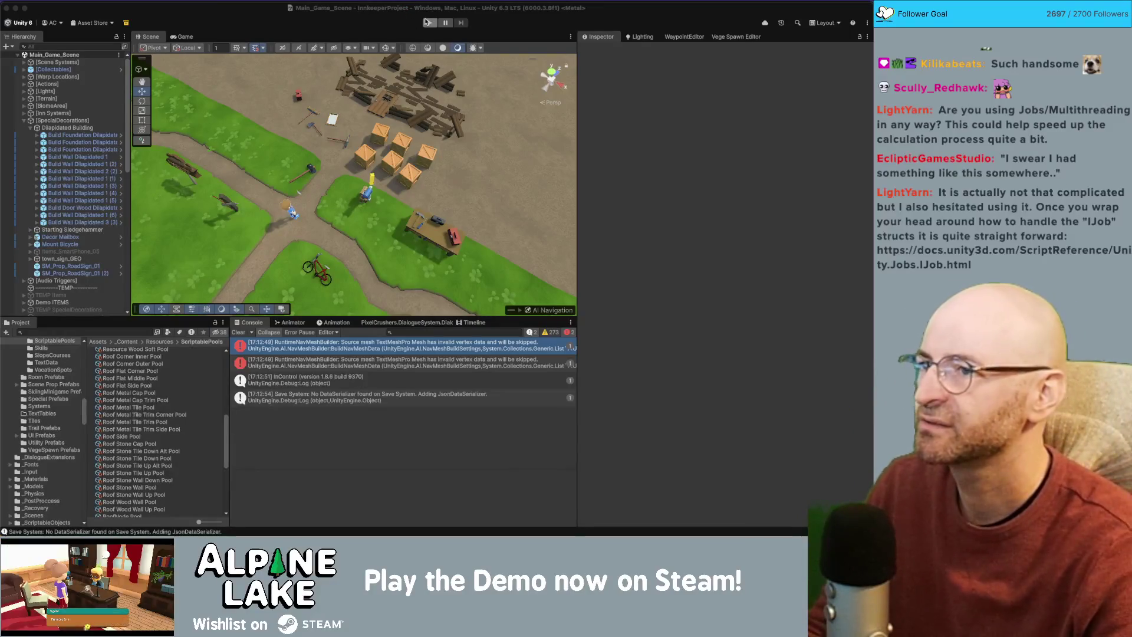
Start play mode to test the roof changes in the village scene.
click(429, 23)
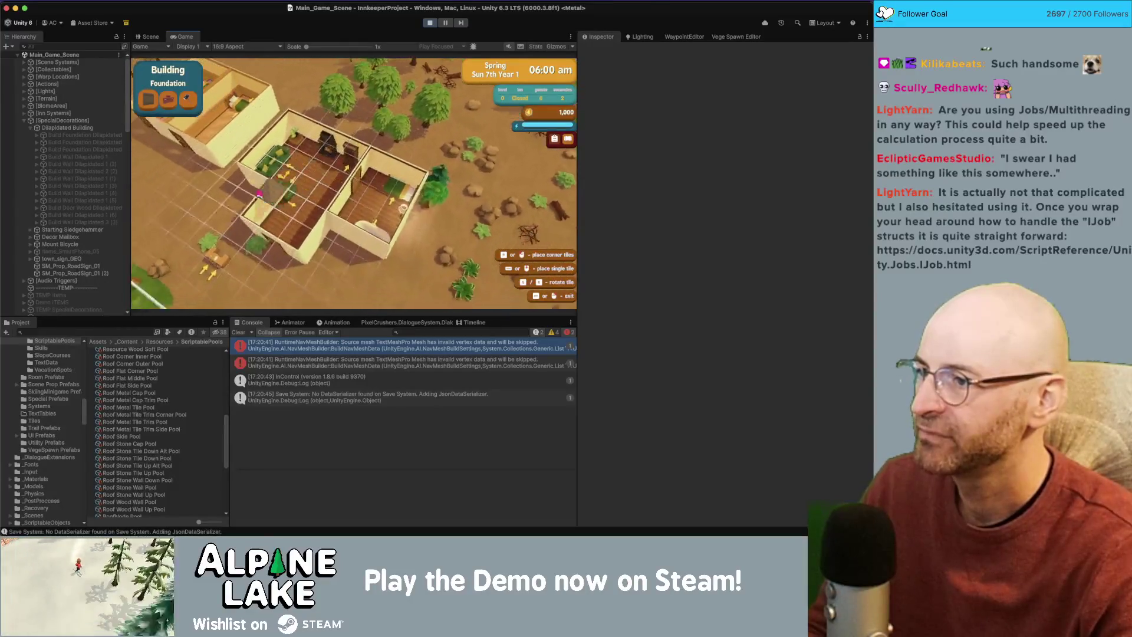
click(186, 174)
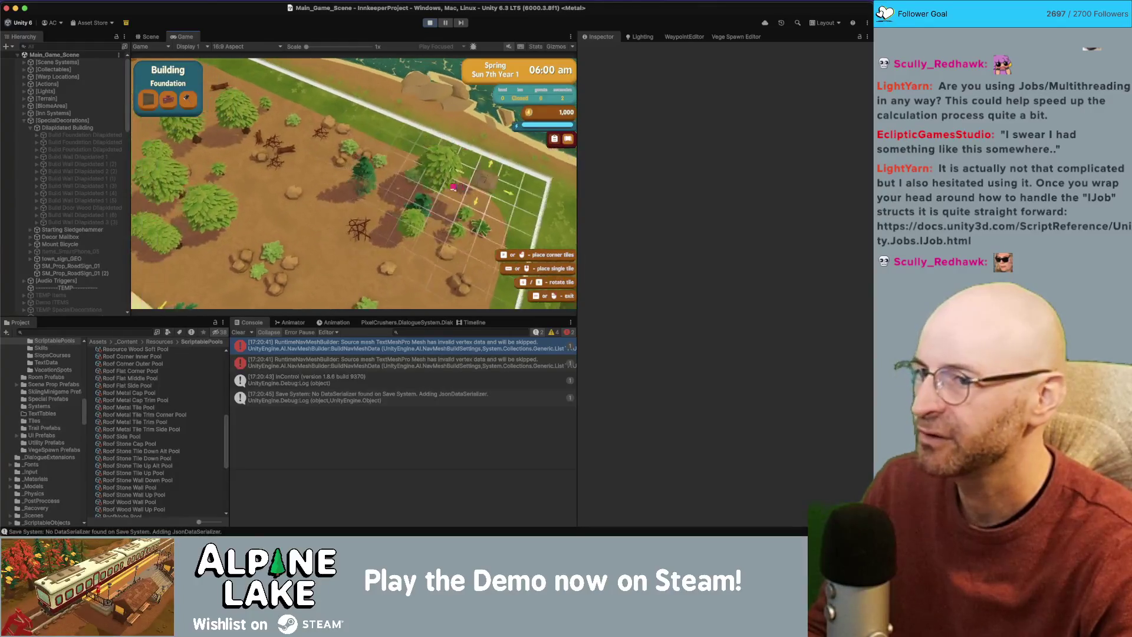
key(super+space)
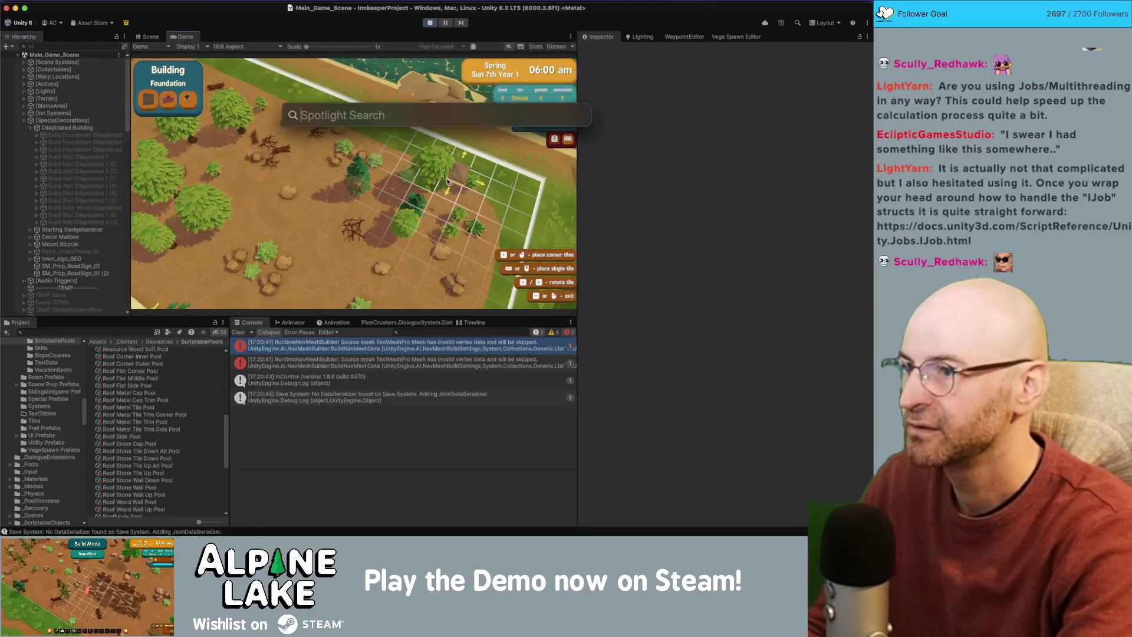
click(425, 8)
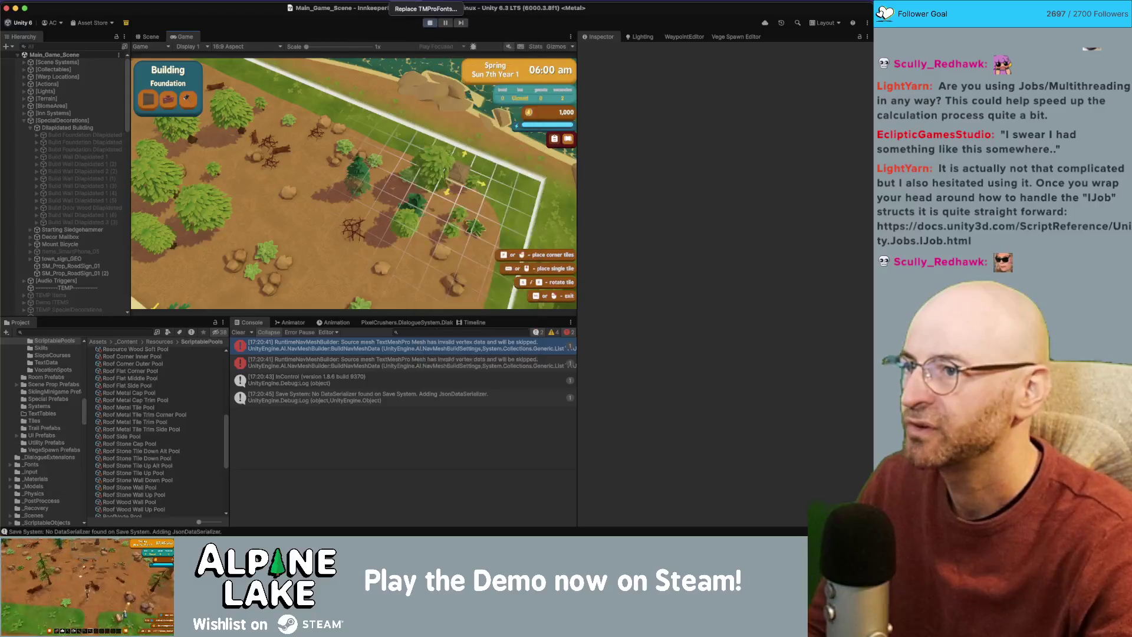
click(430, 7)
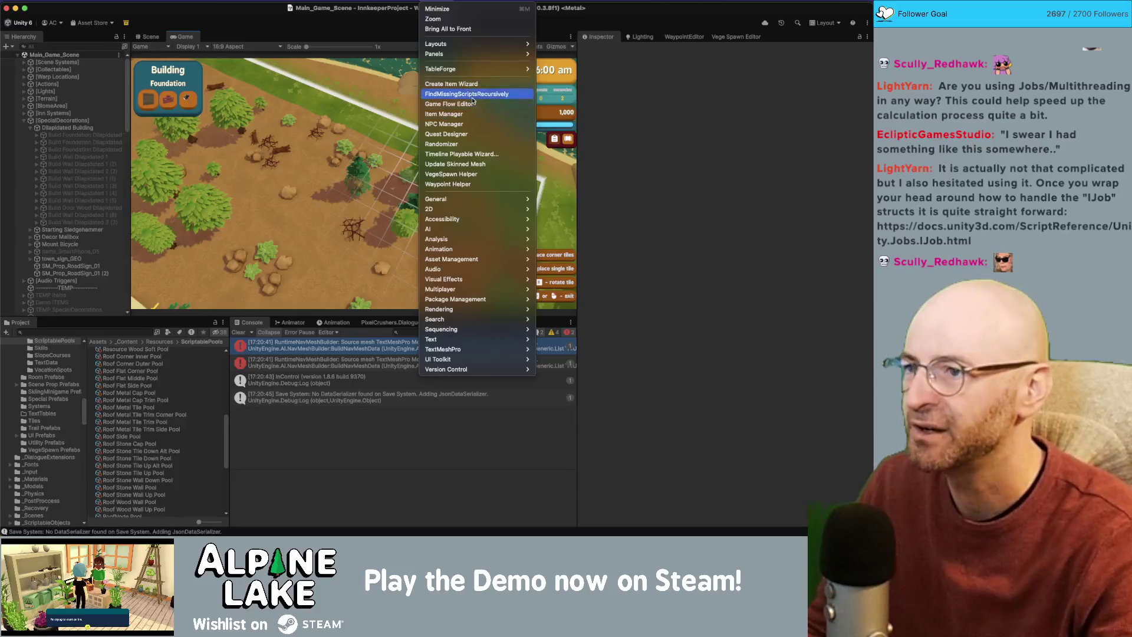
Open the CPU Profiler via Window > Analysis and pan the game camera across the build grid.
mouse_move(454, 260)
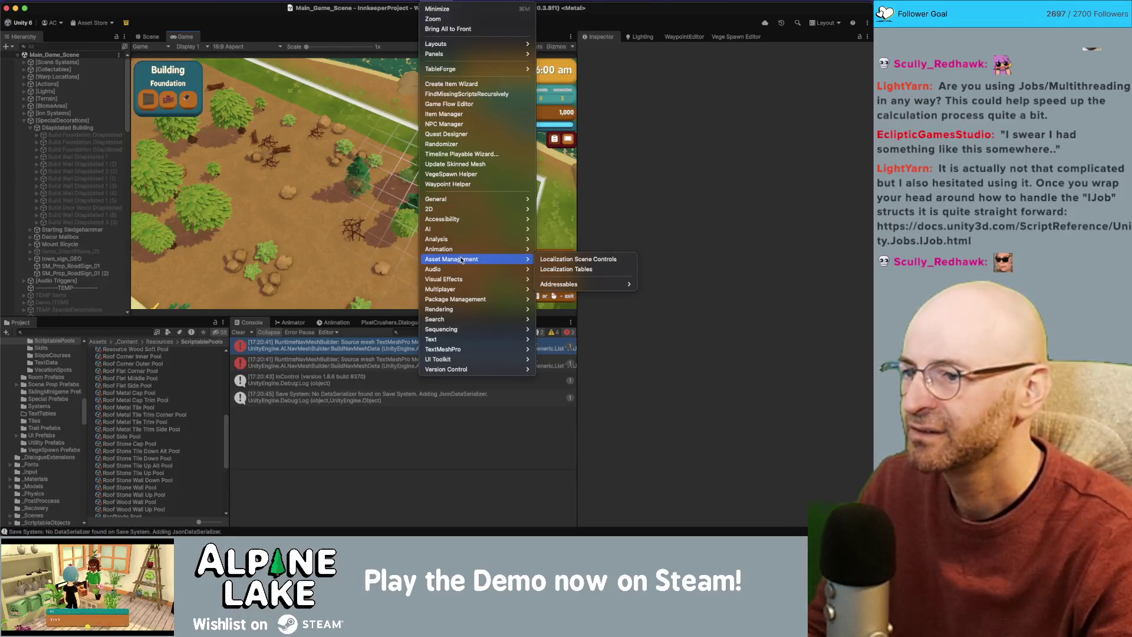
mouse_move(466, 239)
click(536, 243)
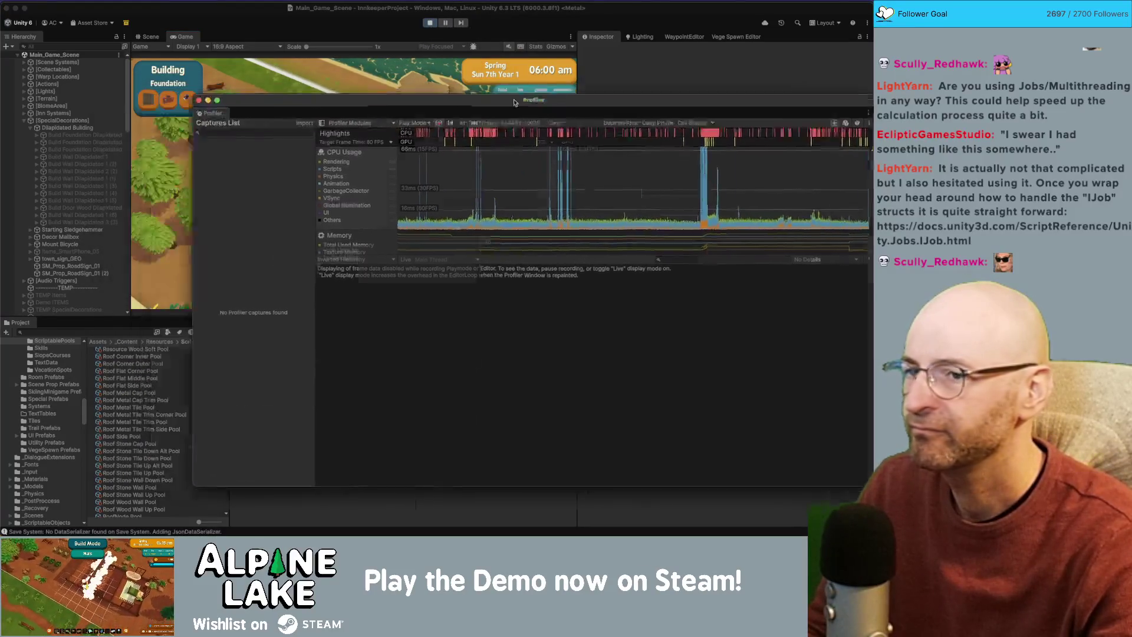
click(398, 169)
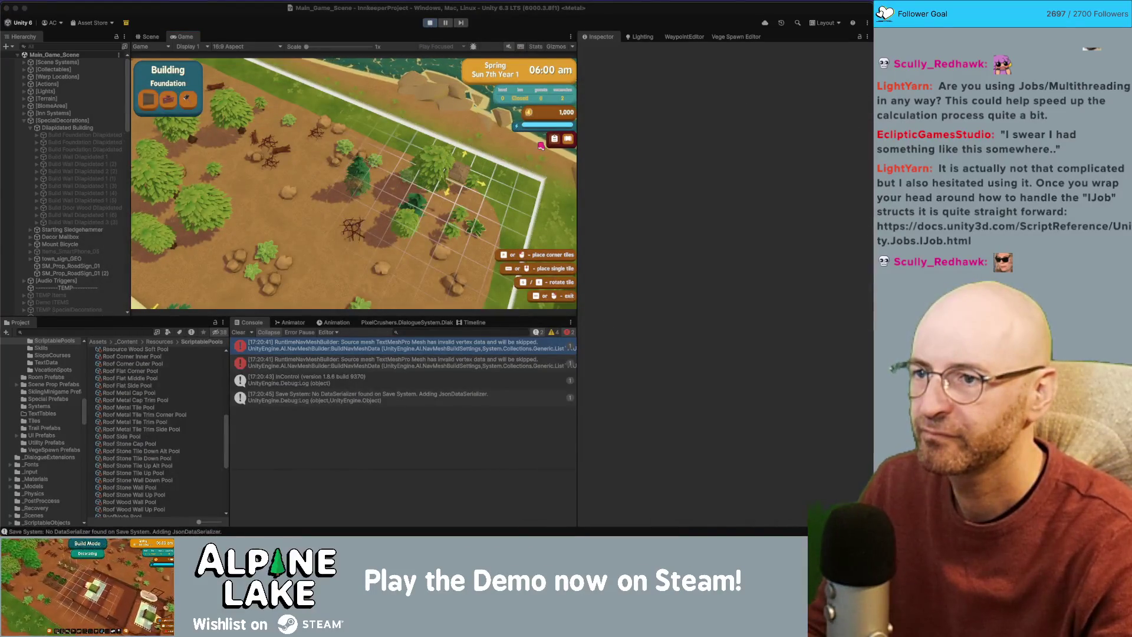
key(d)
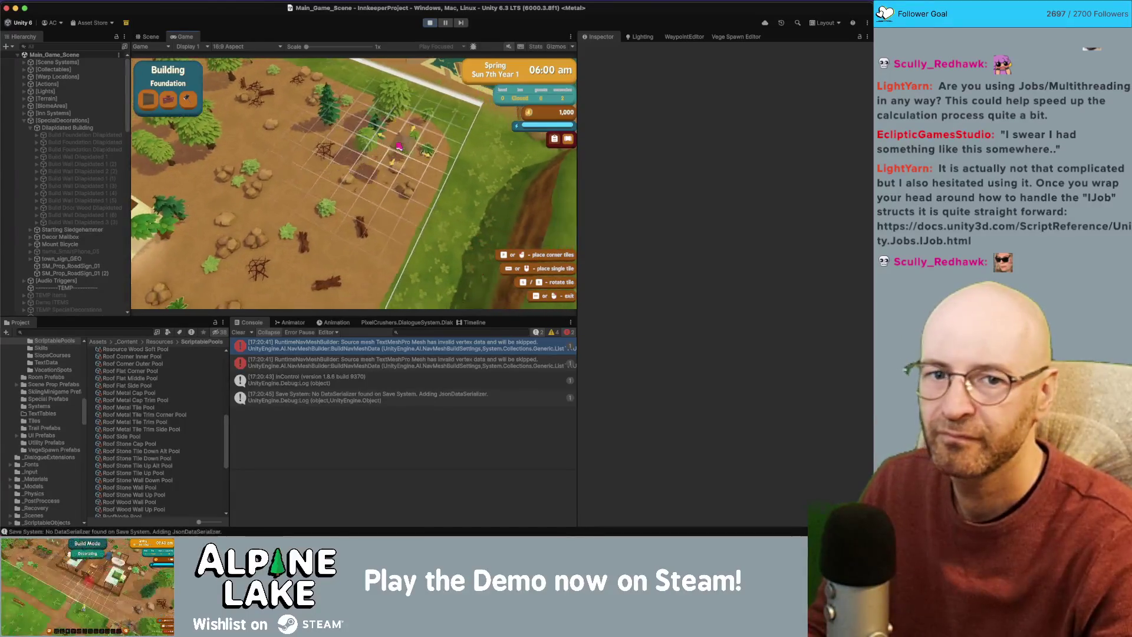
key(w)
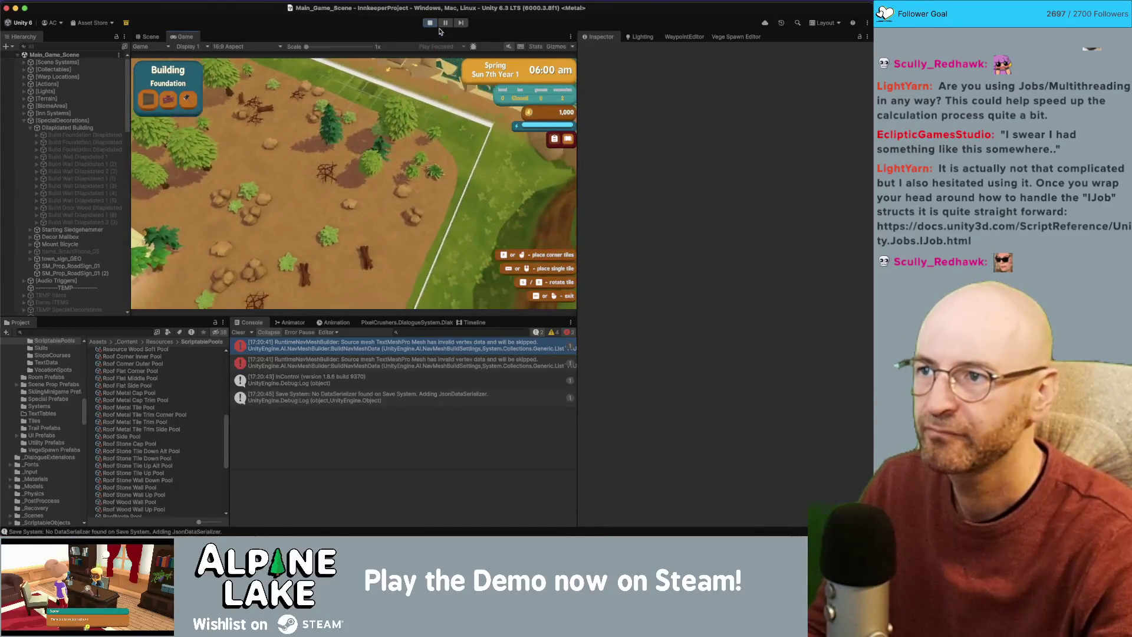
Stop playing and inspect the spike frame, pinning the cost on BuildRoofAutoController.SnapMove().
click(433, 23)
key(super+7)
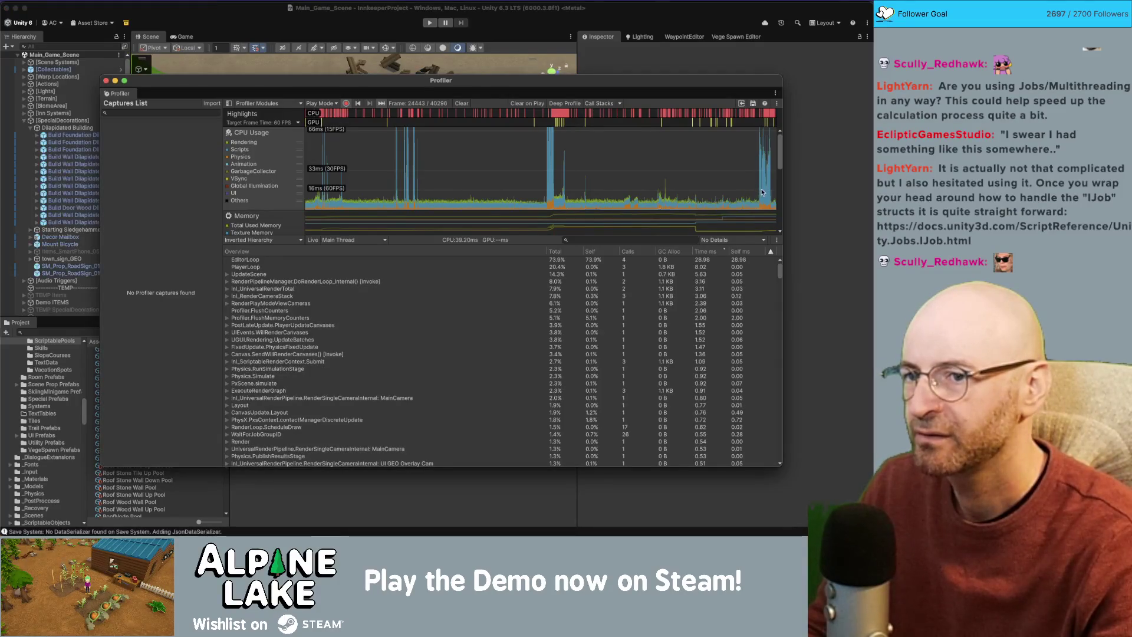
click(762, 191)
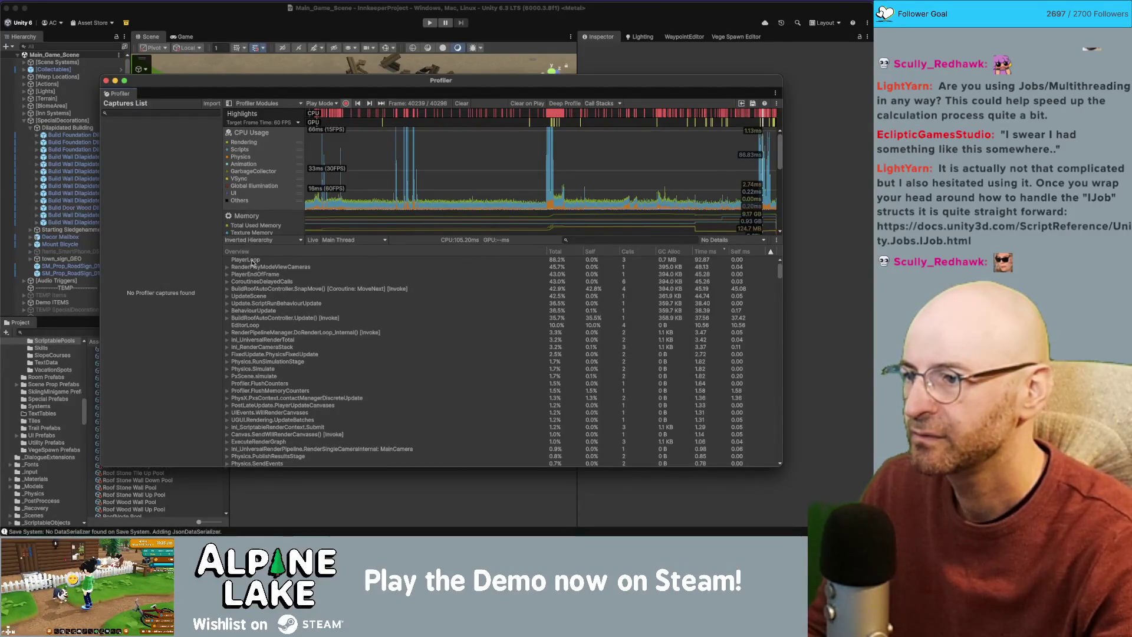
click(309, 290)
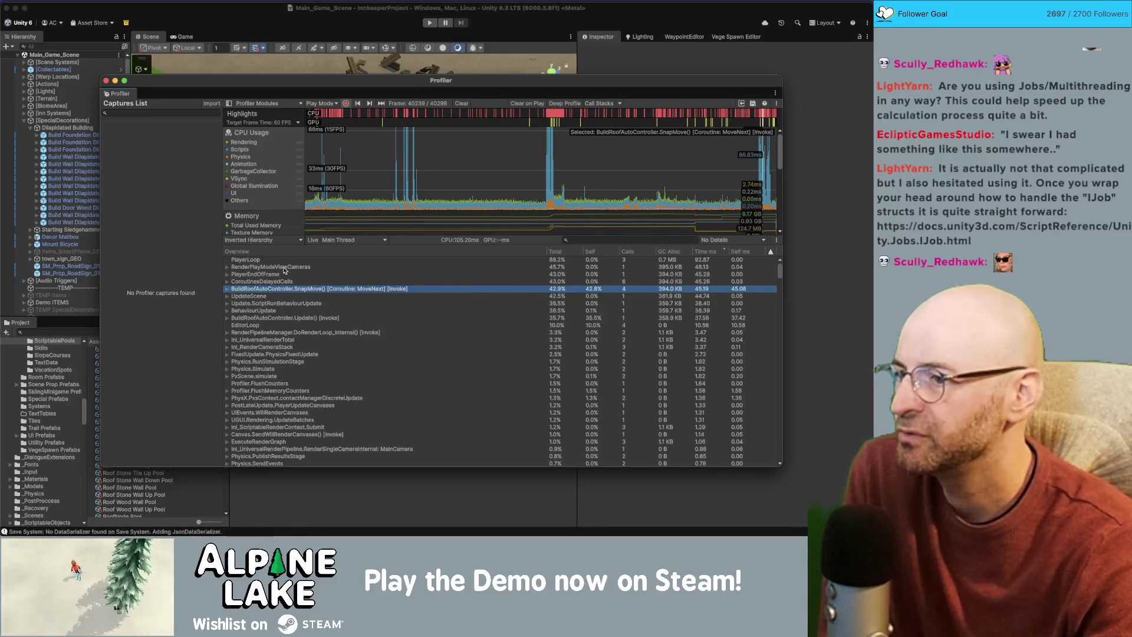
click(255, 275)
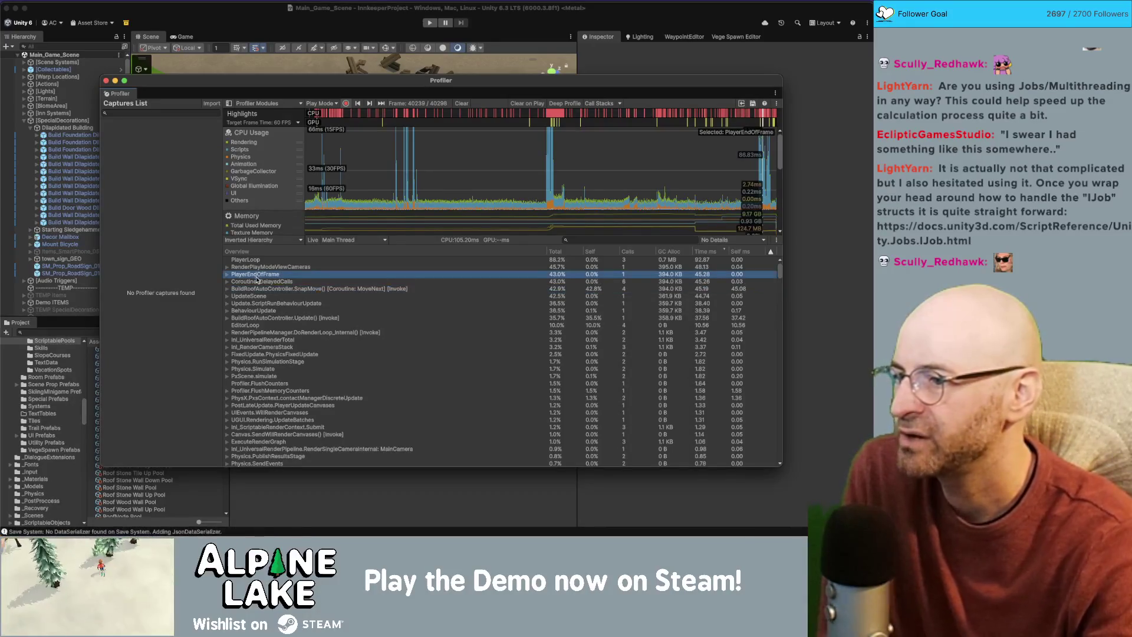
click(257, 289)
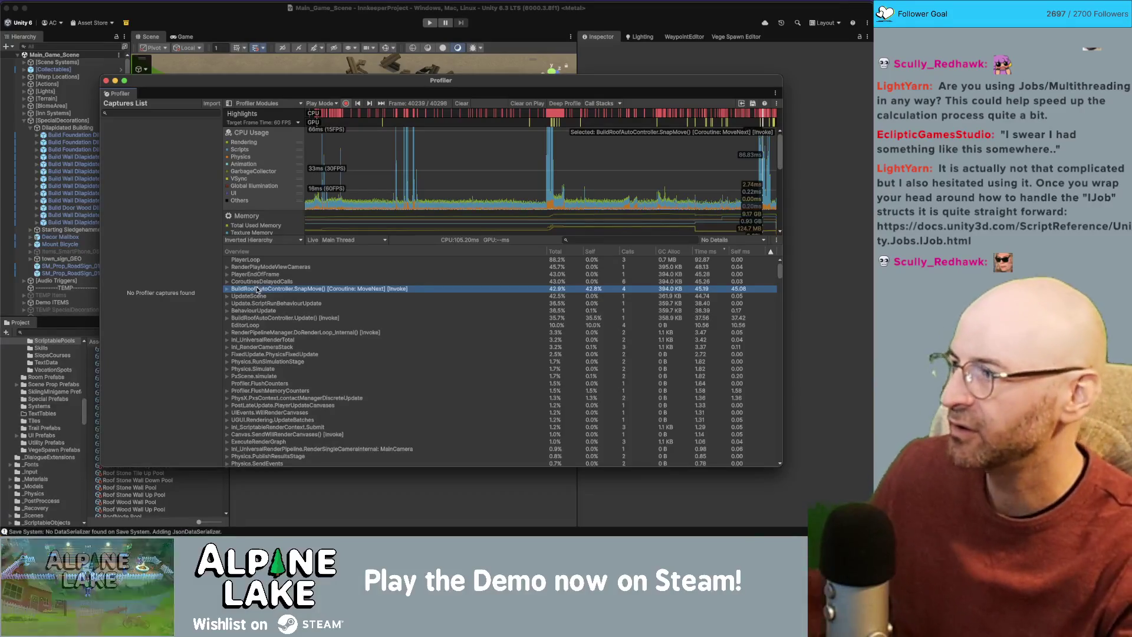
key(super+Tab)
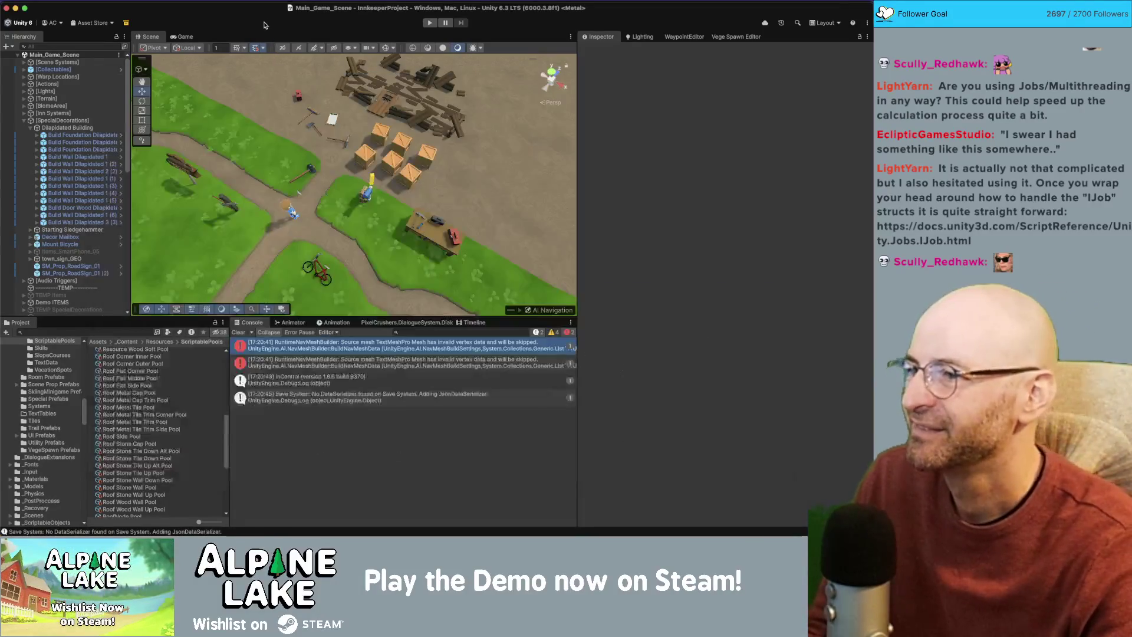
key(super+Tab)
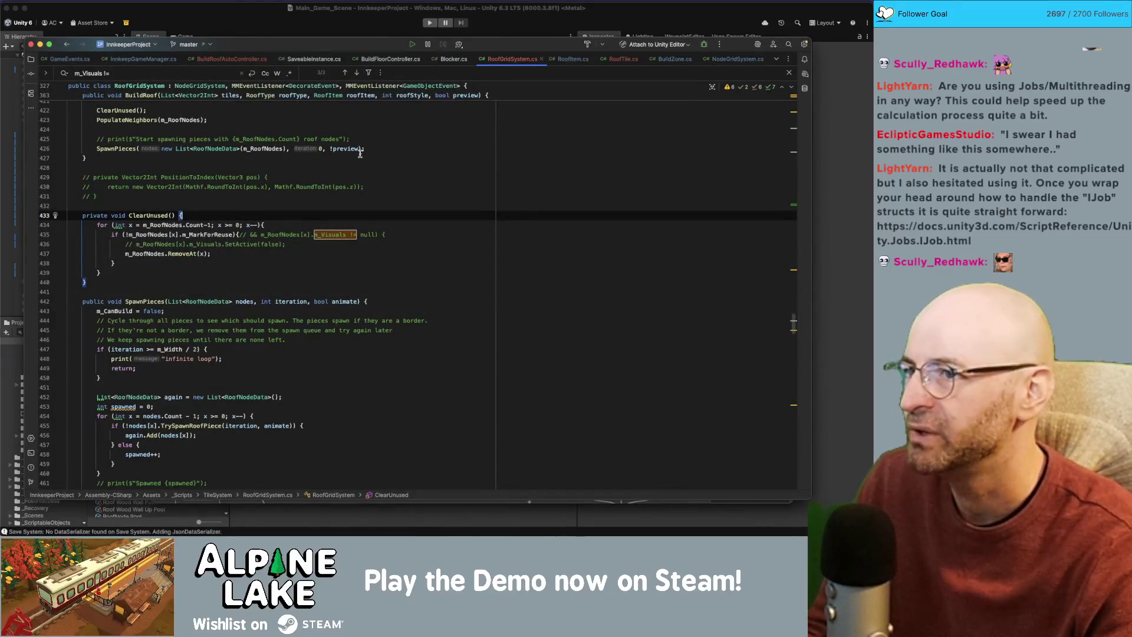
Comment out the m_RoofGridSystem.BuildRoof call on line 453 of BuildRoofAutoController.cs.
click(235, 59)
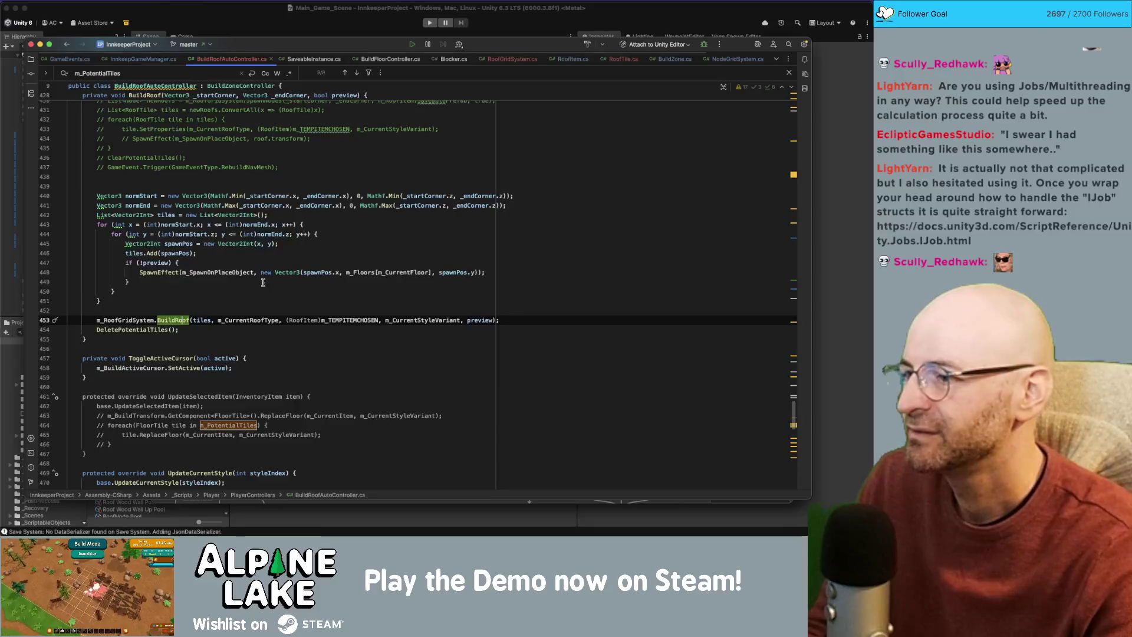
click(196, 319)
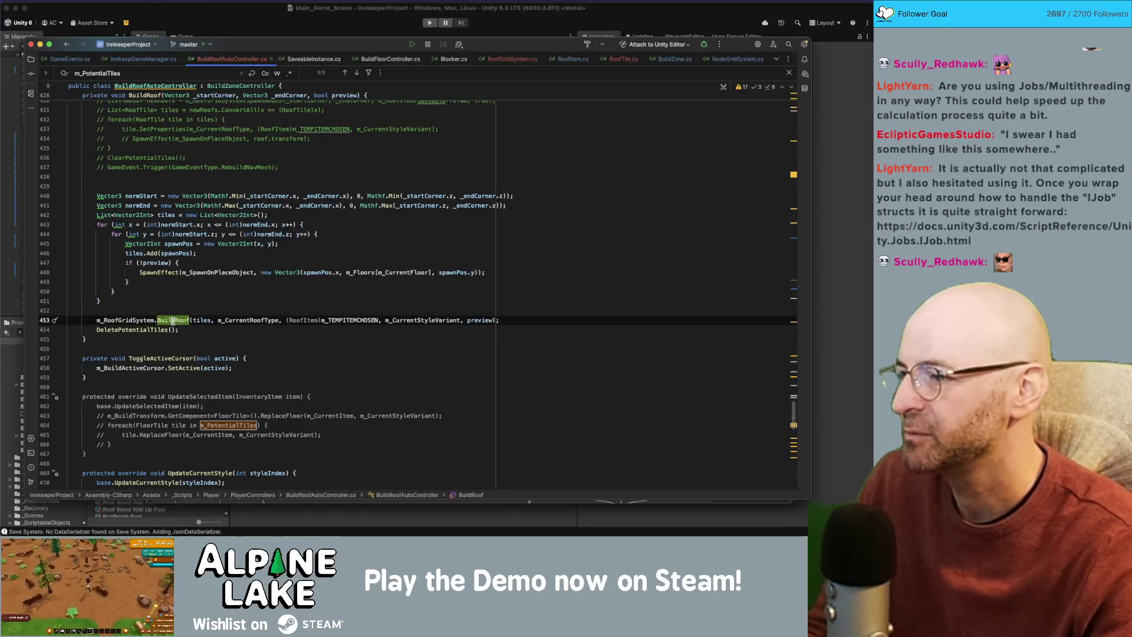
double_click(172, 320)
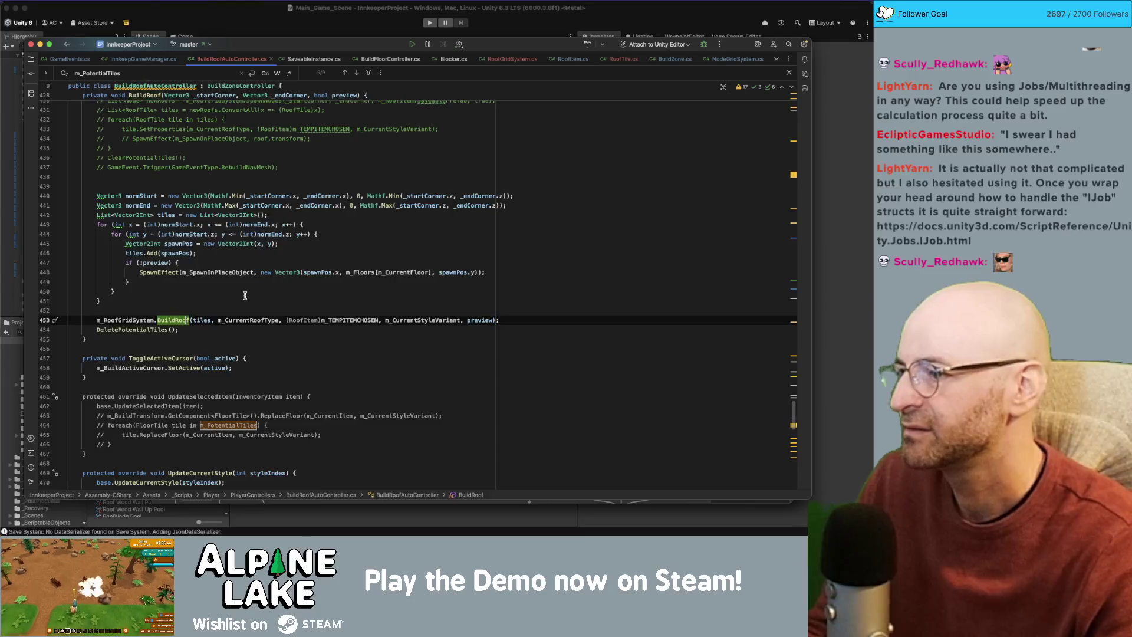
key(super+slash)
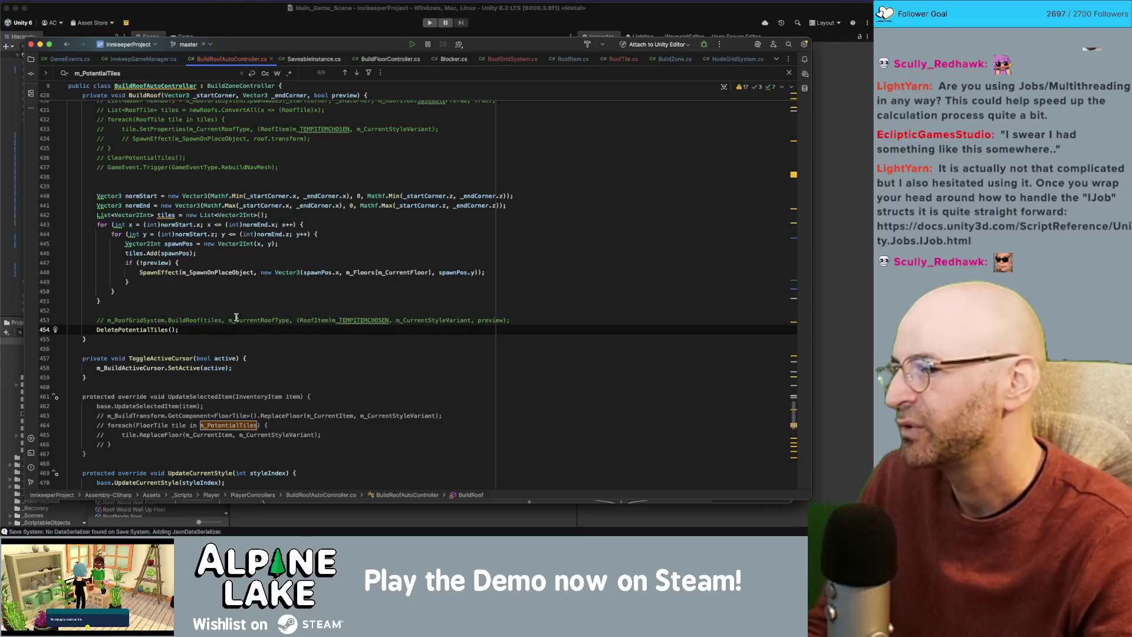
click(512, 59)
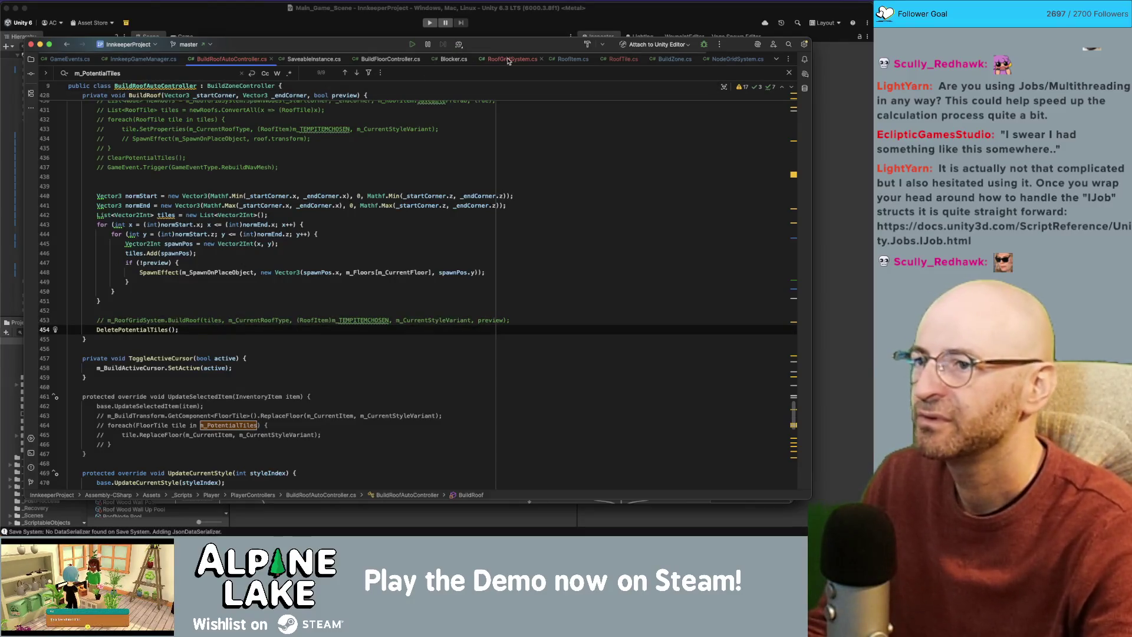
click(350, 244)
click(356, 236)
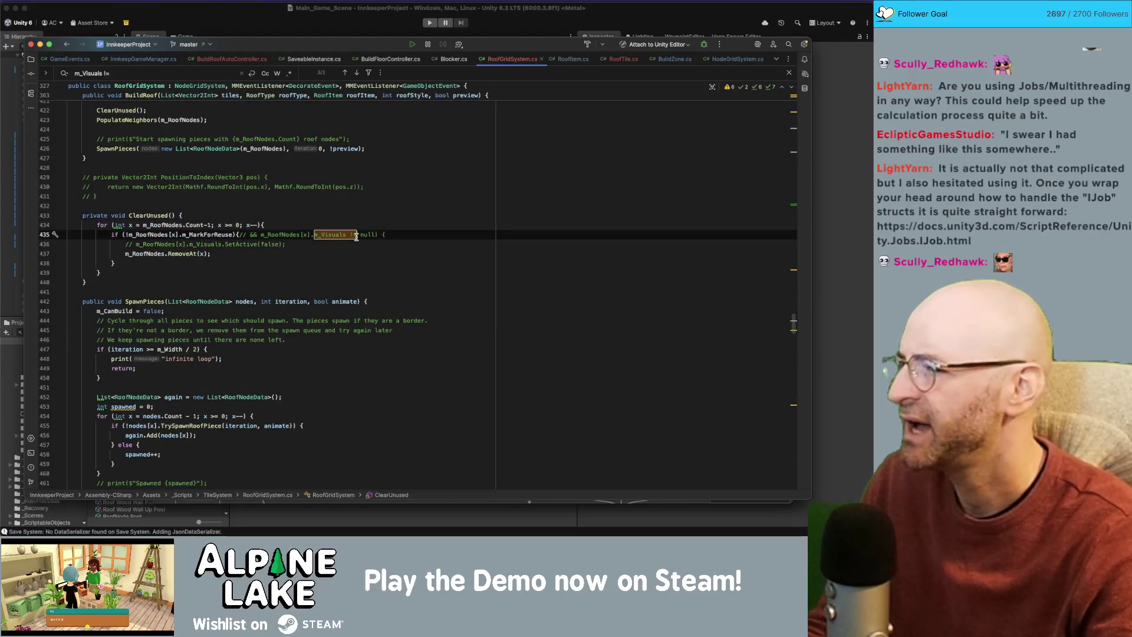
click(254, 33)
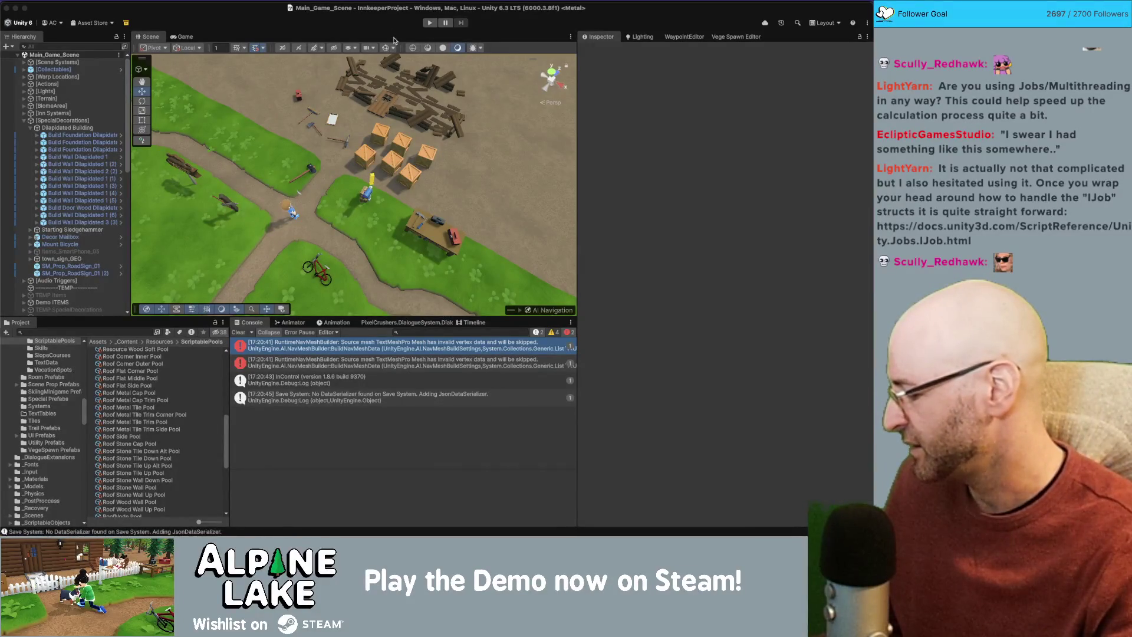
Start a new play test, try placing tiles, and hide the Profiler window.
click(429, 23)
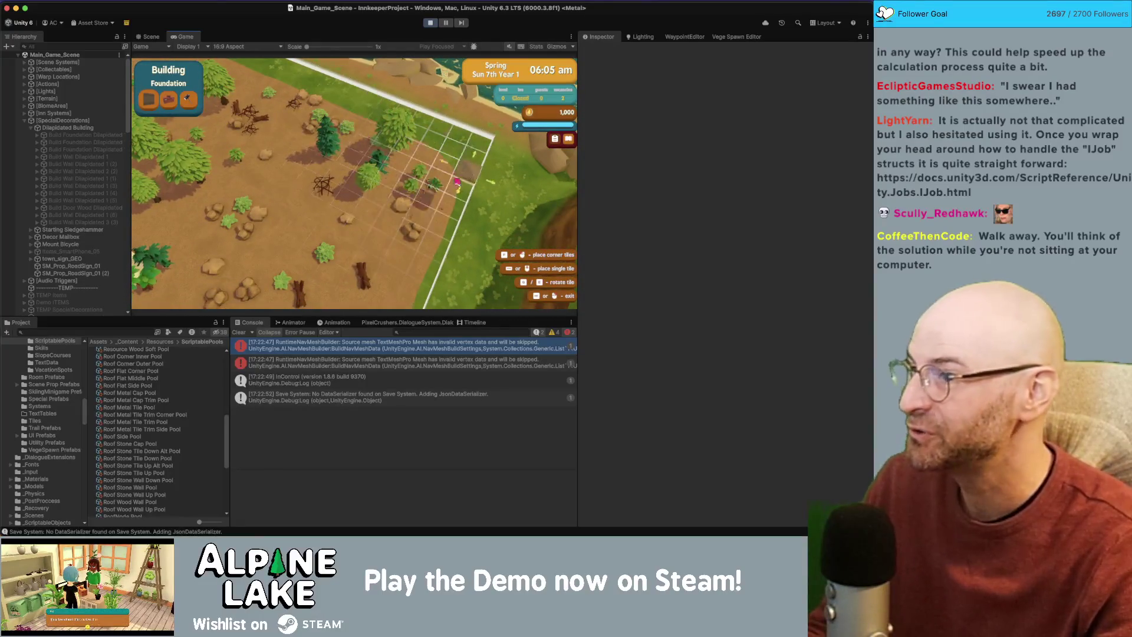
click(413, 133)
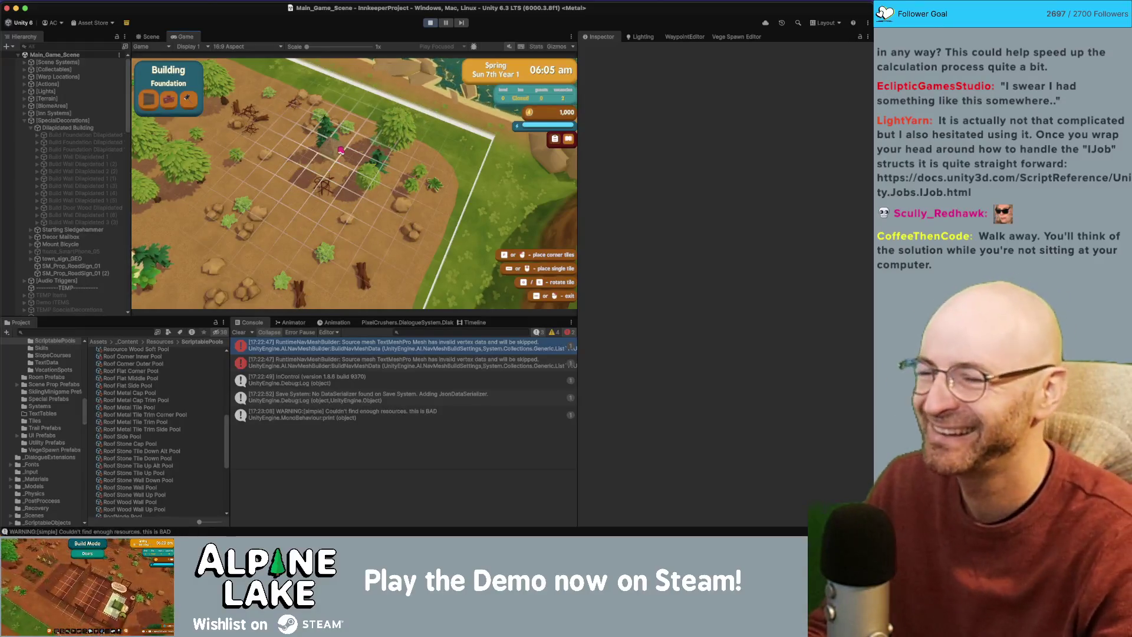
key(ctrl+Up)
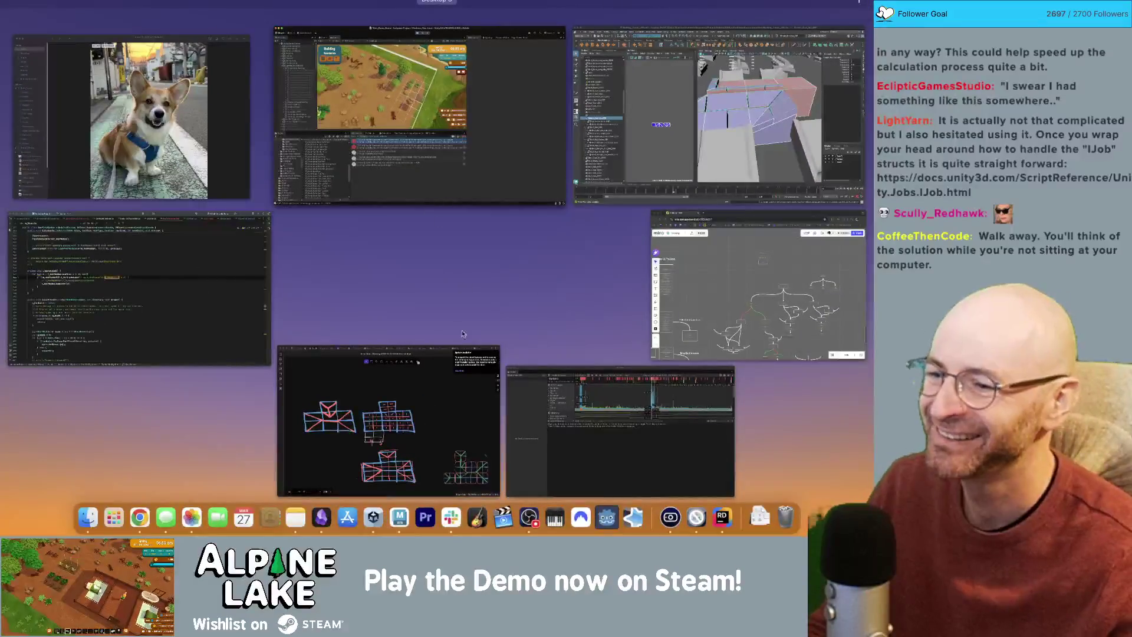
click(578, 411)
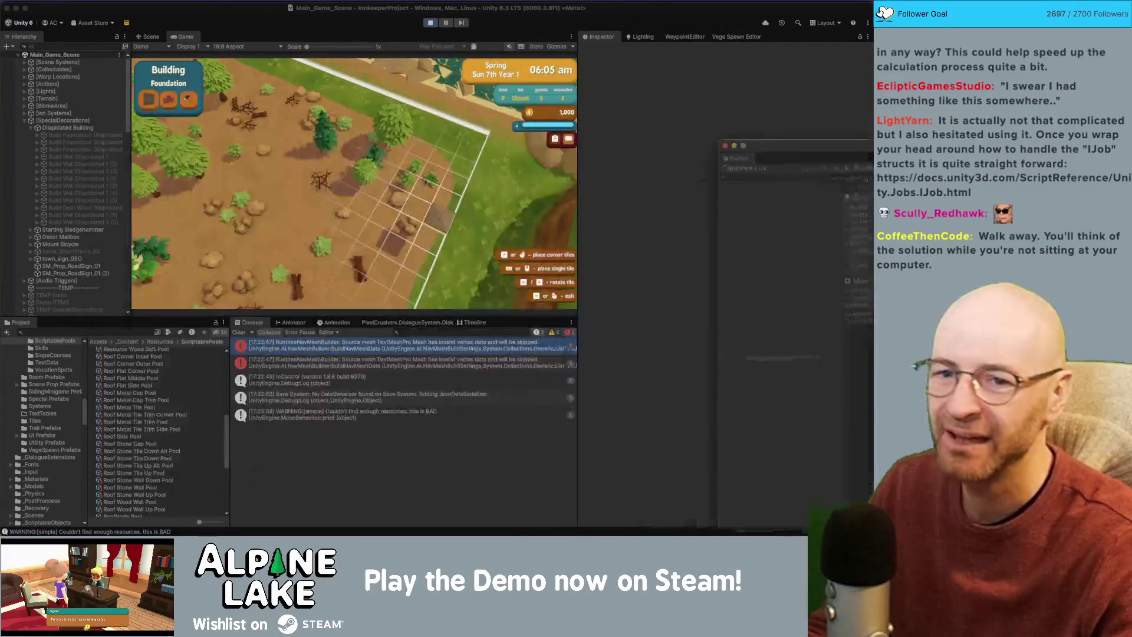
key(super+w)
Re-enter build mode, pan right, place a foundation tile, then stop playing.
right_click(445, 137)
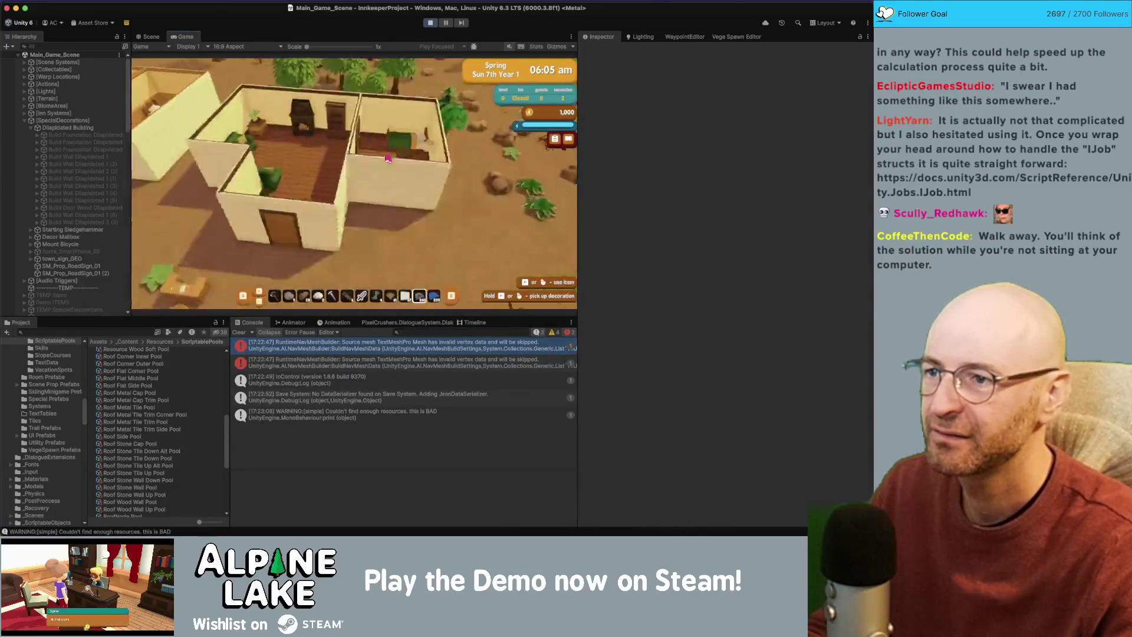
click(362, 192)
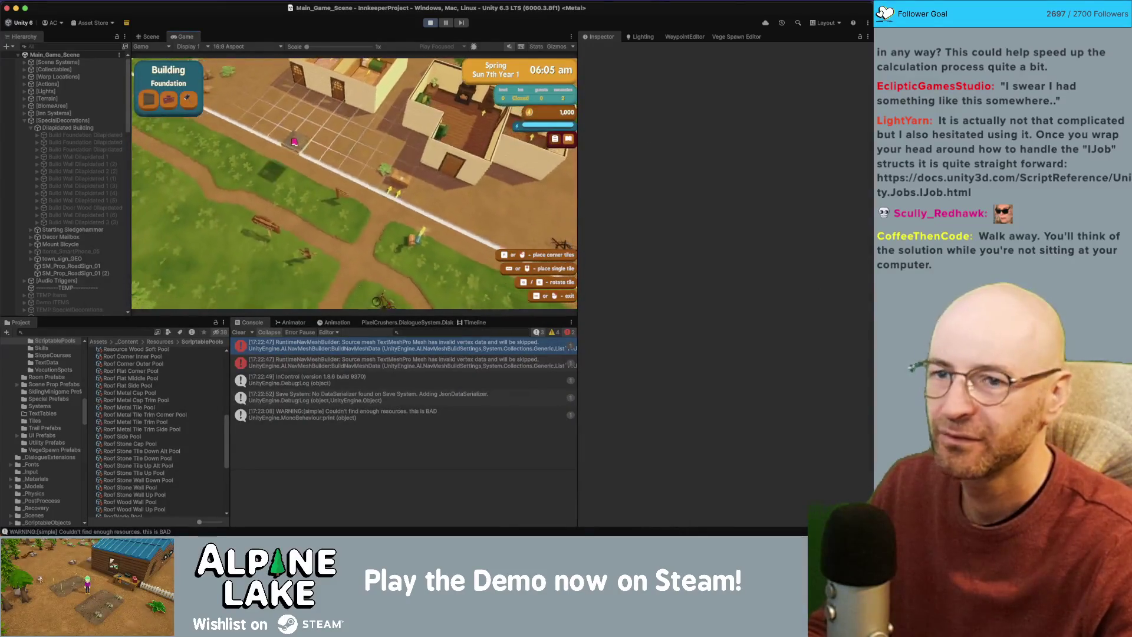
key(d)
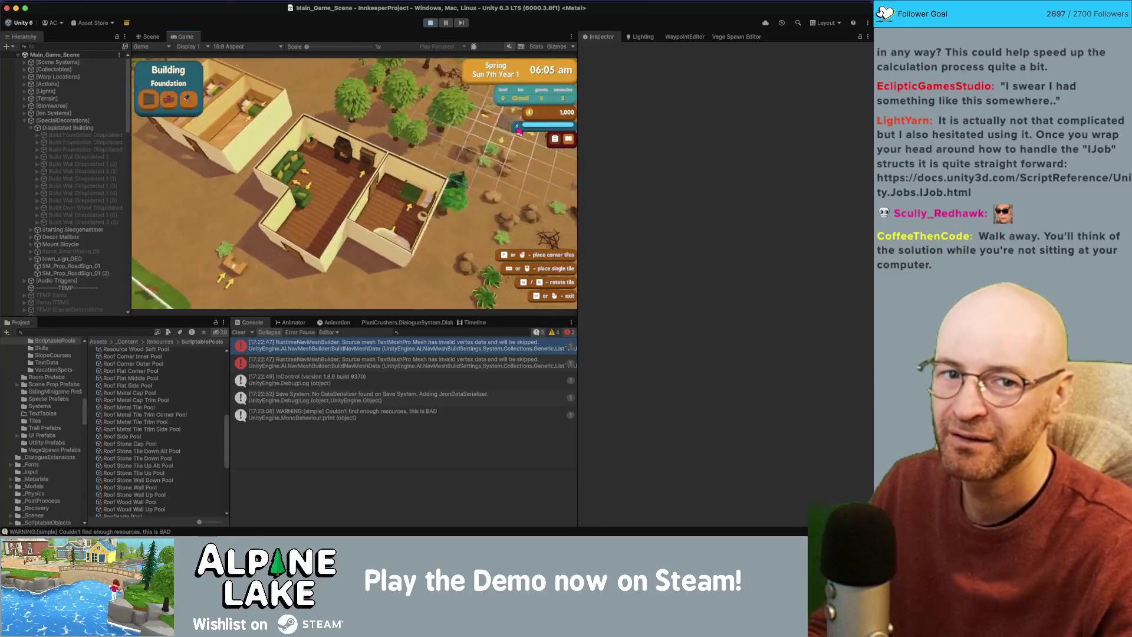
key(d)
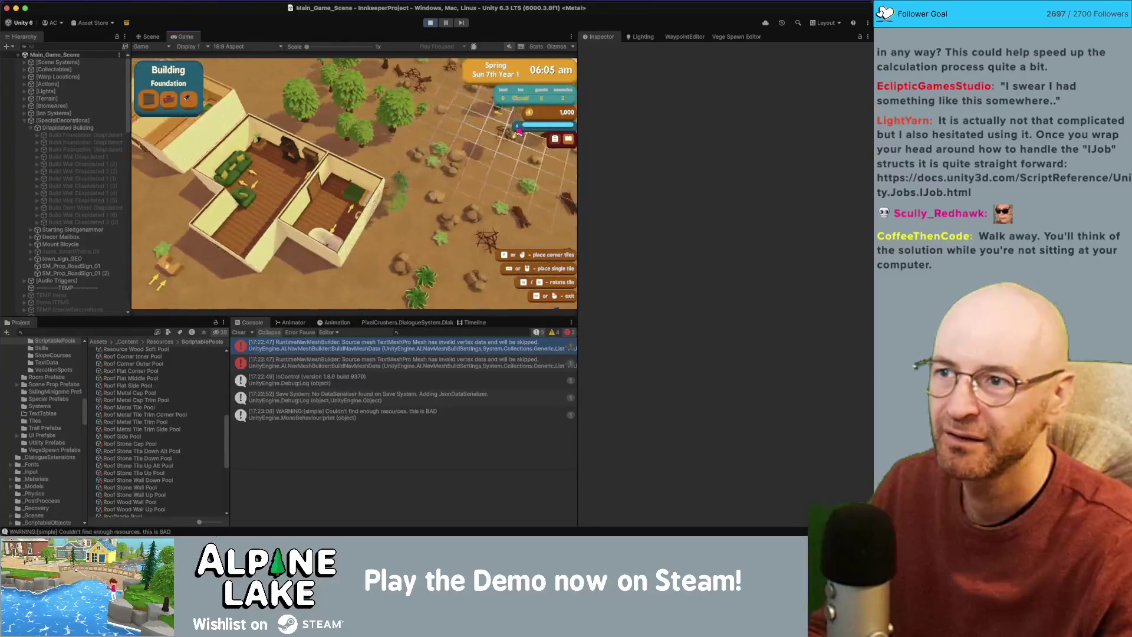
key(d)
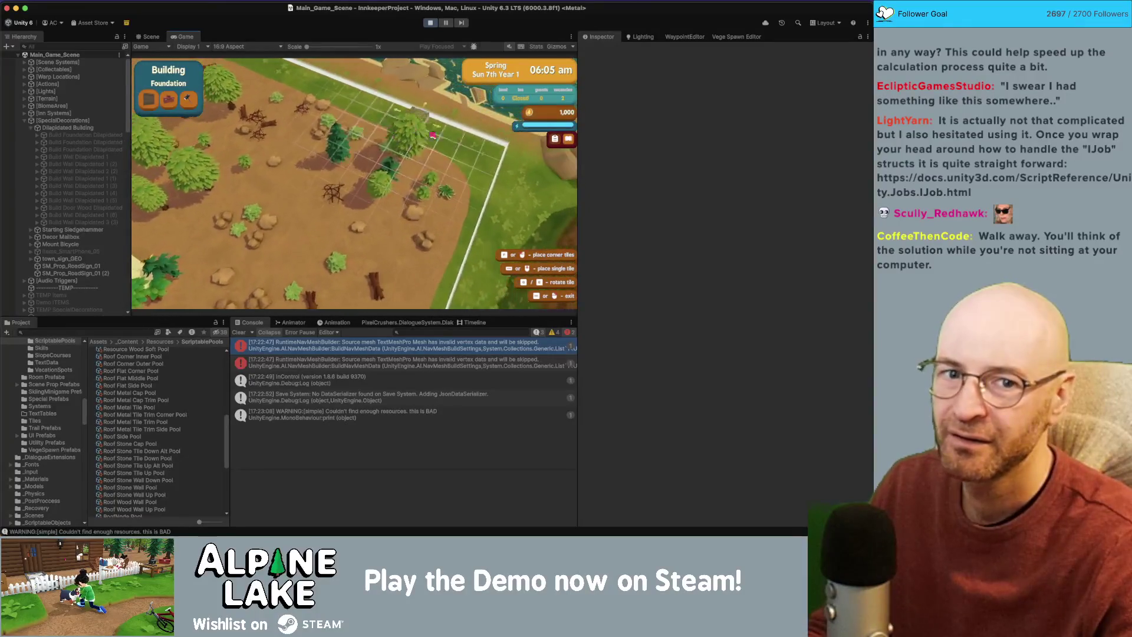
click(414, 128)
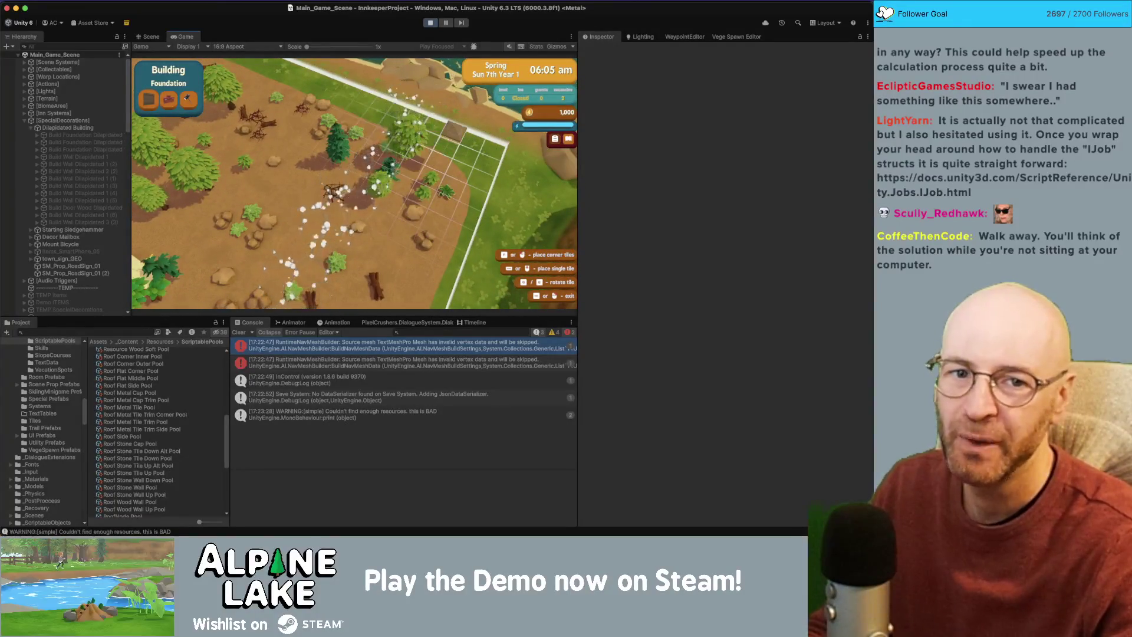
click(432, 23)
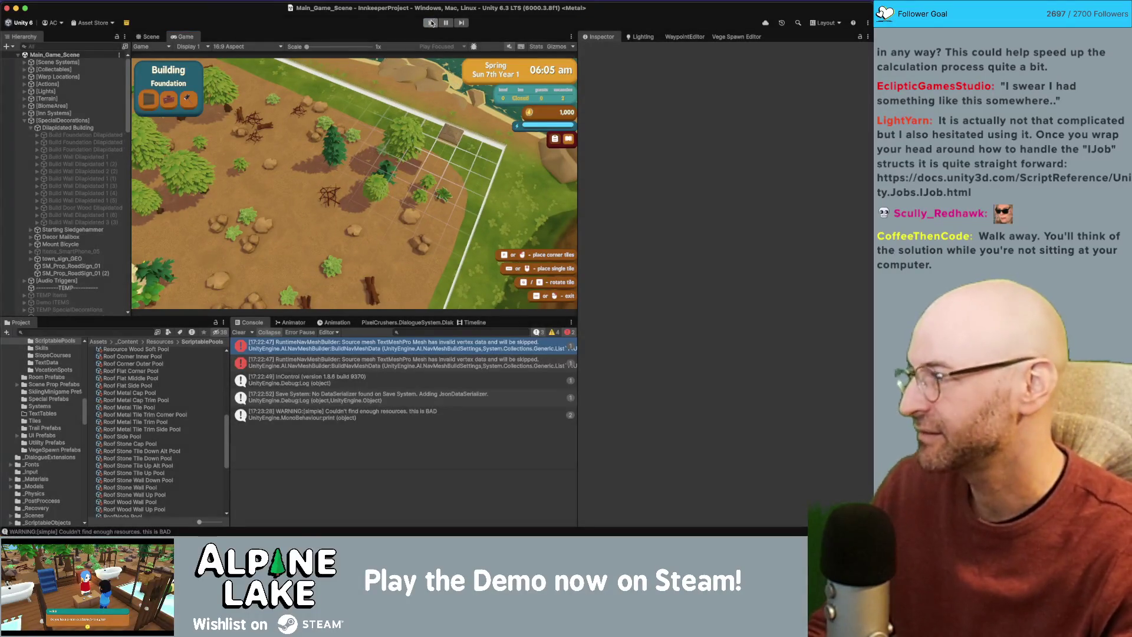
key(super+Tab)
key(super+Tab)
key(Tab)
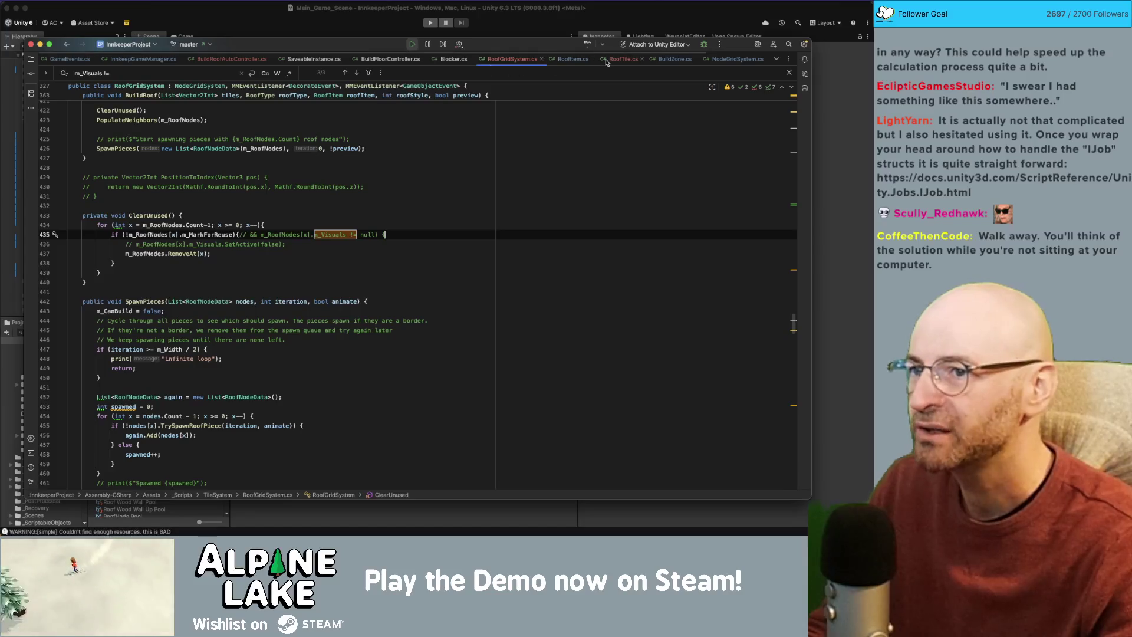
Uncomment the BuildRoof call on line 453 in BuildRoofAutoController.cs.
click(210, 59)
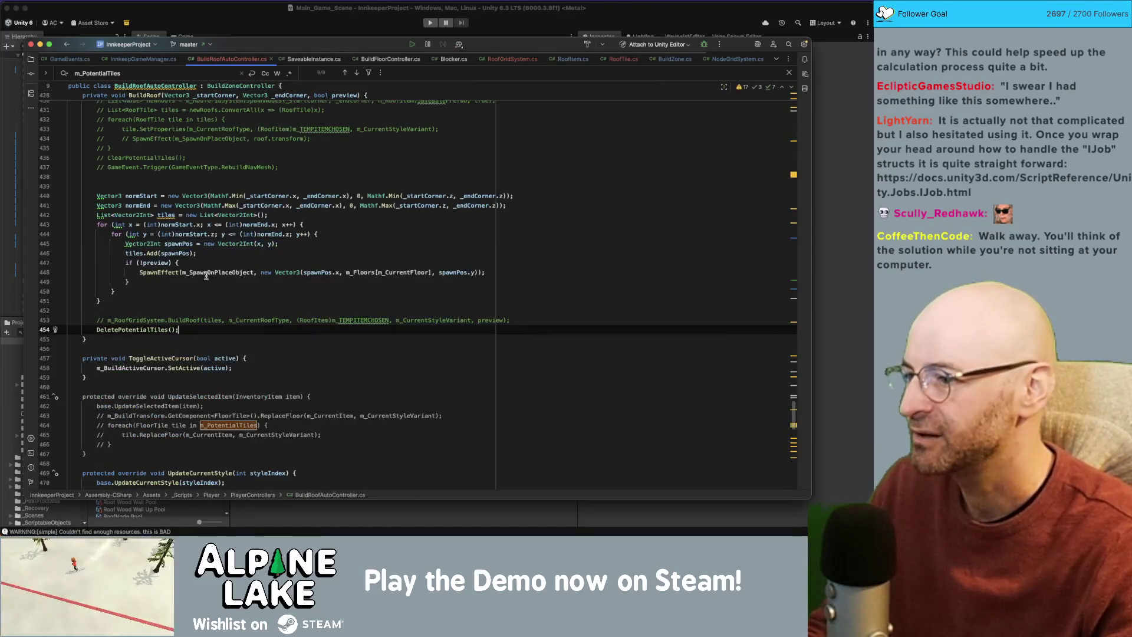
key(Up)
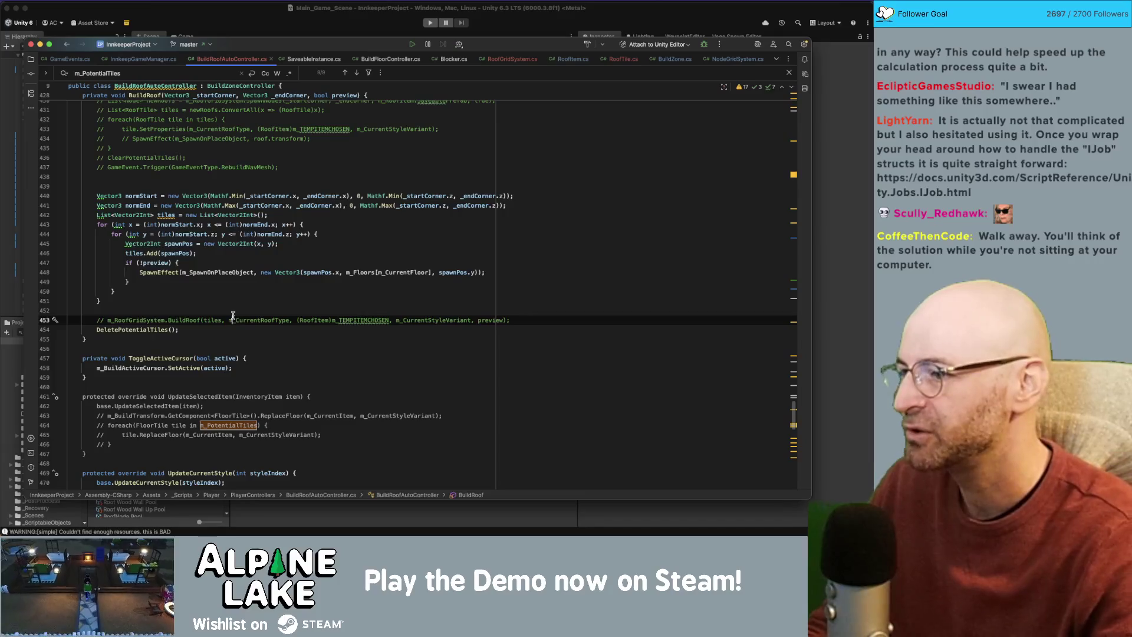
key(super+slash)
Comment out the SpawnPieces call inside RoofGridSystem's BuildRoof method.
super+click(181, 323)
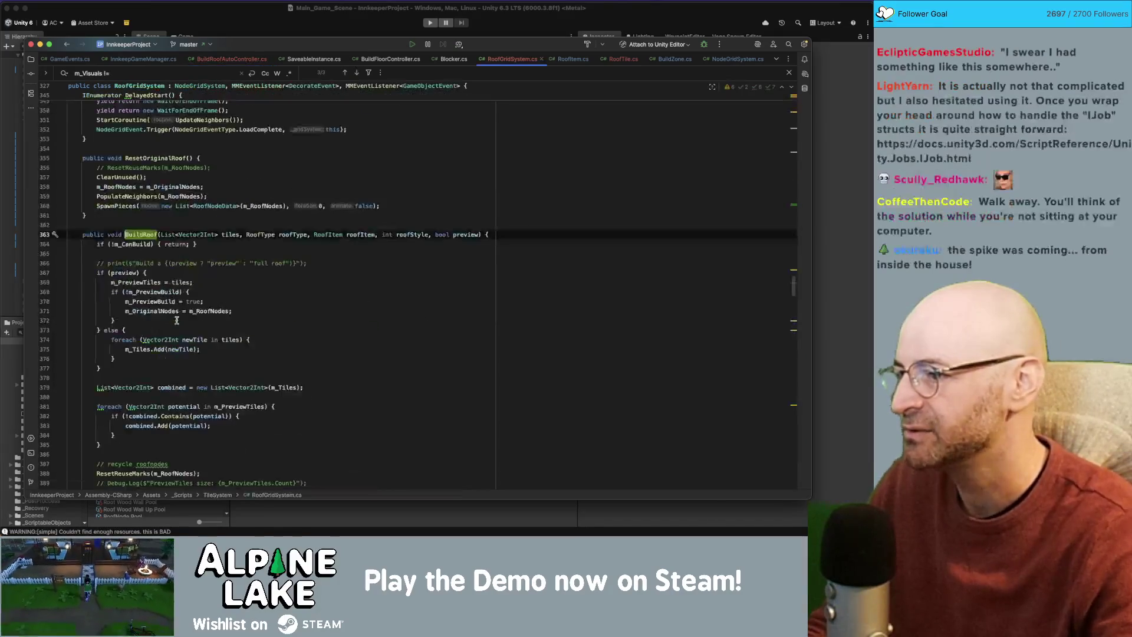
scroll(199, 286, down, 2)
scroll(200, 286, down, 3)
scroll(215, 284, up, 8)
scroll(216, 284, down, 15)
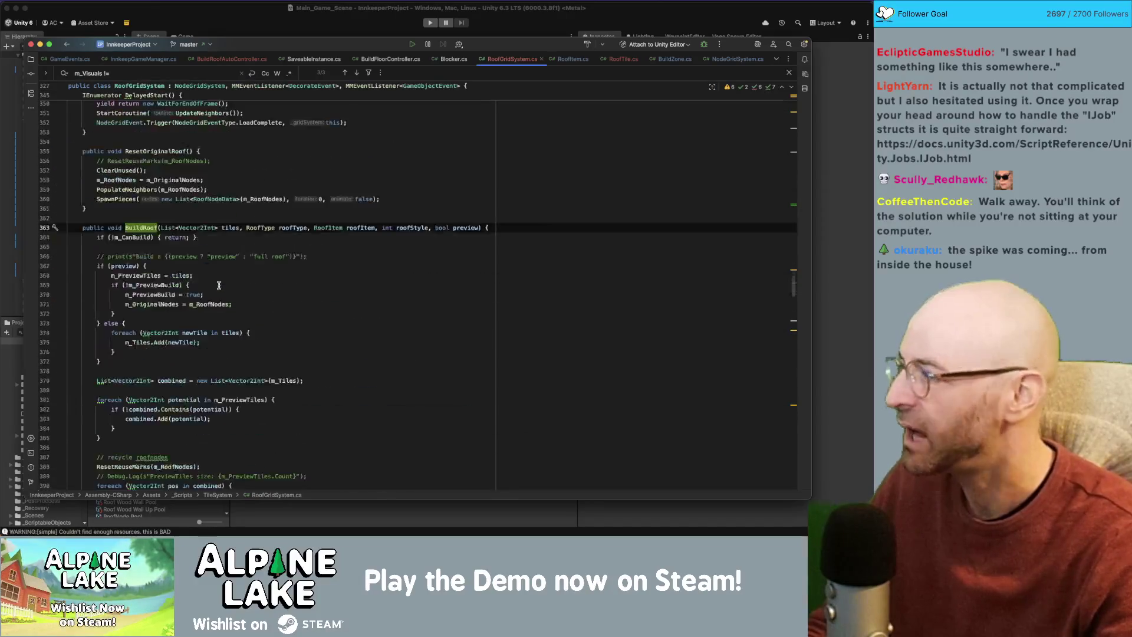
scroll(223, 284, down, 6)
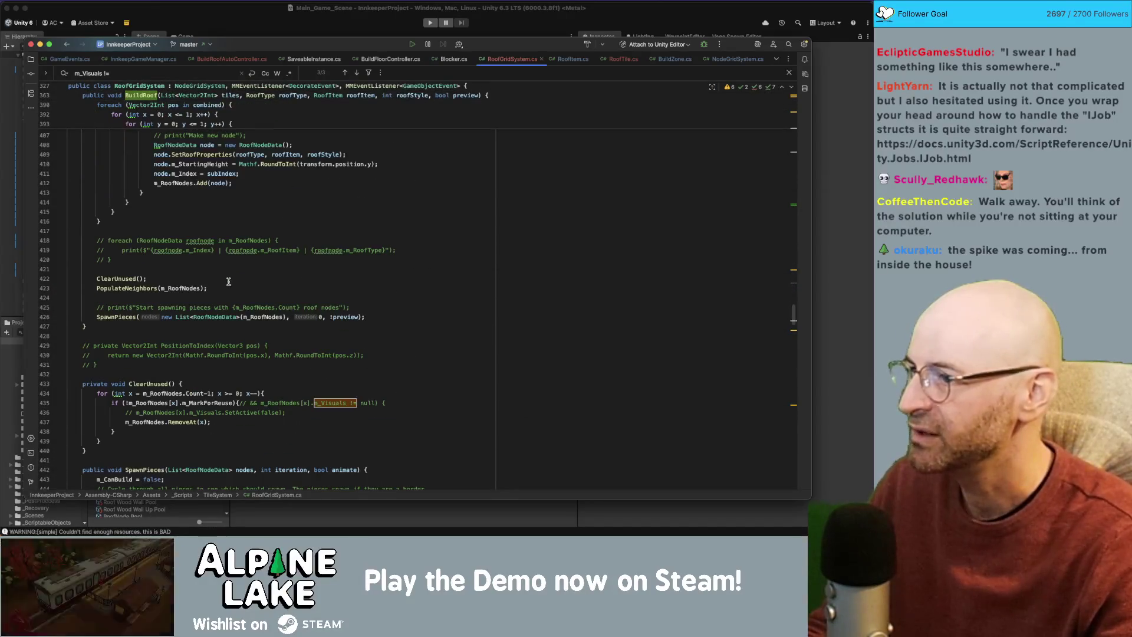
scroll(248, 386, up, 3)
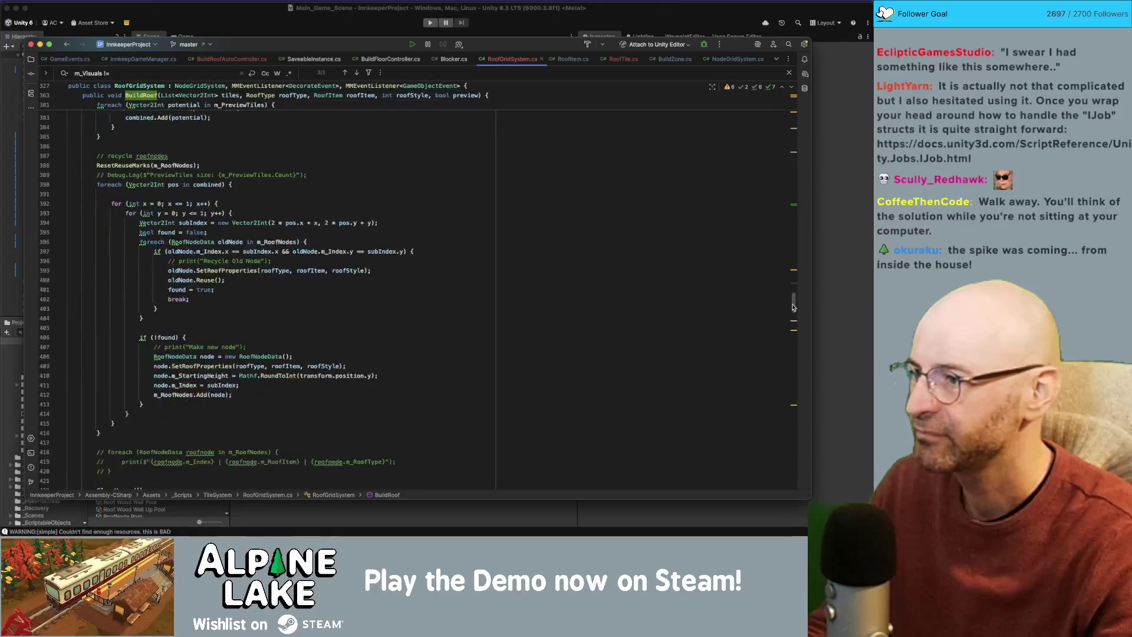
click(260, 396)
key(super+slash)
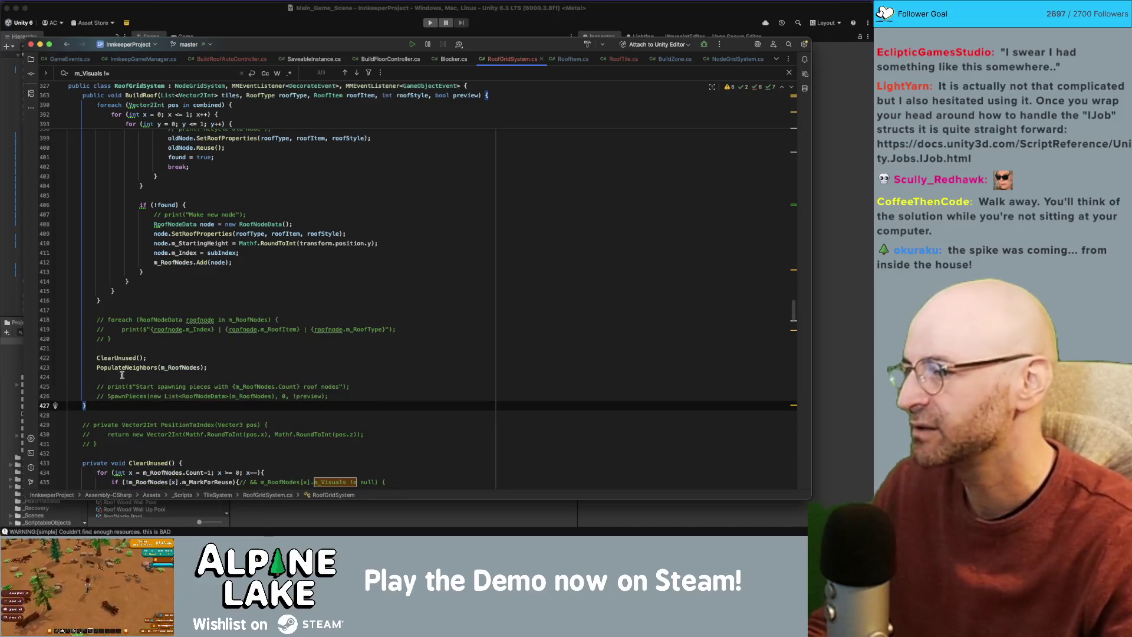
double_click(115, 369)
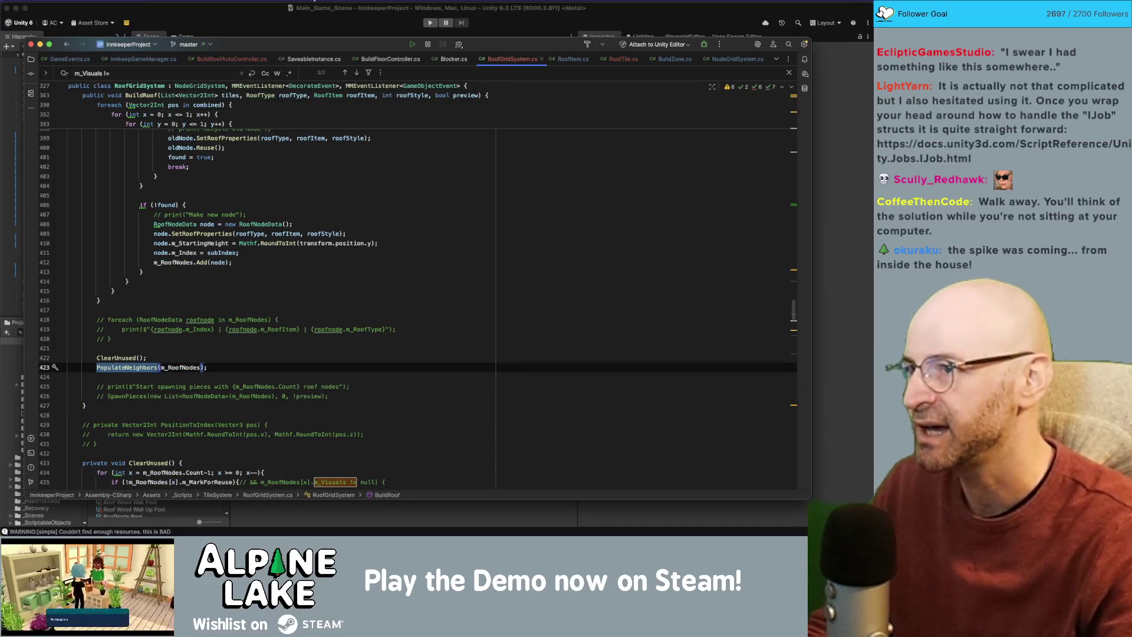
click(265, 24)
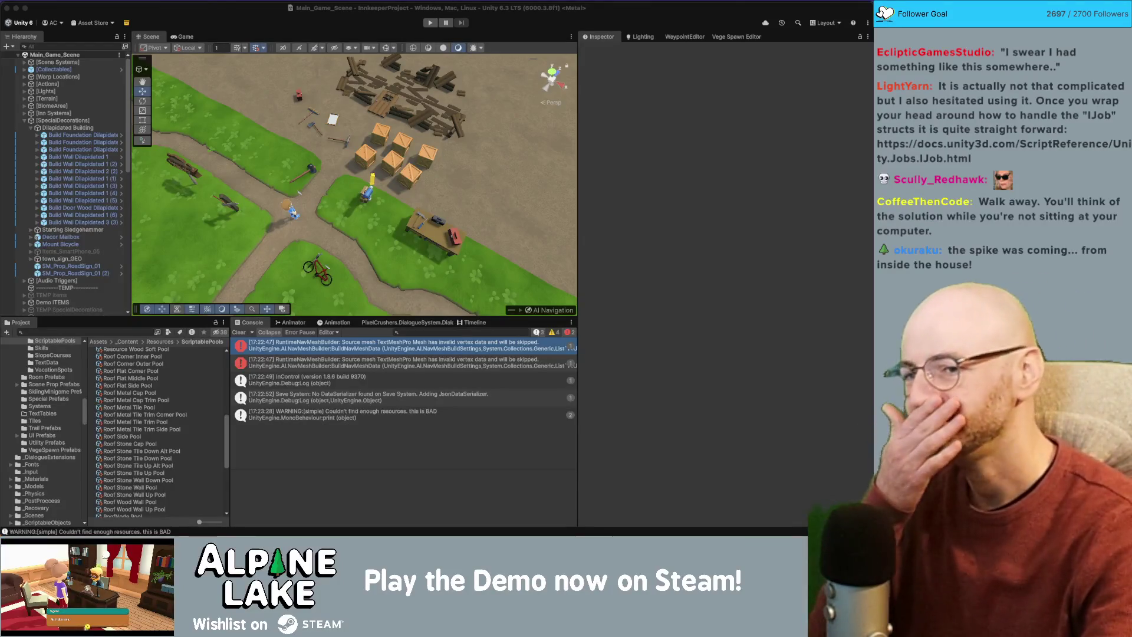
Enter Building Foundation mode, pan the grid with W, D and S over dirt and water, then stop.
click(422, 2)
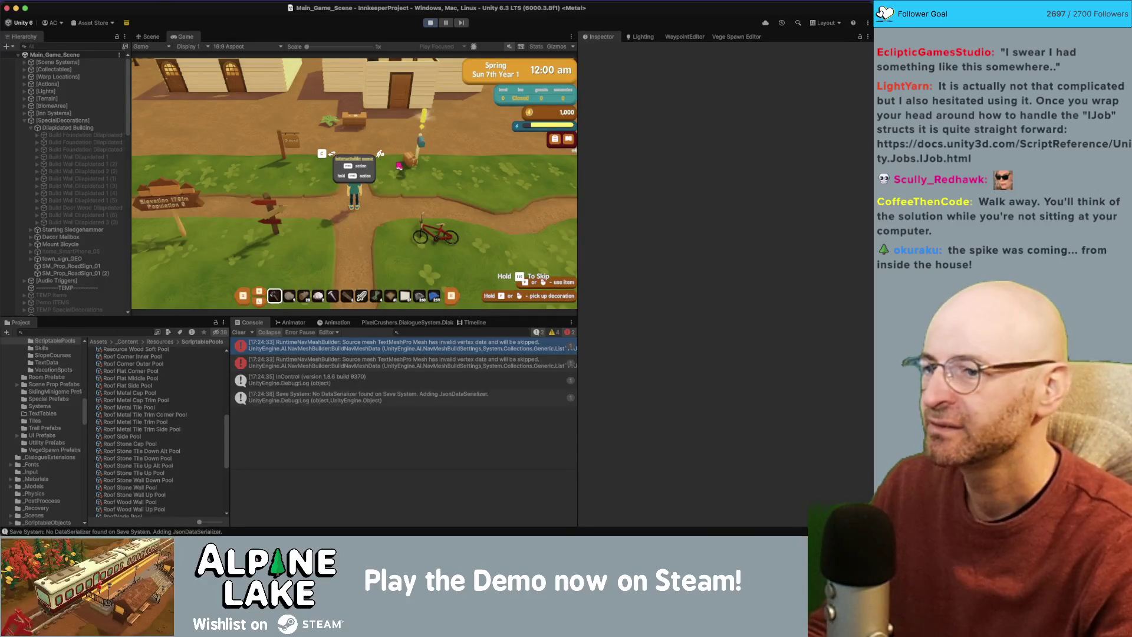
click(399, 165)
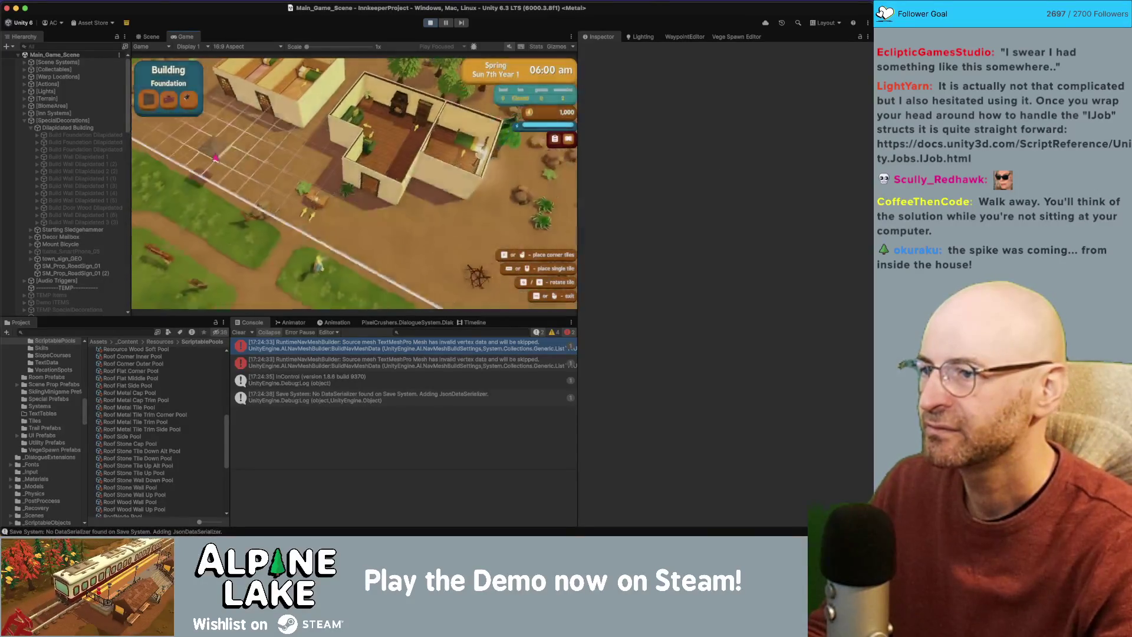
key(w)
key(d)
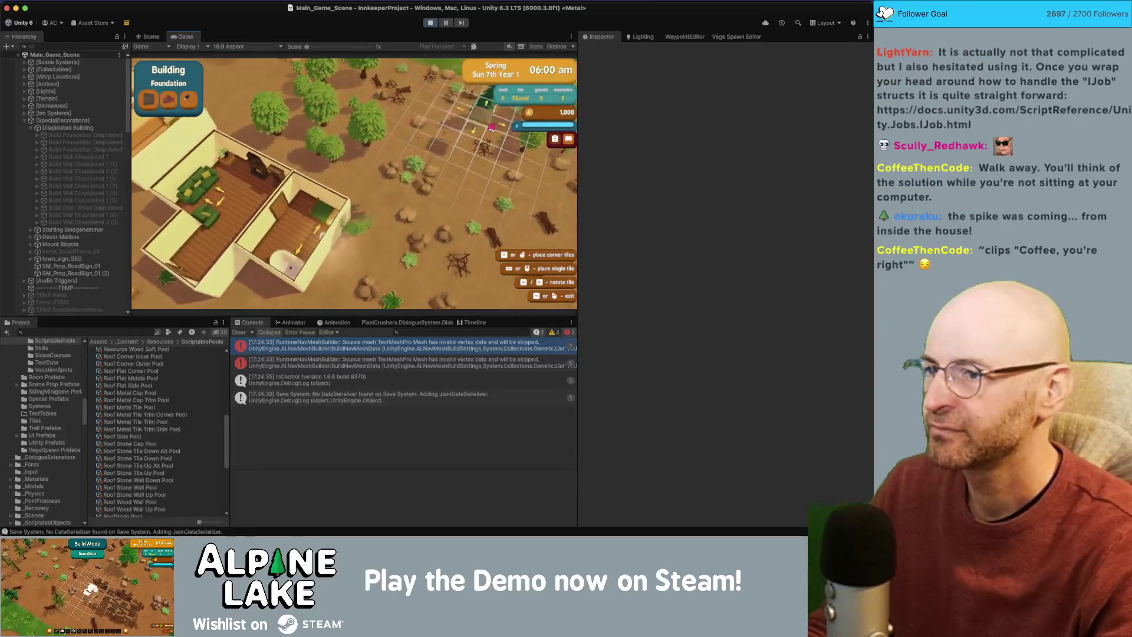
key(w)
key(d)
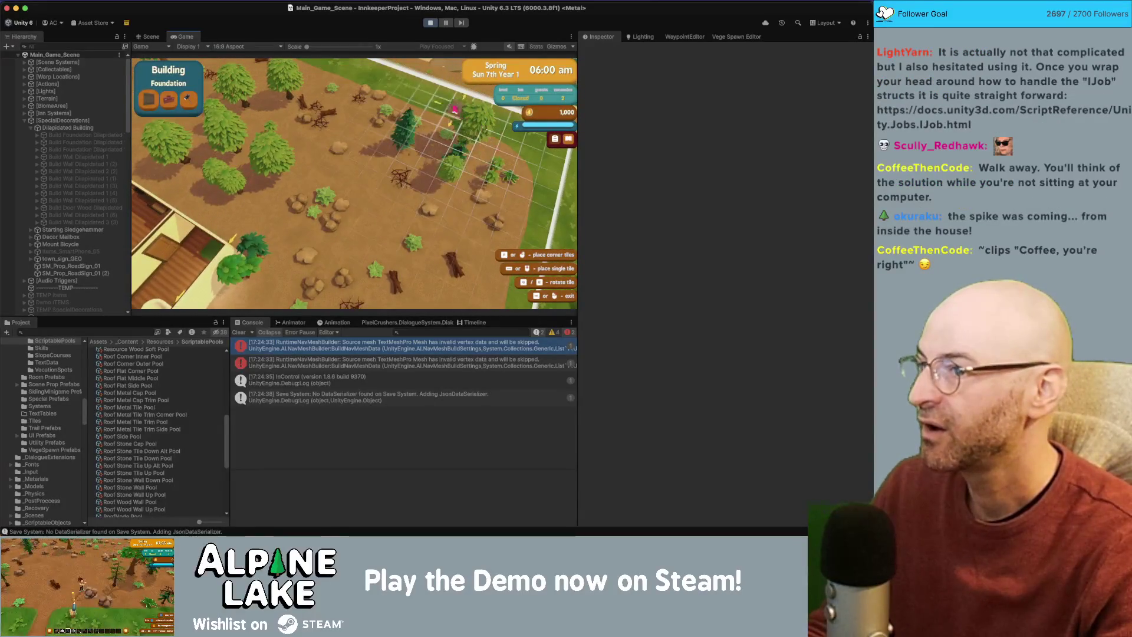
key(w)
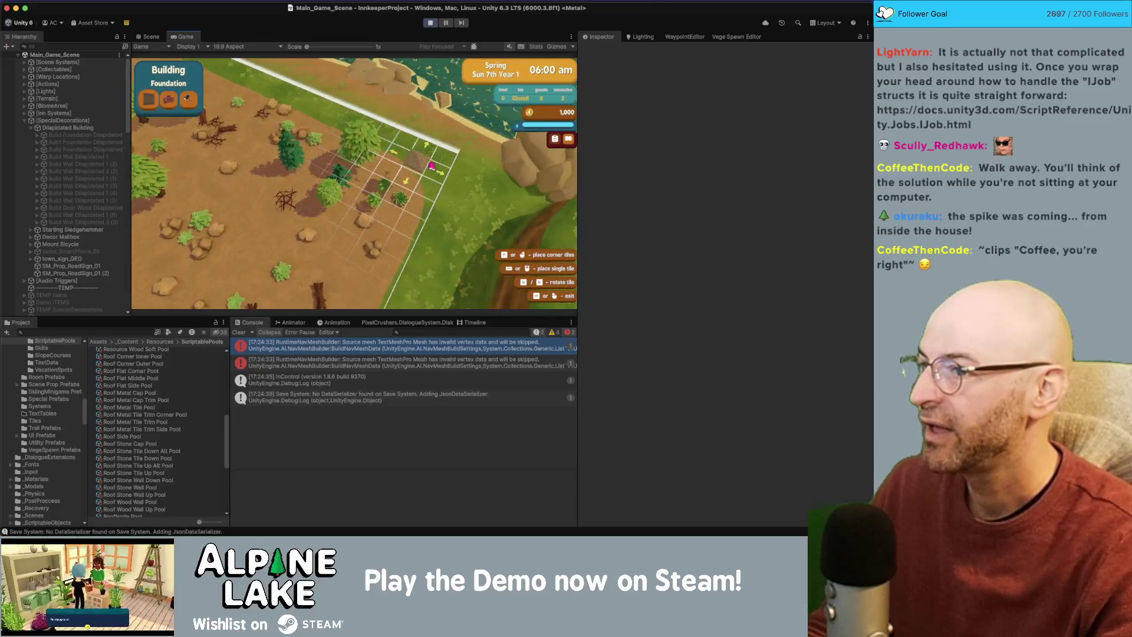
key(w)
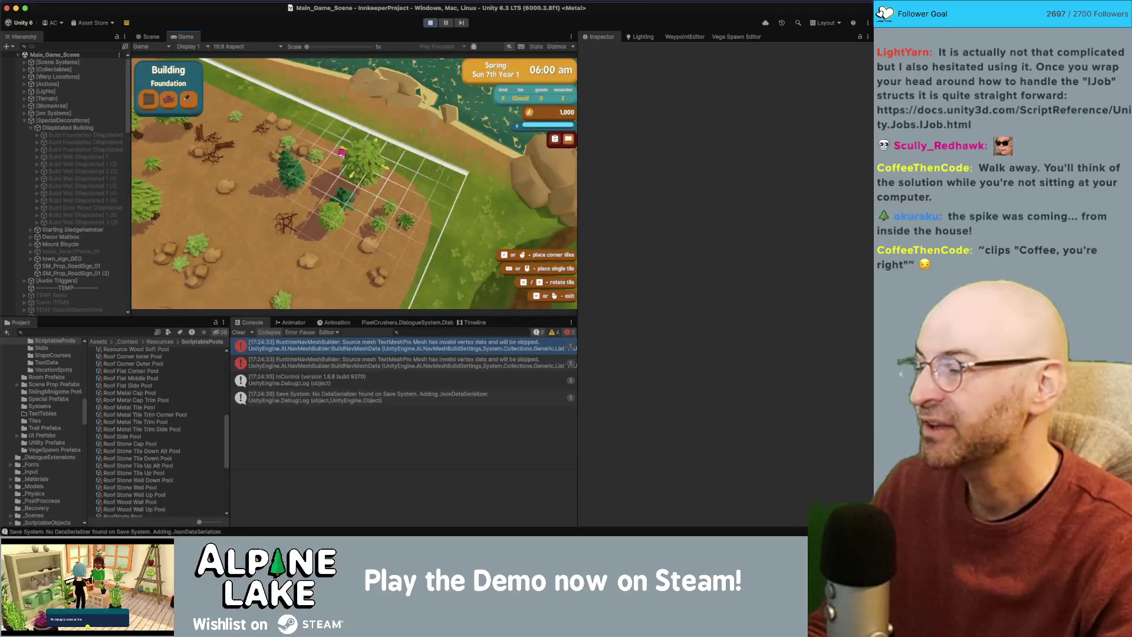
key(s)
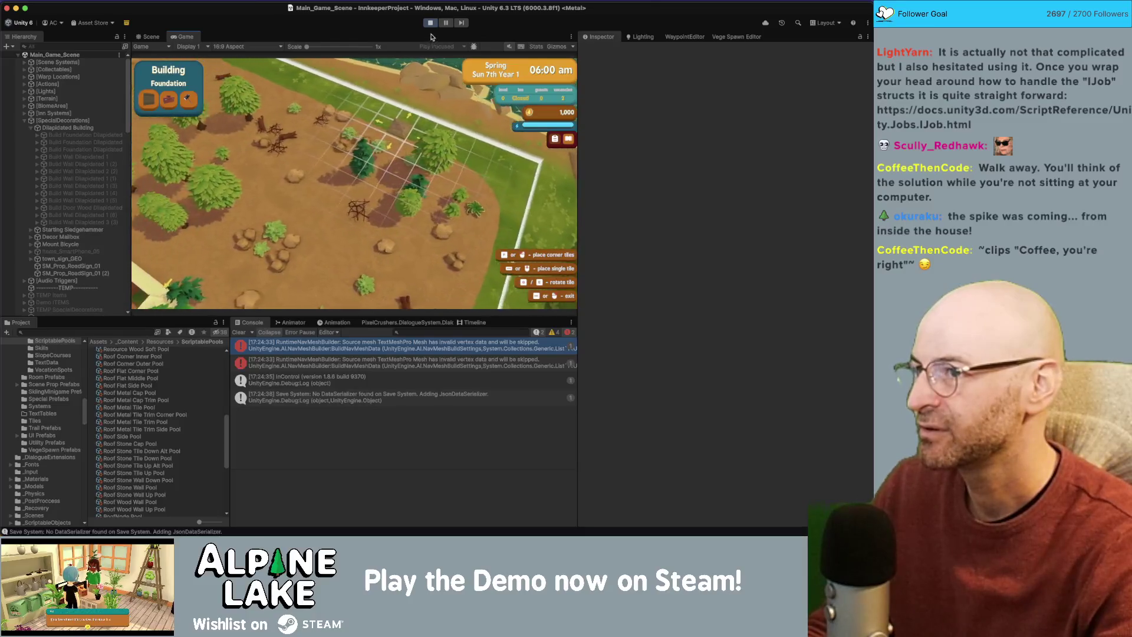
click(430, 23)
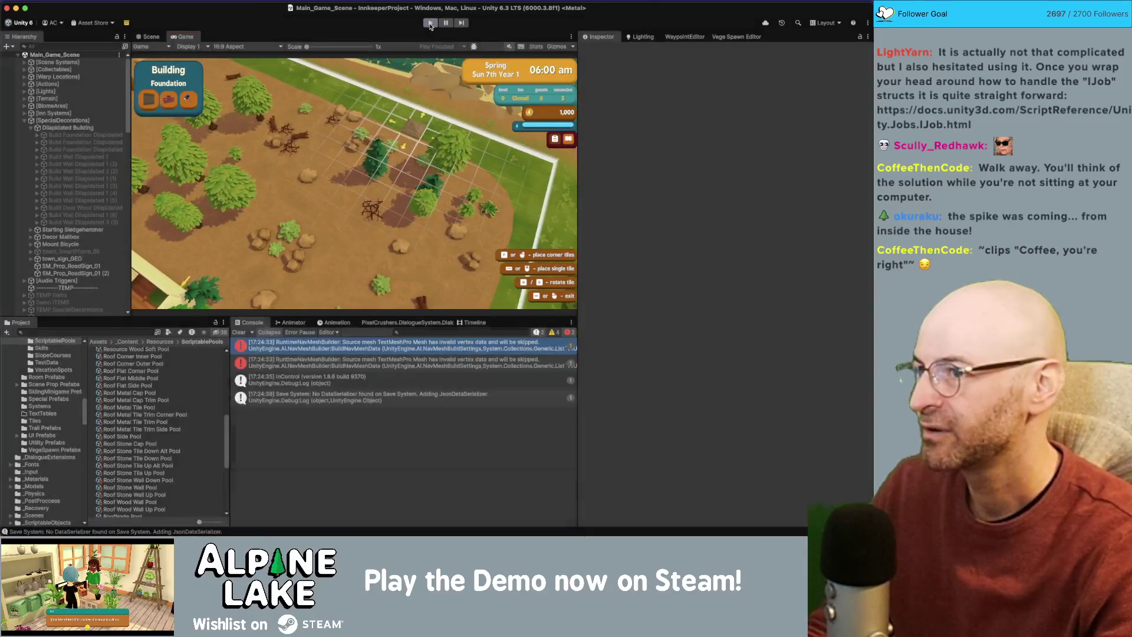
key(super+Tab)
key(super+Tab)
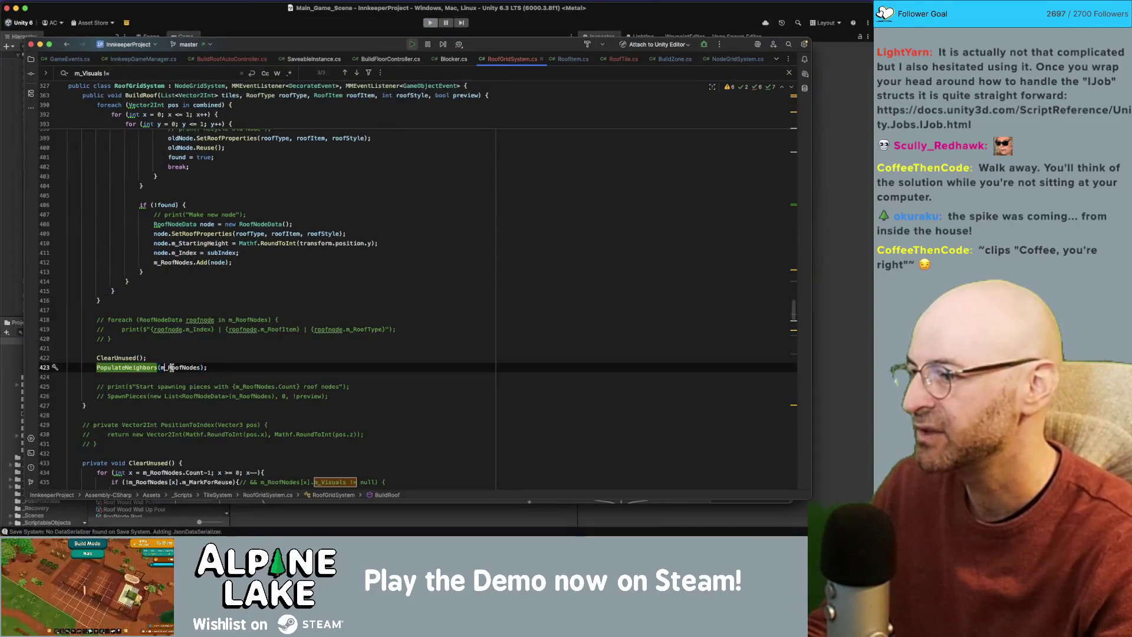
Comment out PopulateNeighbors(m_RoofNodes) on line 423 and go back to Unity.
key(super+slash)
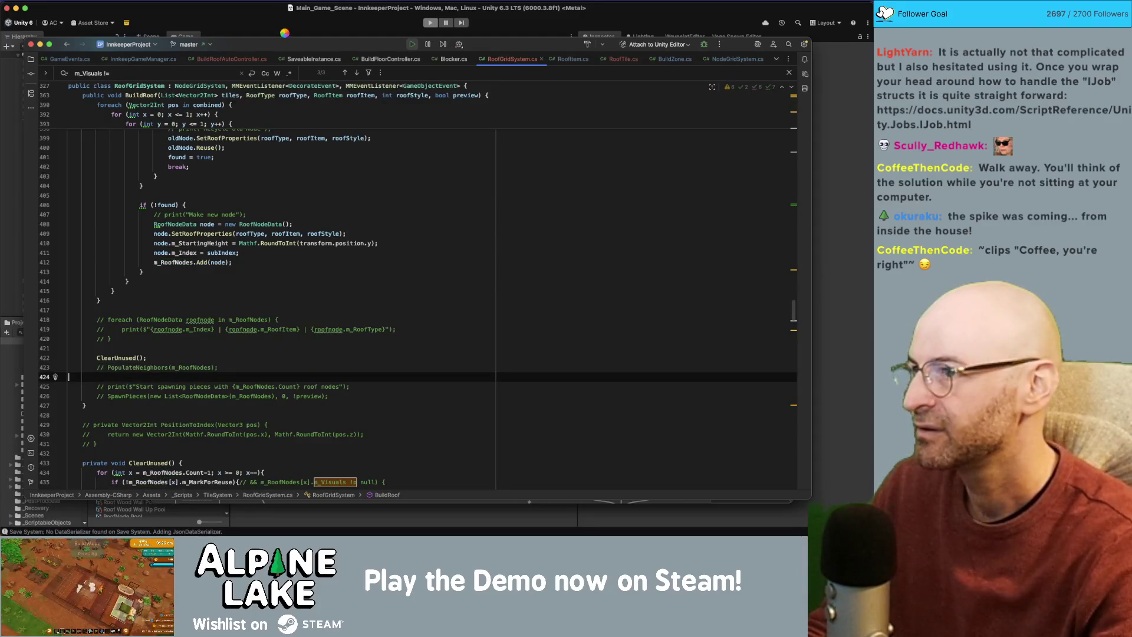
key(super+Tab)
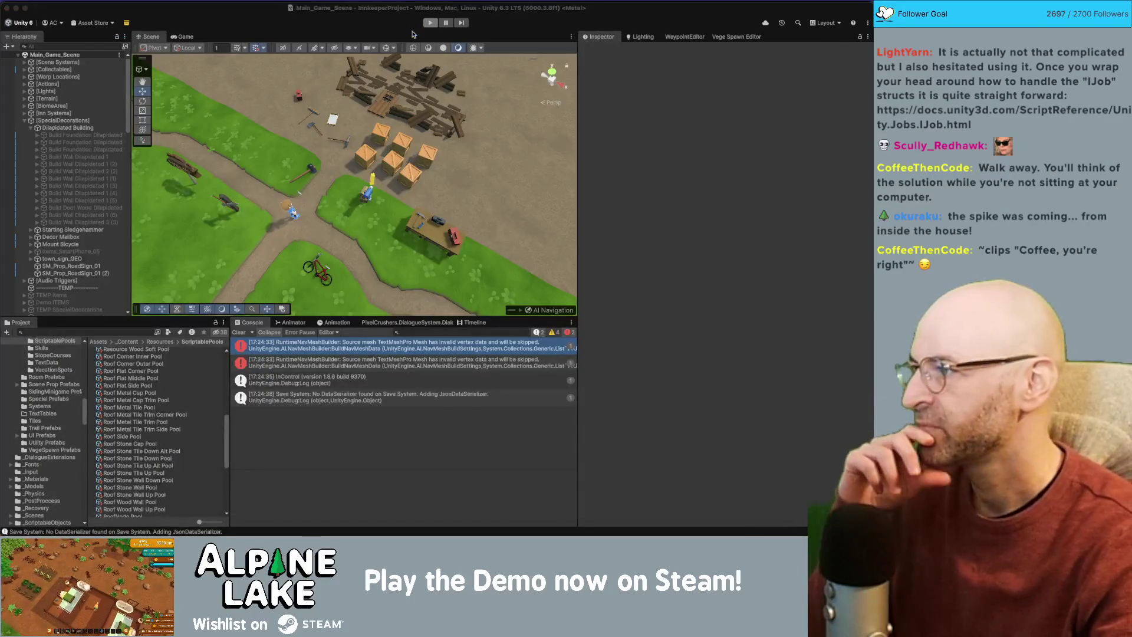